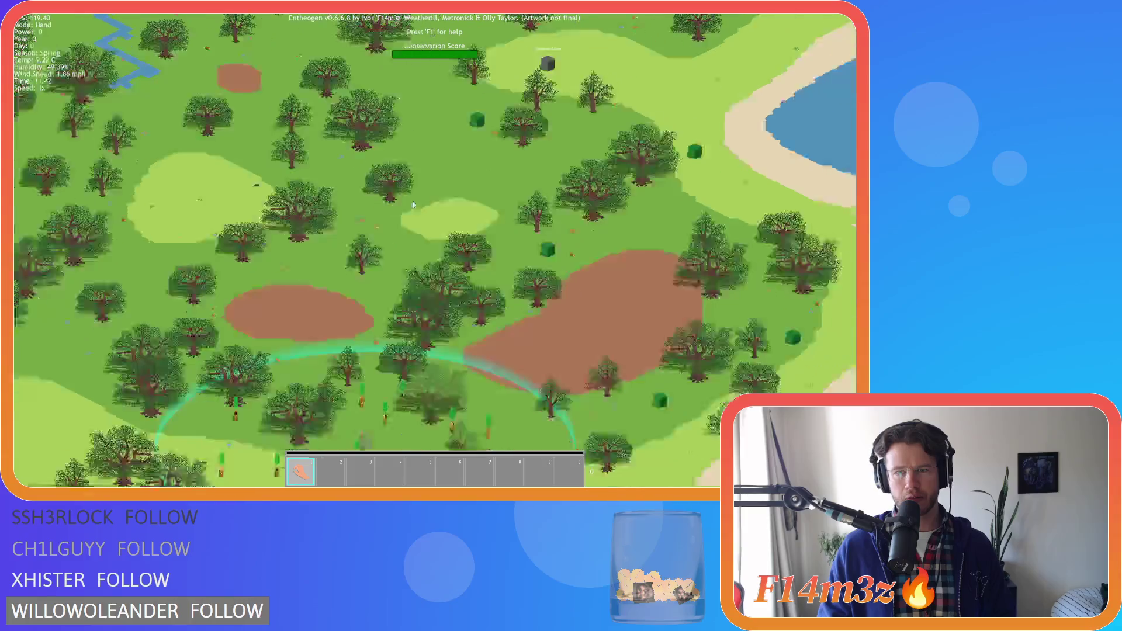
{"action": "key", "text": "Down"}
Step: Pan the map across the forest, river, lake and meadows toward a large tree
{"action": "key", "text": "Left"}
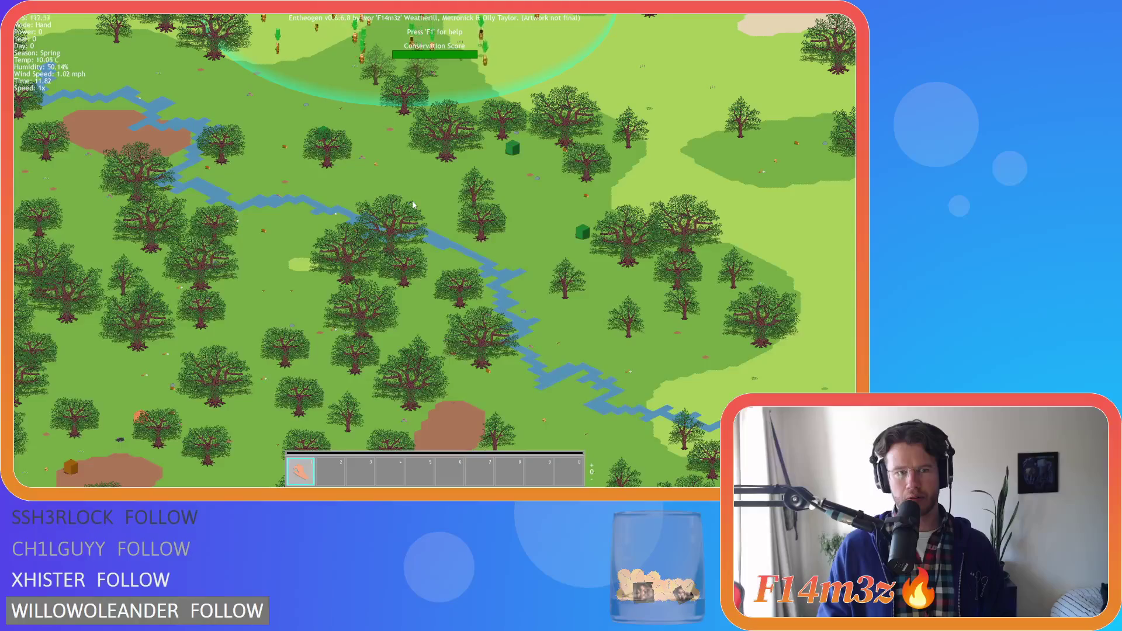
{"action": "scroll", "coordinate": [413, 205], "scroll_direction": "up", "scroll_amount": 5}
{"action": "scroll", "coordinate": [413, 205], "scroll_direction": "down", "scroll_amount": 3}
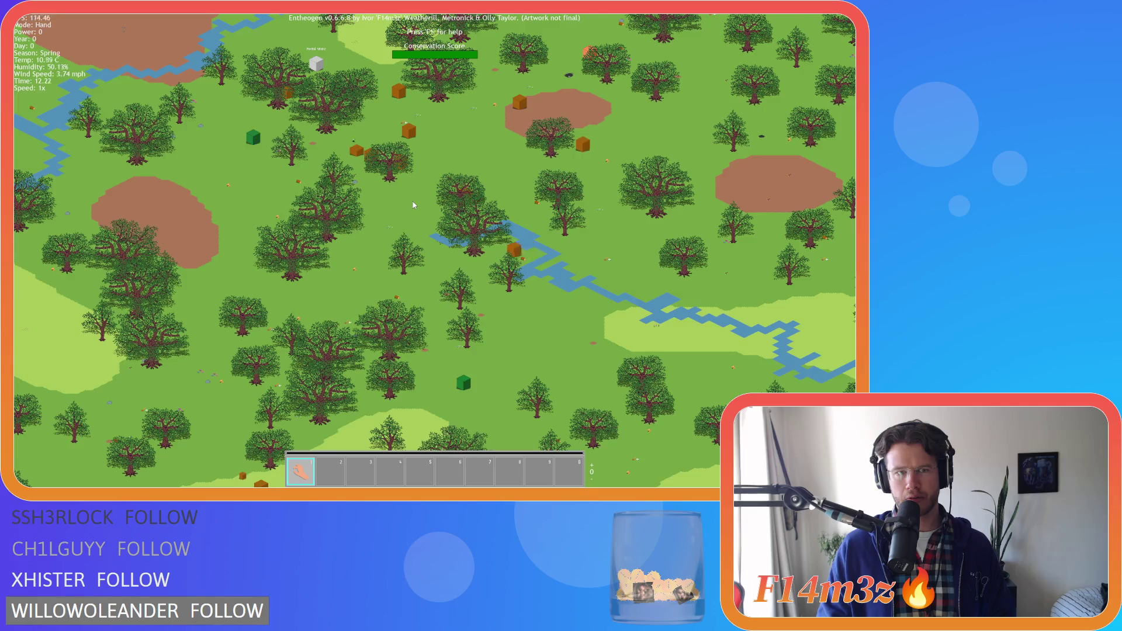
{"action": "key", "text": "Down"}
{"action": "key", "text": "Left"}
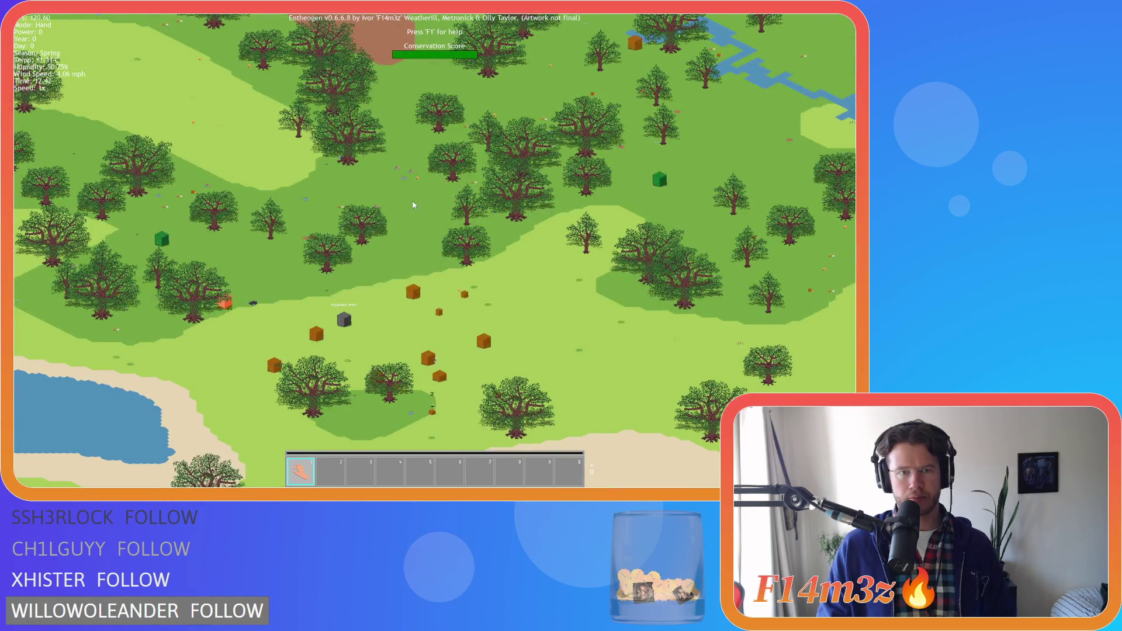
{"action": "key", "text": "Down"}
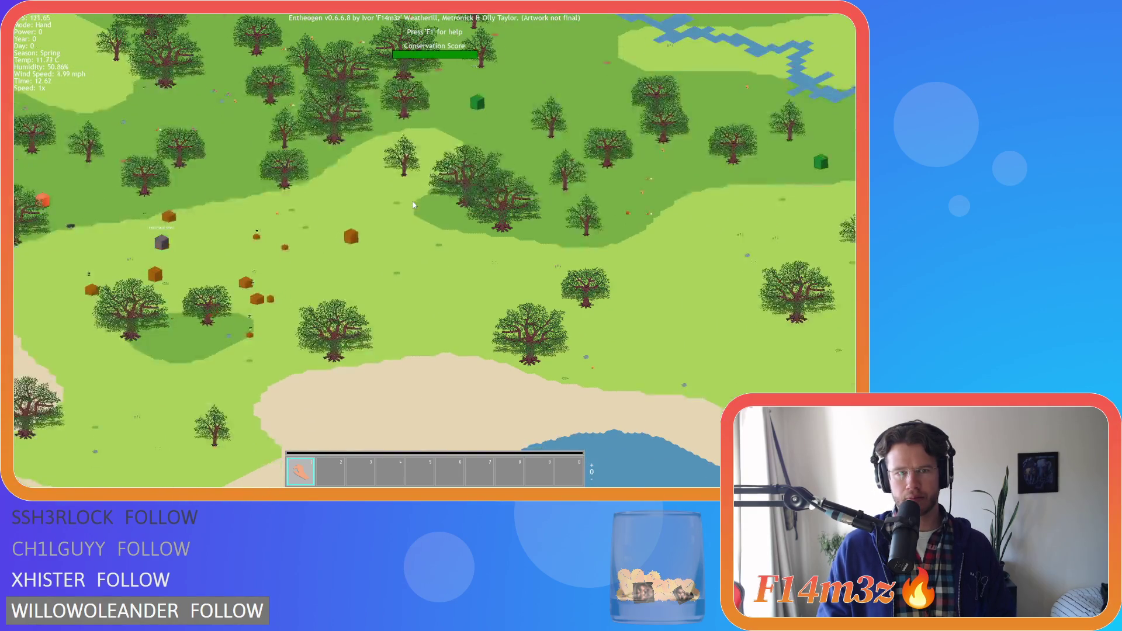
{"action": "key", "text": "Down"}
{"action": "scroll", "coordinate": [412, 201], "scroll_direction": "up", "scroll_amount": 3}
{"action": "scroll", "coordinate": [412, 201], "scroll_direction": "down", "scroll_amount": 3}
{"action": "scroll", "coordinate": [412, 201], "scroll_direction": "up", "scroll_amount": 3}
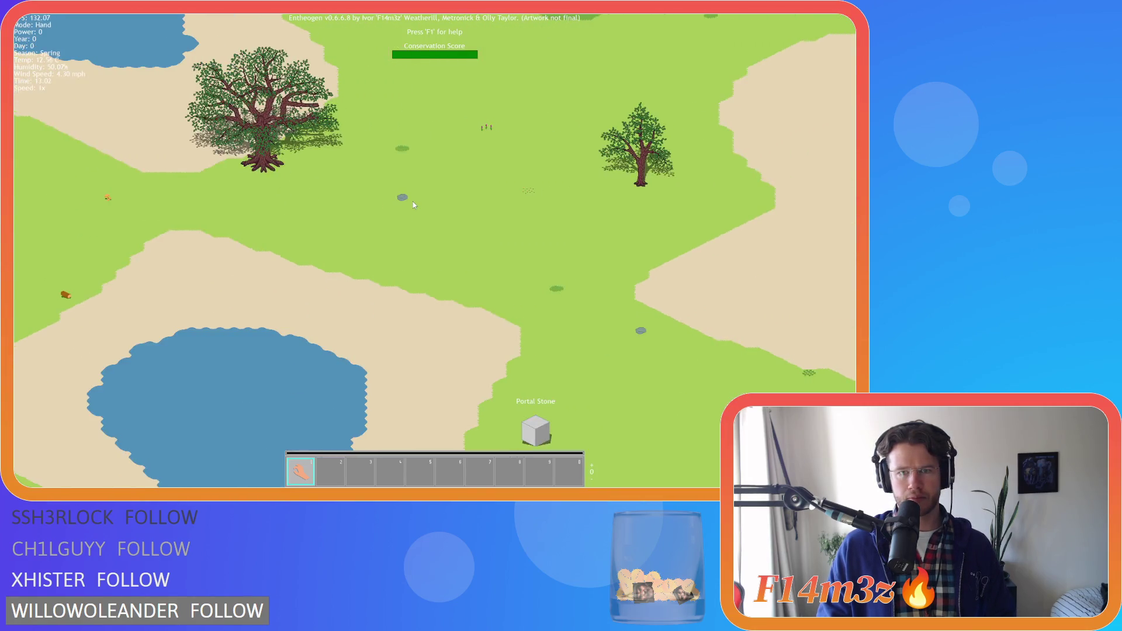
{"action": "key", "text": "Up"}
{"action": "key", "text": "Down"}
{"action": "scroll", "coordinate": [412, 204], "scroll_direction": "up", "scroll_amount": 3}
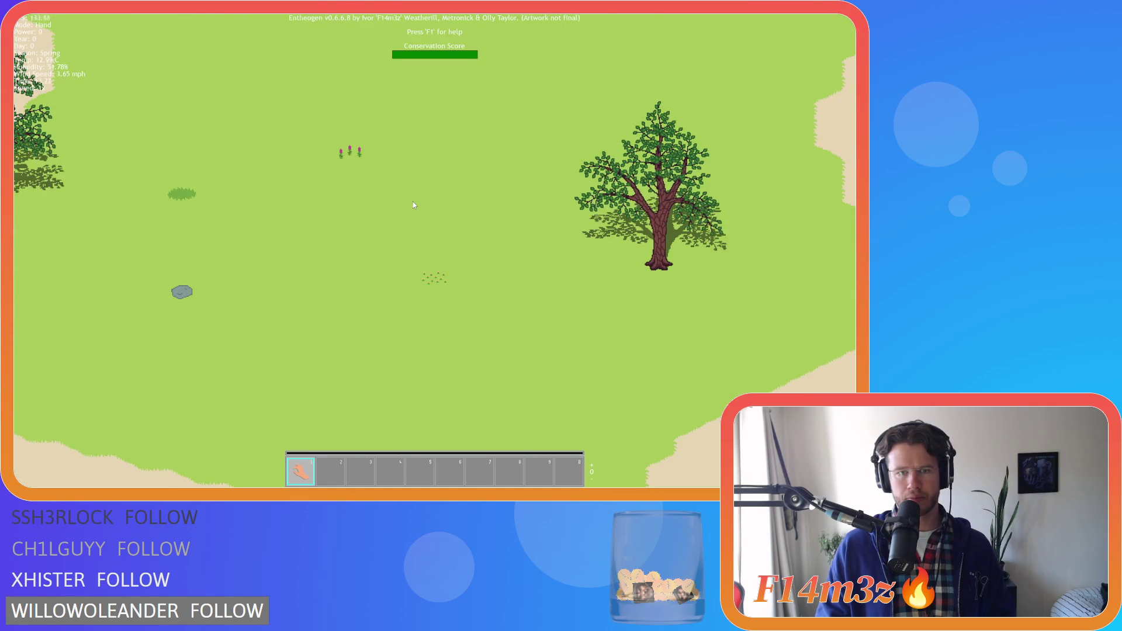
{"action": "scroll", "coordinate": [412, 205], "scroll_direction": "down", "scroll_amount": 3}
{"action": "scroll", "coordinate": [413, 204], "scroll_direction": "down", "scroll_amount": 3}
{"action": "scroll", "coordinate": [414, 194], "scroll_direction": "up", "scroll_amount": 3}
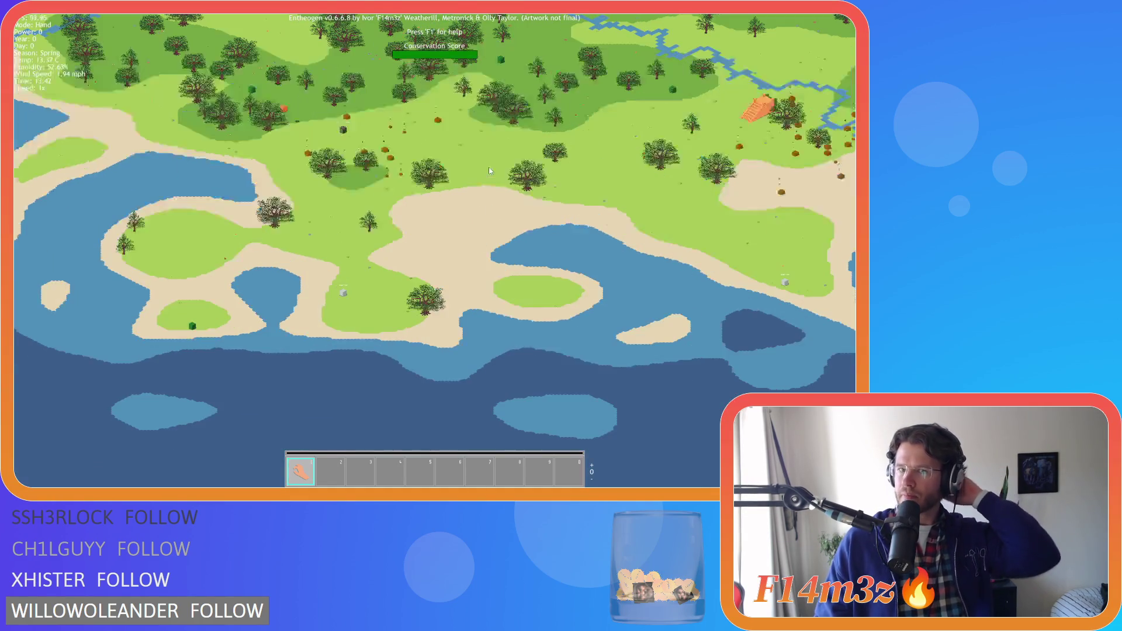
{"action": "key", "text": "Up"}
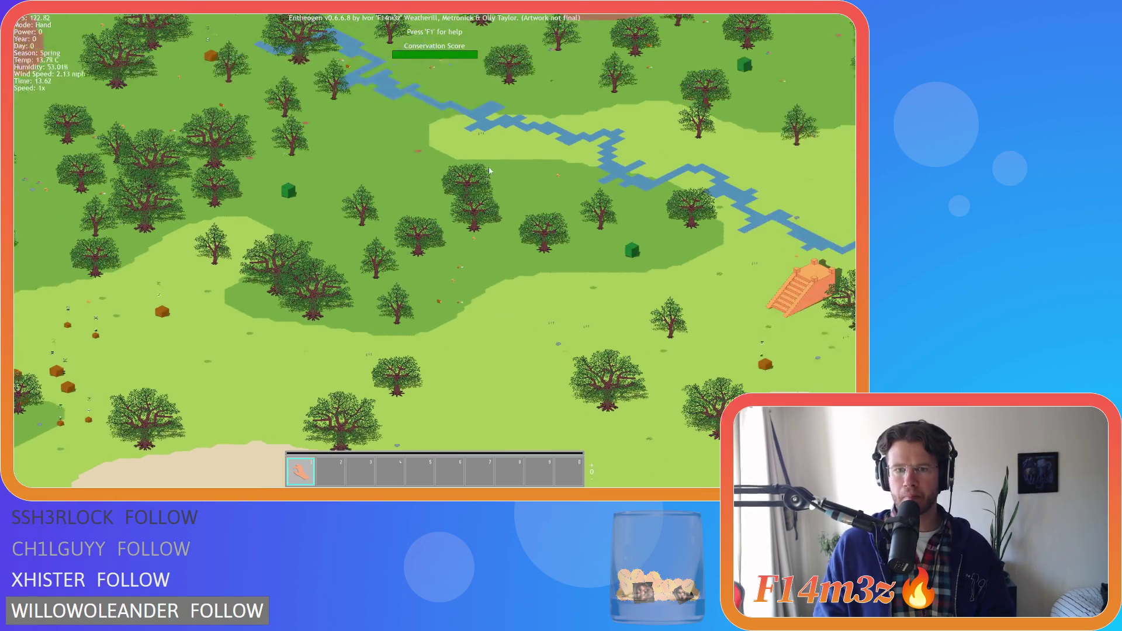
{"action": "scroll", "coordinate": [489, 170], "scroll_direction": "up", "scroll_amount": 3}
Step: Pan past the stepped pyramid and on down toward the sea
{"action": "key", "text": "Down"}
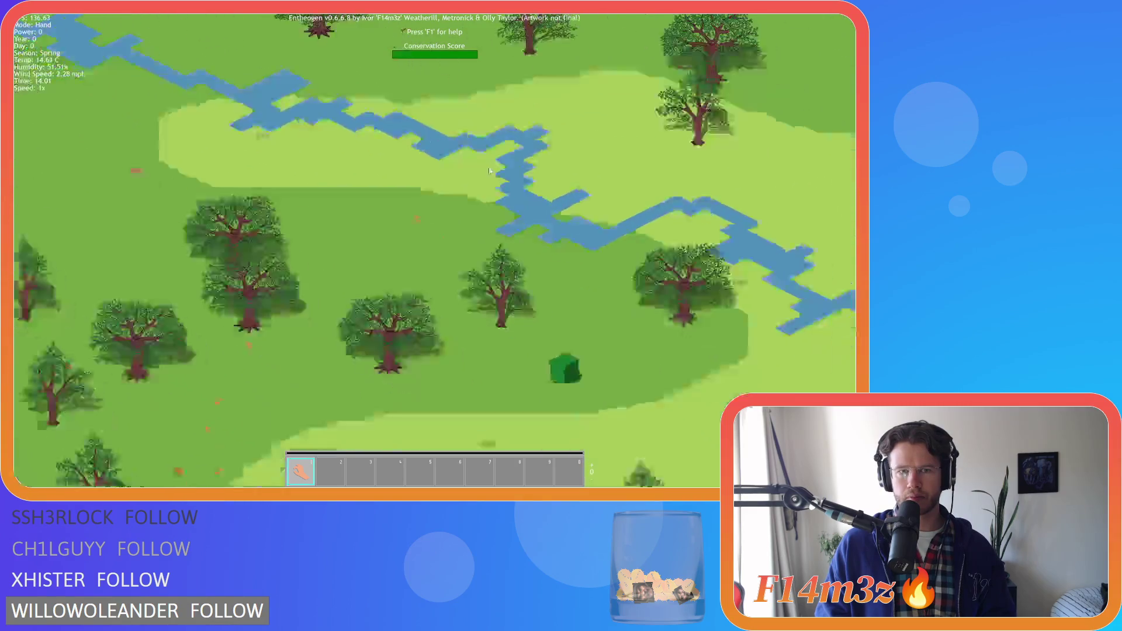
{"action": "key", "text": "Right"}
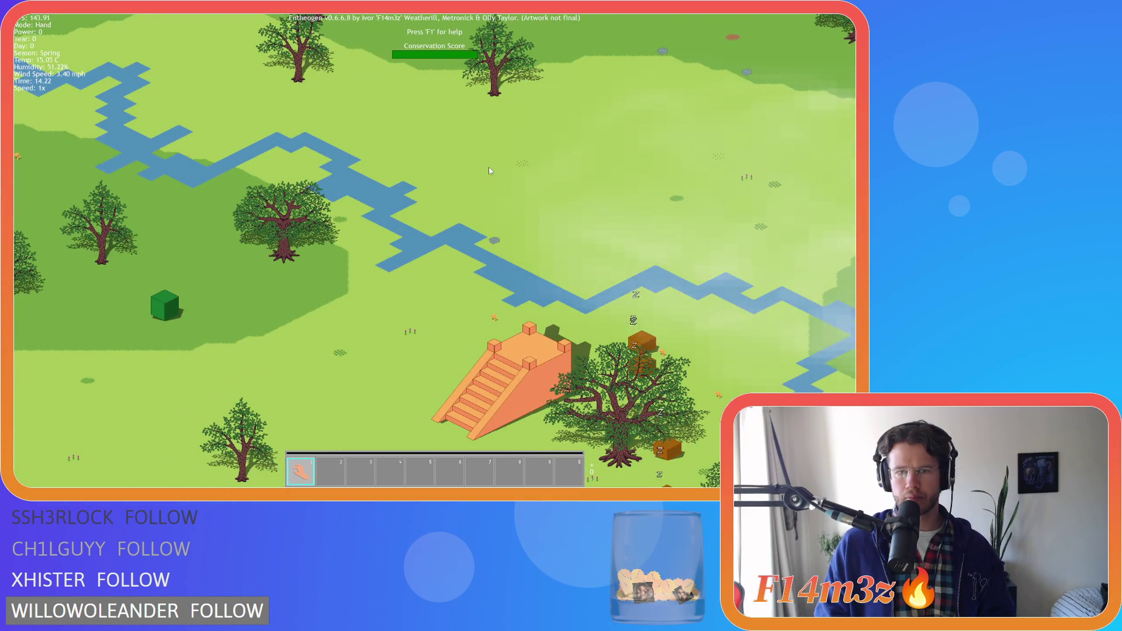
{"action": "key", "text": "Right"}
{"action": "key", "text": "Down"}
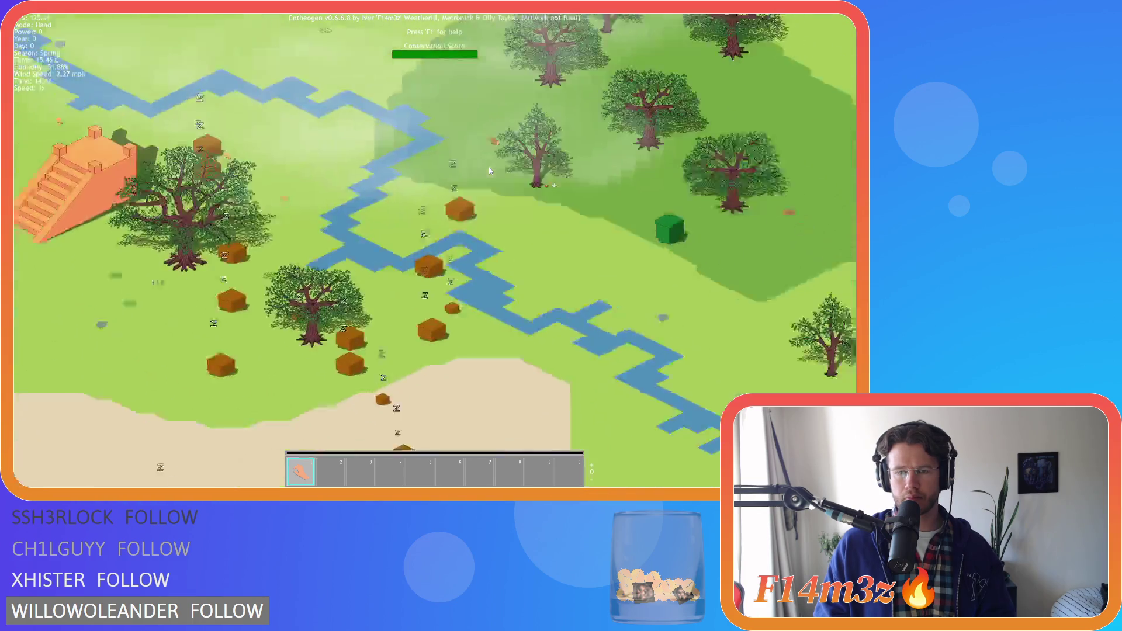
{"action": "key", "text": "Right"}
{"action": "key", "text": "Down"}
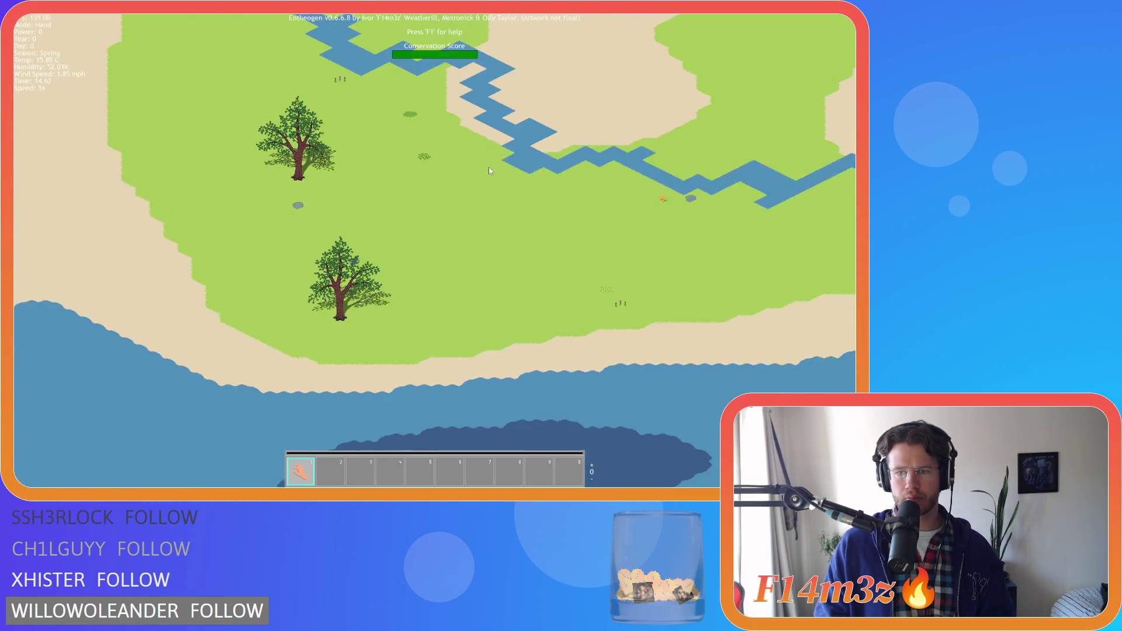
Step: Pan back up over the forest, river and lake to the Miracle: Fire monolith
{"action": "key", "text": "Up"}
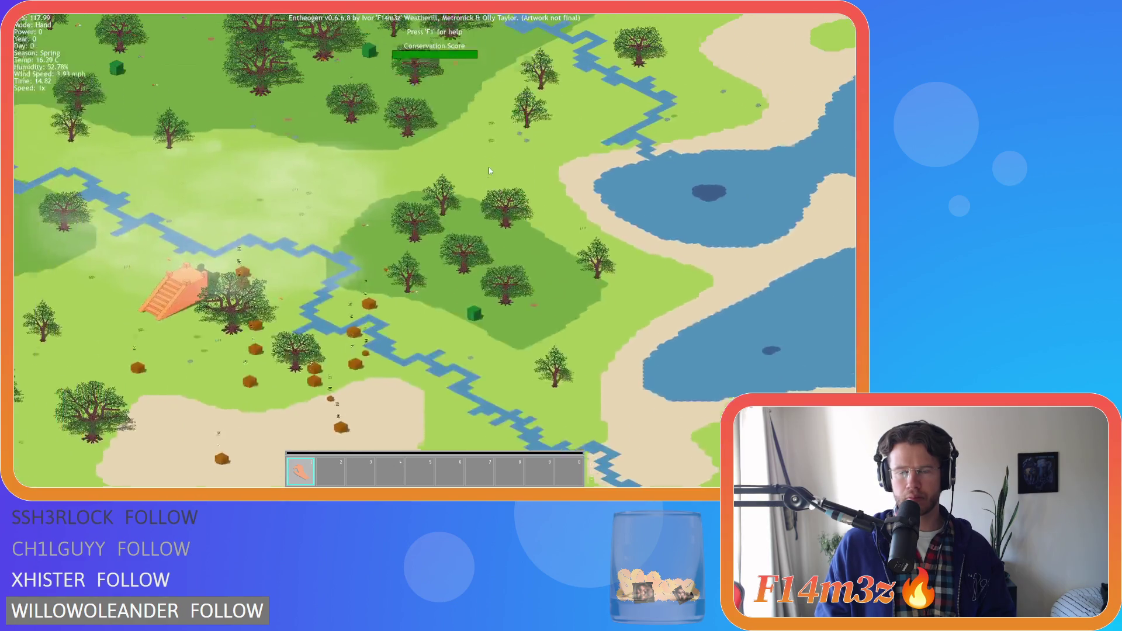
{"action": "key", "text": "Up"}
{"action": "key", "text": "Down"}
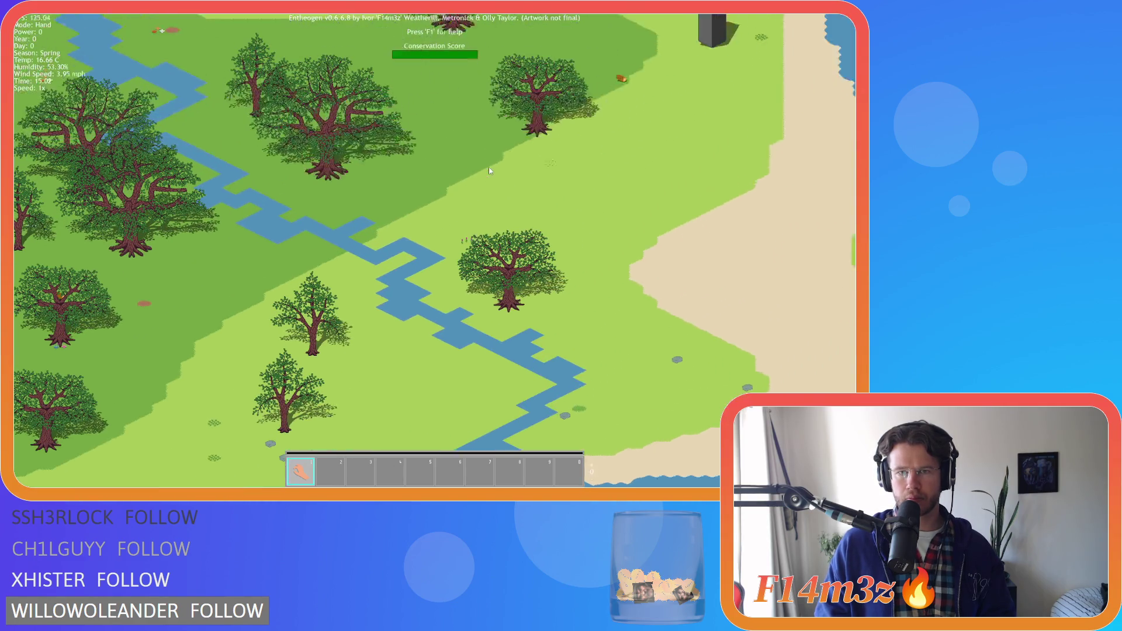
{"action": "key", "text": "Up"}
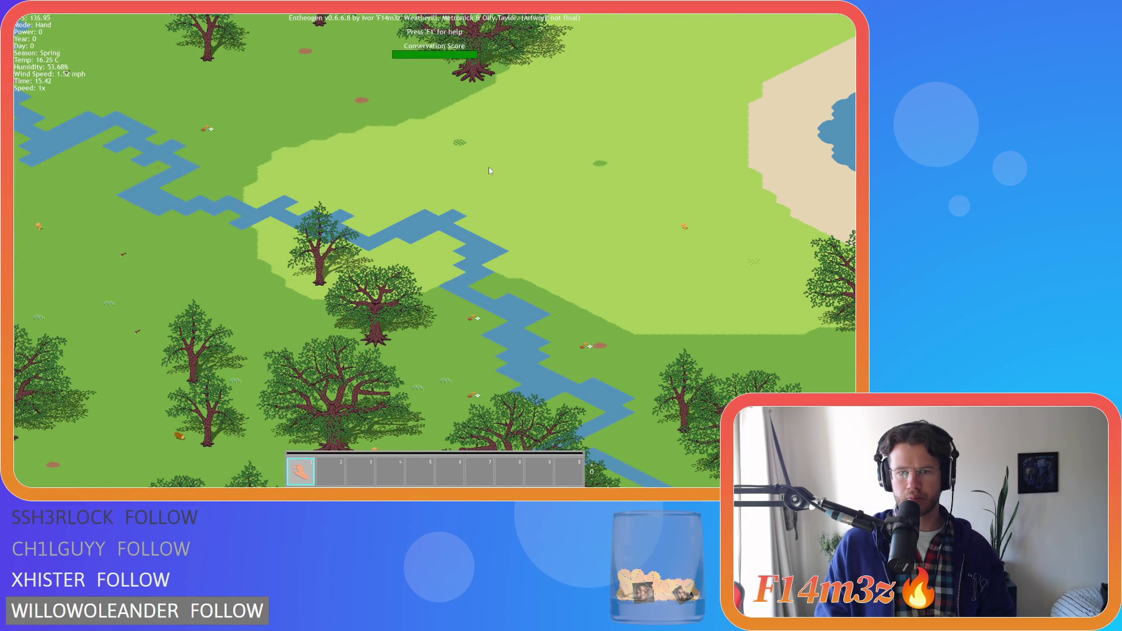
{"action": "scroll", "coordinate": [489, 170], "scroll_direction": "up", "scroll_amount": 3}
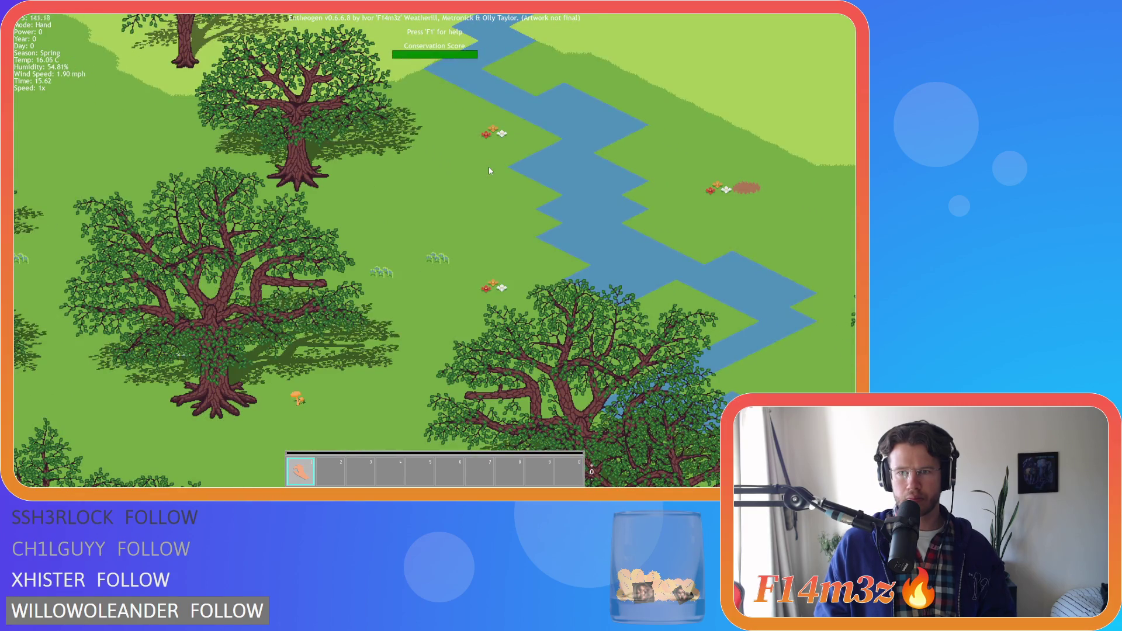
{"action": "scroll", "coordinate": [488, 170], "scroll_direction": "down", "scroll_amount": 3}
{"action": "key", "text": "Up"}
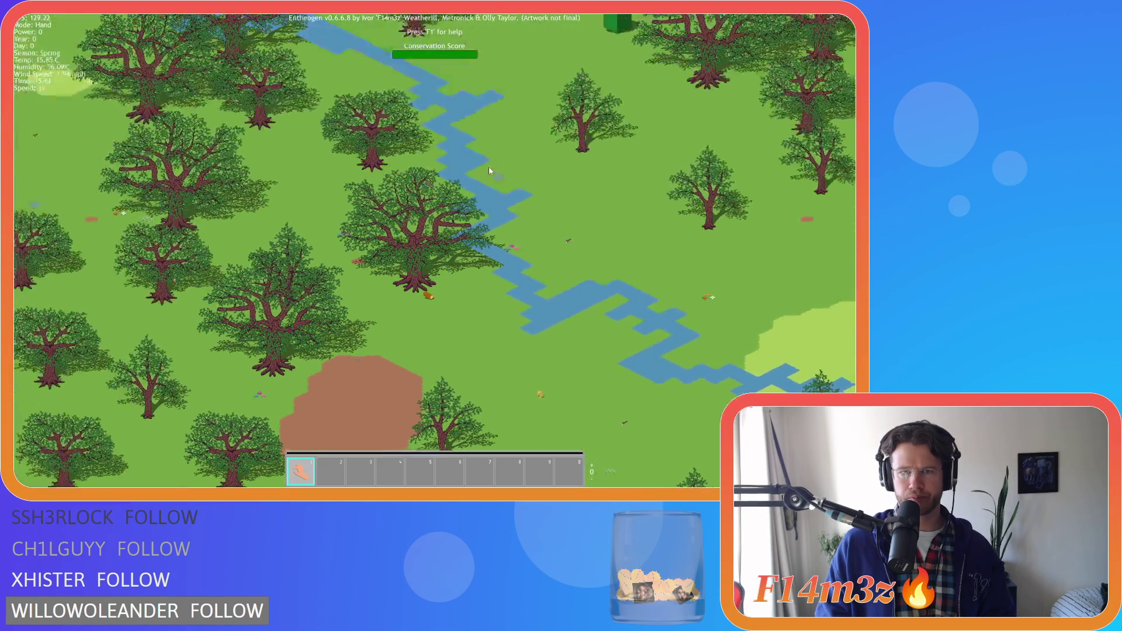
{"action": "key", "text": "Up"}
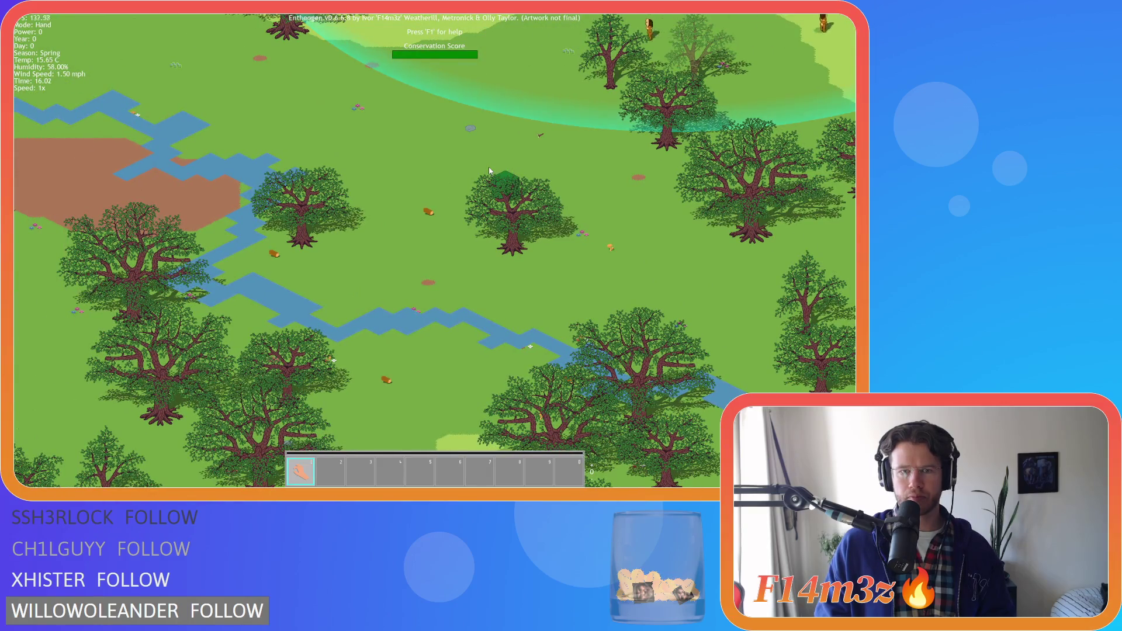
{"action": "key", "text": "Up"}
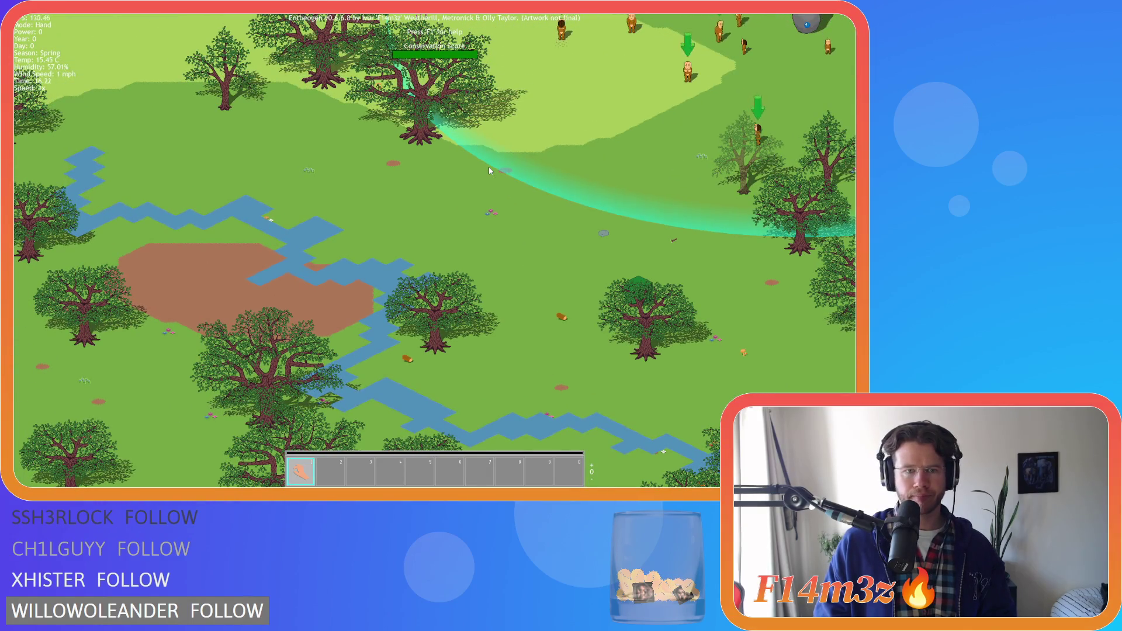
{"action": "key", "text": "Up"}
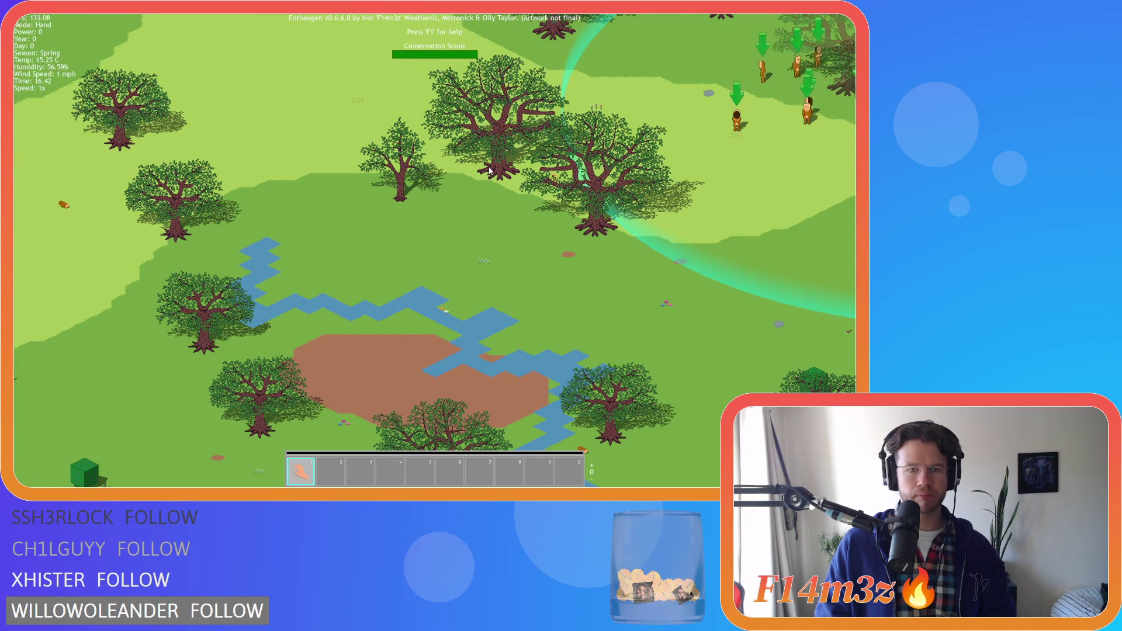
{"action": "key", "text": "Up"}
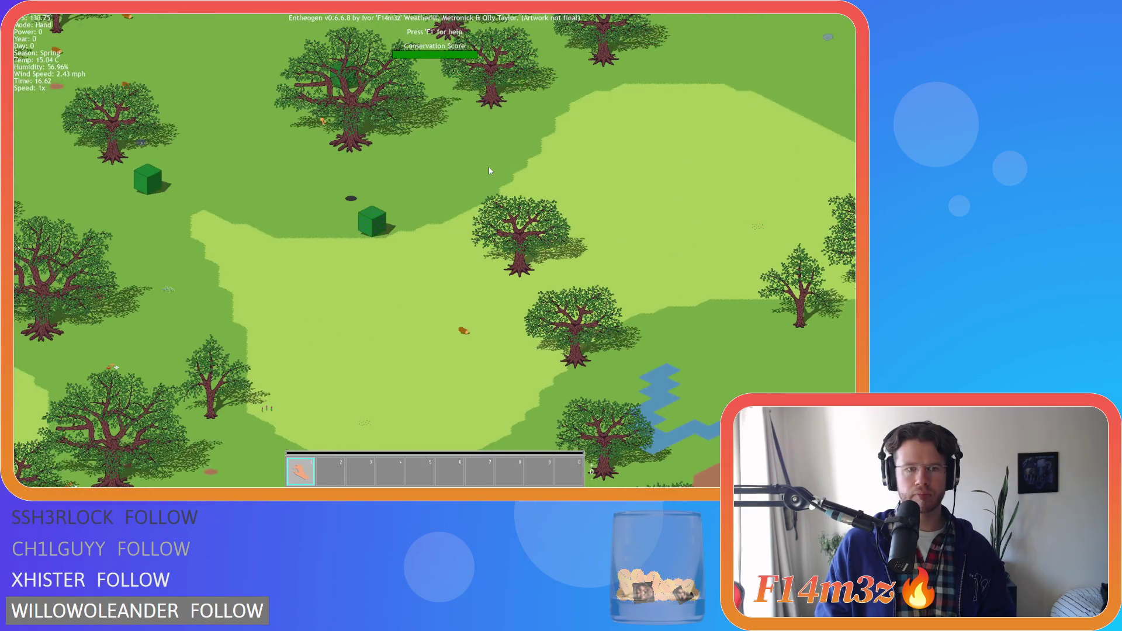
{"action": "key", "text": "Up"}
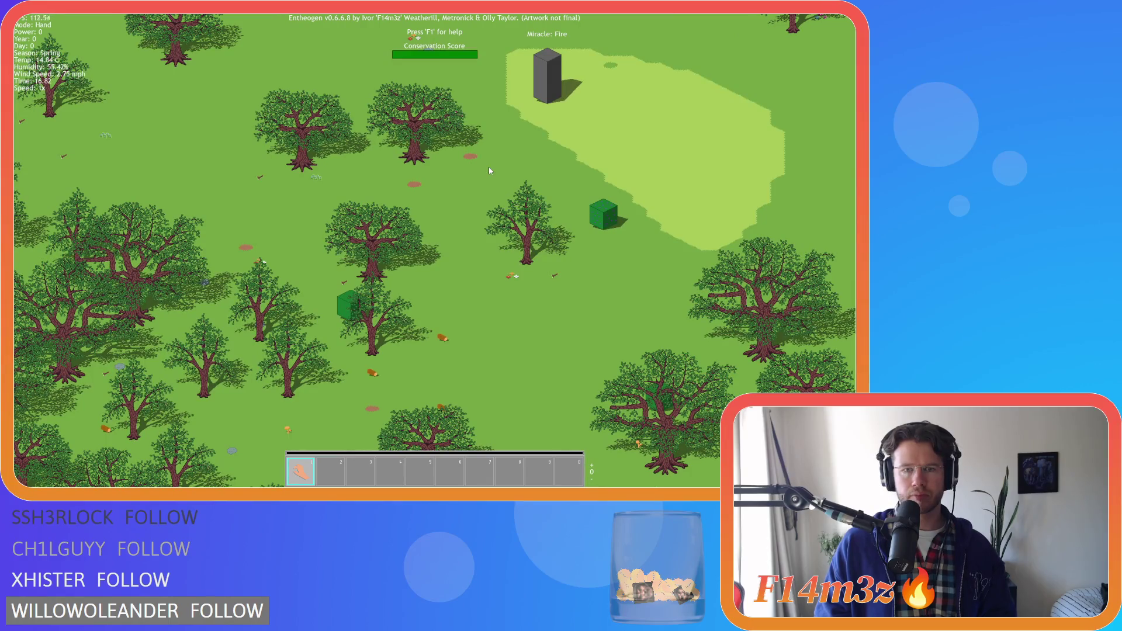
{"action": "key", "text": "Up"}
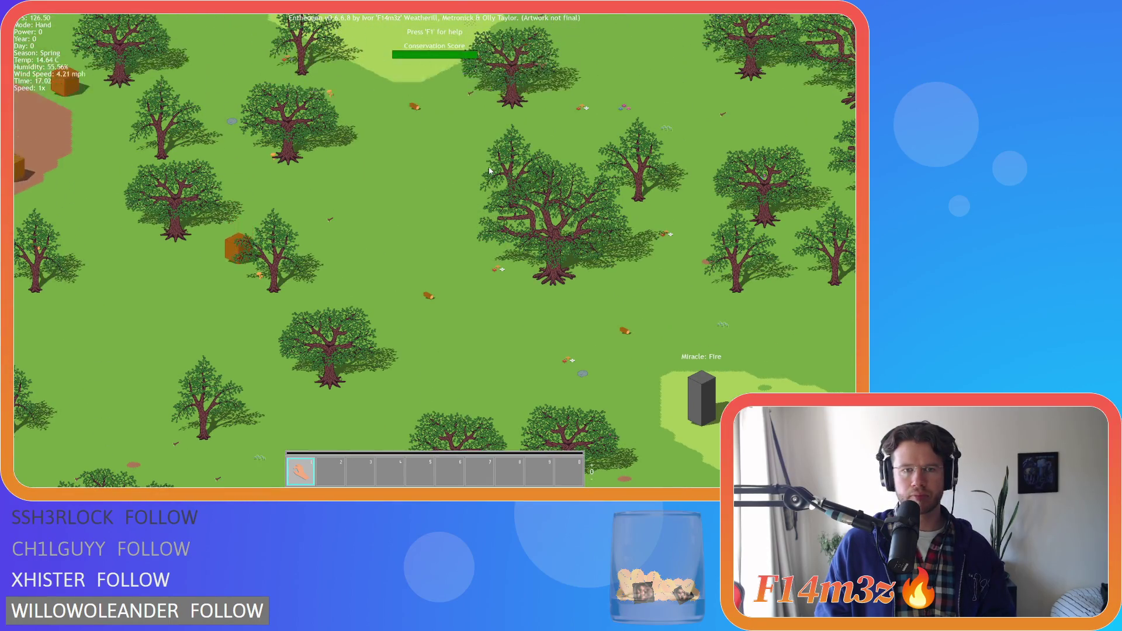
{"action": "key", "text": "Down"}
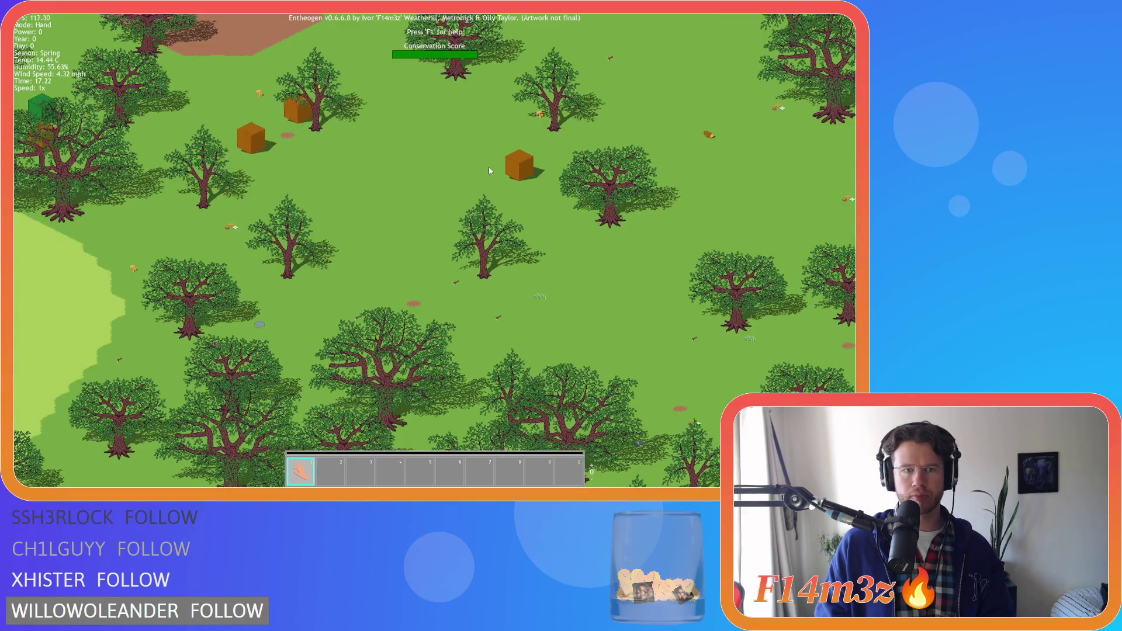
{"action": "key", "text": "Right"}
{"action": "scroll", "coordinate": [489, 168], "scroll_direction": "down", "scroll_amount": 10}
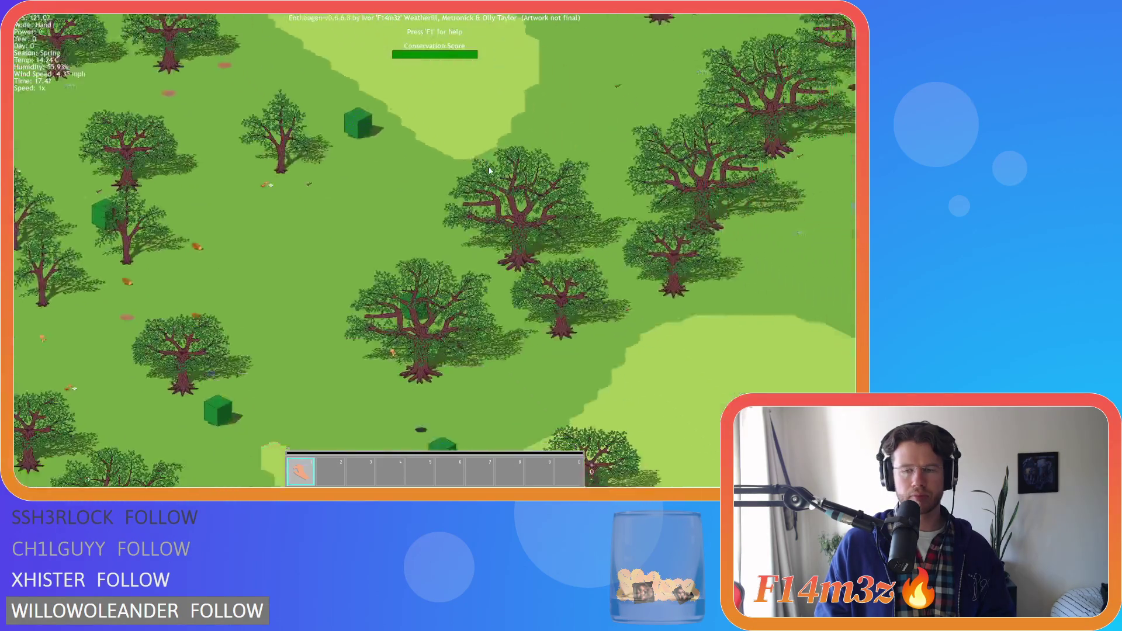
{"action": "scroll", "coordinate": [339, 222], "scroll_direction": "up", "scroll_amount": 10}
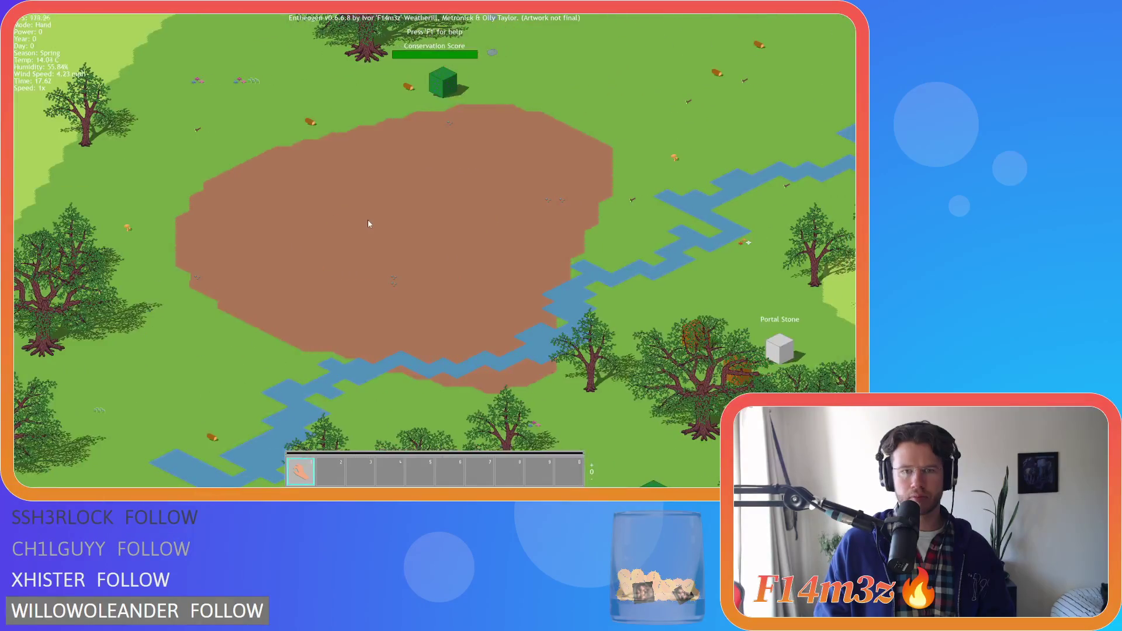
{"action": "scroll", "coordinate": [406, 228], "scroll_direction": "down", "scroll_amount": 5}
Step: Pan through the clearing, red area and river to the Portal Stone in the forest
{"action": "key", "text": "Right"}
{"action": "key", "text": "Down"}
{"action": "scroll", "coordinate": [406, 227], "scroll_direction": "up", "scroll_amount": 5}
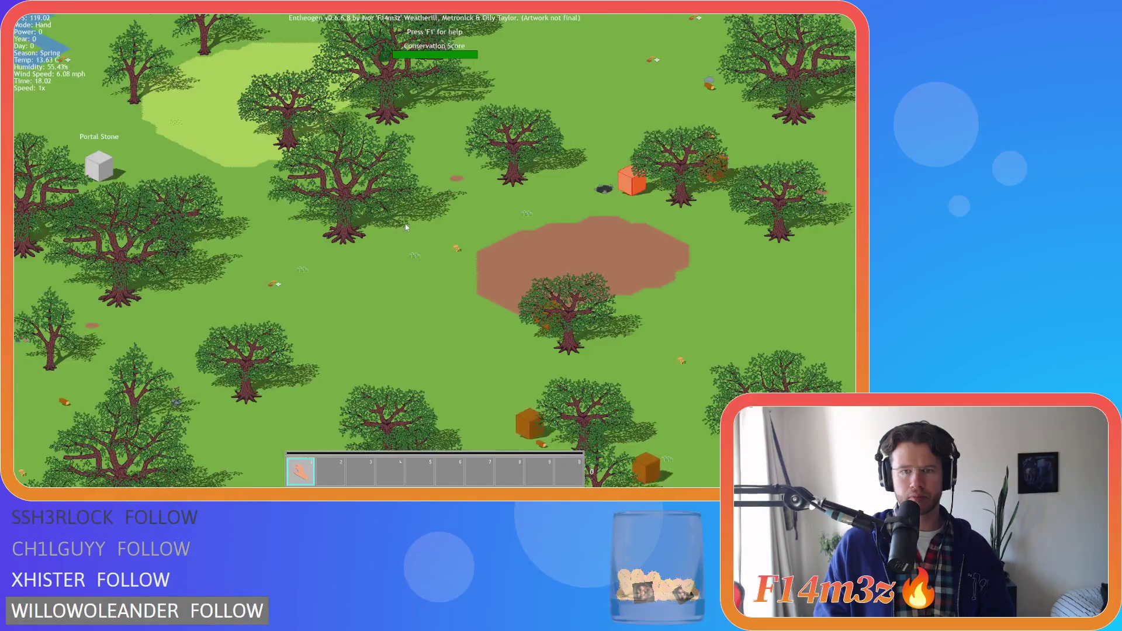
{"action": "scroll", "coordinate": [406, 227], "scroll_direction": "down", "scroll_amount": 5}
{"action": "scroll", "coordinate": [406, 227], "scroll_direction": "up", "scroll_amount": 4}
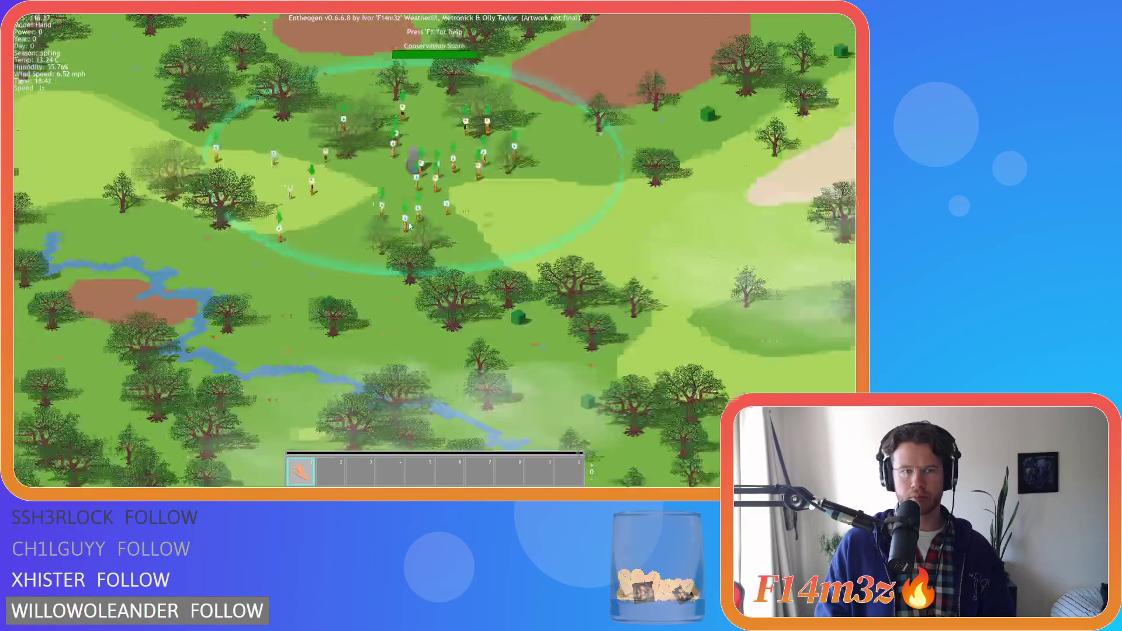
{"action": "scroll", "coordinate": [408, 226], "scroll_direction": "down", "scroll_amount": 4}
{"action": "scroll", "coordinate": [409, 226], "scroll_direction": "up", "scroll_amount": 4}
{"action": "scroll", "coordinate": [409, 226], "scroll_direction": "down", "scroll_amount": 4}
{"action": "scroll", "coordinate": [562, 231], "scroll_direction": "up", "scroll_amount": 4}
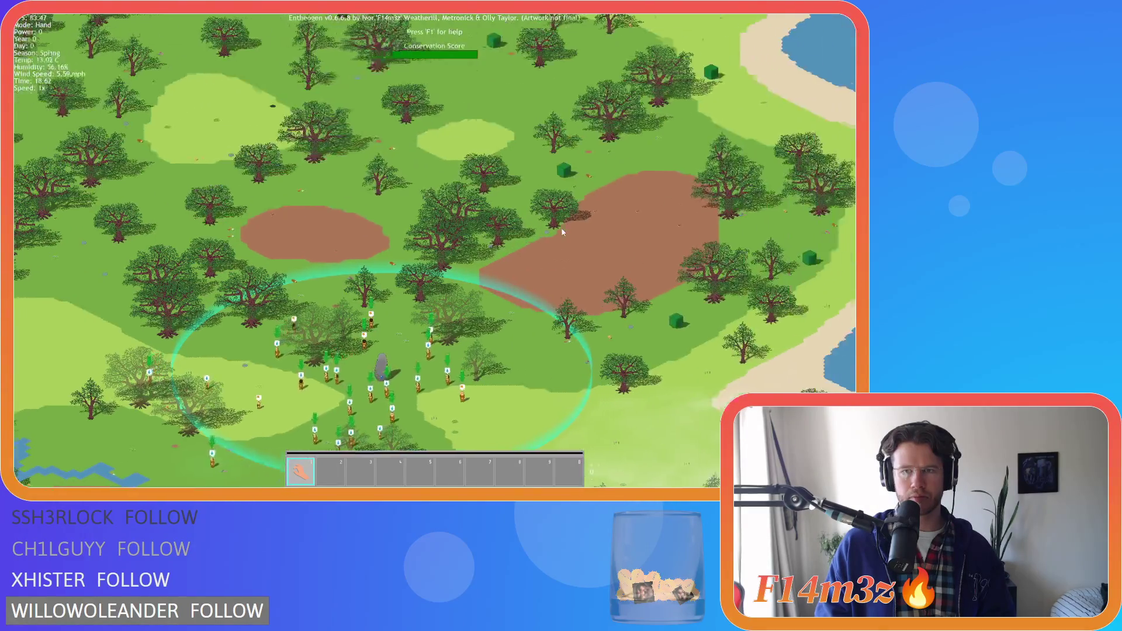
{"action": "scroll", "coordinate": [562, 232], "scroll_direction": "up", "scroll_amount": 2}
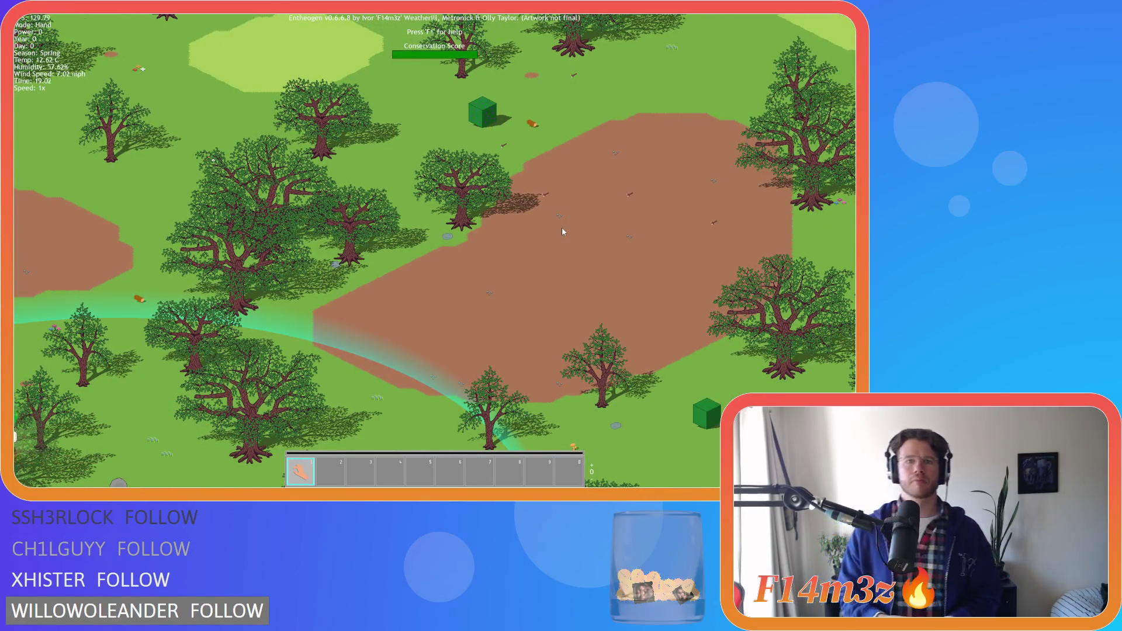
{"action": "scroll", "coordinate": [562, 232], "scroll_direction": "down", "scroll_amount": 5}
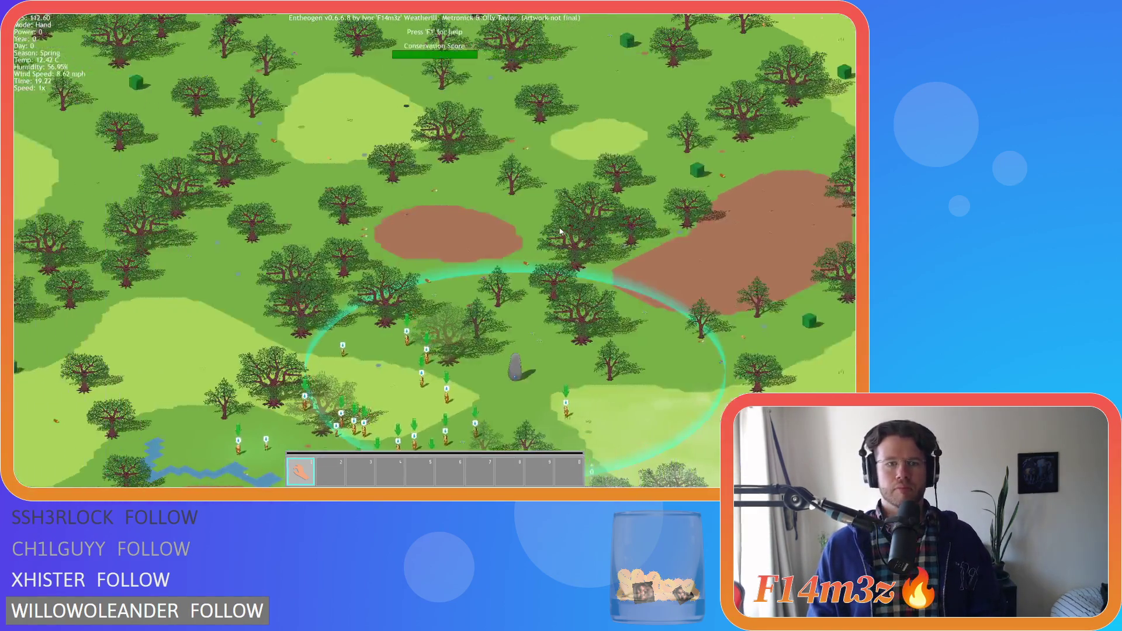
{"action": "scroll", "coordinate": [561, 232], "scroll_direction": "up", "scroll_amount": 4}
{"action": "scroll", "coordinate": [558, 232], "scroll_direction": "down", "scroll_amount": 5}
{"action": "scroll", "coordinate": [559, 232], "scroll_direction": "up", "scroll_amount": 3}
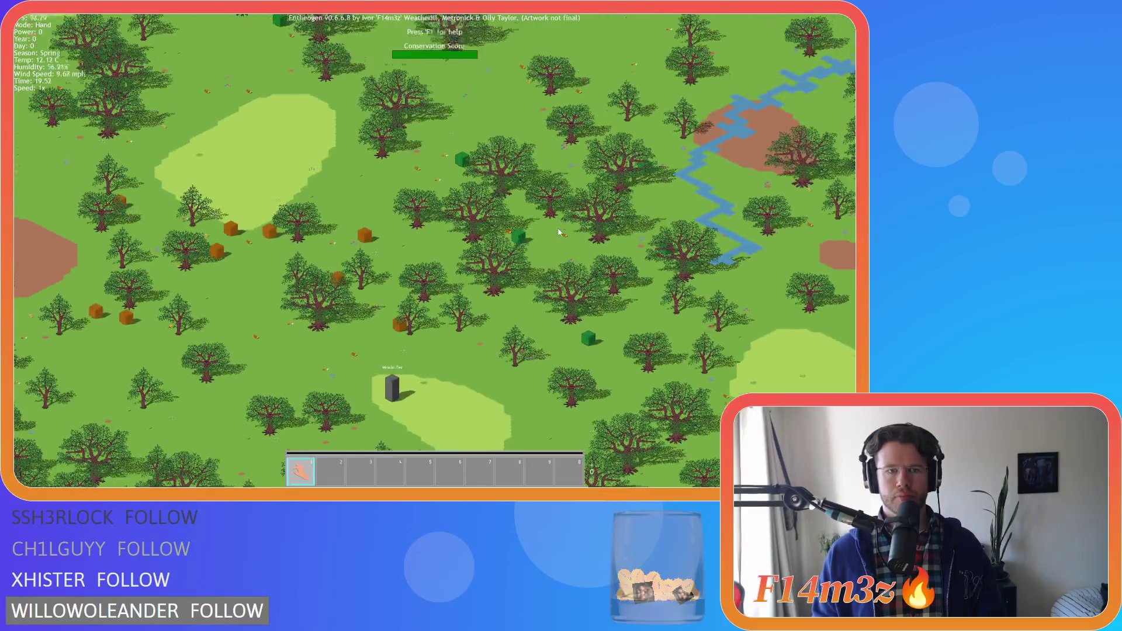
{"action": "key", "text": "w"}
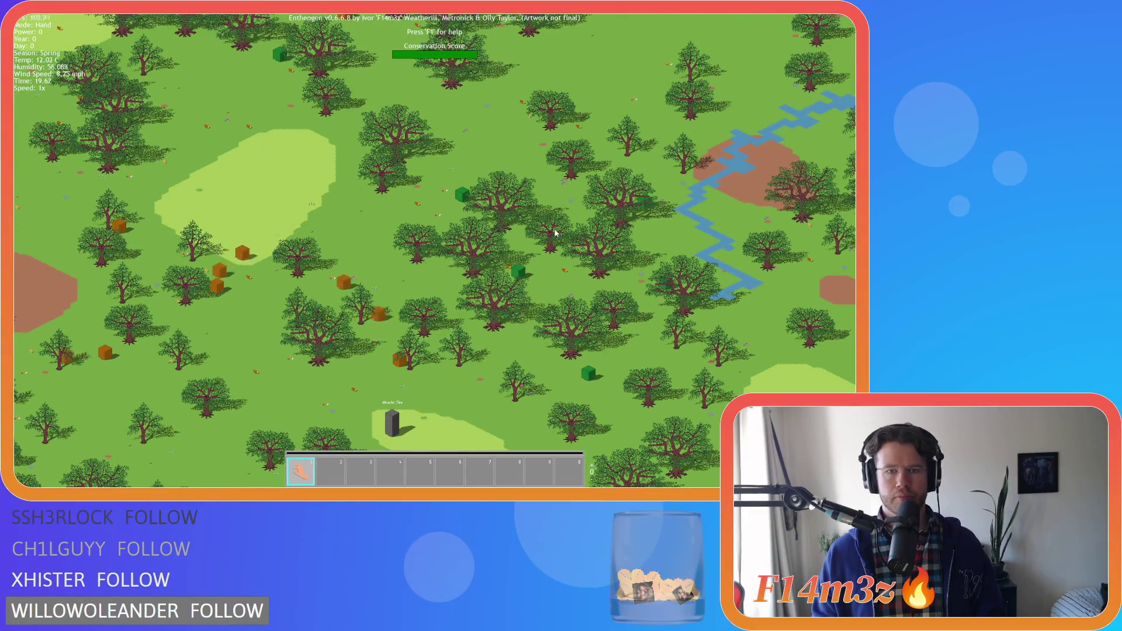
{"action": "key", "text": "w"}
{"action": "scroll", "coordinate": [553, 232], "scroll_direction": "up", "scroll_amount": 4}
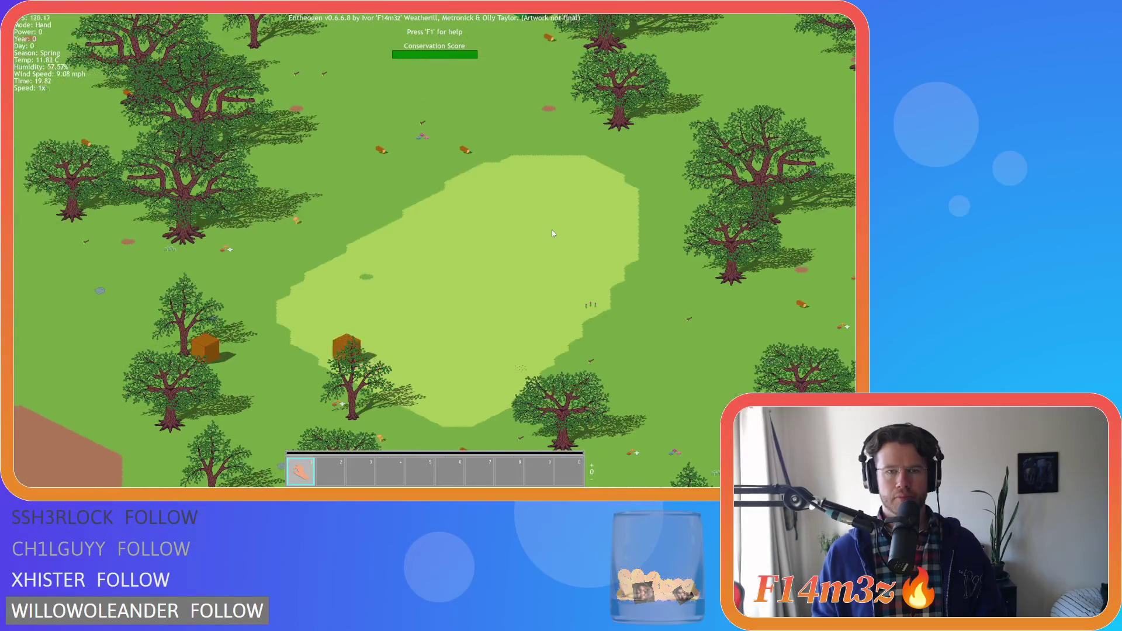
{"action": "key", "text": "w"}
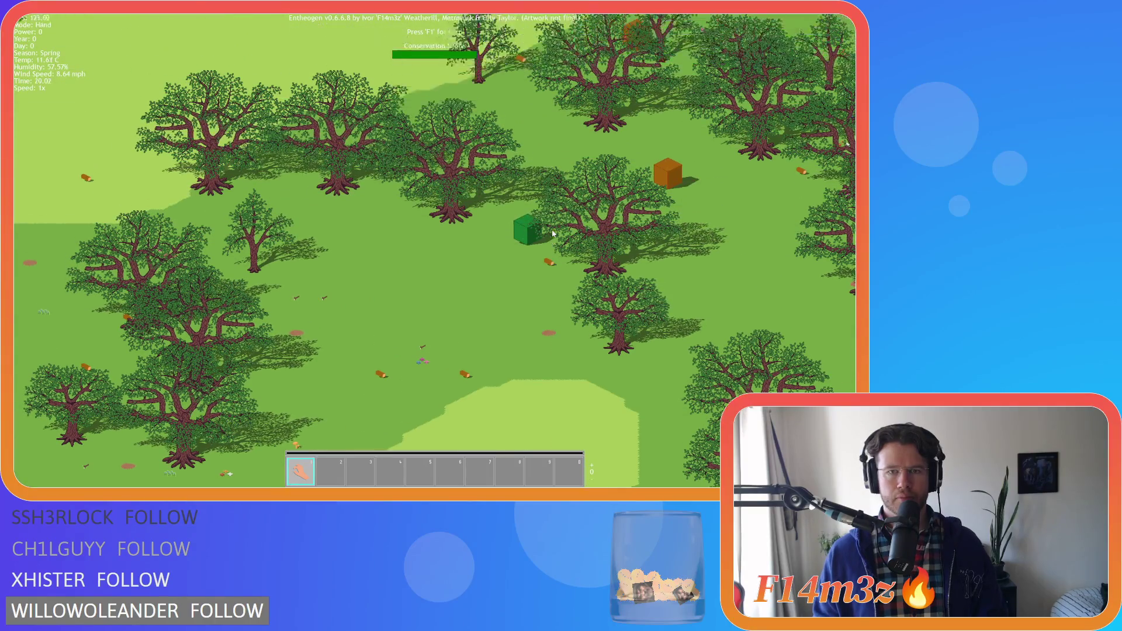
{"action": "scroll", "coordinate": [553, 234], "scroll_direction": "down", "scroll_amount": 4}
{"action": "scroll", "coordinate": [553, 233], "scroll_direction": "up", "scroll_amount": 4}
{"action": "scroll", "coordinate": [552, 230], "scroll_direction": "down", "scroll_amount": 4}
{"action": "key", "text": "w"}
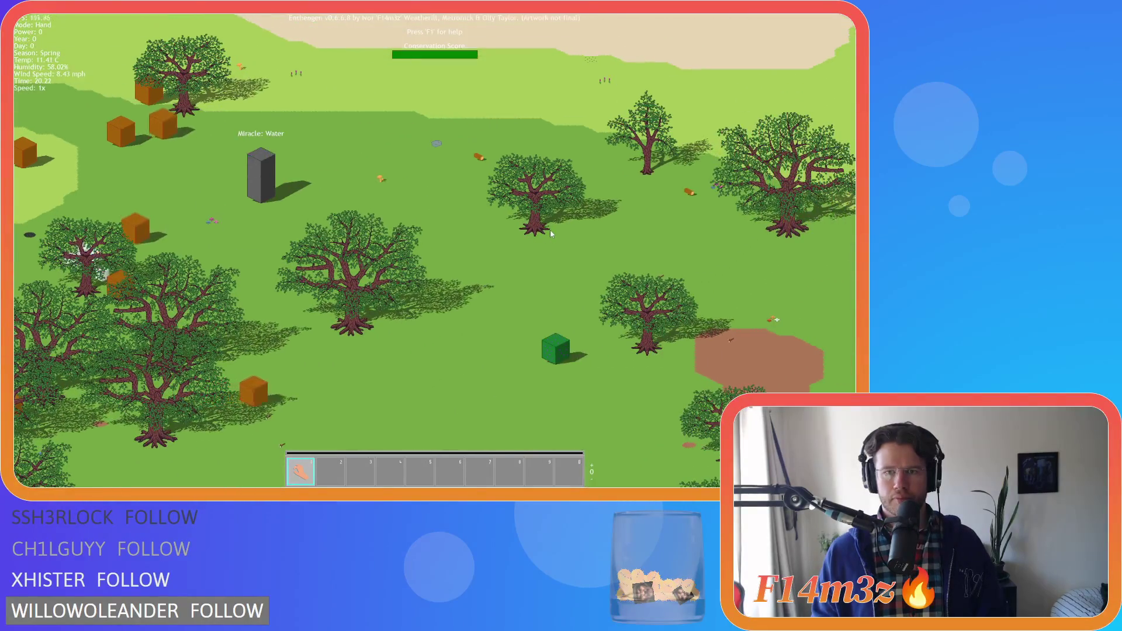
{"action": "scroll", "coordinate": [549, 231], "scroll_direction": "up", "scroll_amount": 4}
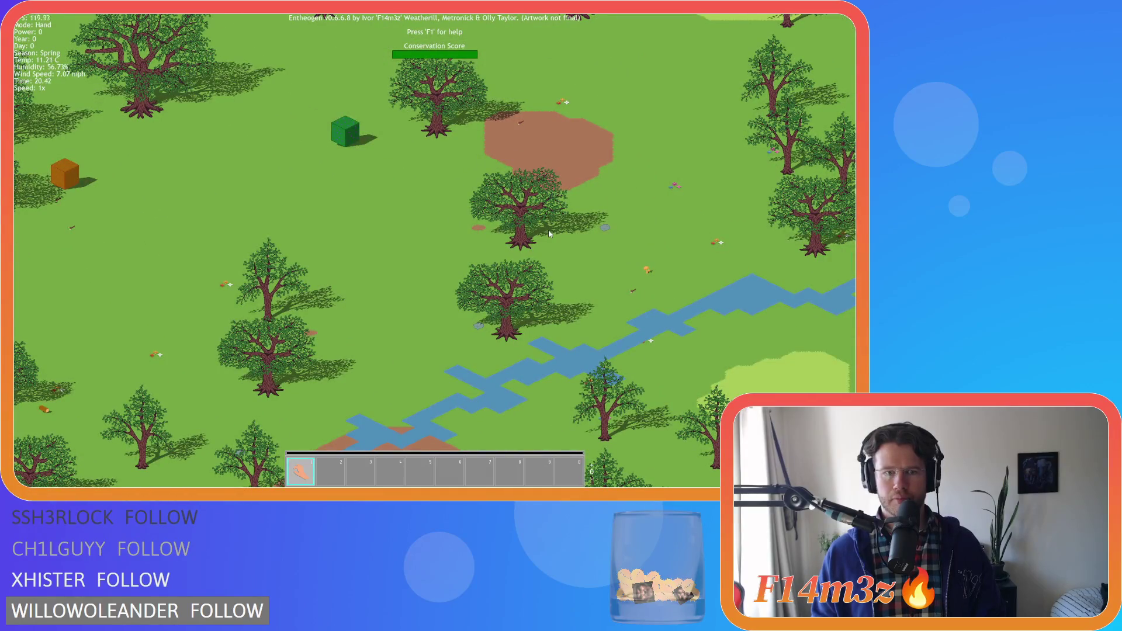
{"action": "key", "text": "s"}
{"action": "scroll", "coordinate": [549, 233], "scroll_direction": "down", "scroll_amount": 4}
{"action": "scroll", "coordinate": [549, 233], "scroll_direction": "up", "scroll_amount": 4}
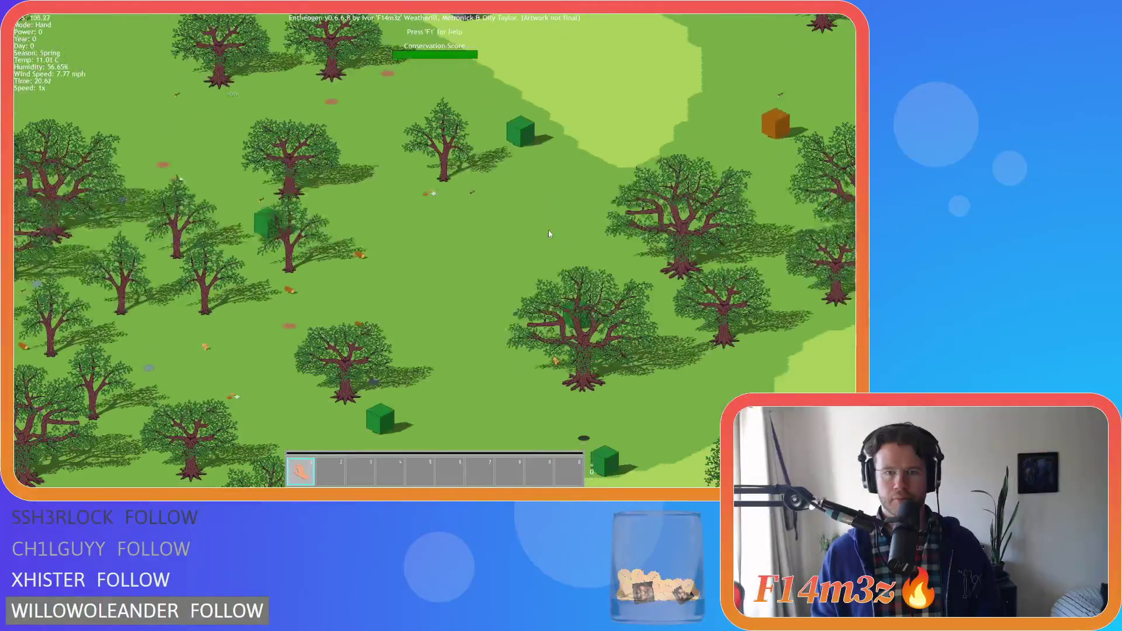
{"action": "key", "text": "s"}
{"action": "key", "text": "a"}
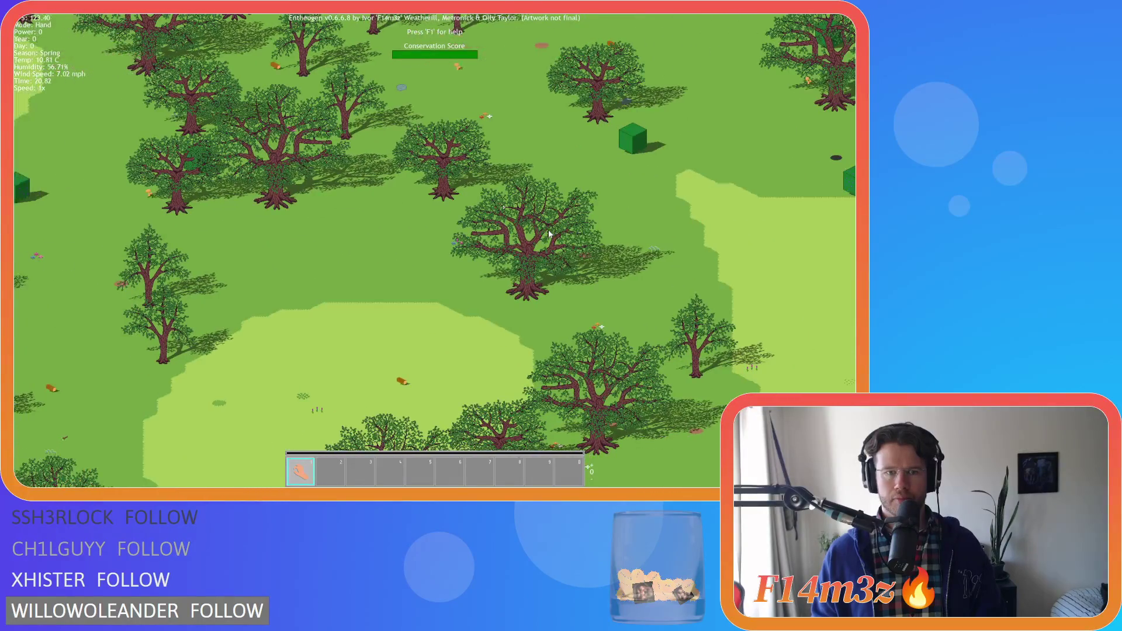
{"action": "key", "text": "s"}
{"action": "key", "text": "a"}
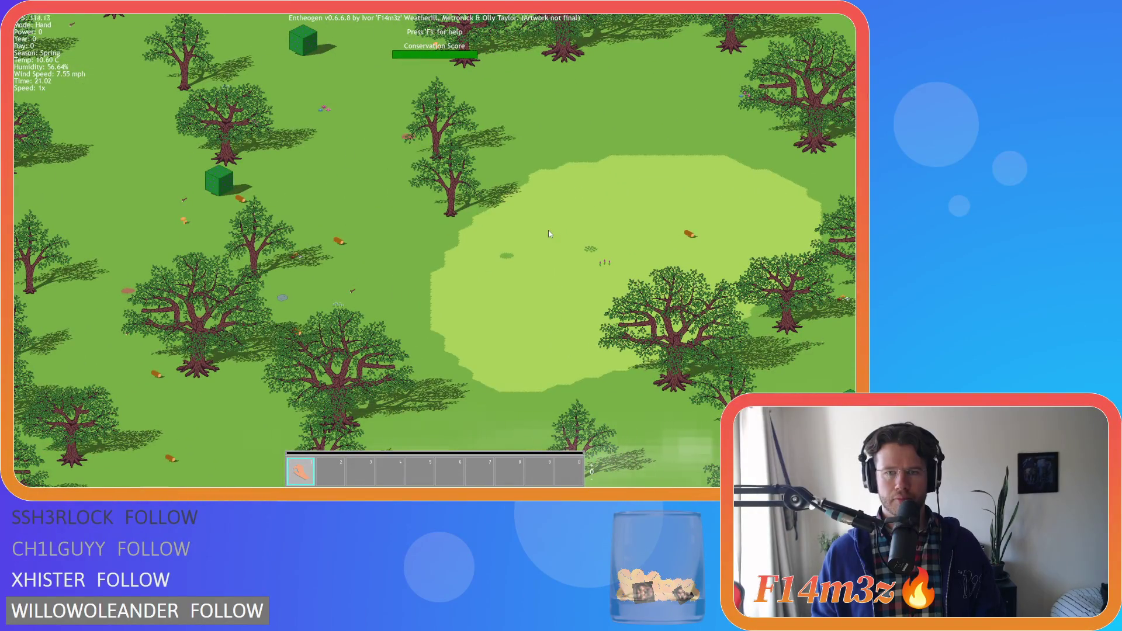
{"action": "key", "text": "s"}
{"action": "key", "text": "a"}
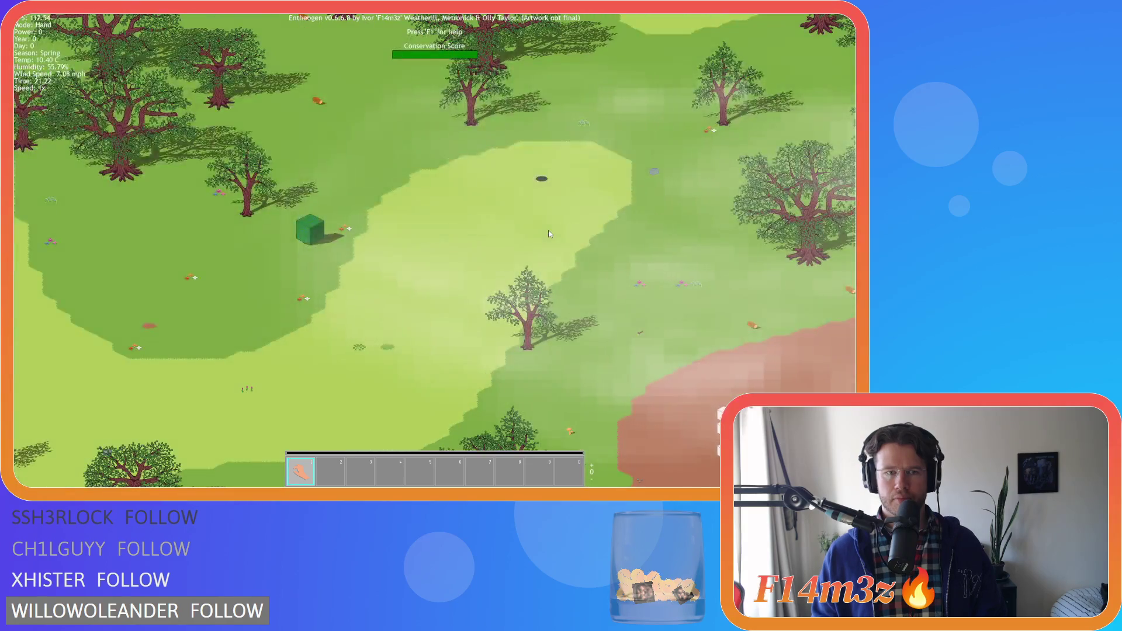
{"action": "key", "text": "w"}
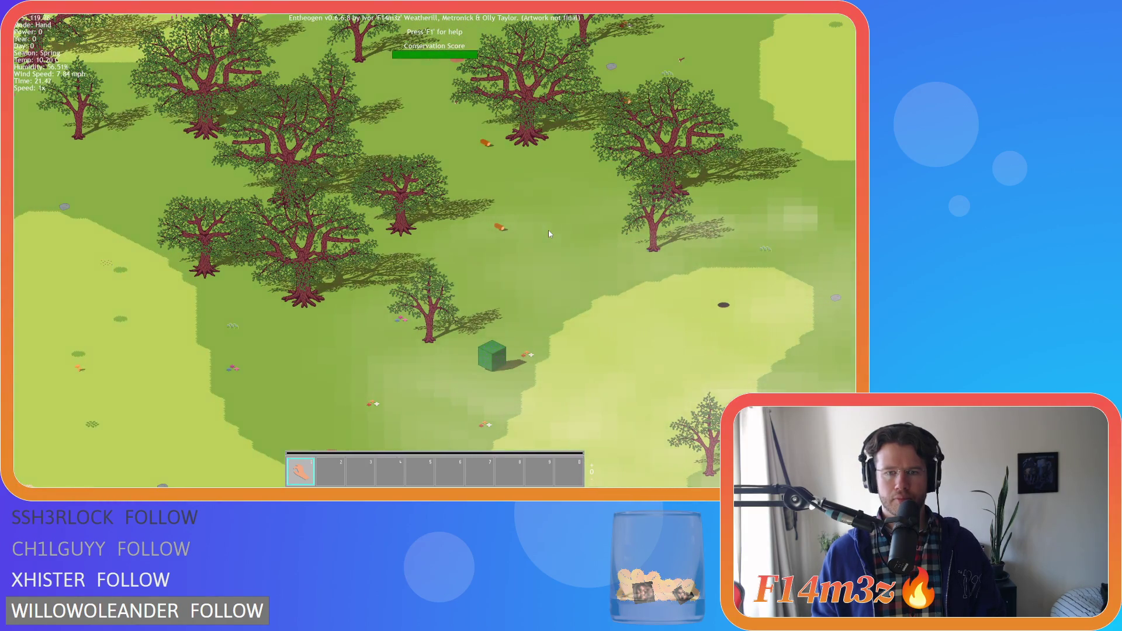
{"action": "key", "text": "s"}
{"action": "key", "text": "s"}
{"action": "key", "text": "d"}
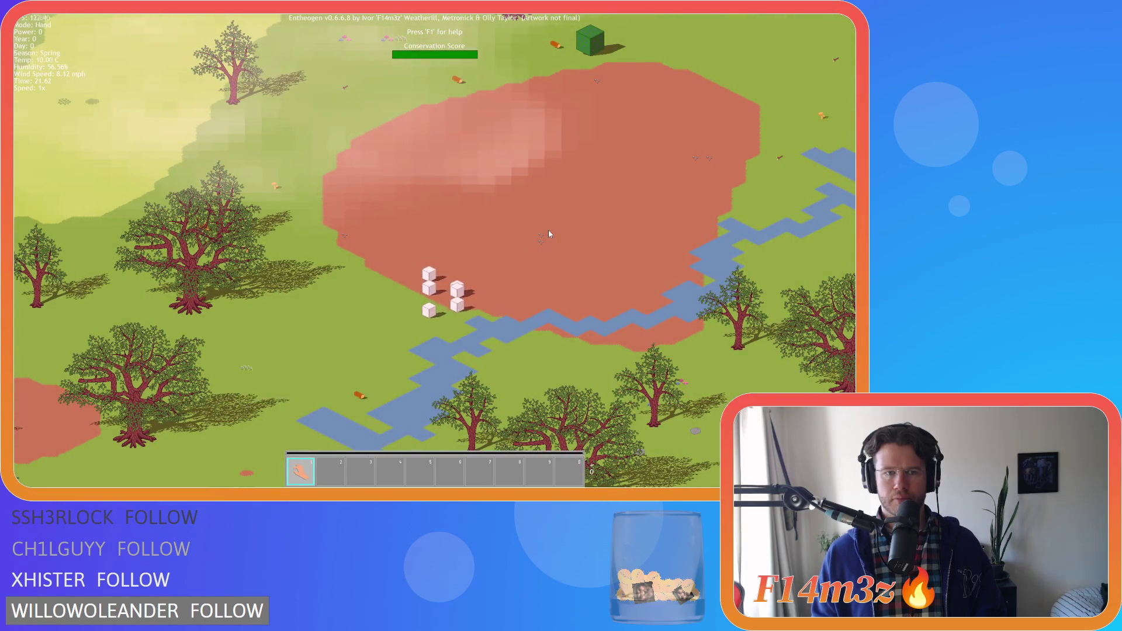
{"action": "key", "text": "w"}
{"action": "key", "text": "w"}
{"action": "key", "text": "d"}
{"action": "key", "text": "w"}
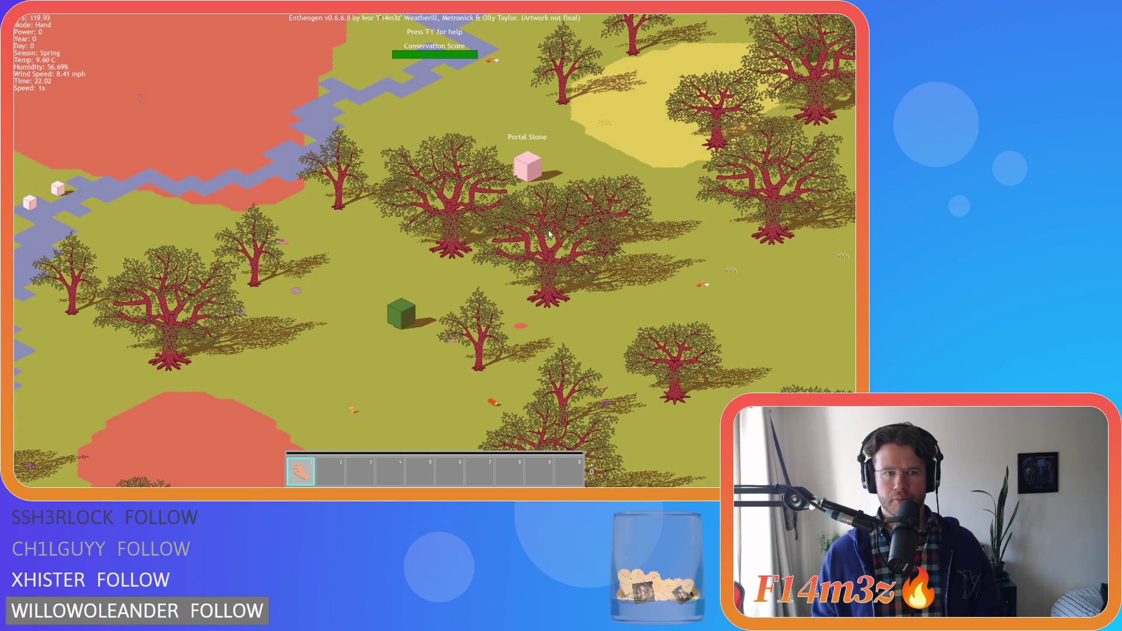
{"action": "key", "text": "d"}
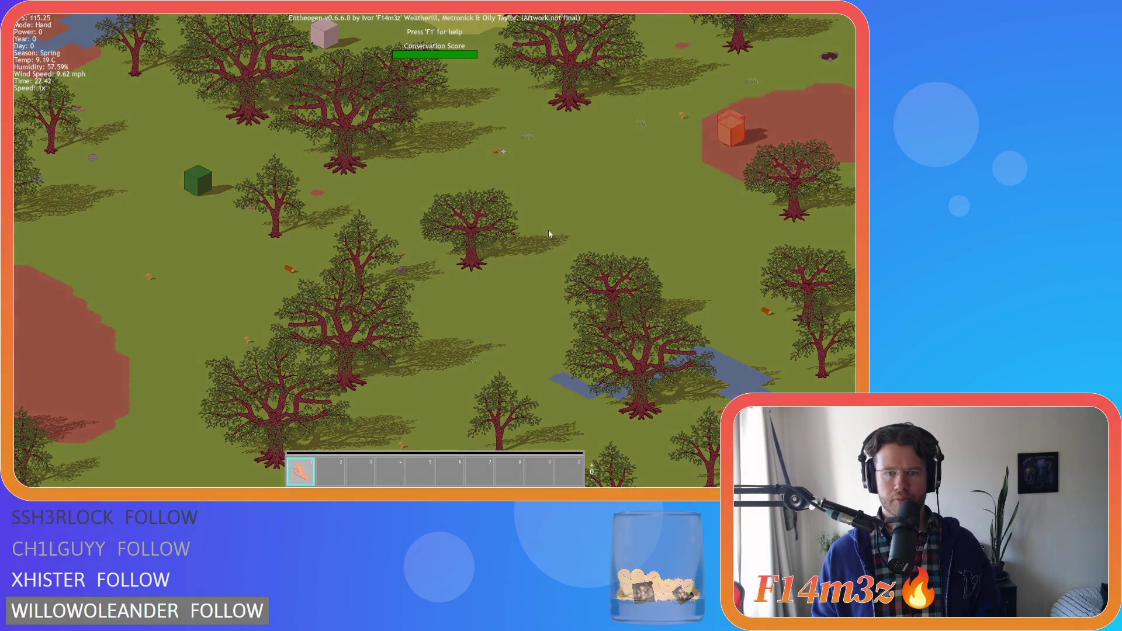
{"action": "key", "text": "w"}
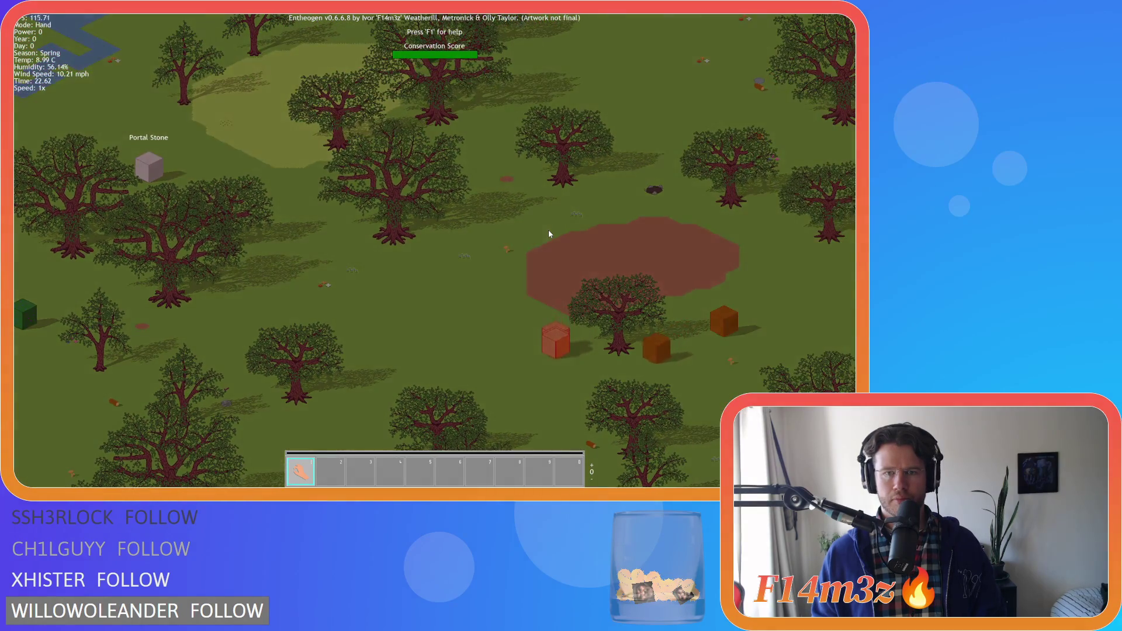
{"action": "key", "text": "w"}
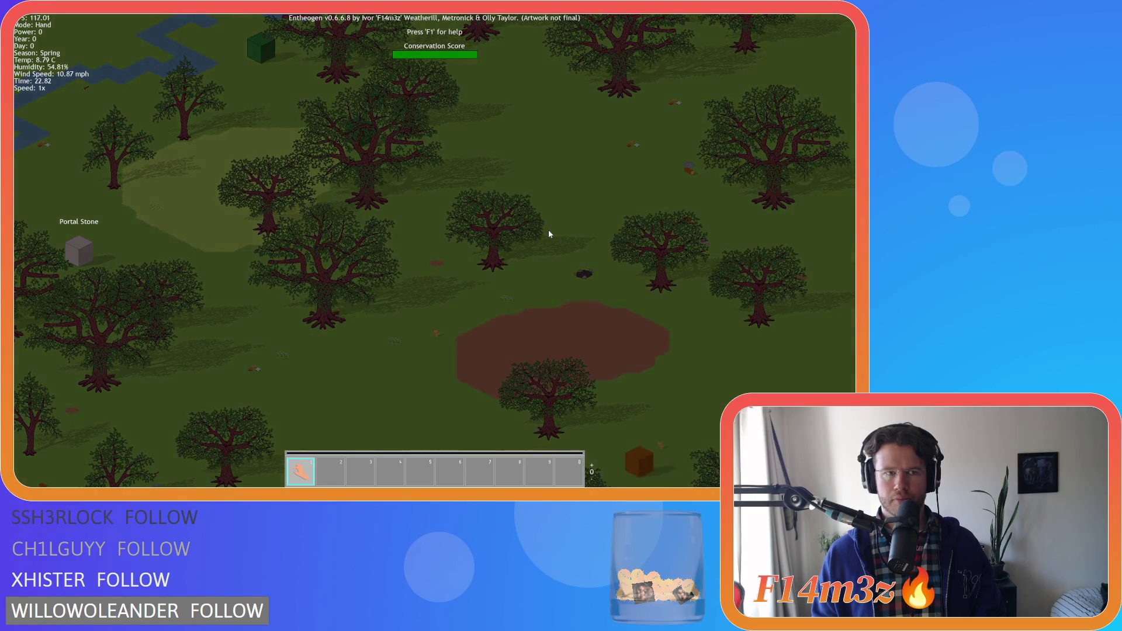
Step: Pan to the villagers marked with green arrows and bring up the quit prompt
{"action": "key", "text": "w"}
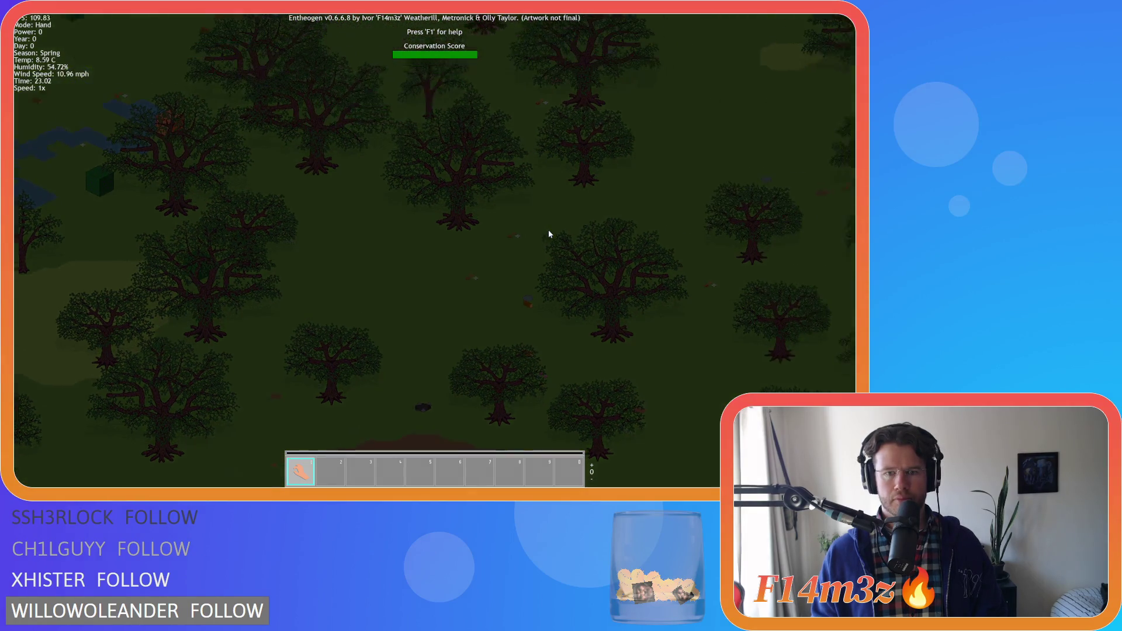
{"action": "key", "text": "w"}
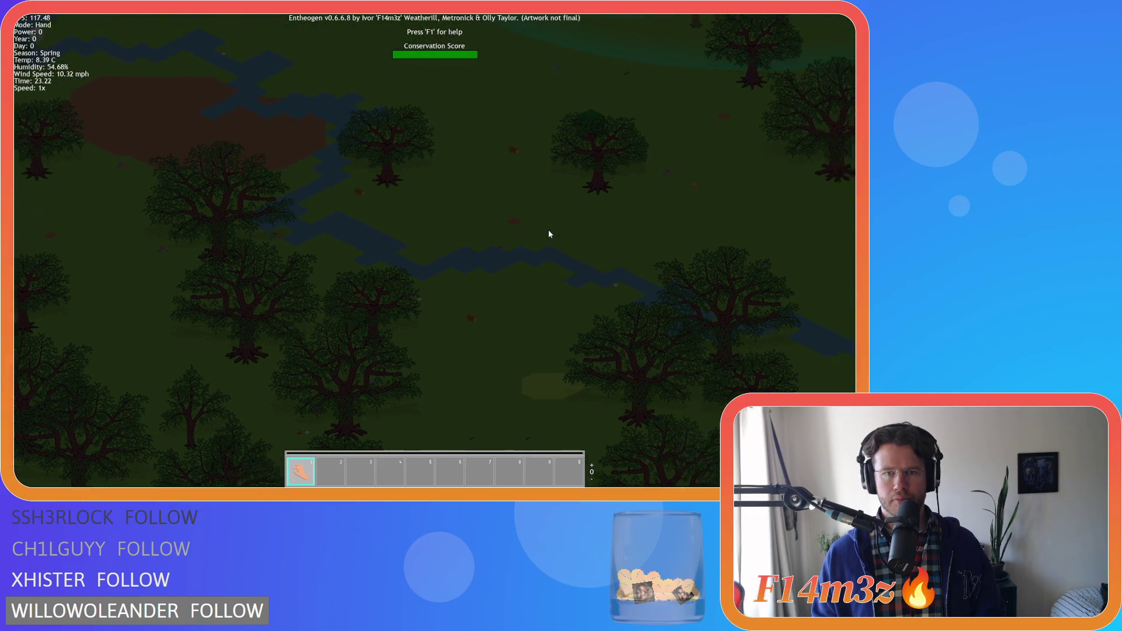
{"action": "key", "text": "w"}
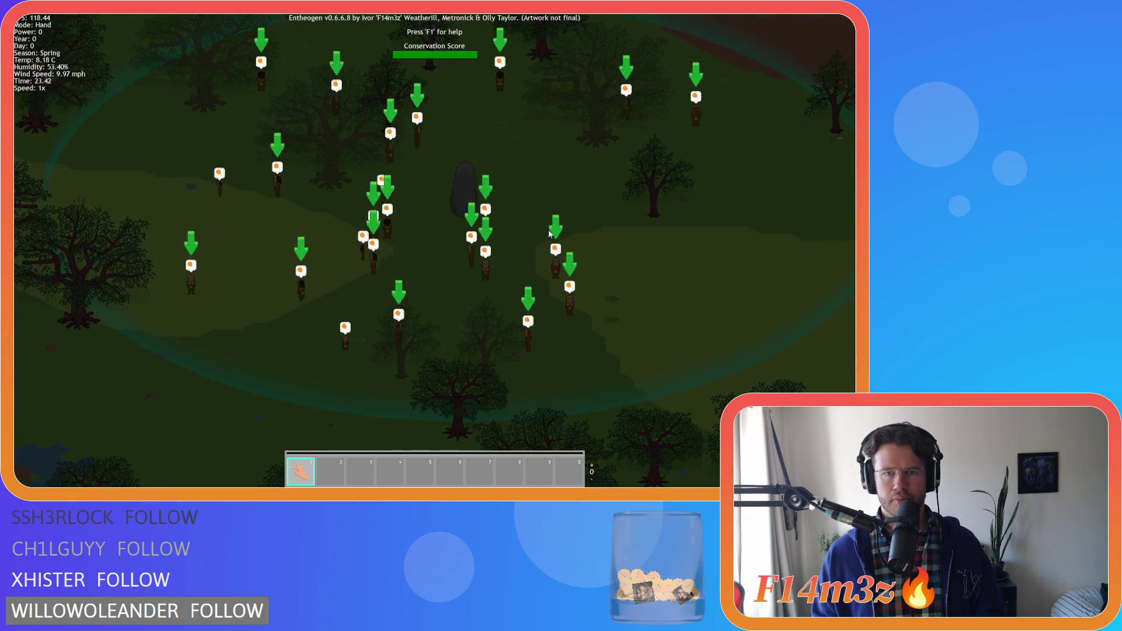
{"action": "key", "text": "Escape"}
Step: Confirm quitting, generate a new world, then close the help menu and resume play
{"action": "key", "text": "y"}
{"action": "key", "text": "Return"}
{"action": "key", "text": "Return"}
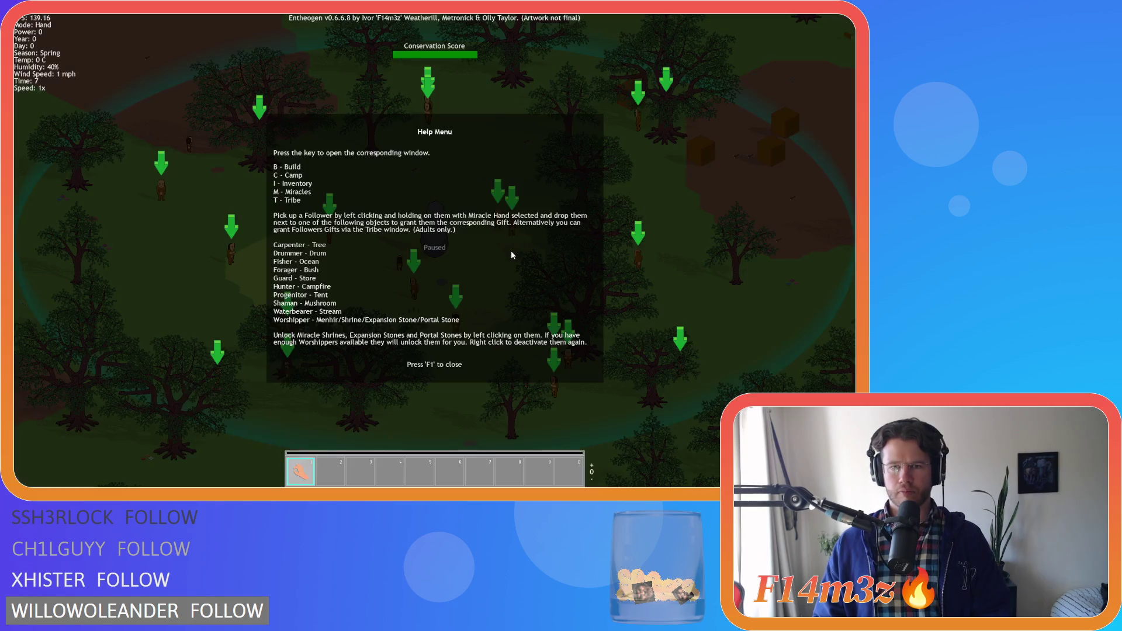
{"action": "key", "text": "F1"}
{"action": "key", "text": "a"}
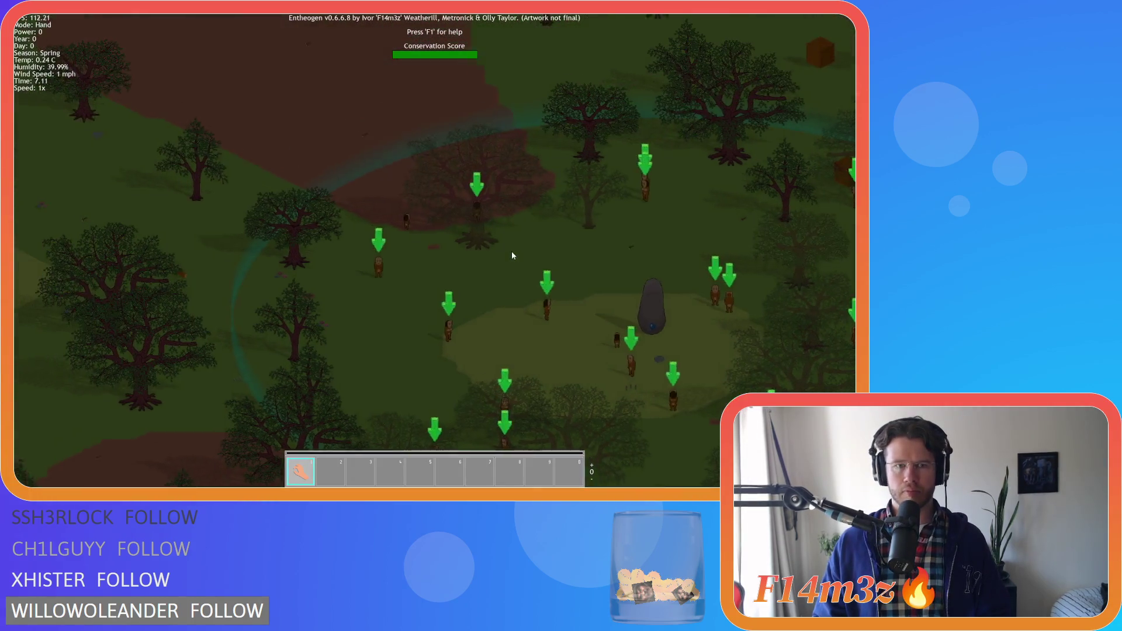
{"action": "key", "text": "s"}
{"action": "key", "text": "d"}
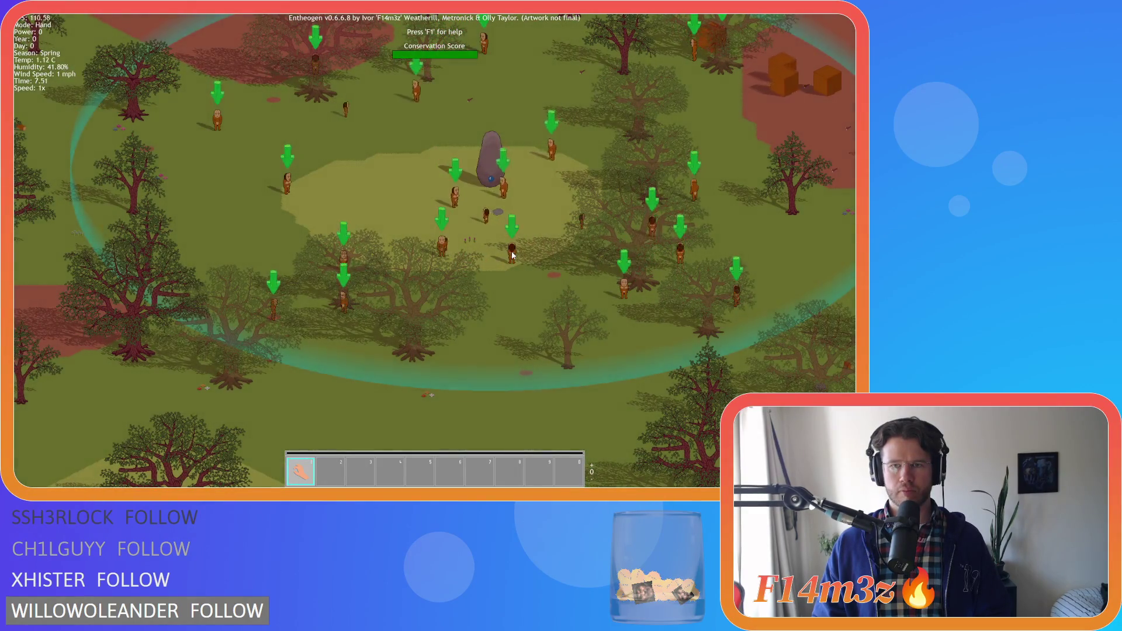
{"action": "key", "text": "d"}
{"action": "key", "text": "d"}
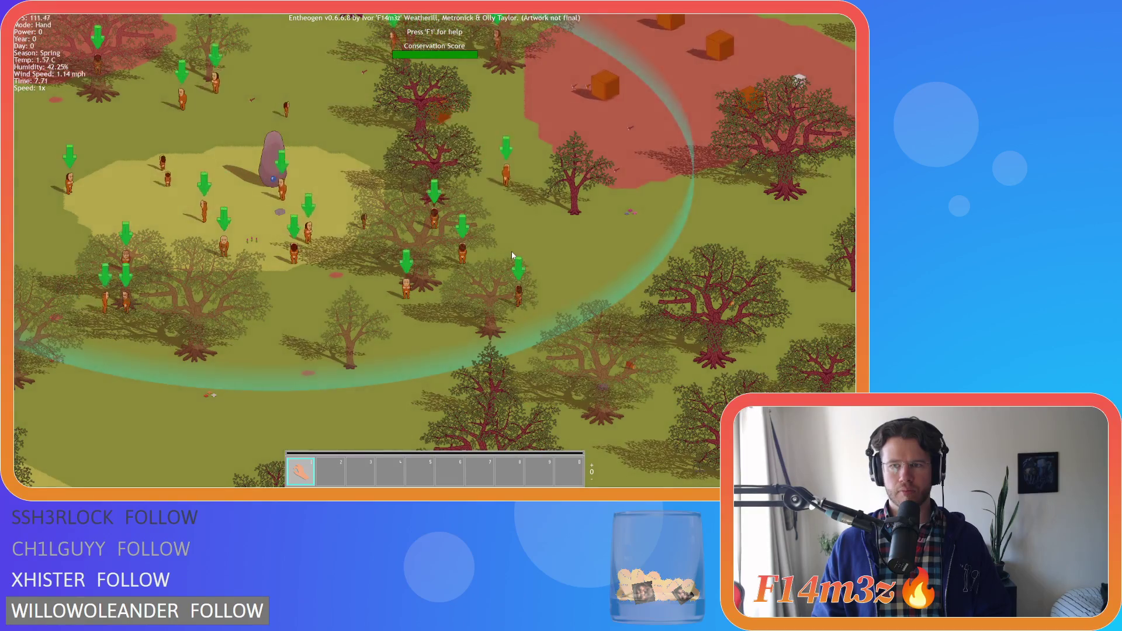
{"action": "key", "text": "d"}
{"action": "key", "text": "s"}
{"action": "key", "text": "a"}
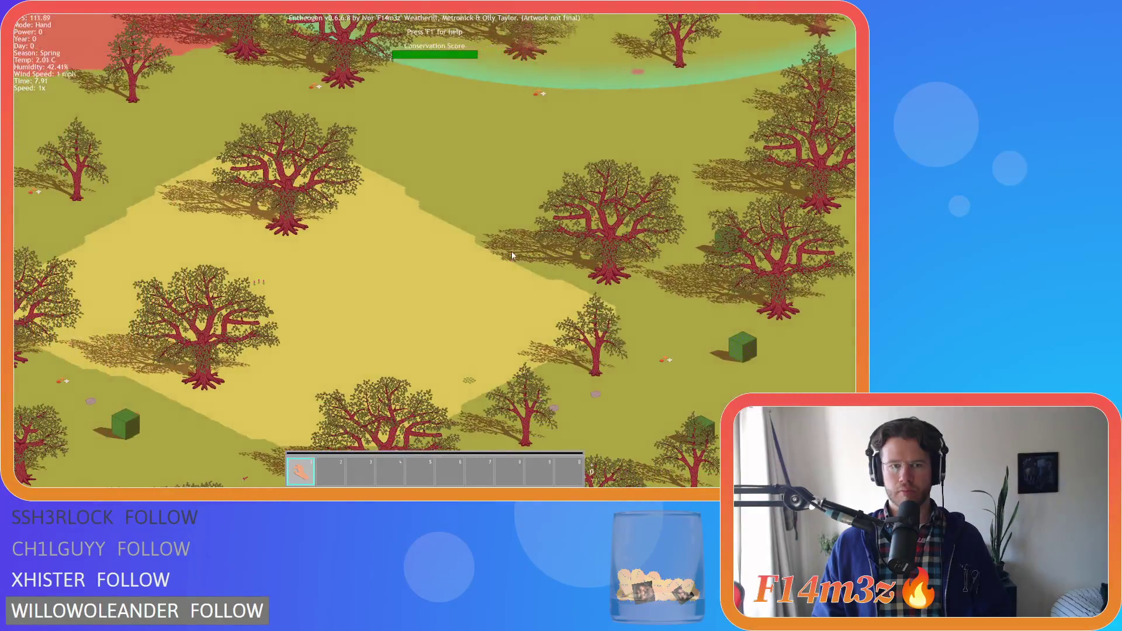
{"action": "key", "text": "s"}
{"action": "key", "text": "a"}
{"action": "key", "text": "a"}
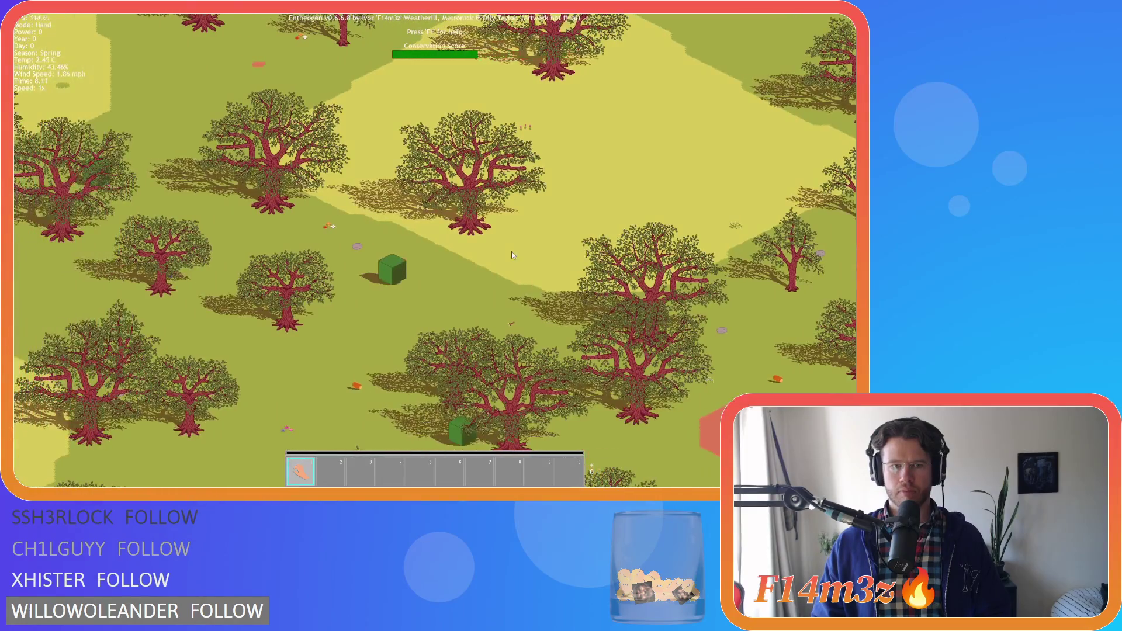
{"action": "key", "text": "s"}
{"action": "key", "text": "a"}
{"action": "key", "text": "s"}
{"action": "key", "text": "a"}
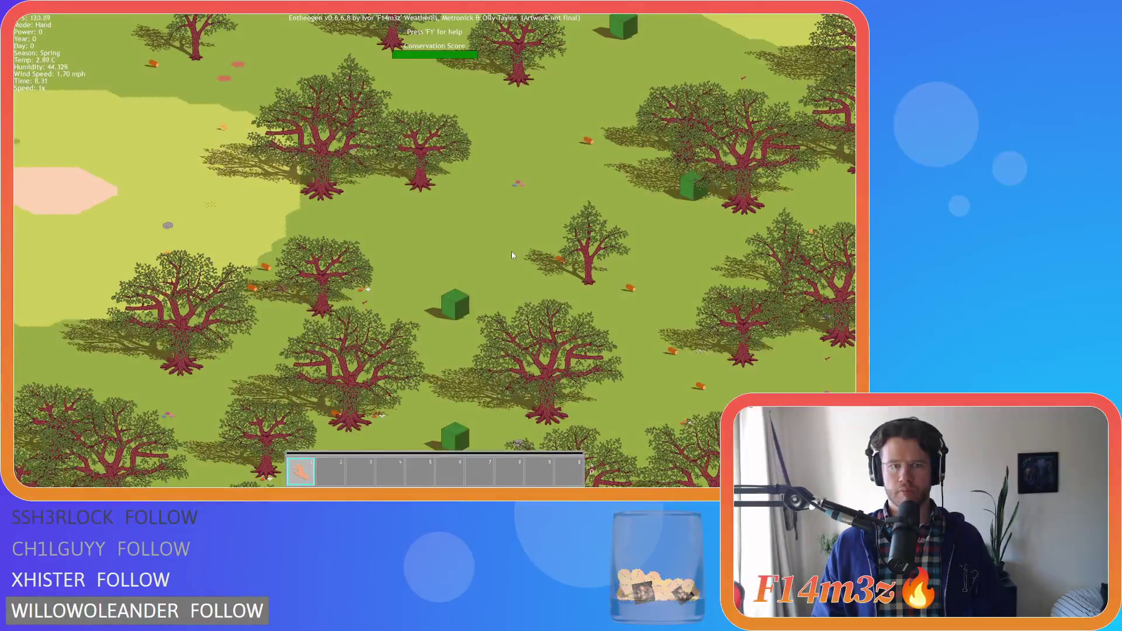
{"action": "key", "text": "w"}
{"action": "key", "text": "a"}
{"action": "key", "text": "w"}
{"action": "key", "text": "a"}
{"action": "key", "text": "s"}
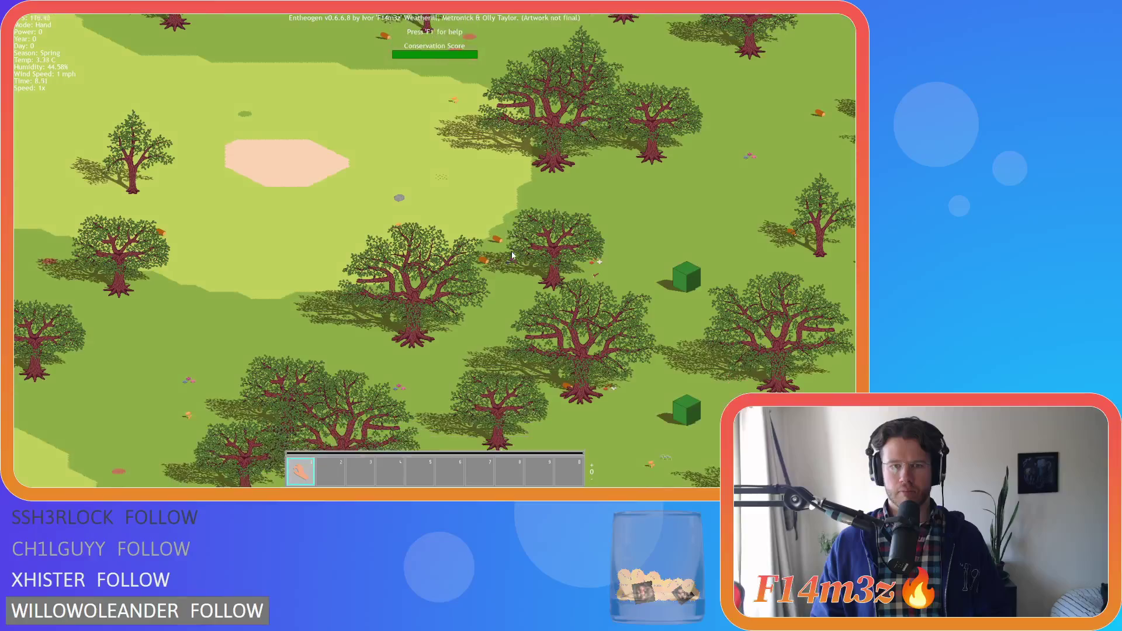
{"action": "key", "text": "d"}
{"action": "key", "text": "s"}
{"action": "key", "text": "d"}
{"action": "key", "text": "s"}
{"action": "key", "text": "d"}
{"action": "key", "text": "s"}
{"action": "key", "text": "d"}
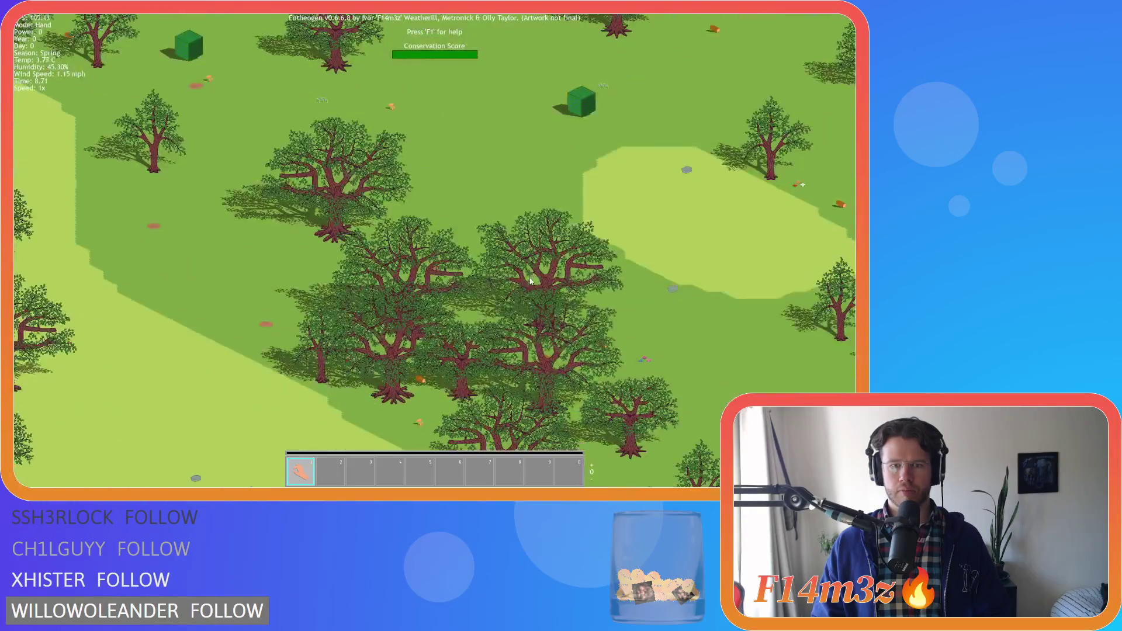
{"action": "key", "text": "d"}
{"action": "key", "text": "d"}
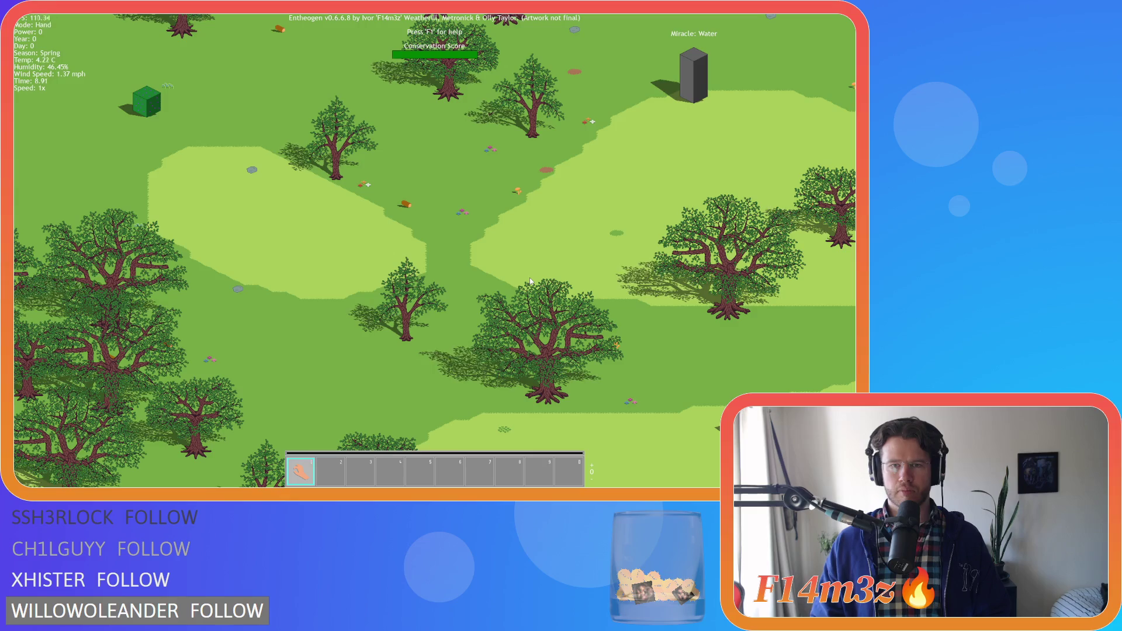
{"action": "key", "text": "s"}
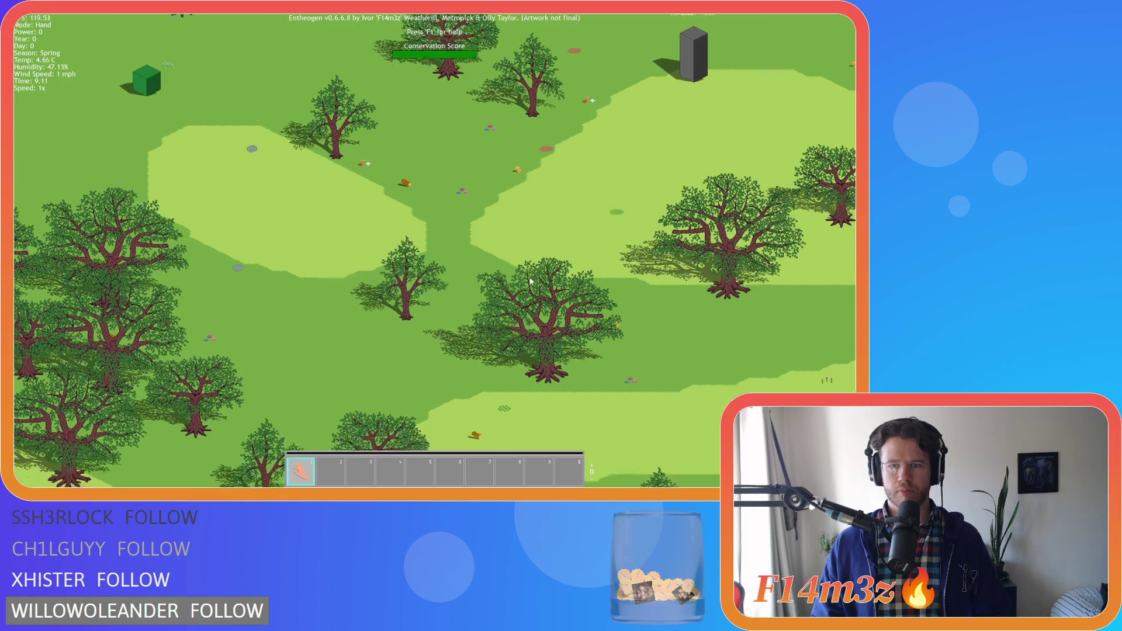
{"action": "key", "text": "d"}
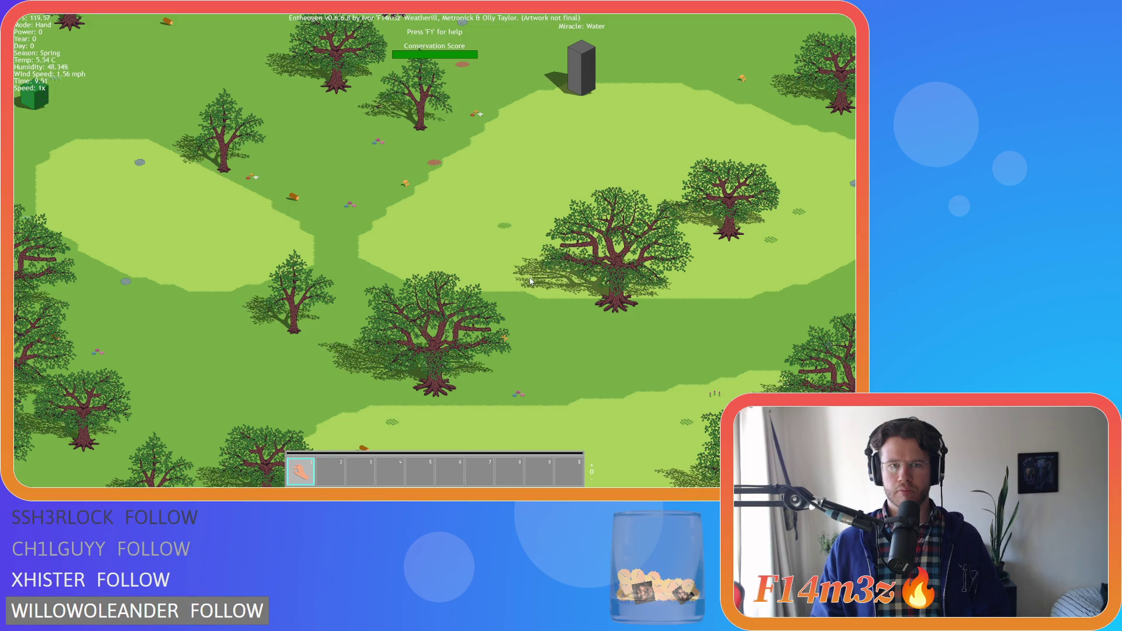
{"action": "key", "text": "w"}
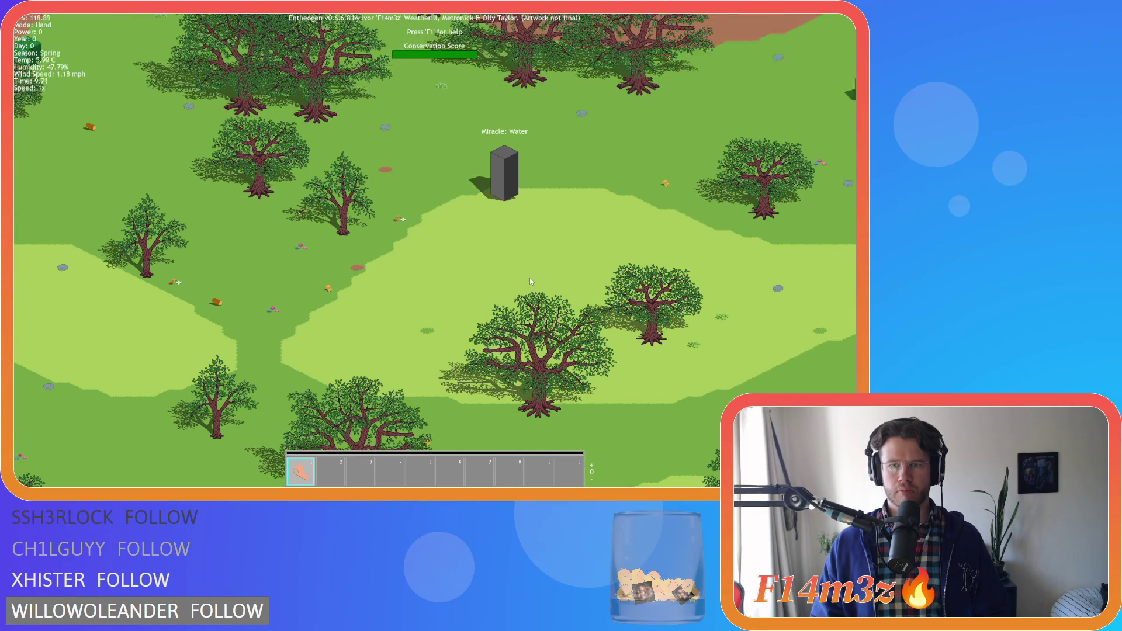
{"action": "key", "text": "d"}
{"action": "key", "text": "s"}
{"action": "key", "text": "d"}
{"action": "key", "text": "s"}
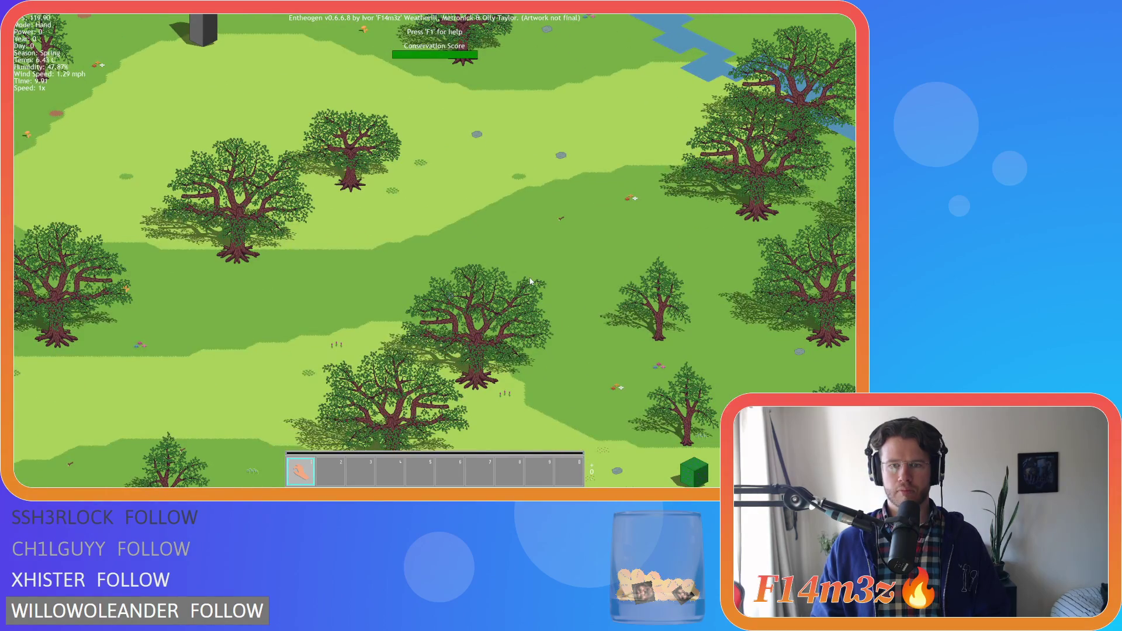
{"action": "key", "text": "s"}
{"action": "key", "text": "d"}
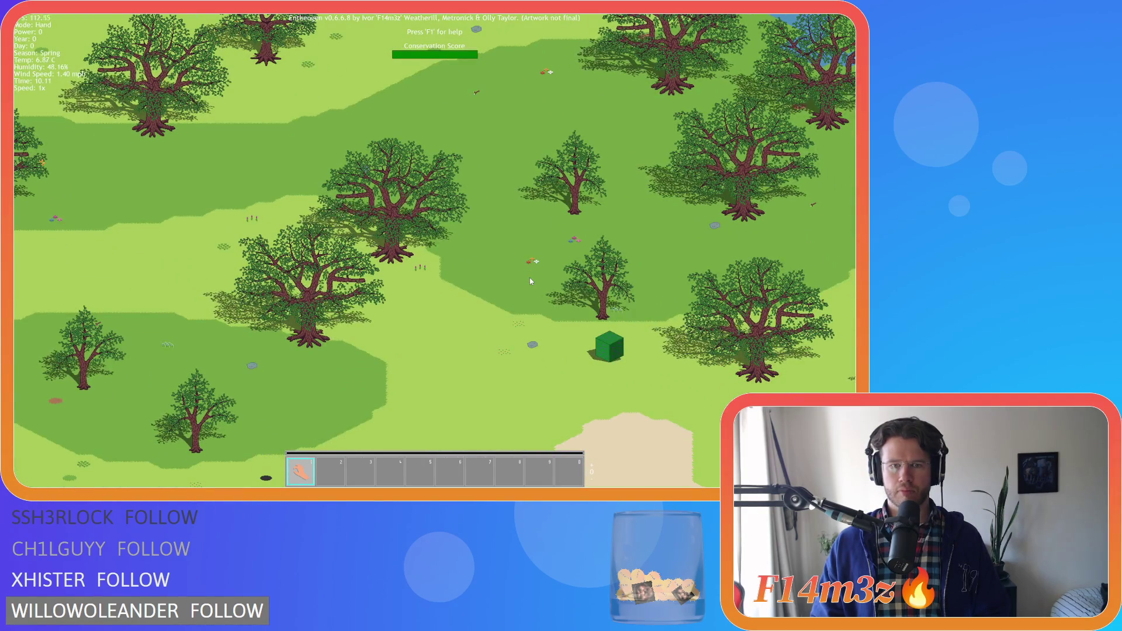
{"action": "key", "text": "a"}
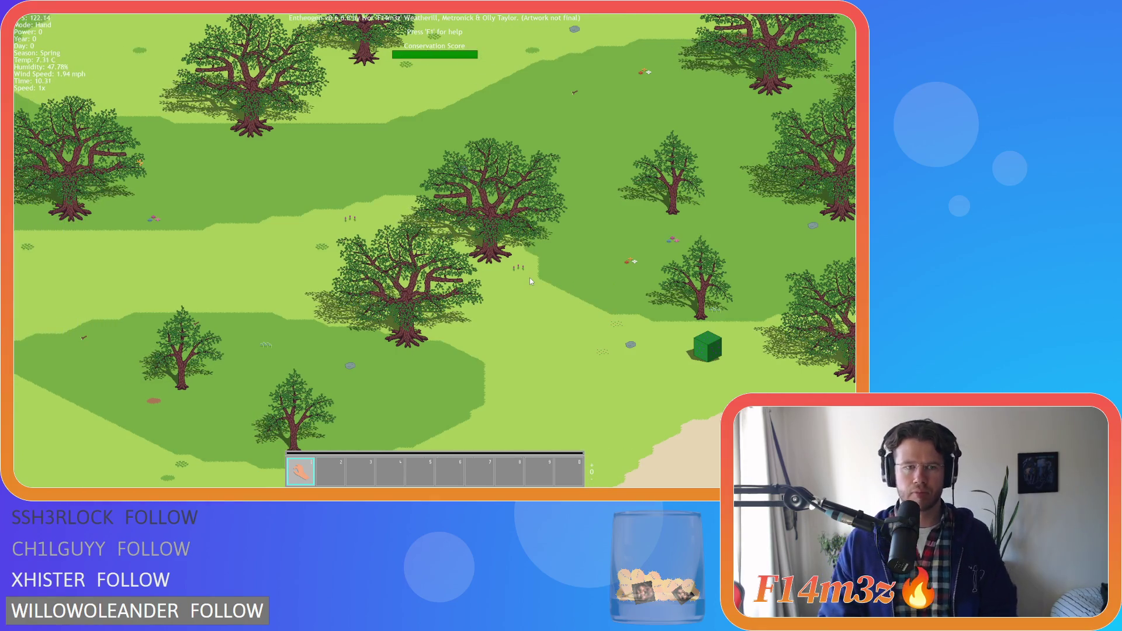
{"action": "key", "text": "s"}
{"action": "key", "text": "a"}
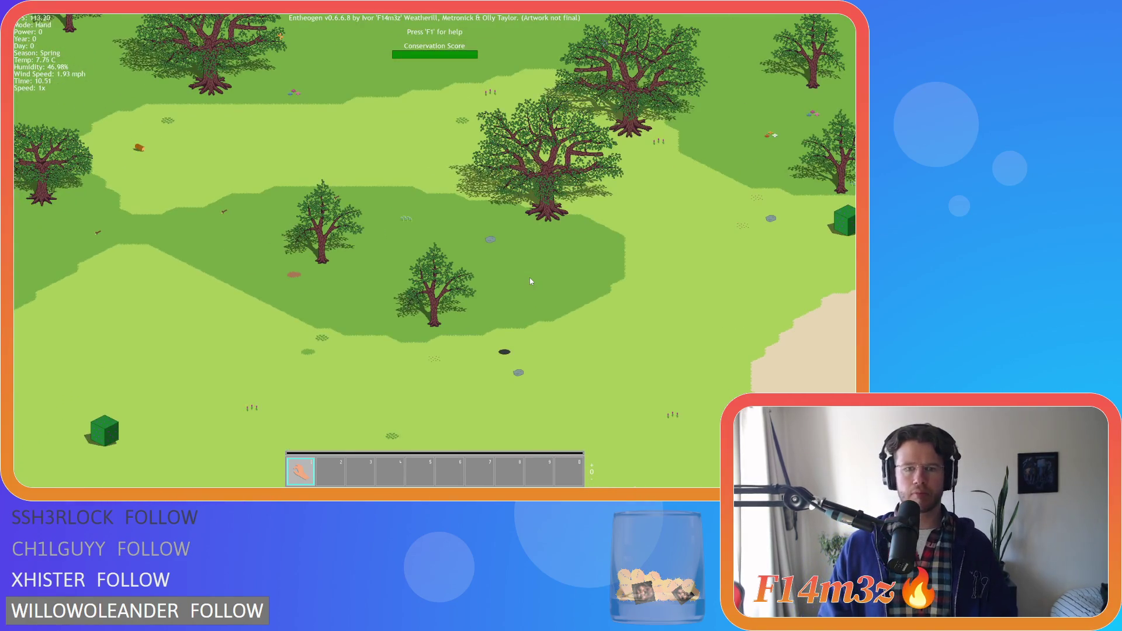
{"action": "key", "text": "d"}
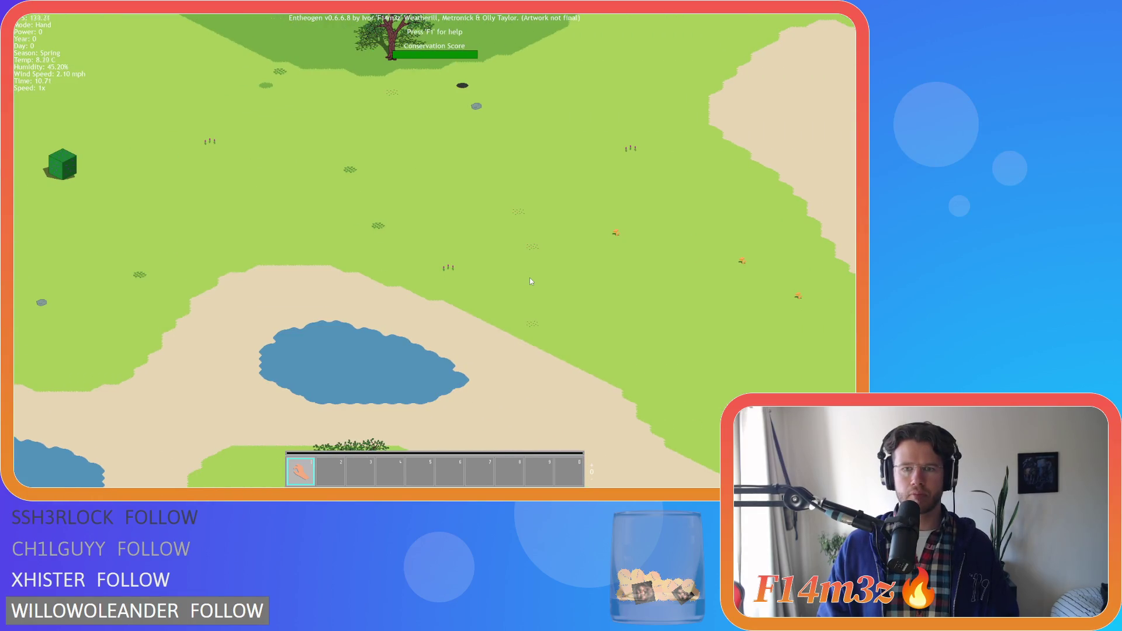
{"action": "key", "text": "w"}
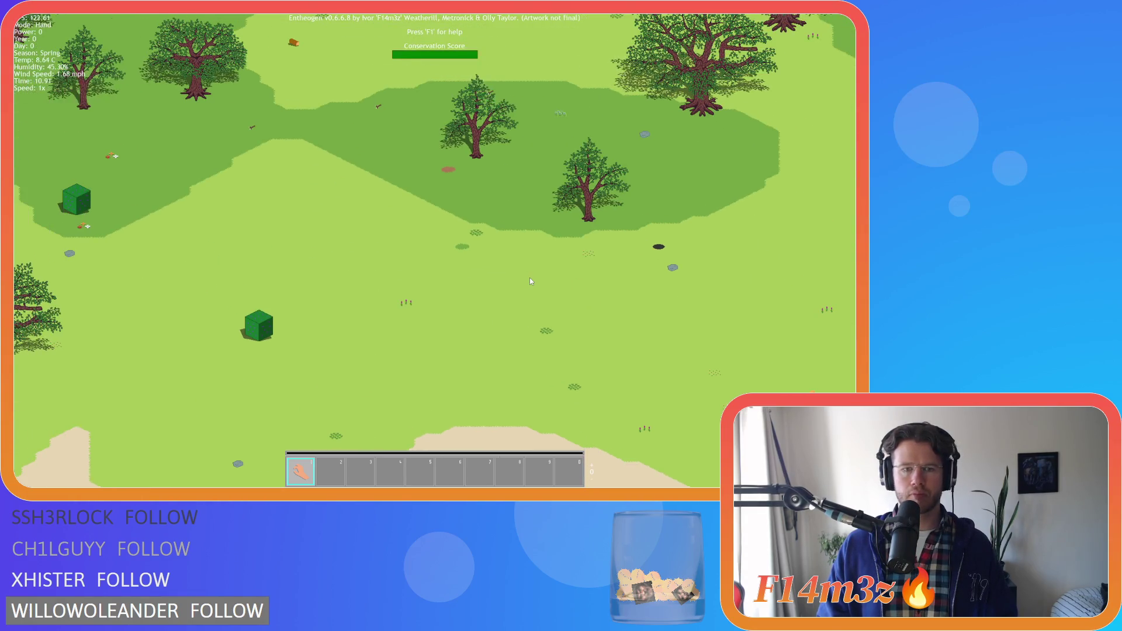
{"action": "key", "text": "w"}
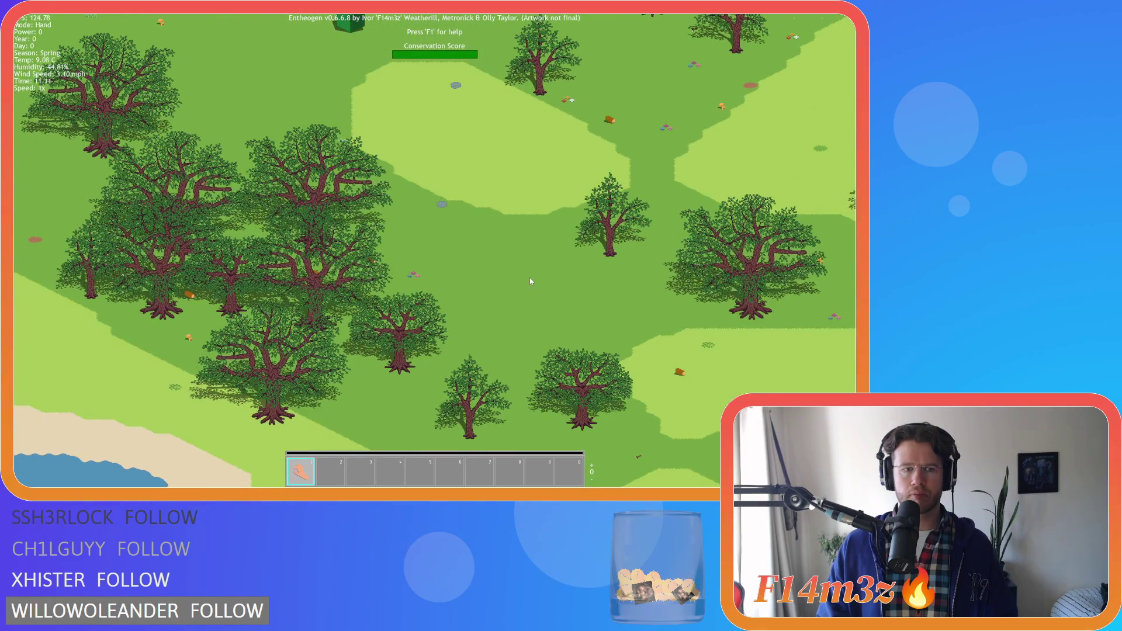
{"action": "key", "text": "a"}
{"action": "key", "text": "w"}
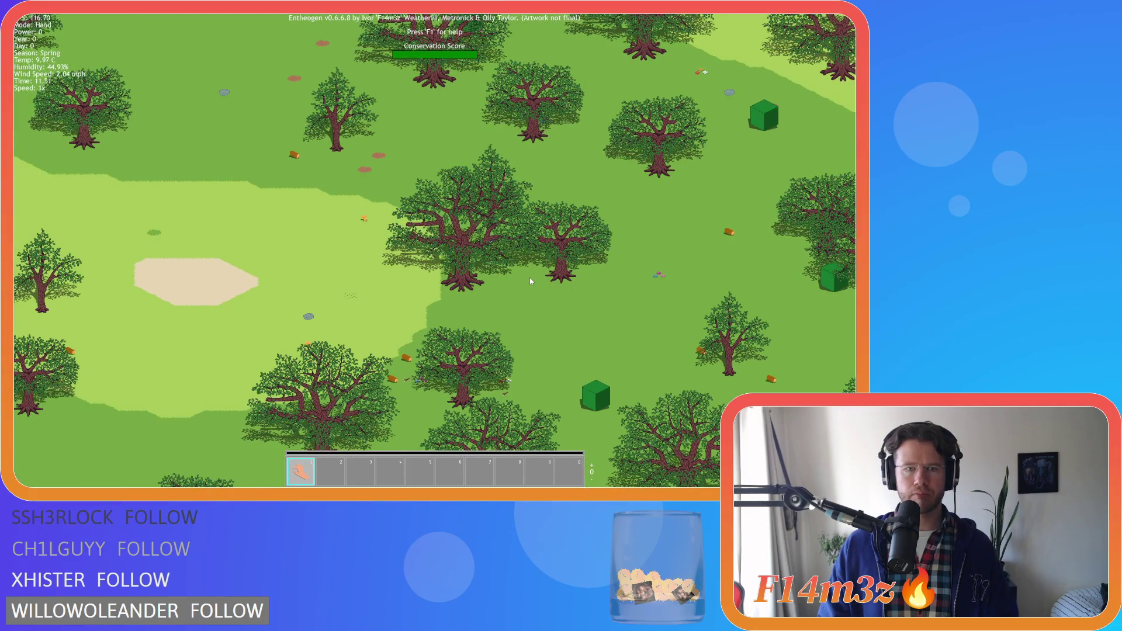
{"action": "key", "text": "a"}
{"action": "key", "text": "w"}
{"action": "key", "text": "w"}
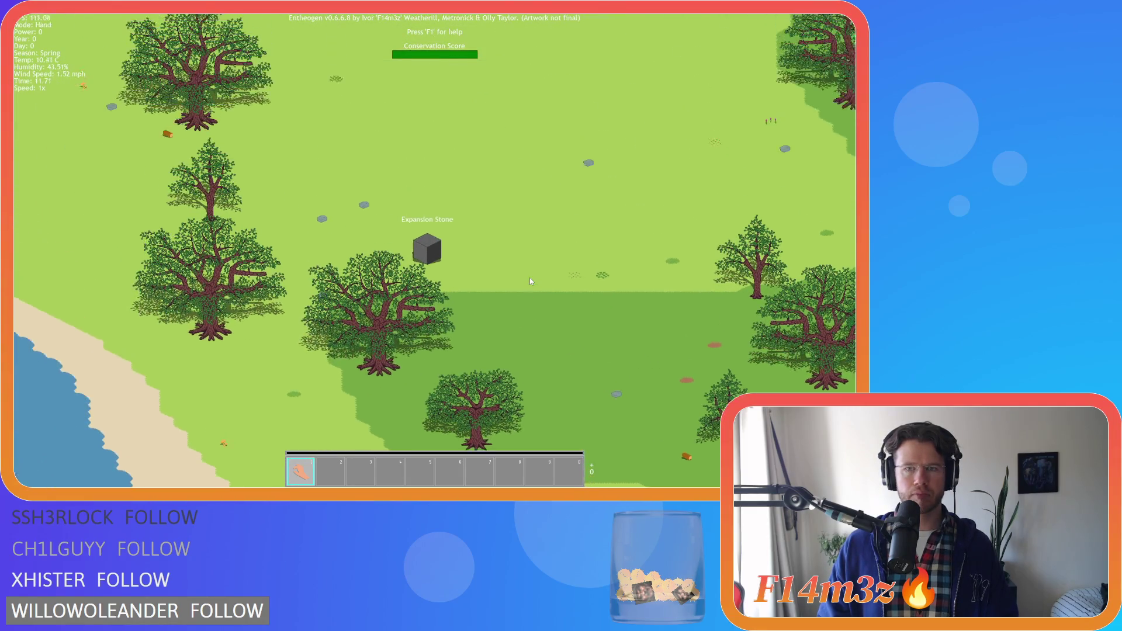
{"action": "key", "text": "a"}
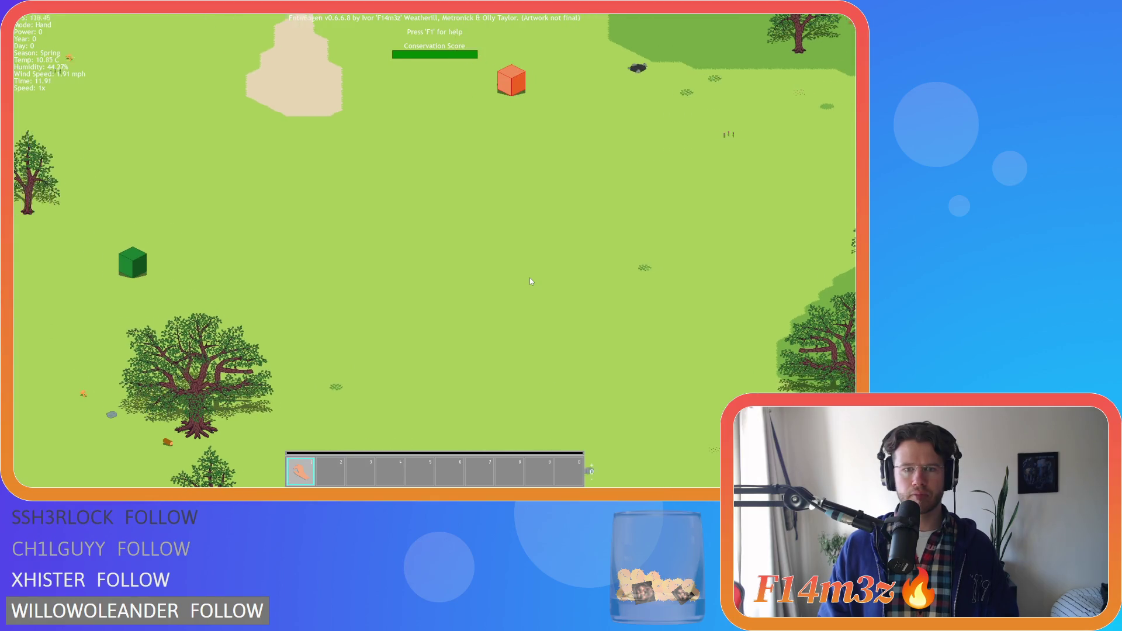
{"action": "key", "text": "w"}
{"action": "key", "text": "w"}
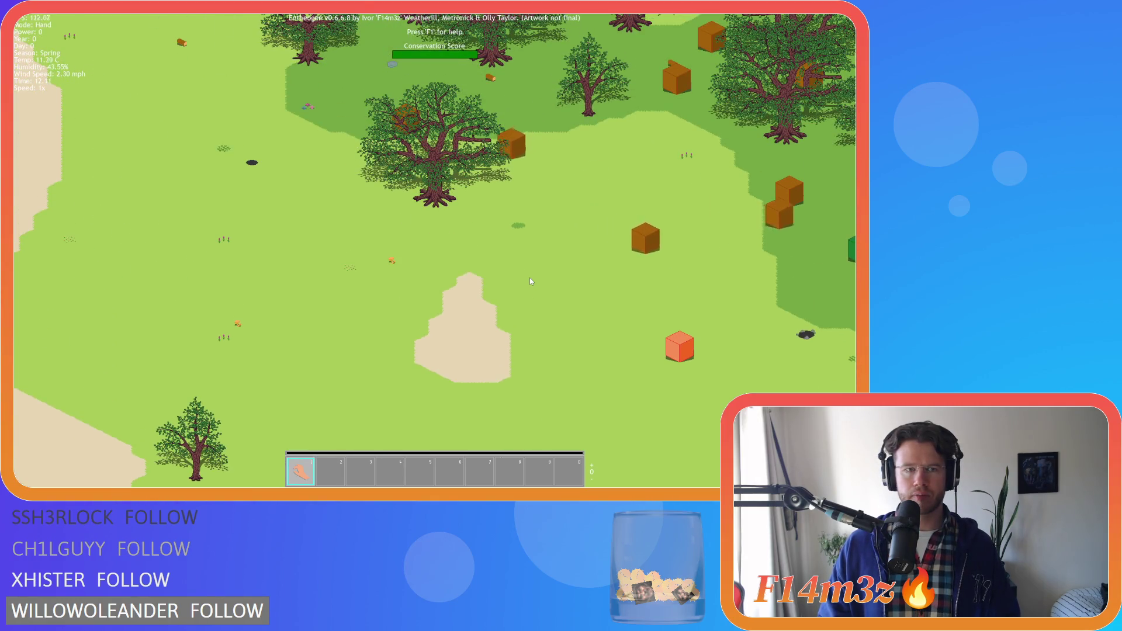
{"action": "key", "text": "a"}
{"action": "key", "text": "d"}
{"action": "key", "text": "w"}
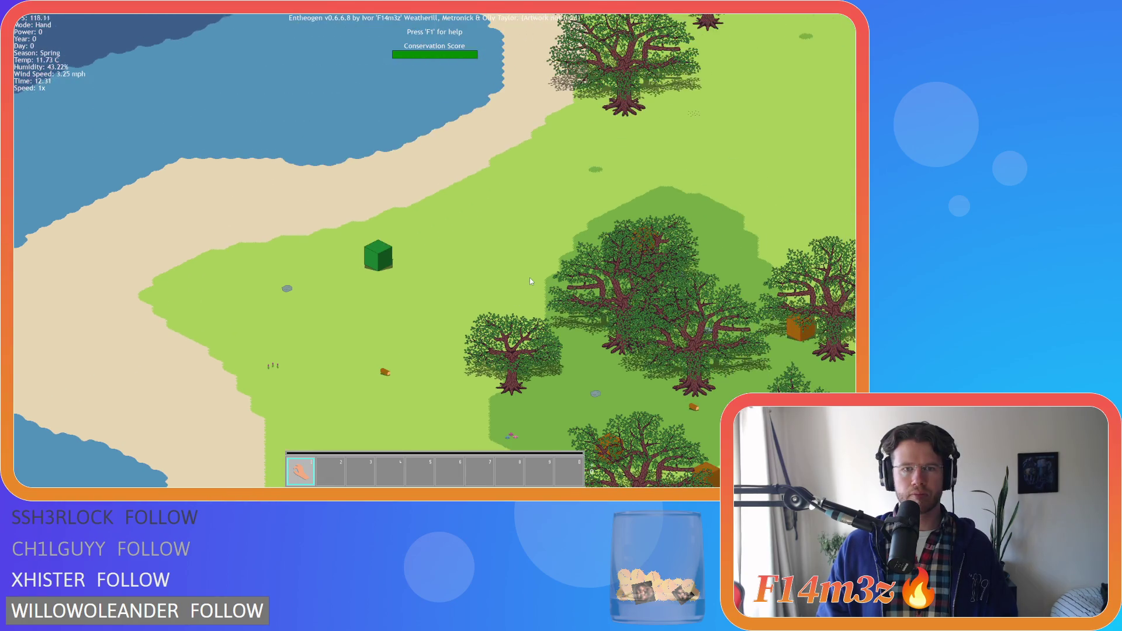
{"action": "key", "text": "d"}
{"action": "key", "text": "w"}
{"action": "scroll", "coordinate": [528, 280], "scroll_direction": "down", "scroll_amount": 5}
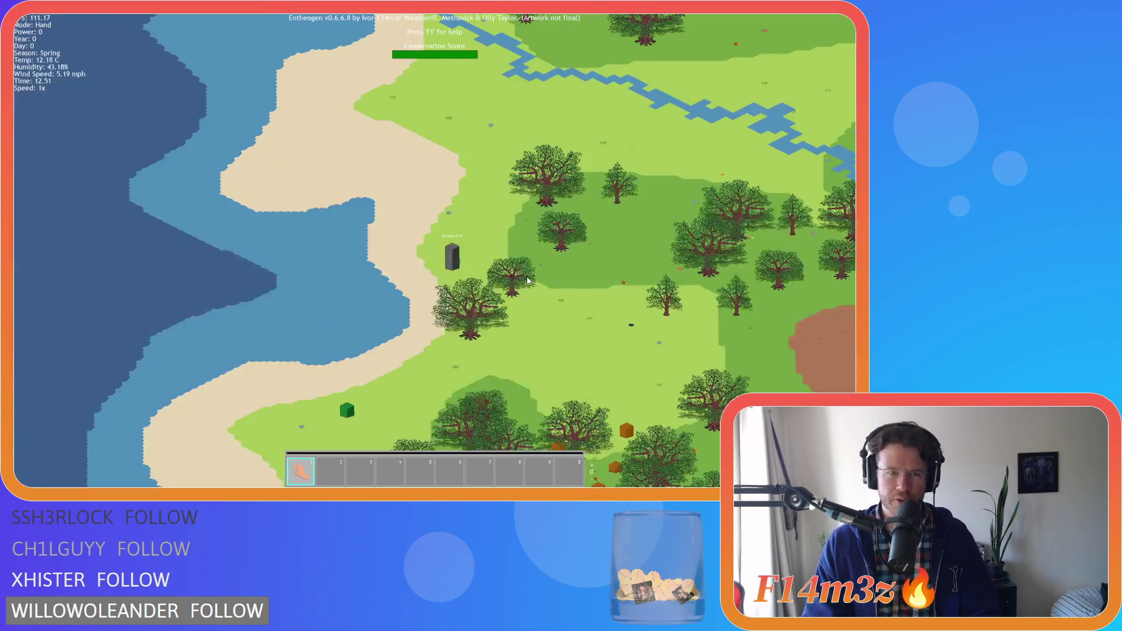
{"action": "scroll", "coordinate": [527, 279], "scroll_direction": "up", "scroll_amount": 5}
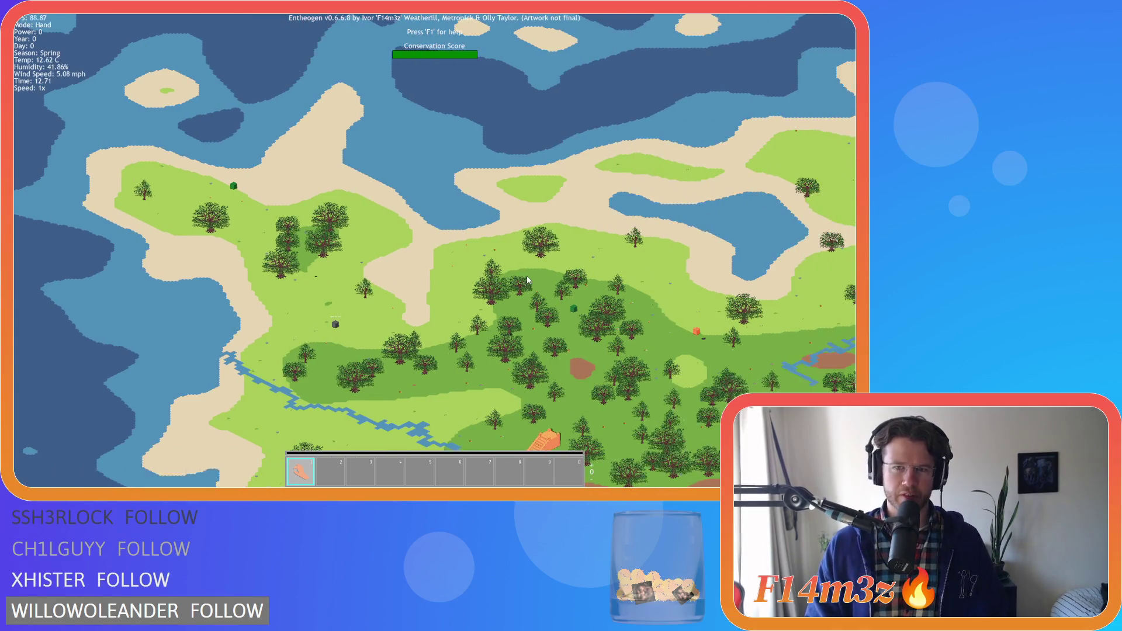
{"action": "key", "text": "d"}
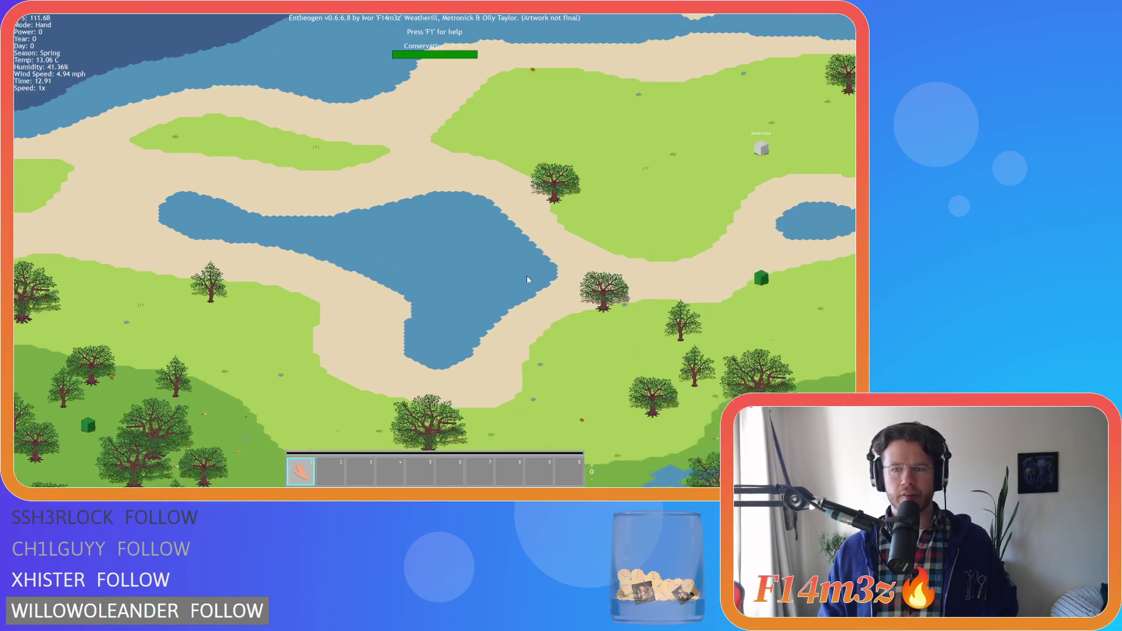
{"action": "key", "text": "s"}
{"action": "scroll", "coordinate": [527, 279], "scroll_direction": "up", "scroll_amount": 2}
{"action": "scroll", "coordinate": [527, 280], "scroll_direction": "down", "scroll_amount": 2}
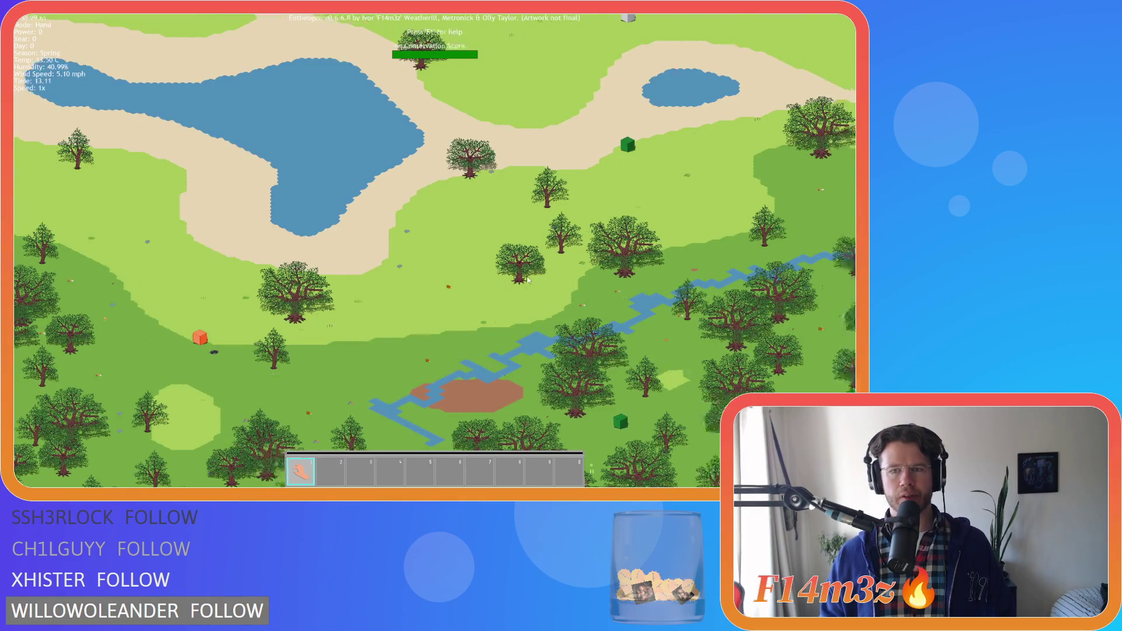
{"action": "scroll", "coordinate": [527, 276], "scroll_direction": "up", "scroll_amount": 3}
{"action": "scroll", "coordinate": [525, 271], "scroll_direction": "down", "scroll_amount": 3}
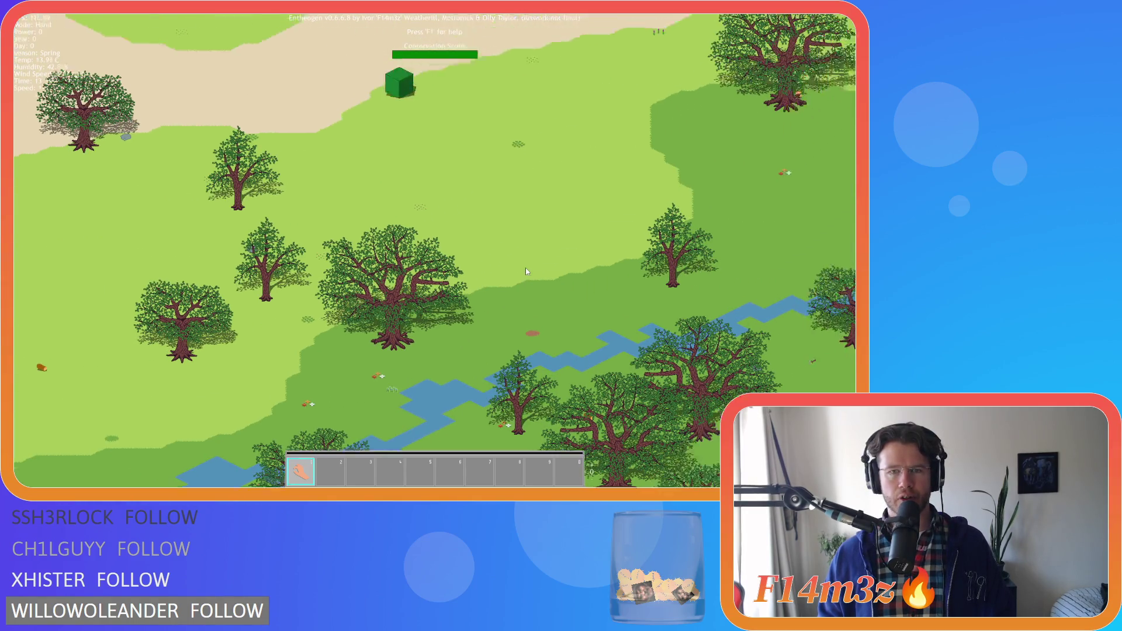
{"action": "key", "text": "w"}
{"action": "key", "text": "d"}
{"action": "scroll", "coordinate": [526, 272], "scroll_direction": "up", "scroll_amount": 3}
{"action": "key", "text": "w"}
{"action": "key", "text": "d"}
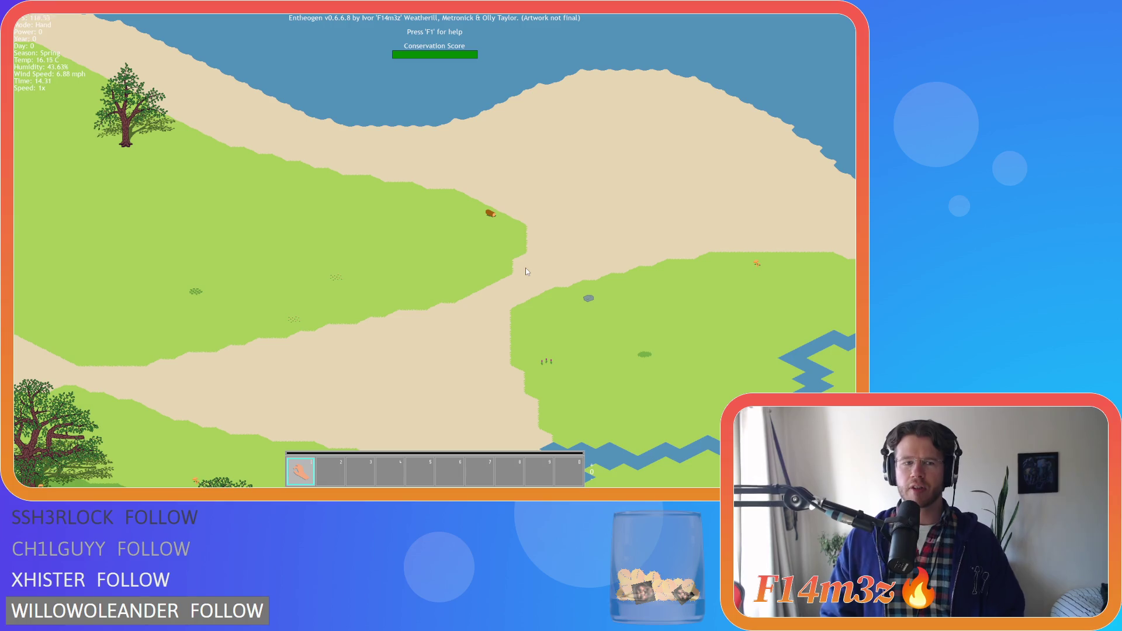
{"action": "key", "text": "s"}
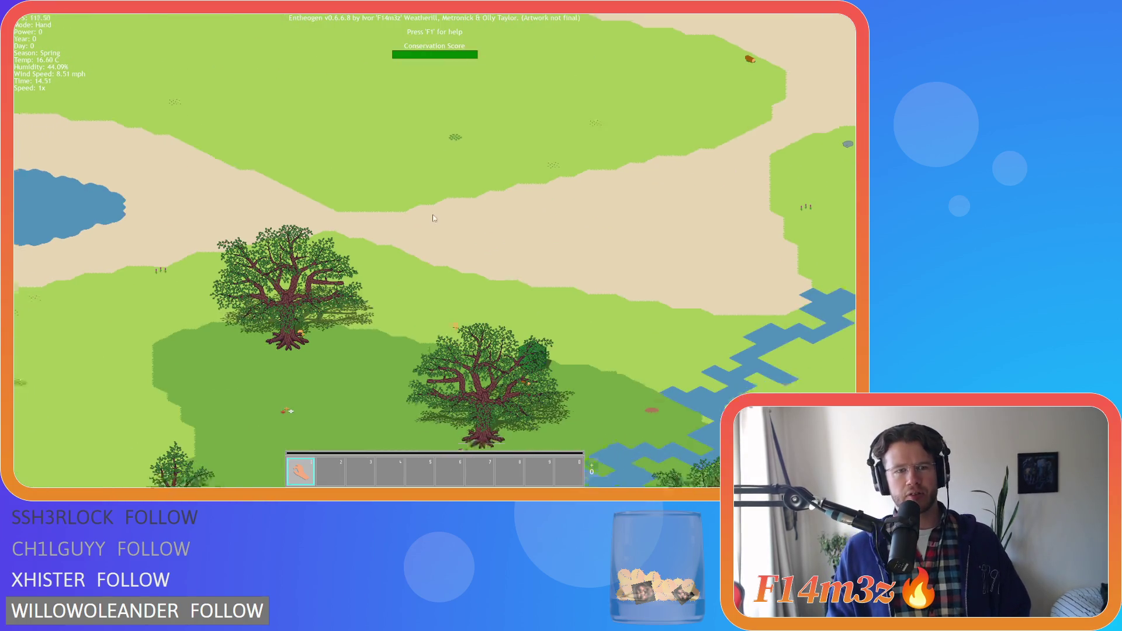
{"action": "key", "text": "a"}
{"action": "key", "text": "w"}
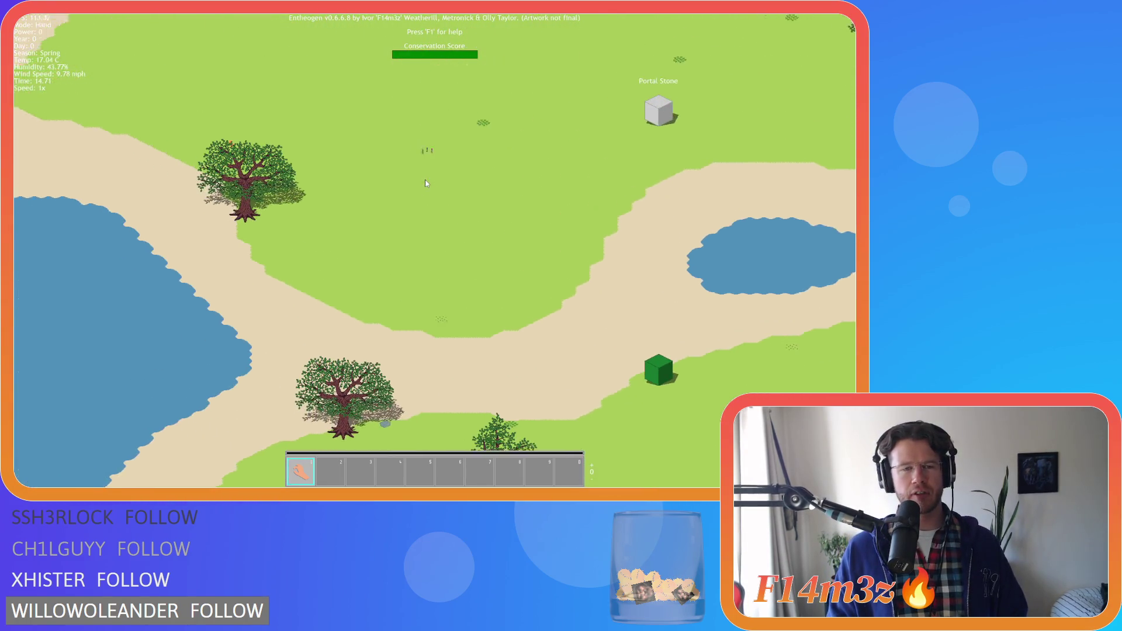
{"action": "key", "text": "a"}
{"action": "key", "text": "w"}
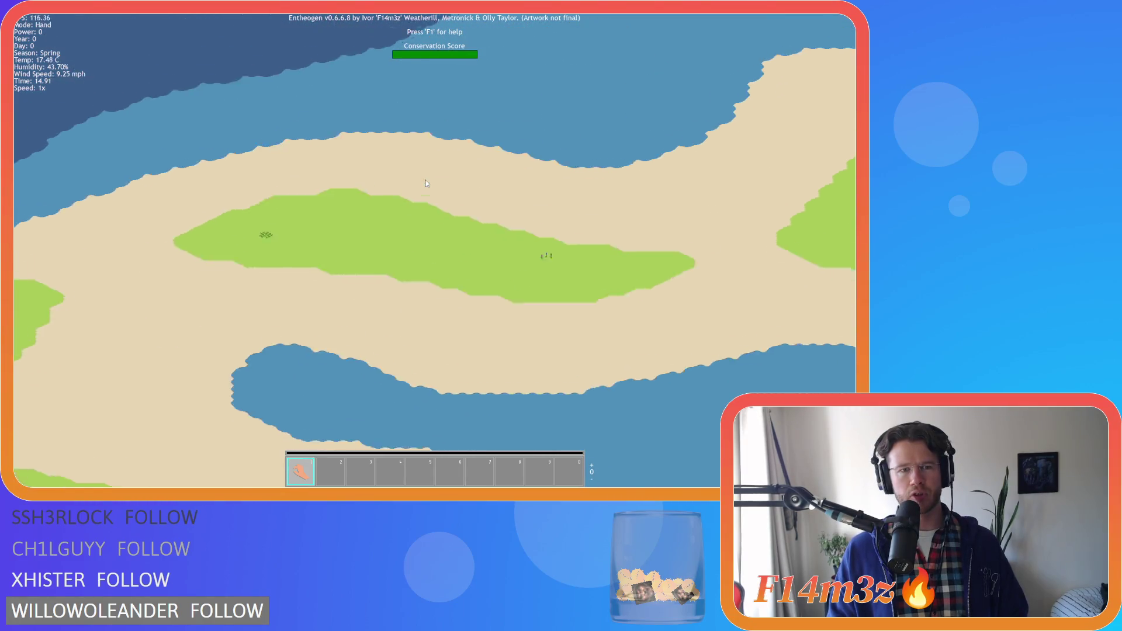
{"action": "scroll", "coordinate": [426, 182], "scroll_direction": "down", "scroll_amount": 10}
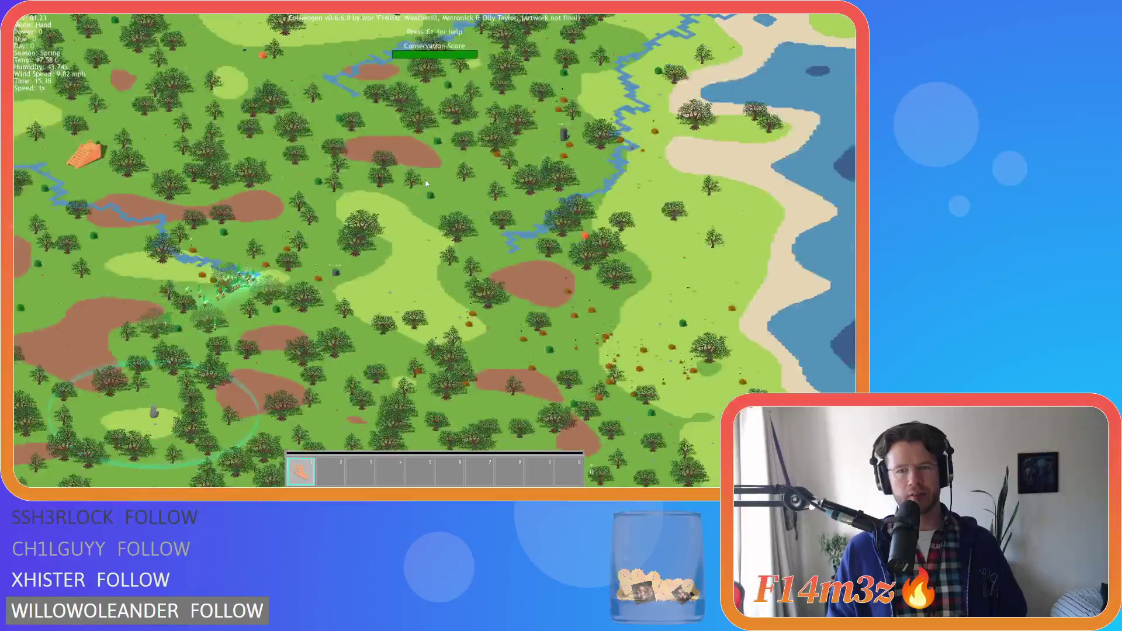
{"action": "key", "text": "d"}
{"action": "scroll", "coordinate": [425, 183], "scroll_direction": "up", "scroll_amount": 5}
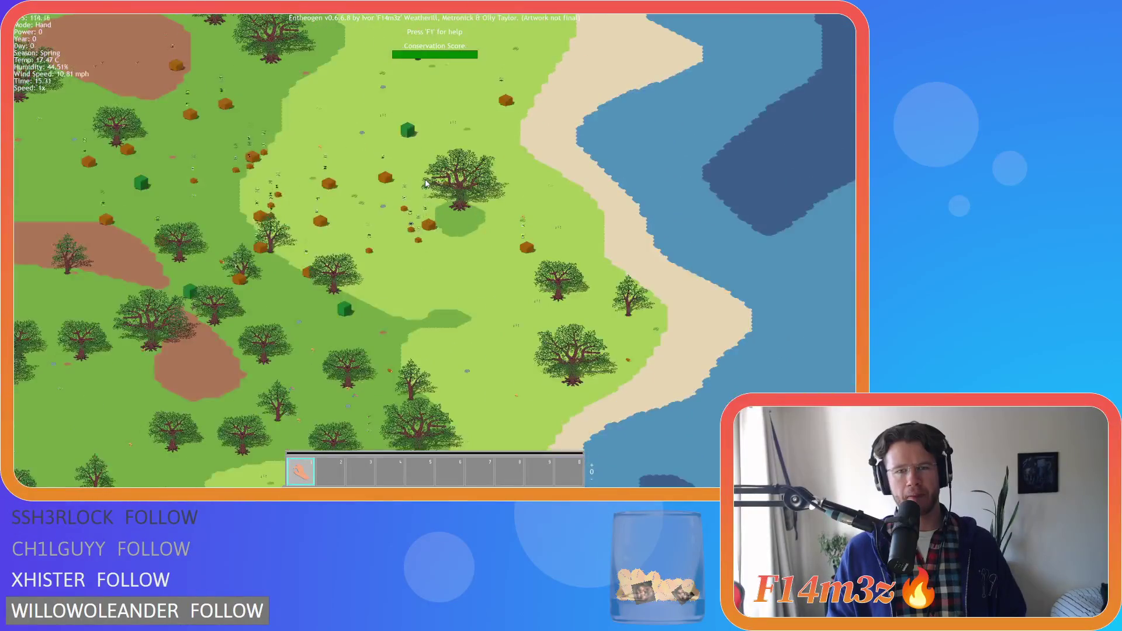
{"action": "scroll", "coordinate": [425, 183], "scroll_direction": "up", "scroll_amount": 5}
{"action": "scroll", "coordinate": [425, 183], "scroll_direction": "down", "scroll_amount": 5}
{"action": "key", "text": "w"}
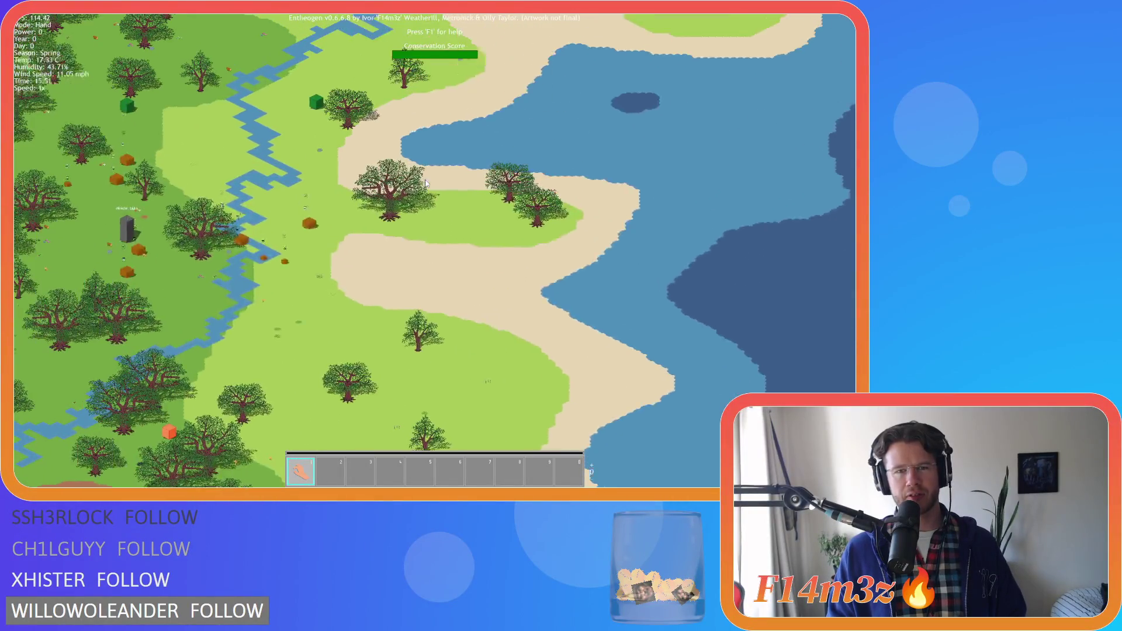
{"action": "scroll", "coordinate": [425, 183], "scroll_direction": "up", "scroll_amount": 5}
{"action": "scroll", "coordinate": [426, 183], "scroll_direction": "down", "scroll_amount": 5}
{"action": "key", "text": "s"}
{"action": "scroll", "coordinate": [426, 183], "scroll_direction": "up", "scroll_amount": 5}
{"action": "scroll", "coordinate": [426, 180], "scroll_direction": "down", "scroll_amount": 5}
{"action": "key", "text": "w"}
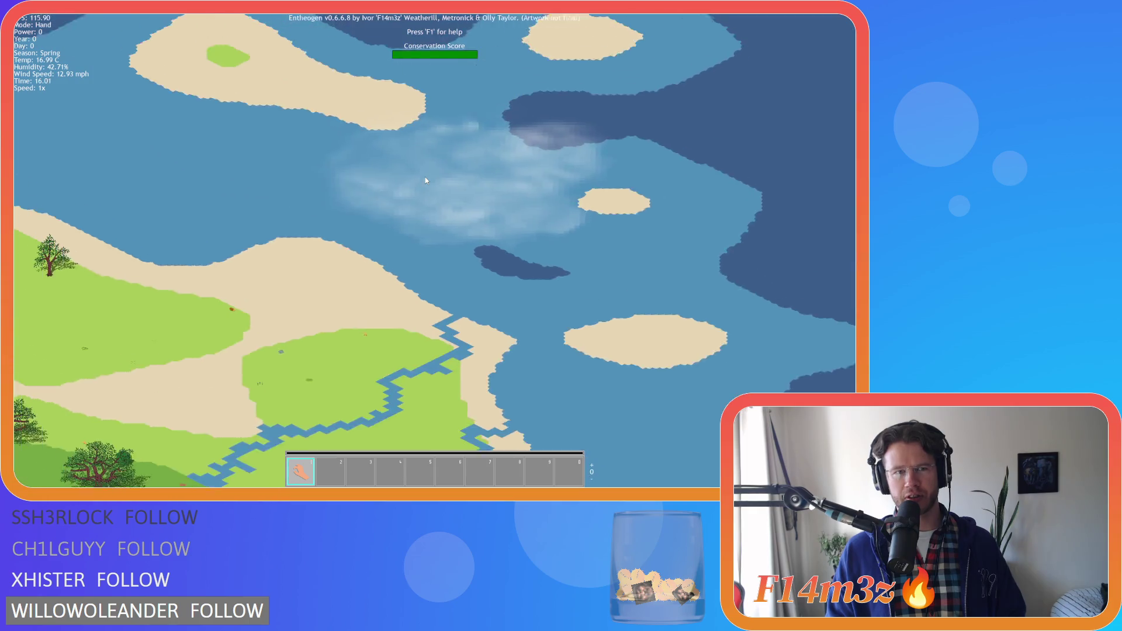
{"action": "scroll", "coordinate": [425, 180], "scroll_direction": "down", "scroll_amount": 5}
{"action": "key", "text": "s"}
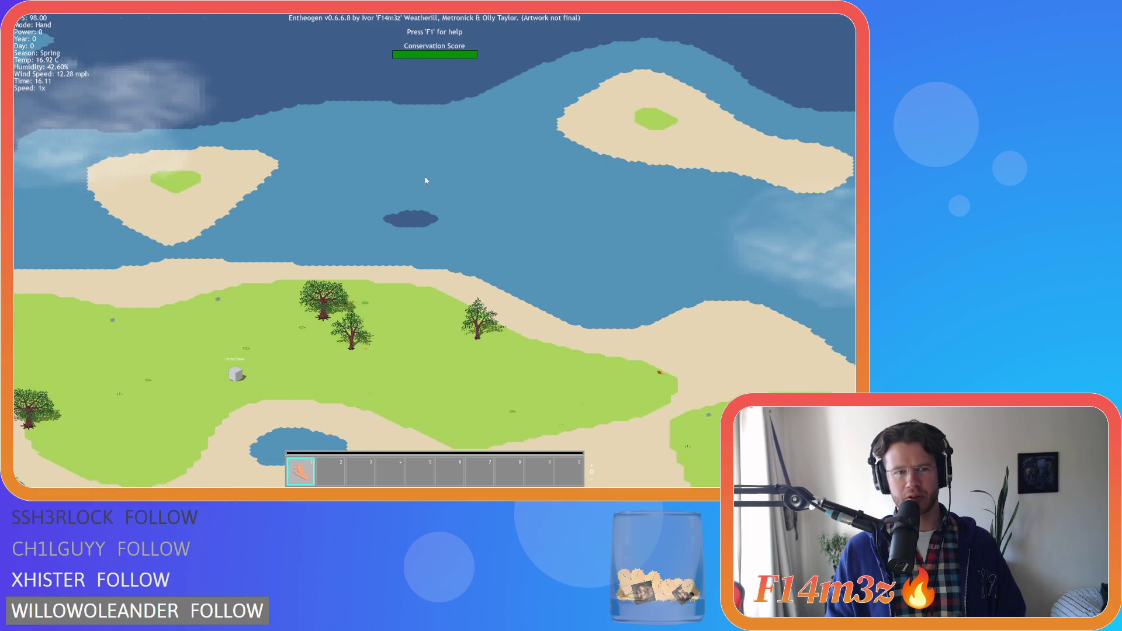
{"action": "scroll", "coordinate": [425, 180], "scroll_direction": "up", "scroll_amount": 5}
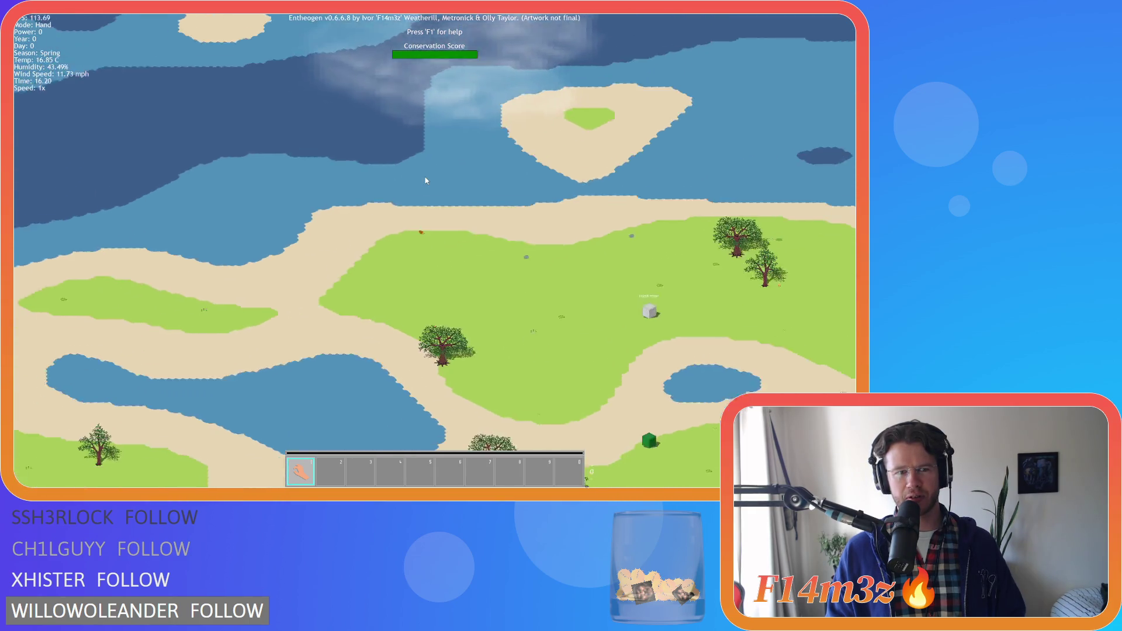
{"action": "key", "text": "s"}
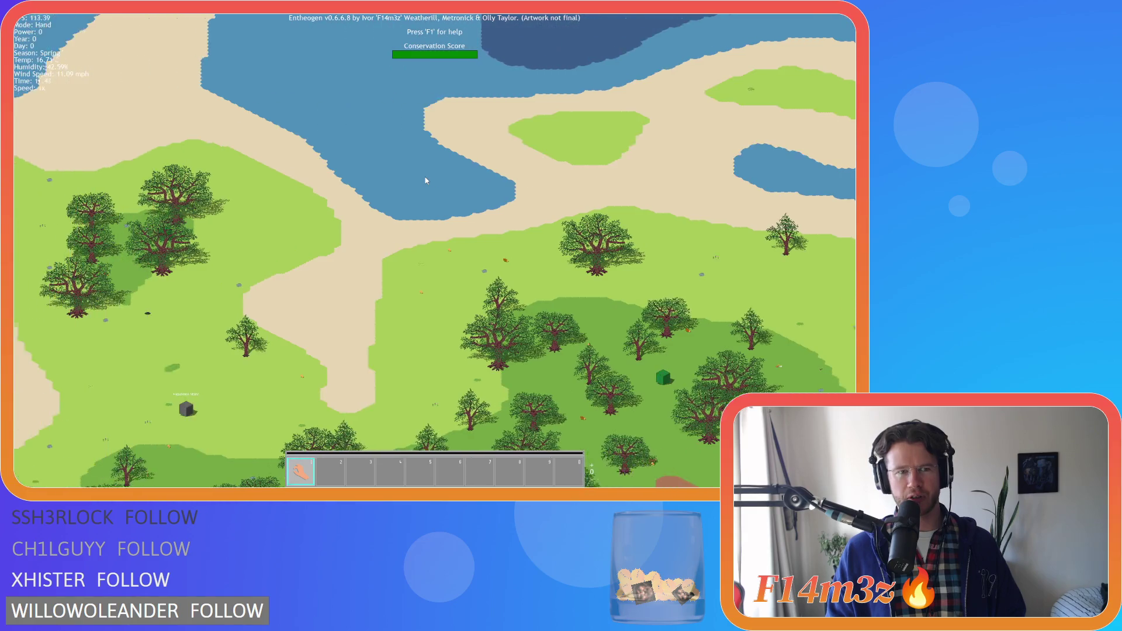
{"action": "key", "text": "d"}
{"action": "key", "text": "a"}
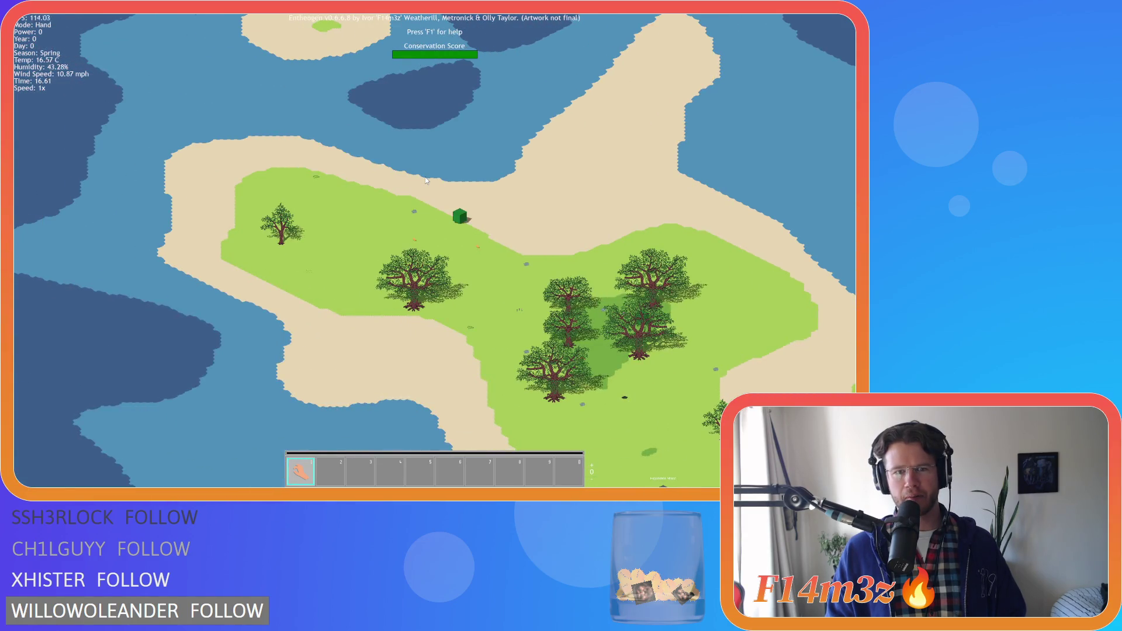
{"action": "key", "text": "s"}
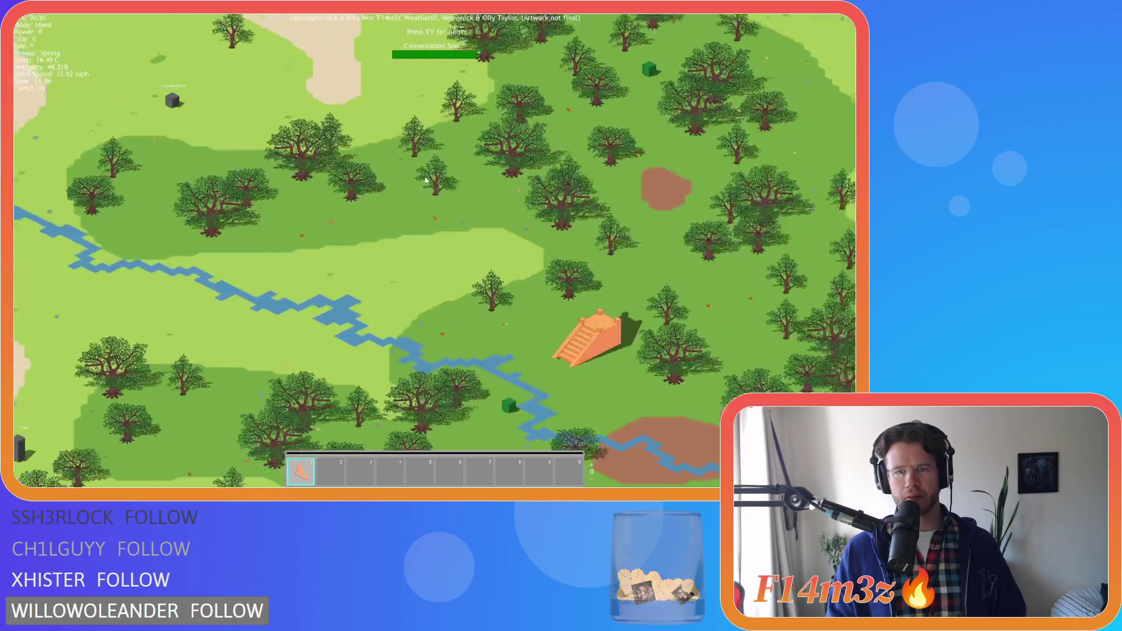
{"action": "scroll", "coordinate": [425, 178], "scroll_direction": "up", "scroll_amount": 3}
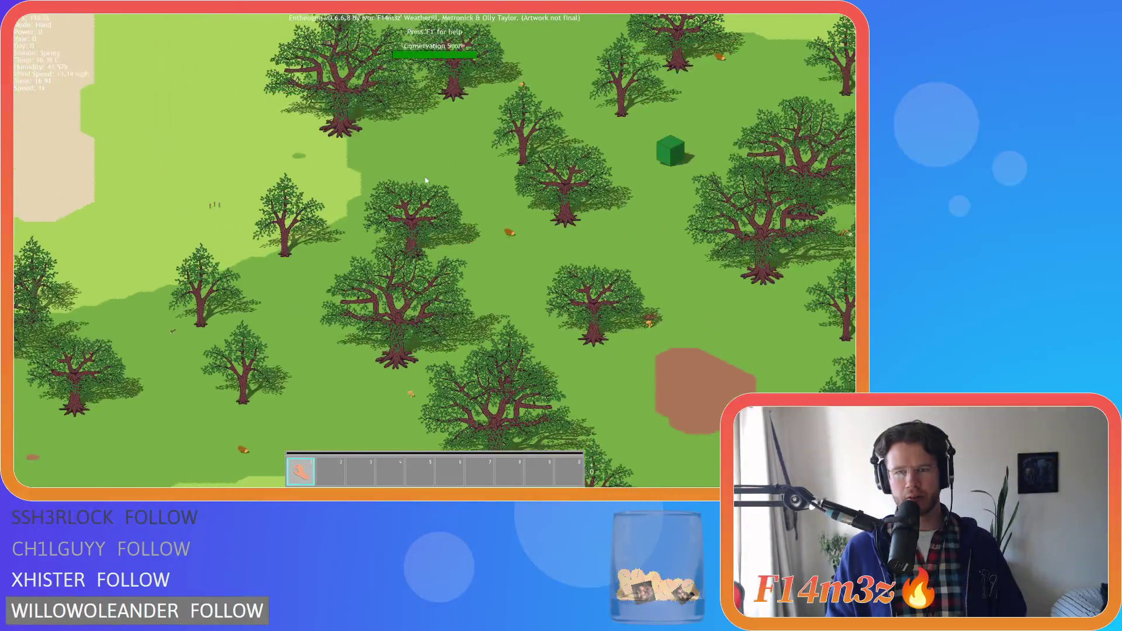
Step: Pan through the forest, past the path and river, toward the Expansion Stone
{"action": "key", "text": "w"}
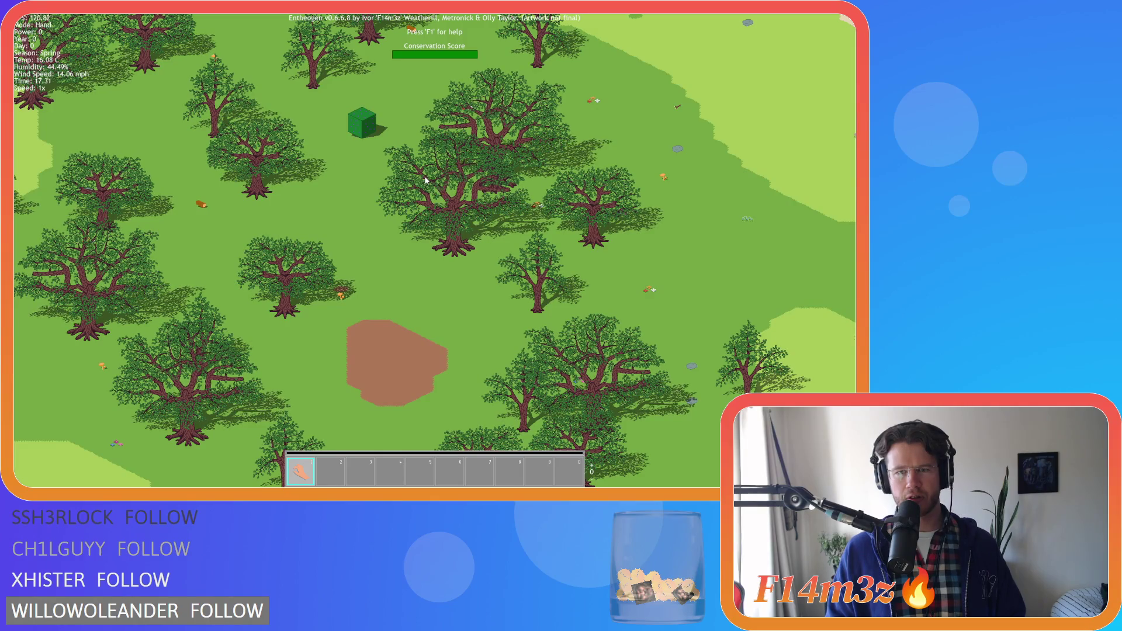
{"action": "key", "text": "a"}
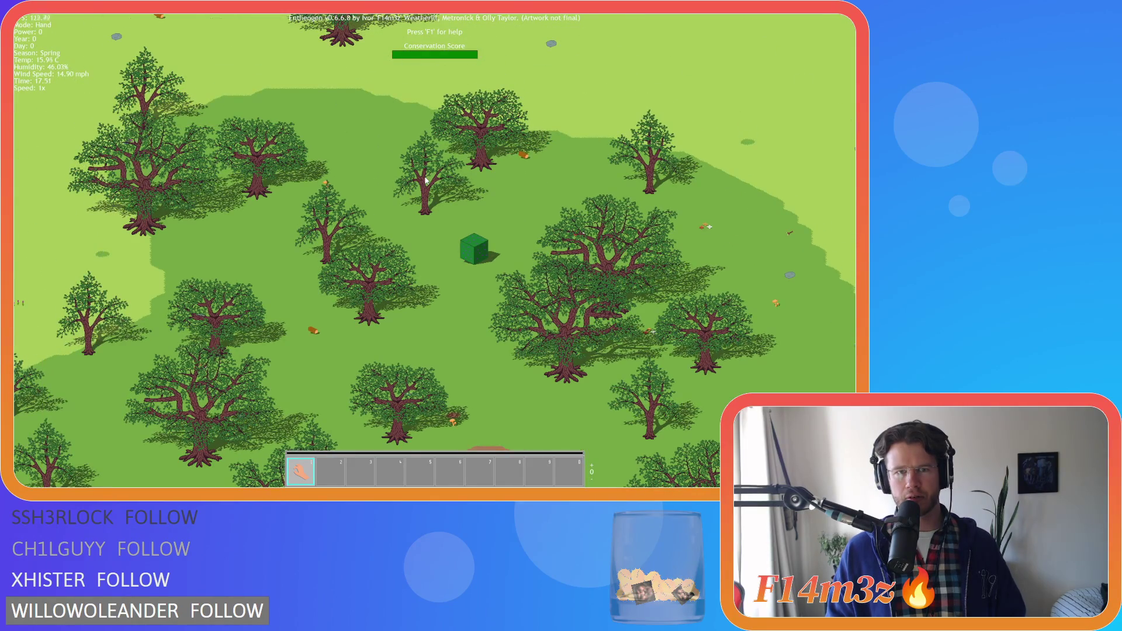
{"action": "key", "text": "d"}
{"action": "key", "text": "d"}
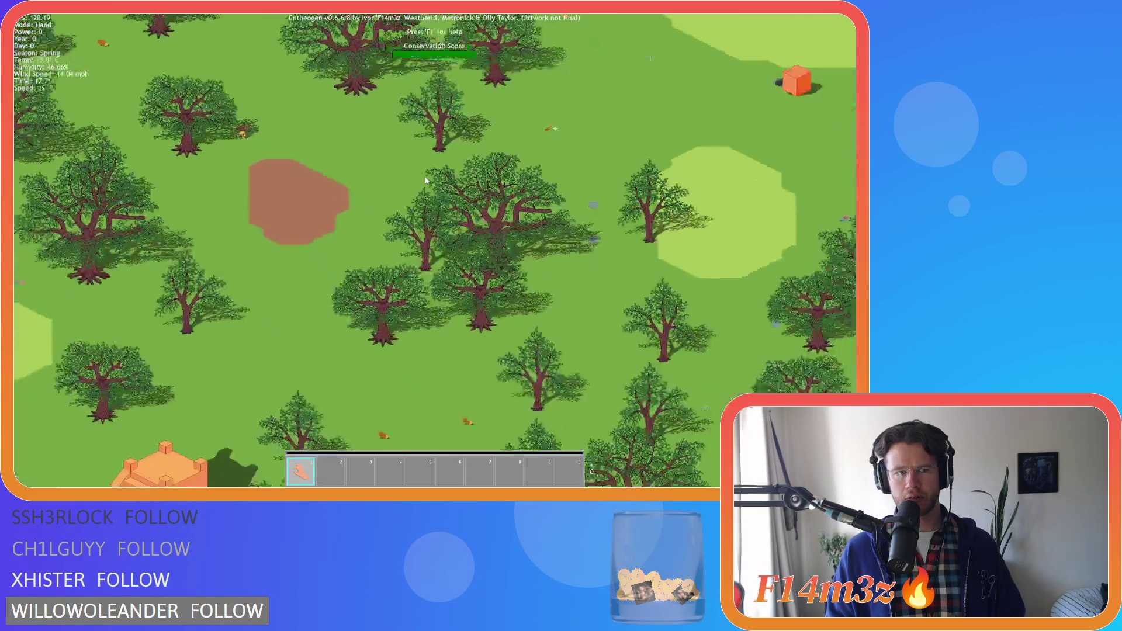
{"action": "key", "text": "d"}
{"action": "key", "text": "s"}
{"action": "key", "text": "s"}
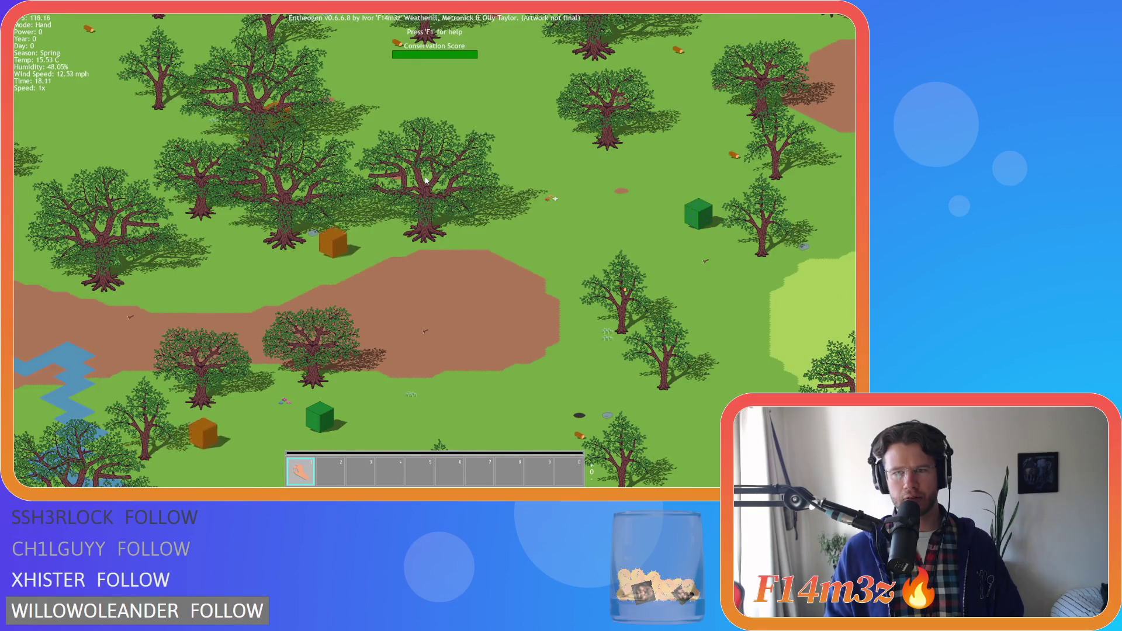
{"action": "key", "text": "d"}
{"action": "key", "text": "s"}
{"action": "key", "text": "d"}
{"action": "key", "text": "s"}
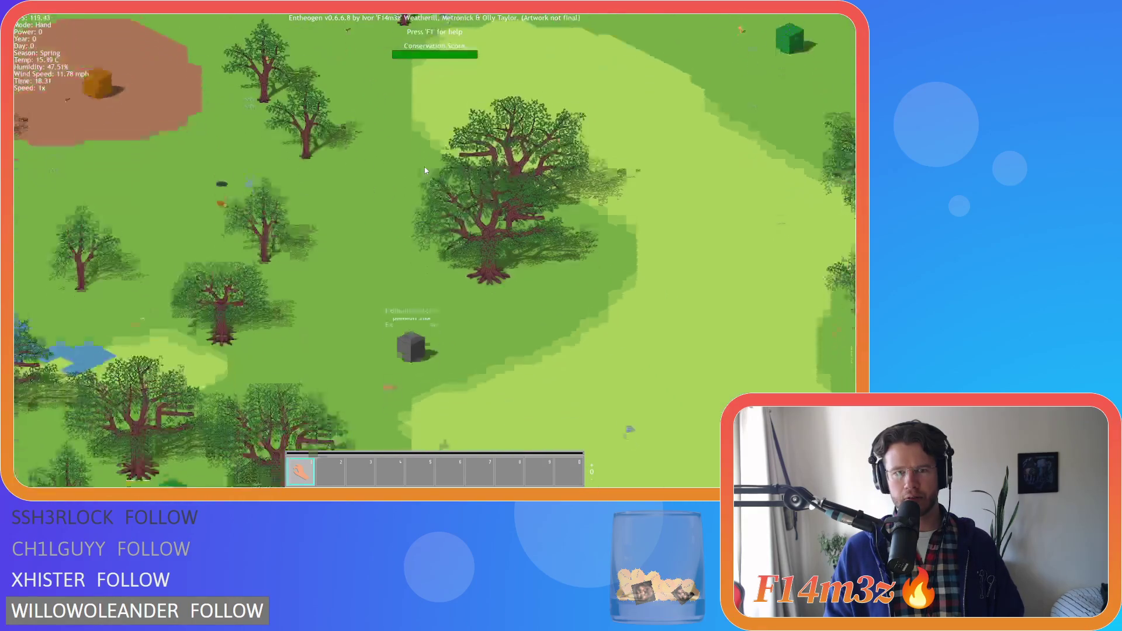
{"action": "key", "text": "s"}
{"action": "key", "text": "d"}
{"action": "key", "text": "s"}
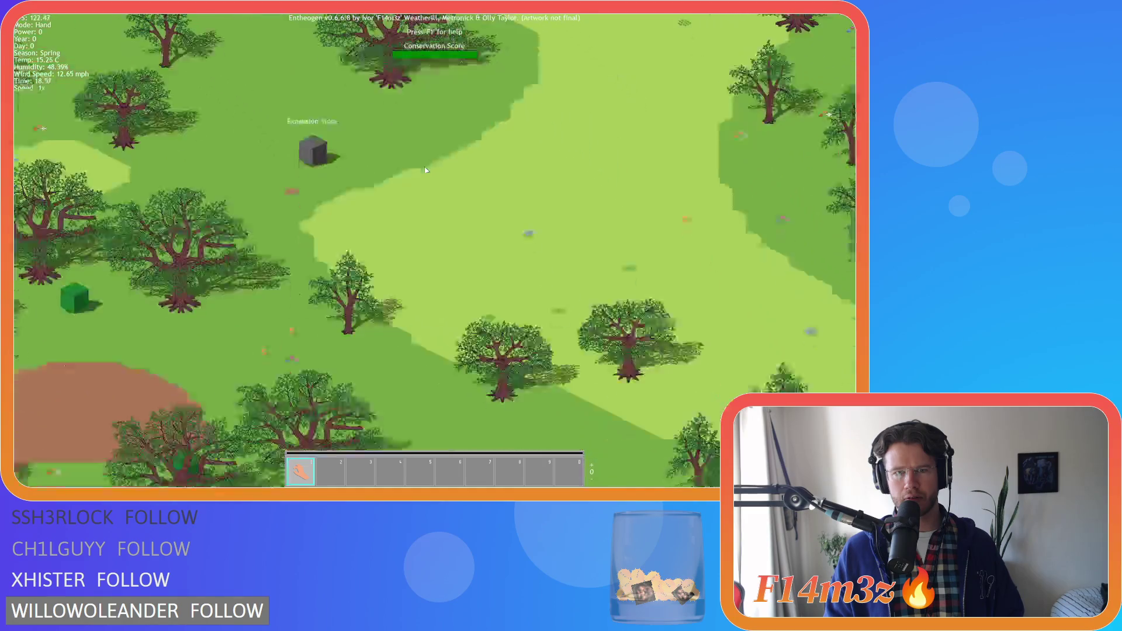
{"action": "key", "text": "s"}
{"action": "key", "text": "s"}
{"action": "key", "text": "s"}
{"action": "key", "text": "s"}
{"action": "key", "text": "s"}
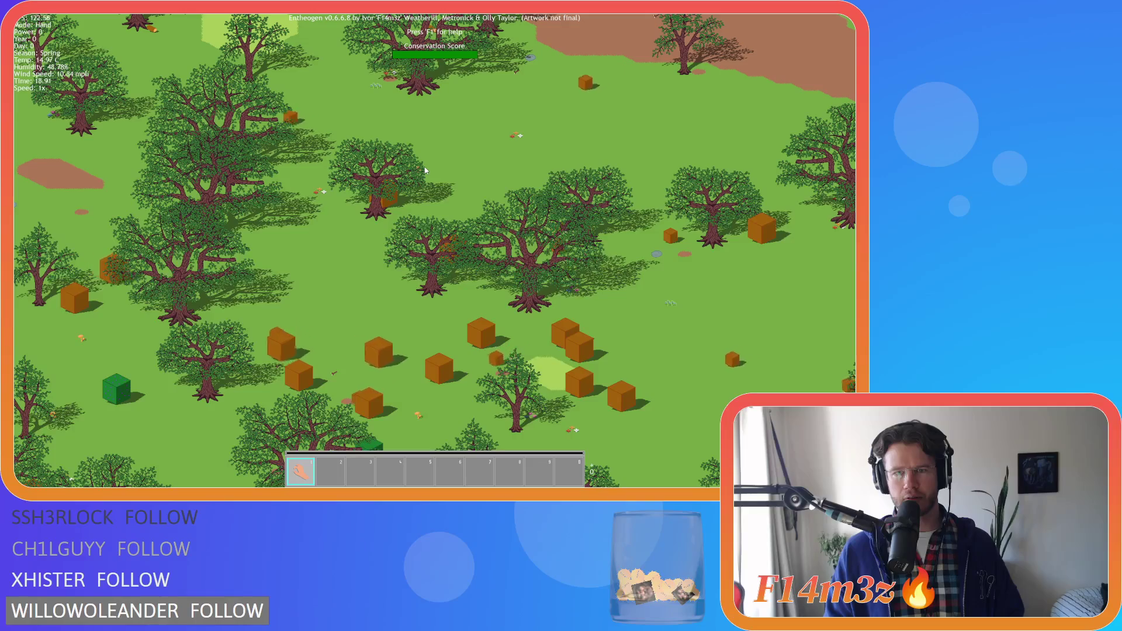
Step: Drag the map around the Portal Stone area and bring up the quit confirmation
{"action": "key", "text": "s"}
{"action": "key", "text": "a"}
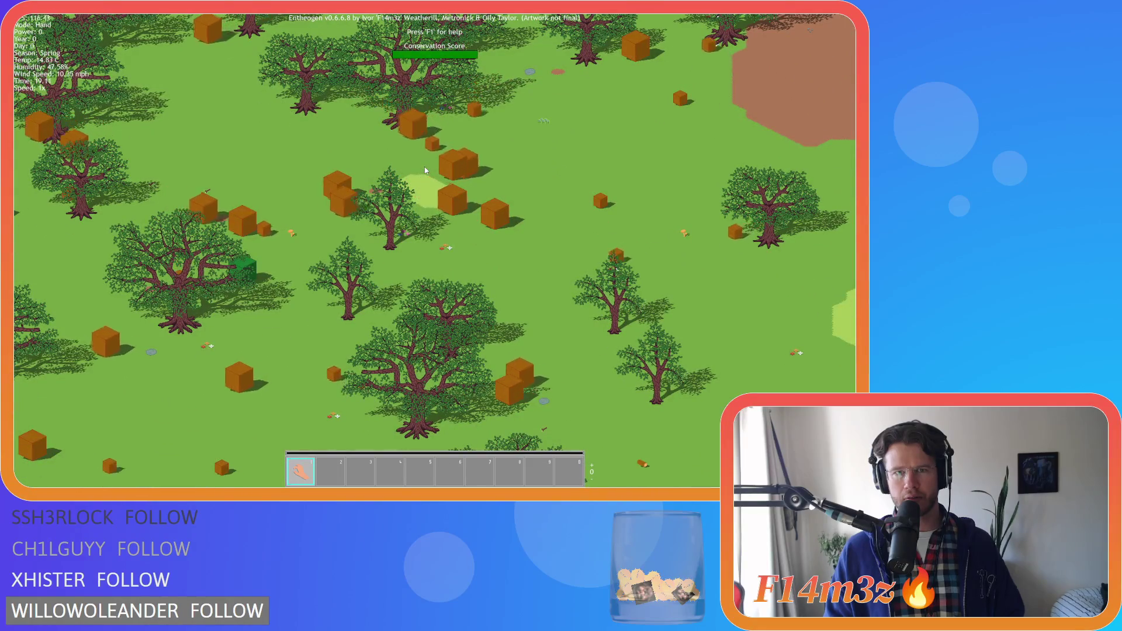
{"action": "key", "text": "s"}
{"action": "key", "text": "s"}
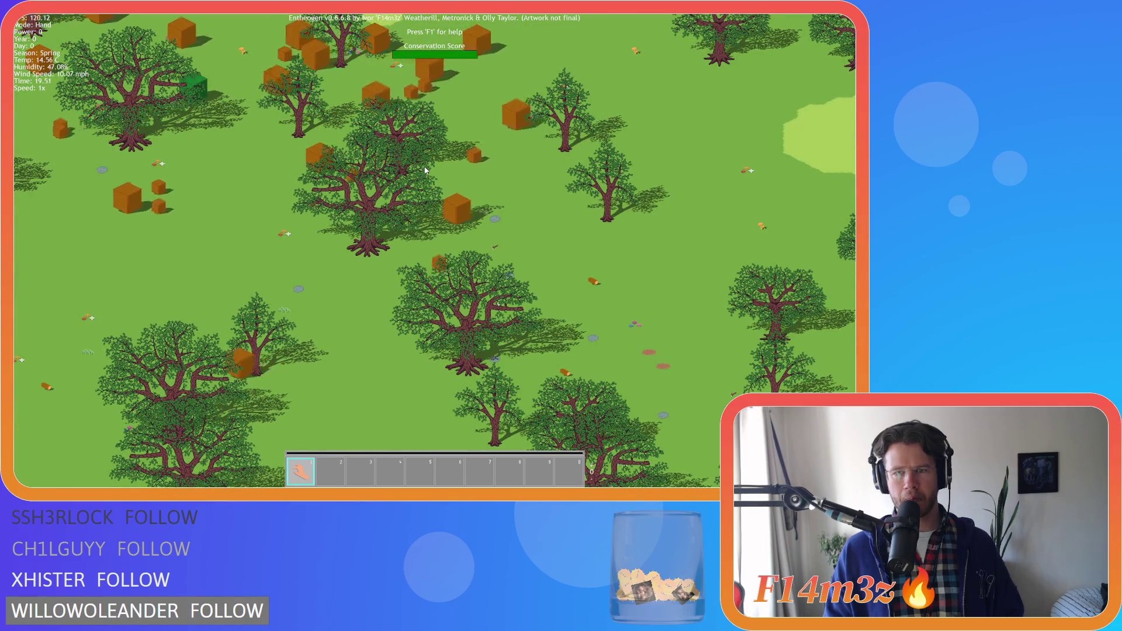
{"action": "key", "text": "s"}
{"action": "key", "text": "a"}
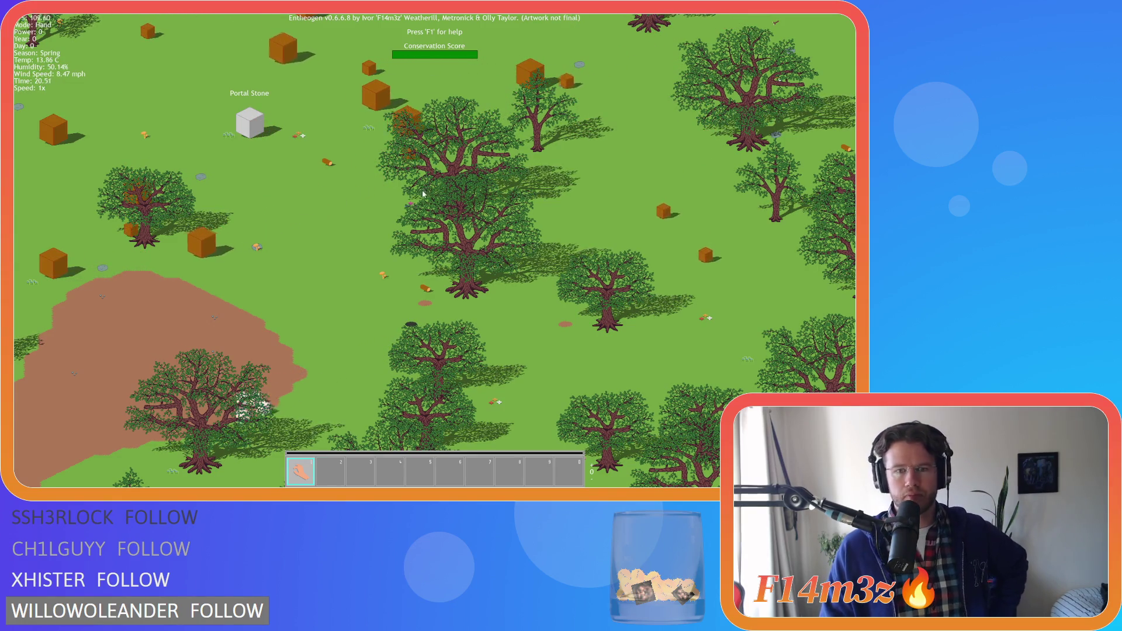
{"action": "mouse_move", "coordinate": [345, 199]}
{"action": "left_mouse_down"}
{"action": "mouse_move", "coordinate": [467, 234]}
{"action": "mouse_move", "coordinate": [571, 187]}
{"action": "left_mouse_up"}
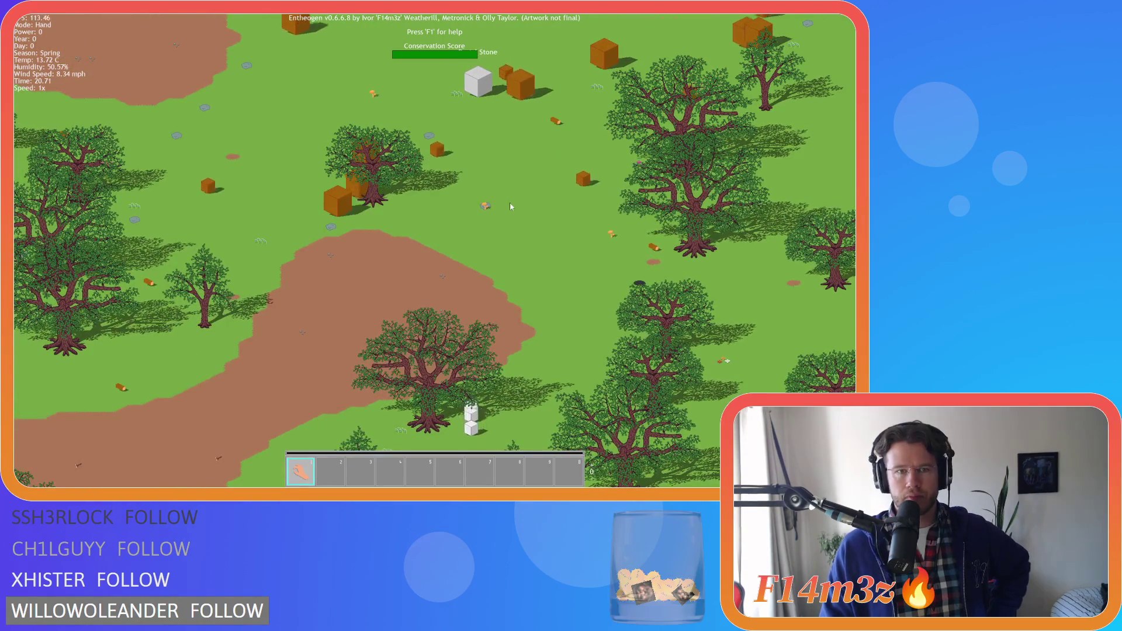
{"action": "mouse_move", "coordinate": [311, 156]}
{"action": "left_mouse_down"}
{"action": "mouse_move", "coordinate": [542, 181]}
{"action": "mouse_move", "coordinate": [566, 170]}
{"action": "mouse_move", "coordinate": [564, 207]}
{"action": "left_mouse_up"}
{"action": "key", "text": "Escape"}
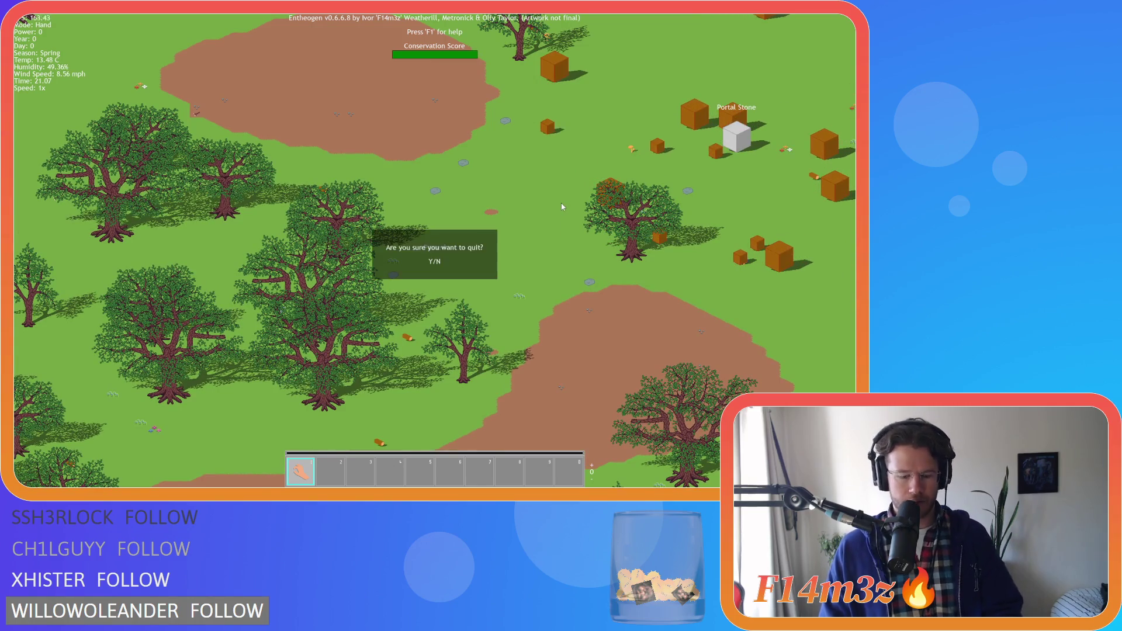
Step: Confirm quitting the test run and switch to the temperate_forest.ase tilesheet in Aseprite
{"action": "key", "text": "y"}
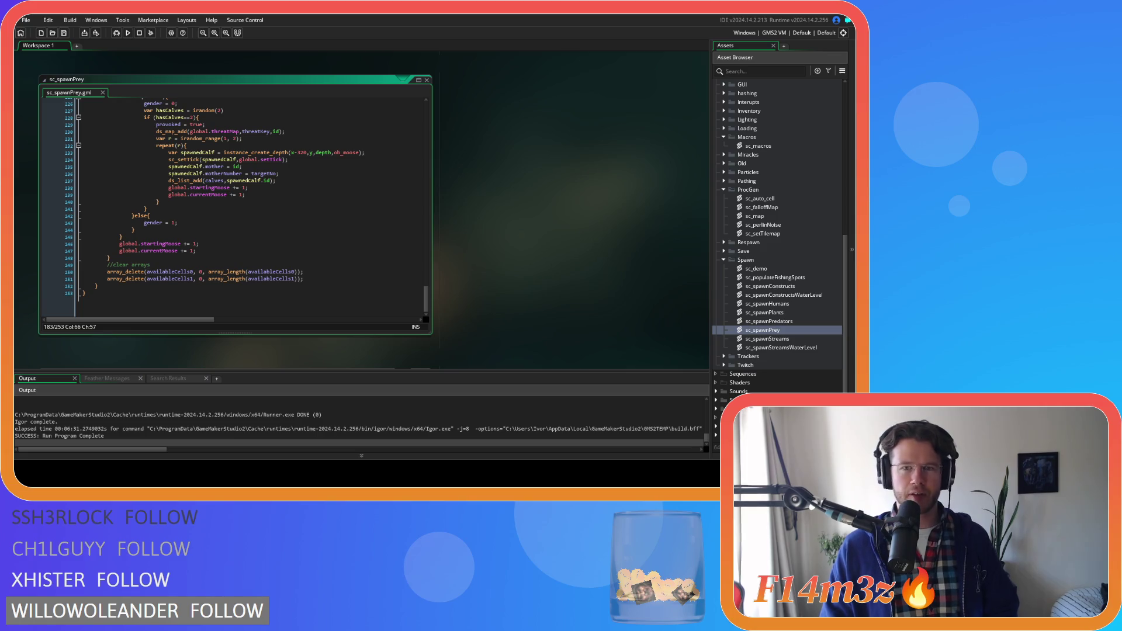
{"action": "key", "text": "alt+Tab"}
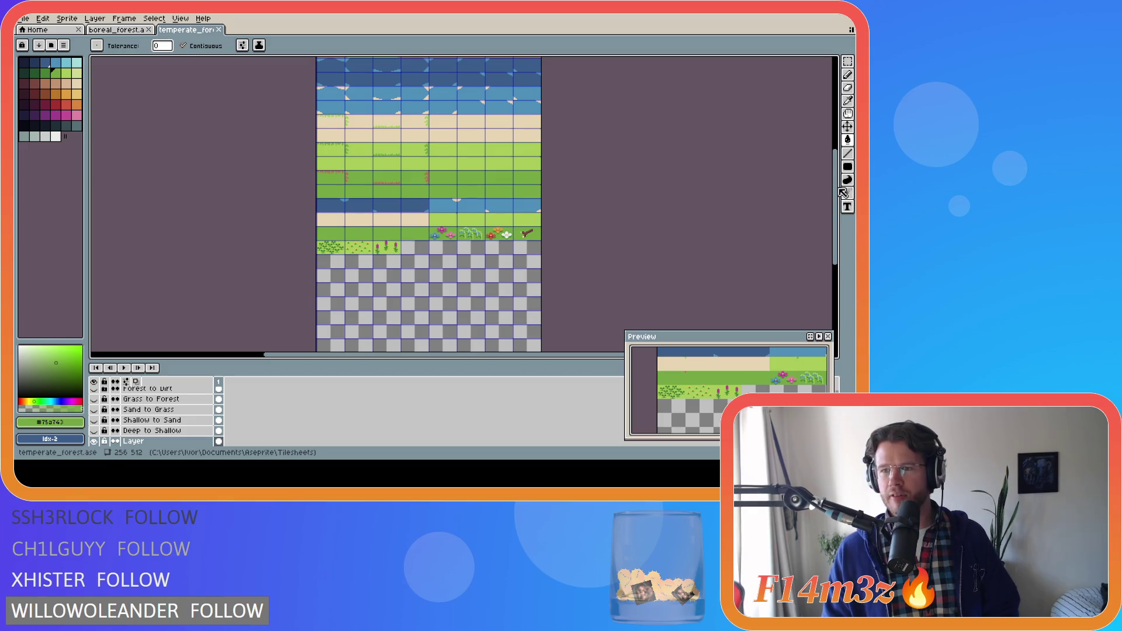
Step: Zoom in on the rock tile and paint it over with the sampled light green grass
{"action": "scroll", "coordinate": [822, 160], "scroll_direction": "up", "scroll_amount": 3}
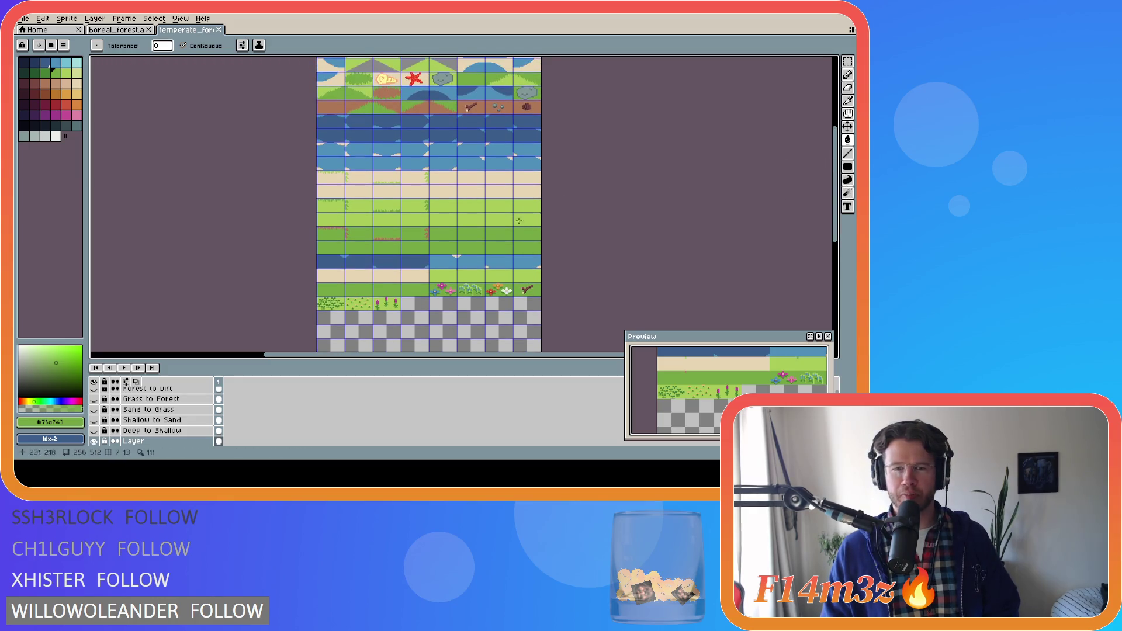
{"action": "scroll", "coordinate": [517, 217], "scroll_direction": "up", "scroll_amount": 2}
{"action": "scroll", "coordinate": [608, 181], "scroll_direction": "down", "scroll_amount": 2}
{"action": "scroll", "coordinate": [841, 168], "scroll_direction": "up", "scroll_amount": 4}
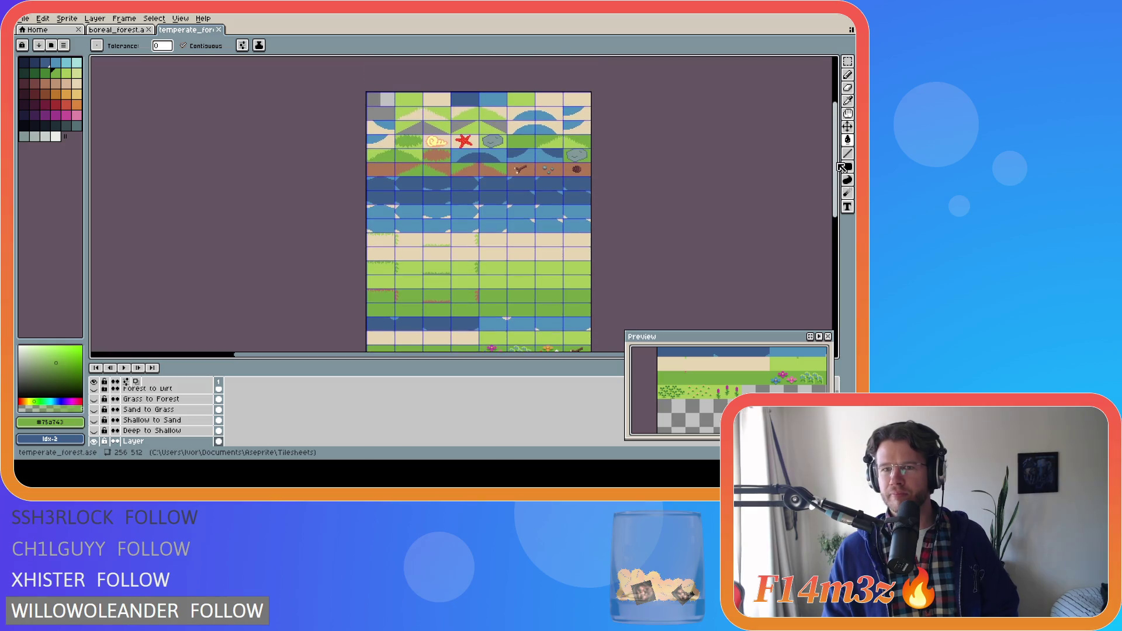
{"action": "scroll", "coordinate": [841, 168], "scroll_direction": "down", "scroll_amount": 1}
{"action": "scroll", "coordinate": [821, 188], "scroll_direction": "down", "scroll_amount": 2}
{"action": "scroll", "coordinate": [820, 187], "scroll_direction": "up", "scroll_amount": 4}
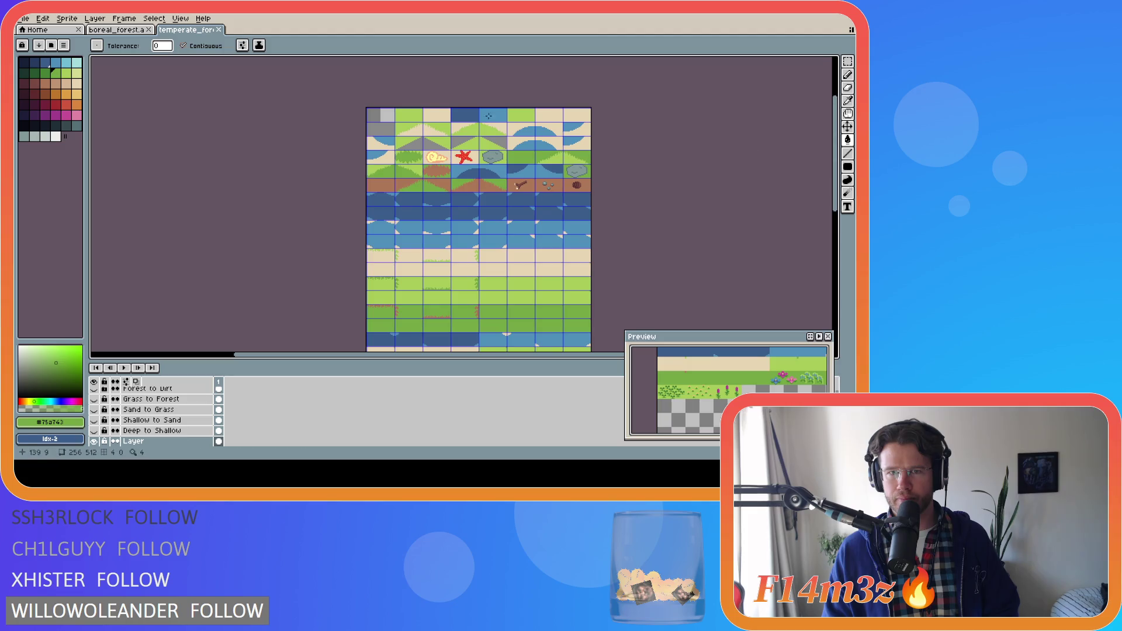
{"action": "scroll", "coordinate": [498, 146], "scroll_direction": "up", "scroll_amount": 4}
{"action": "key", "text": "i"}
{"action": "left_click", "coordinate": [424, 174]}
{"action": "key", "text": "w"}
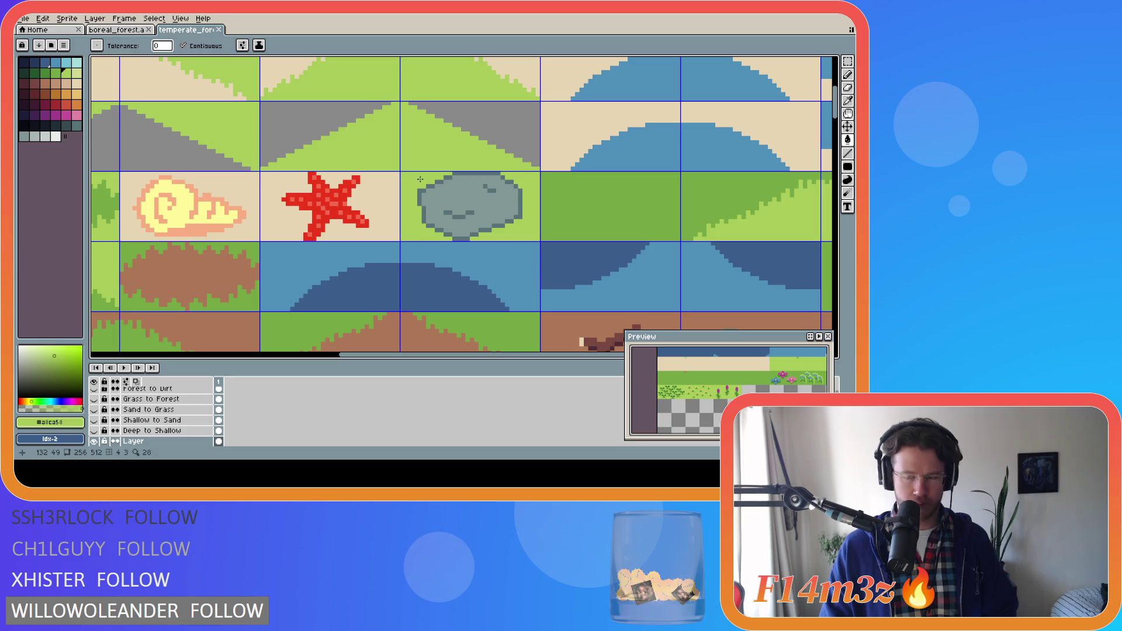
{"action": "key", "text": "b"}
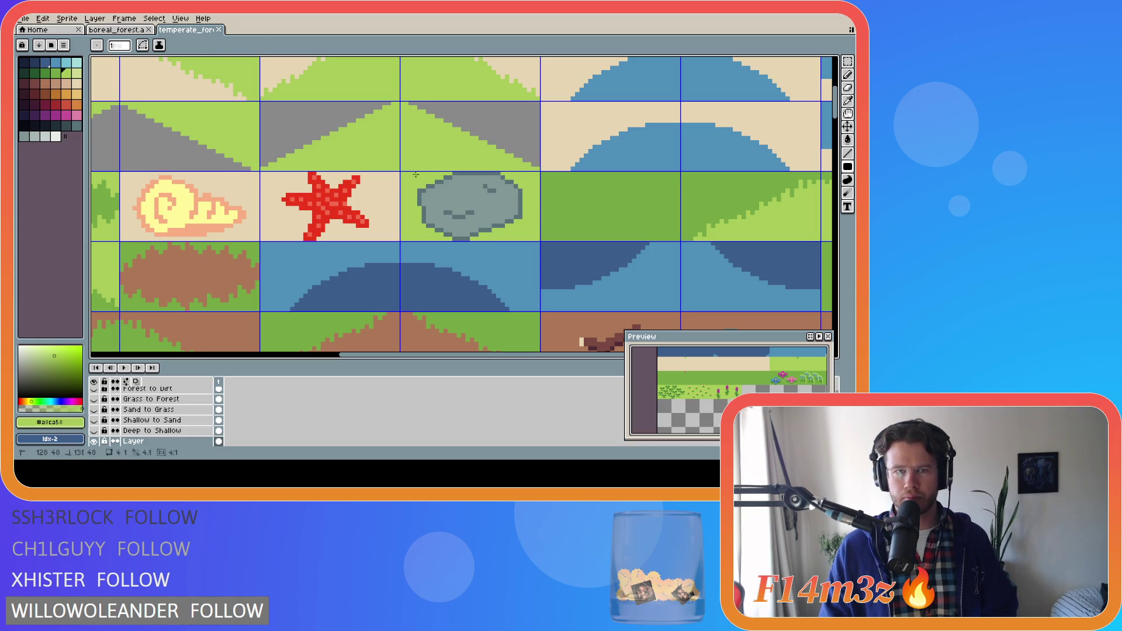
{"action": "left_click", "coordinate": [537, 238]}
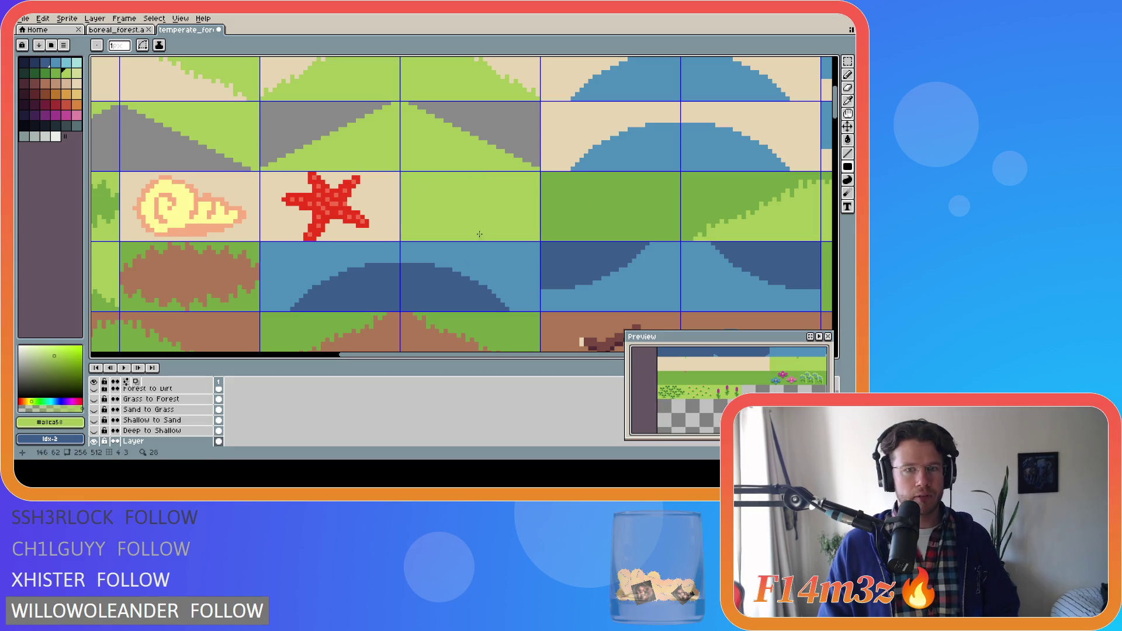
Step: Pick a mid grey, sample the darker blue-grey from the other rock, and begin the outline
{"action": "scroll", "coordinate": [643, 241], "scroll_direction": "down", "scroll_amount": 1}
{"action": "scroll", "coordinate": [597, 270], "scroll_direction": "down", "scroll_amount": 1}
{"action": "scroll", "coordinate": [677, 252], "scroll_direction": "up", "scroll_amount": 1}
{"action": "key", "text": "i"}
{"action": "key", "text": "b"}
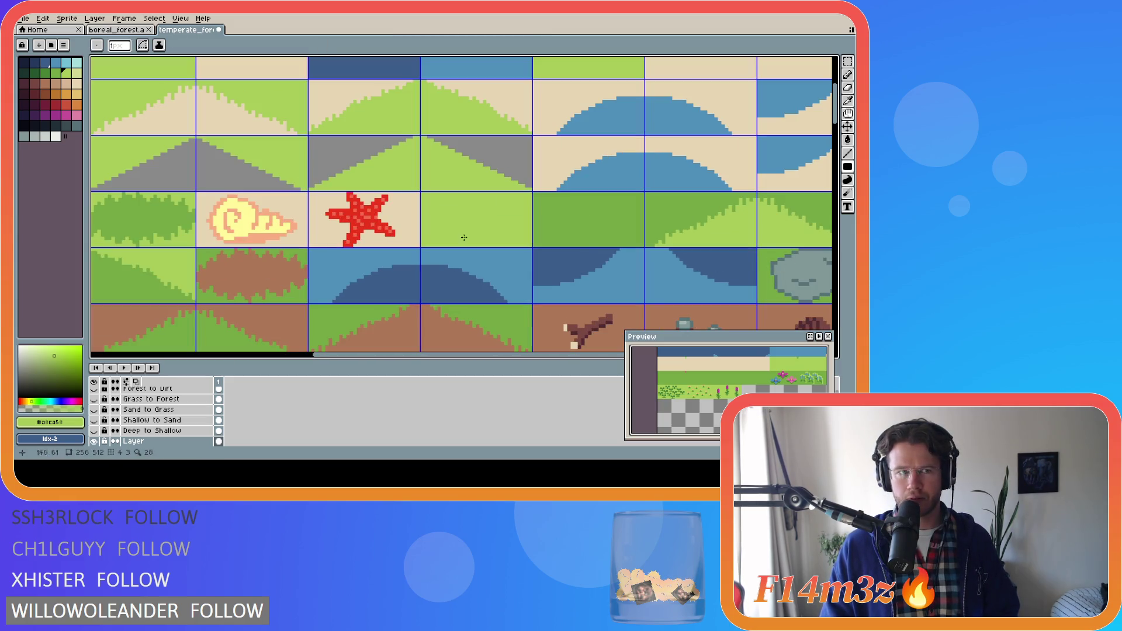
{"action": "left_click", "coordinate": [362, 169], "text": "alt"}
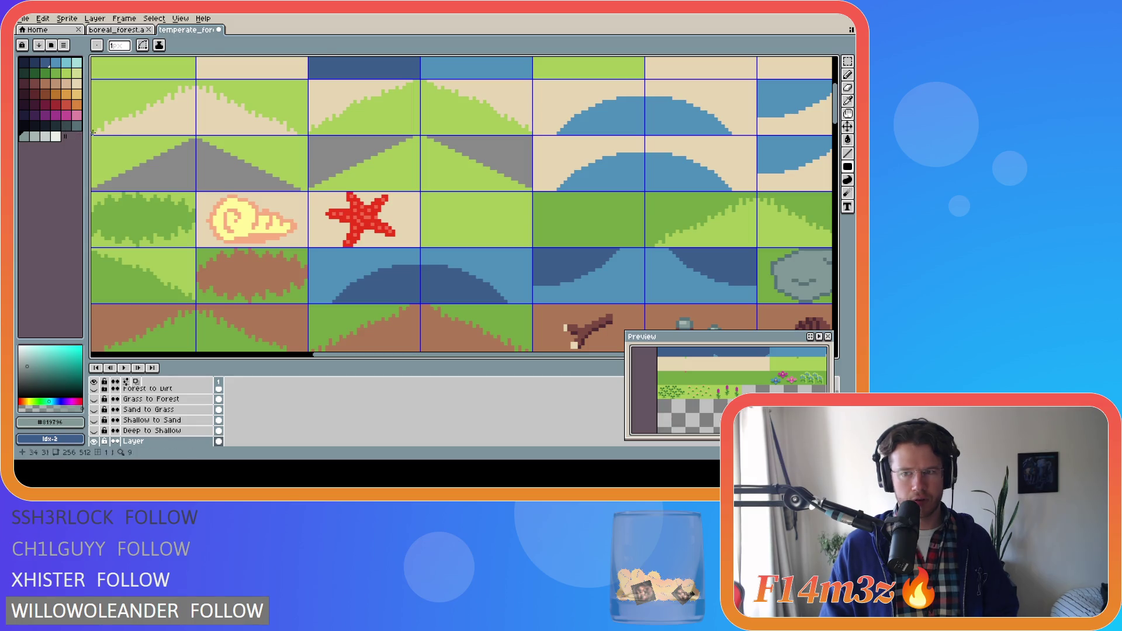
{"action": "left_click", "coordinate": [777, 264], "text": "alt"}
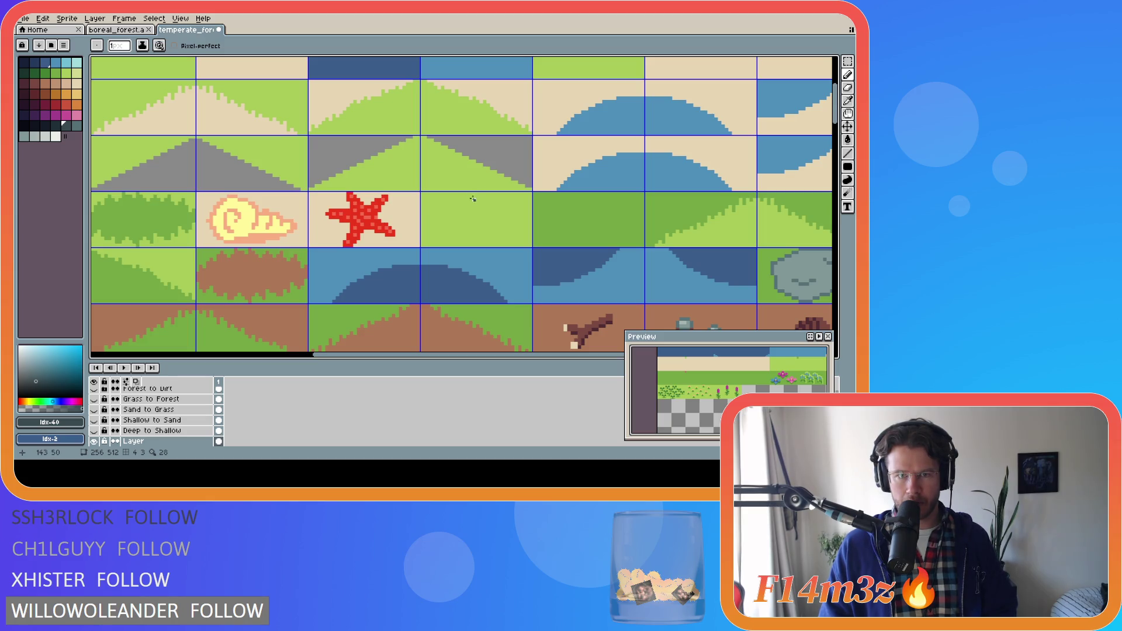
{"action": "left_click_drag", "start_coordinate": [473, 200], "coordinate": [458, 212]}
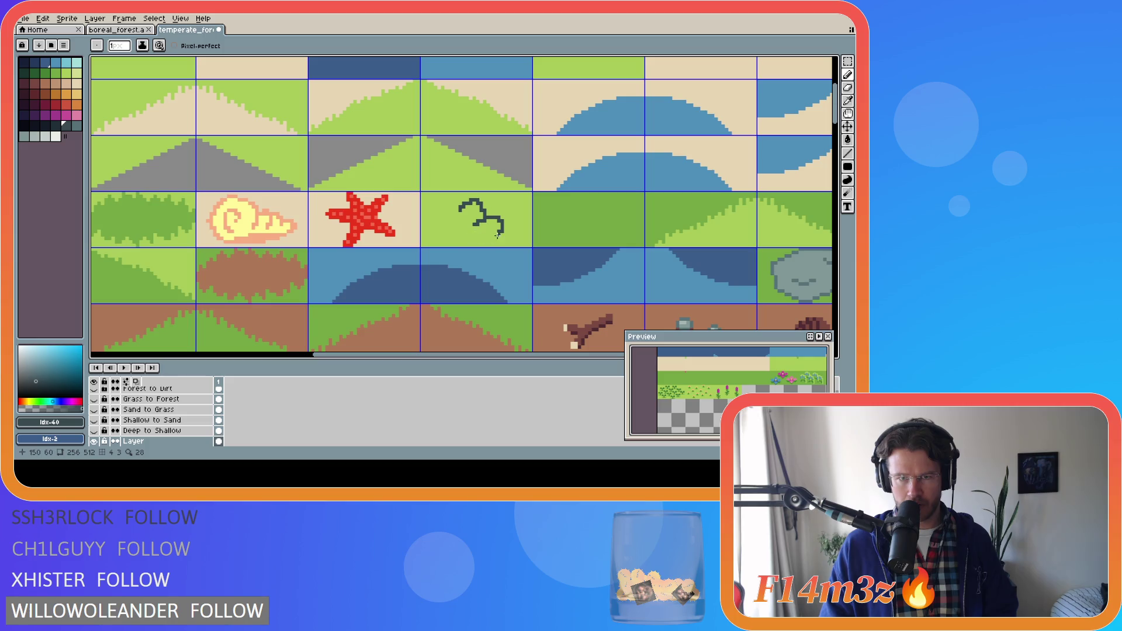
Step: Extend the dark outline along the bottom, close the bush shape, and select the next blue-grey
{"action": "left_click_drag", "start_coordinate": [497, 233], "coordinate": [474, 238]}
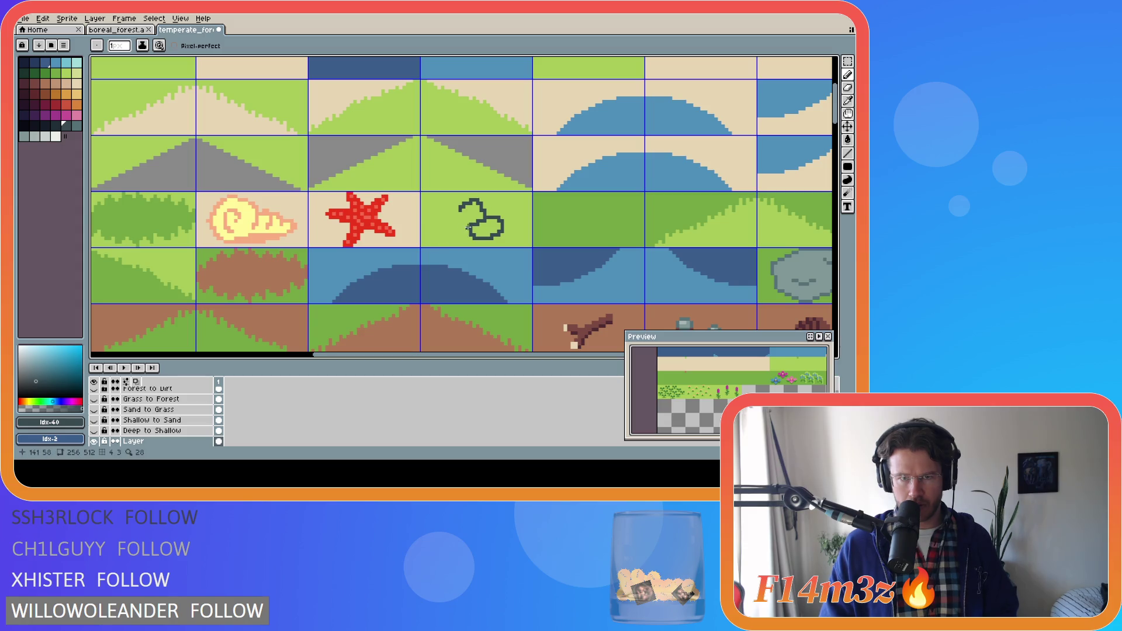
{"action": "left_click", "coordinate": [468, 223]}
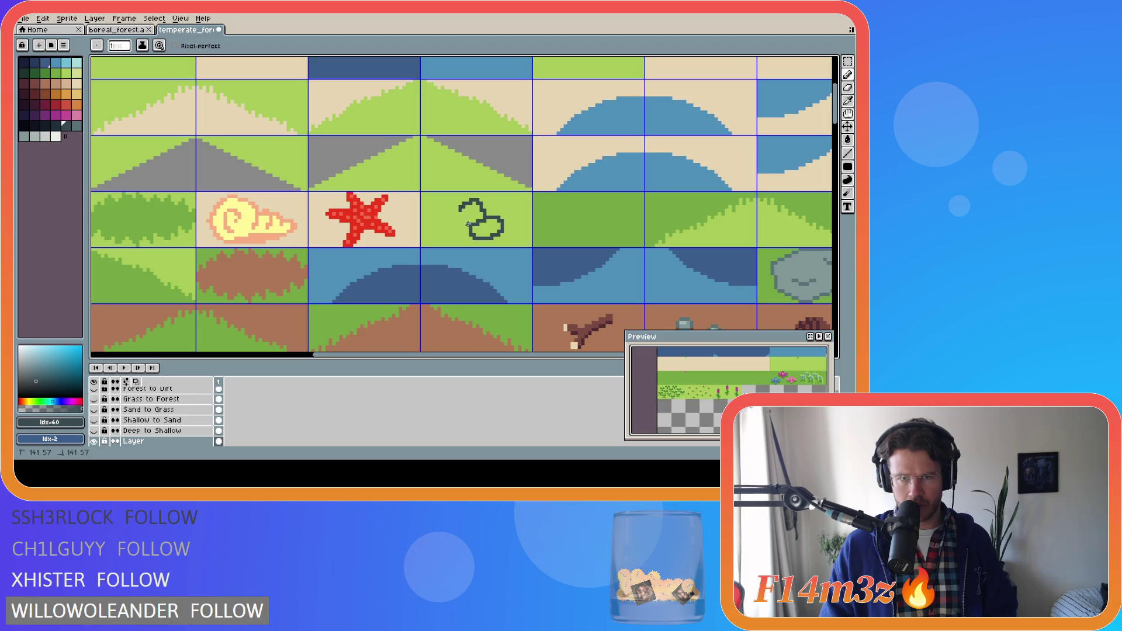
{"action": "left_click_drag", "start_coordinate": [463, 222], "coordinate": [458, 216]}
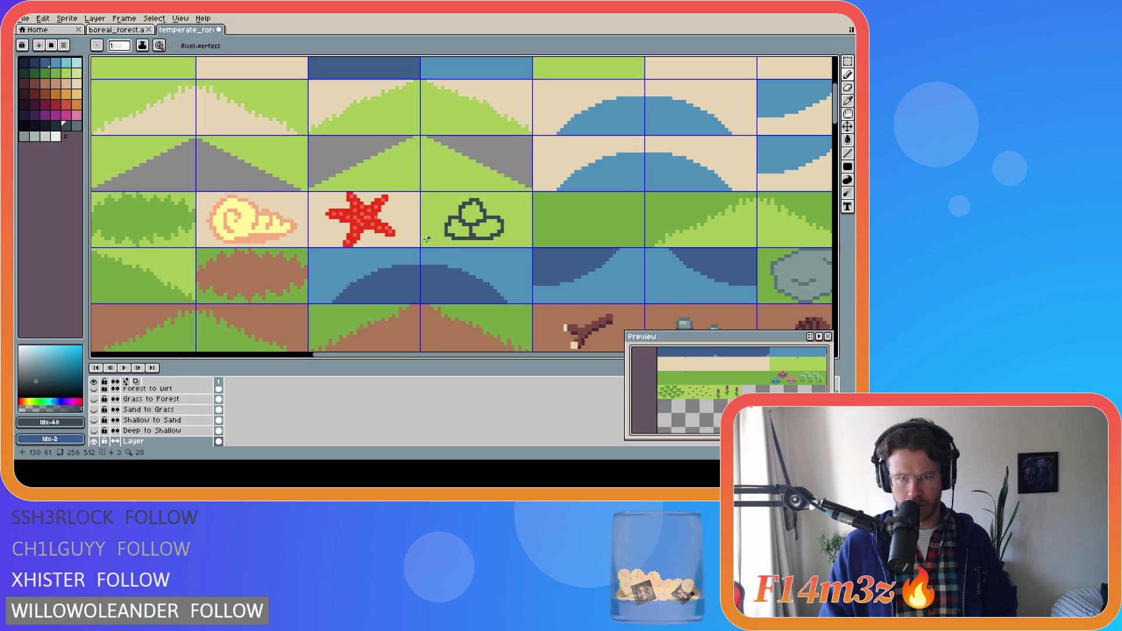
{"action": "left_click", "coordinate": [76, 125]}
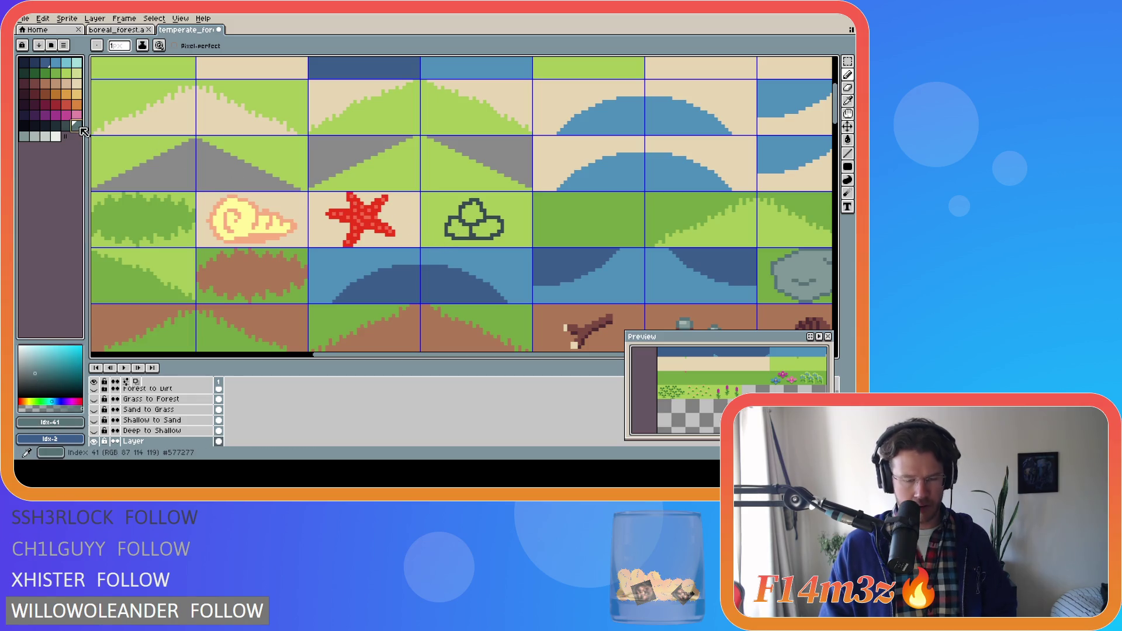
Step: Bucket-fill the bush shape blue-grey and pencil over its dark inner lines with the outline colour
{"action": "key", "text": "g"}
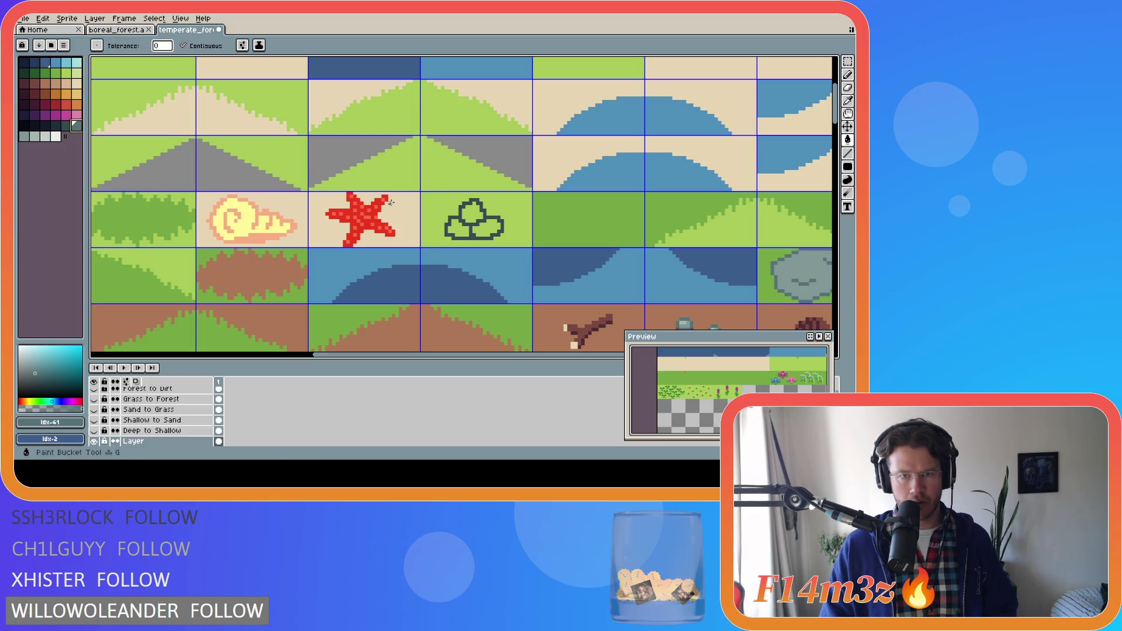
{"action": "left_click", "coordinate": [466, 216]}
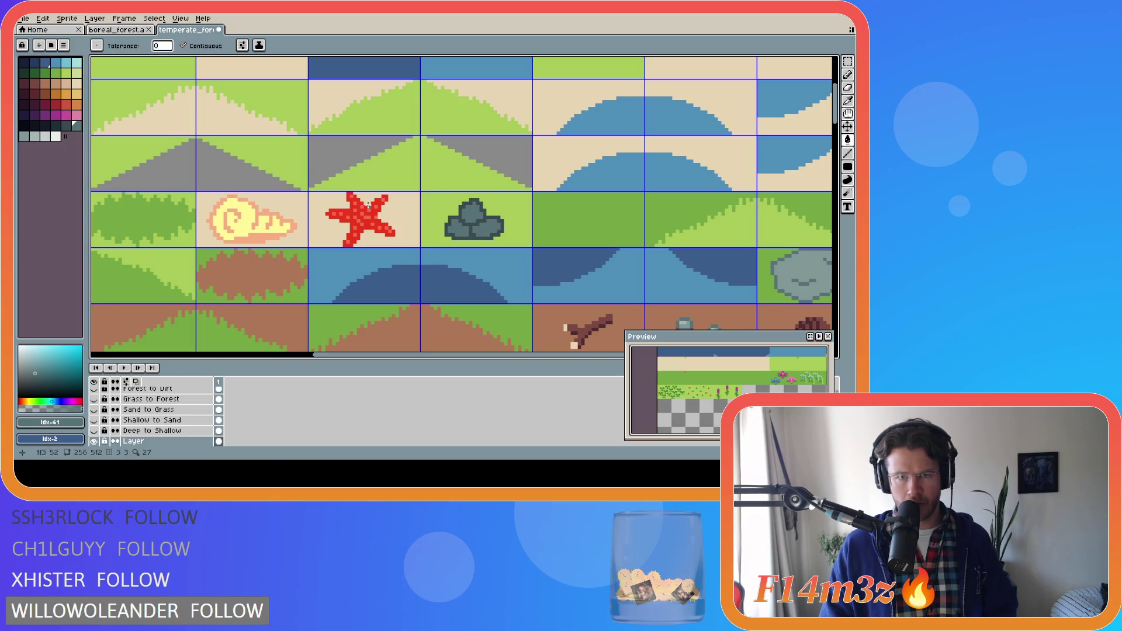
{"action": "left_click", "coordinate": [450, 212], "text": "alt"}
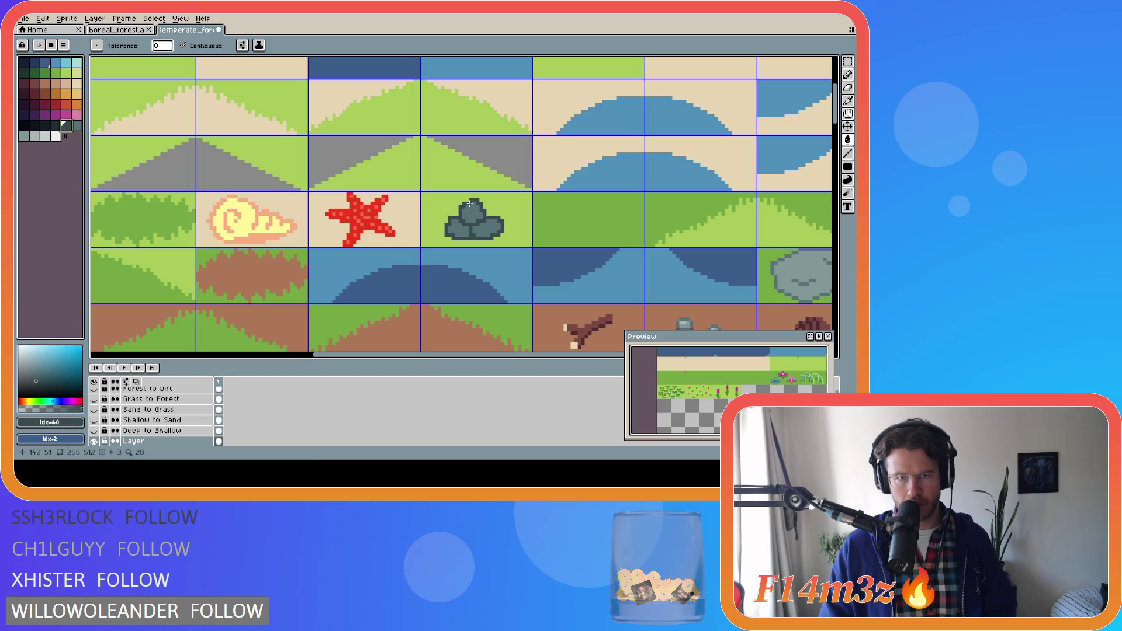
{"action": "key", "text": "b"}
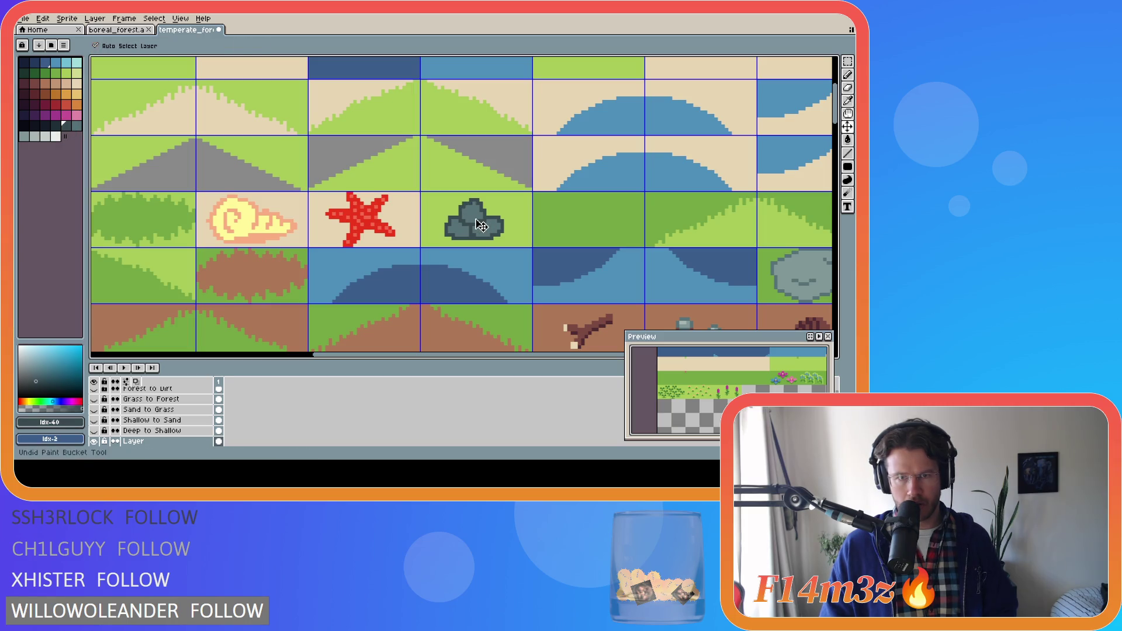
{"action": "mouse_move", "coordinate": [472, 226]}
{"action": "left_mouse_down"}
{"action": "mouse_move", "coordinate": [467, 204]}
{"action": "mouse_move", "coordinate": [477, 208]}
{"action": "left_mouse_up"}
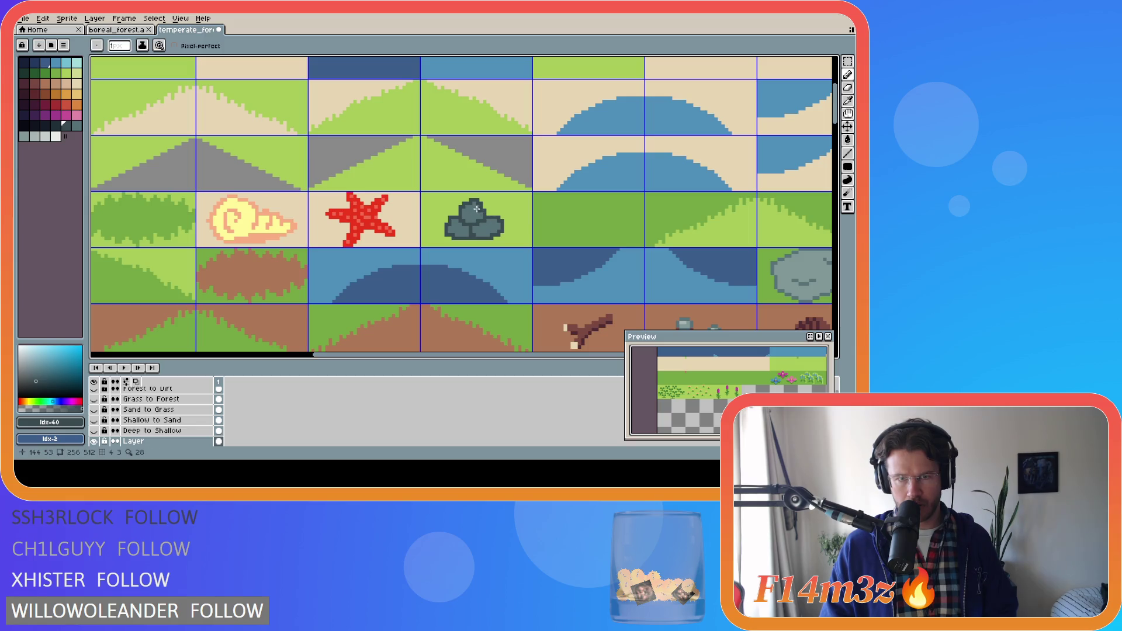
Step: Select the grey rock sprite and nudge it slightly lower within its tile
{"action": "key", "text": "m"}
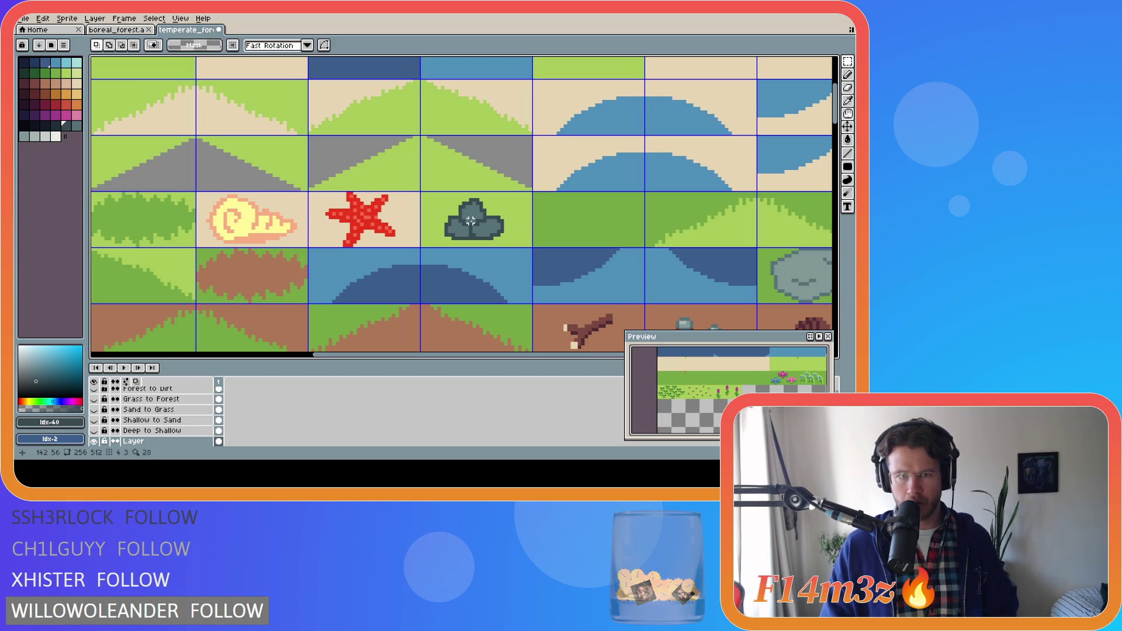
{"action": "left_click_drag", "start_coordinate": [499, 233], "coordinate": [506, 245]}
{"action": "left_click", "coordinate": [506, 223]}
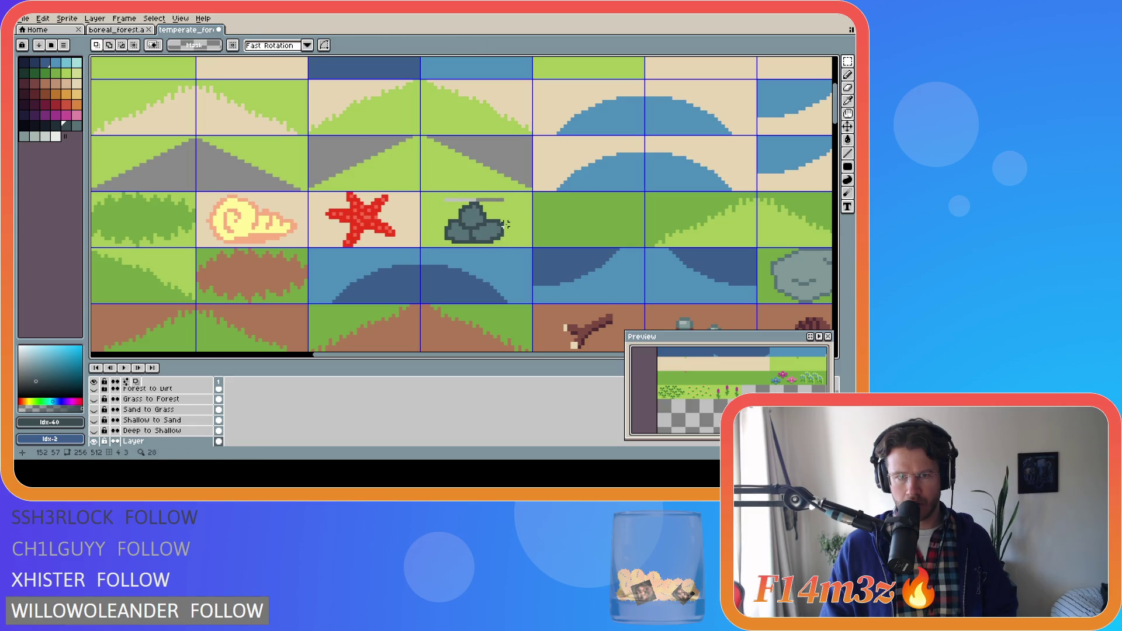
{"action": "mouse_move", "coordinate": [442, 199]}
{"action": "left_mouse_down"}
{"action": "mouse_move", "coordinate": [506, 246]}
{"action": "mouse_move", "coordinate": [487, 238]}
{"action": "left_mouse_up"}
{"action": "left_click", "coordinate": [513, 217]}
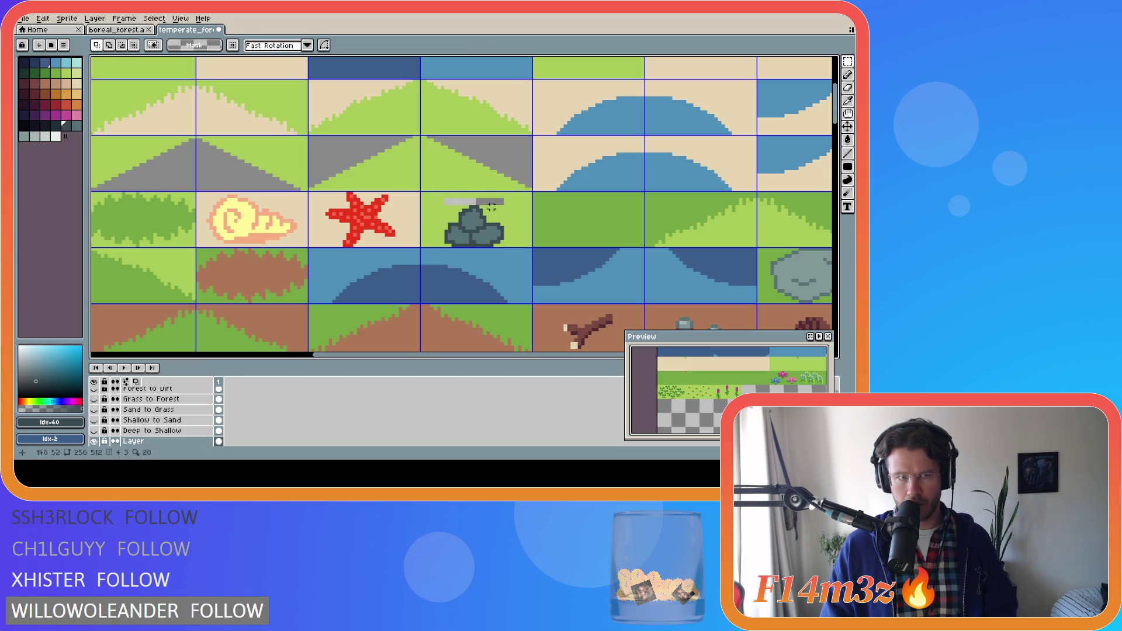
Step: Fill the leftover grey strip above the rock with grass green
{"action": "left_click", "coordinate": [76, 125]}
{"action": "key", "text": "g"}
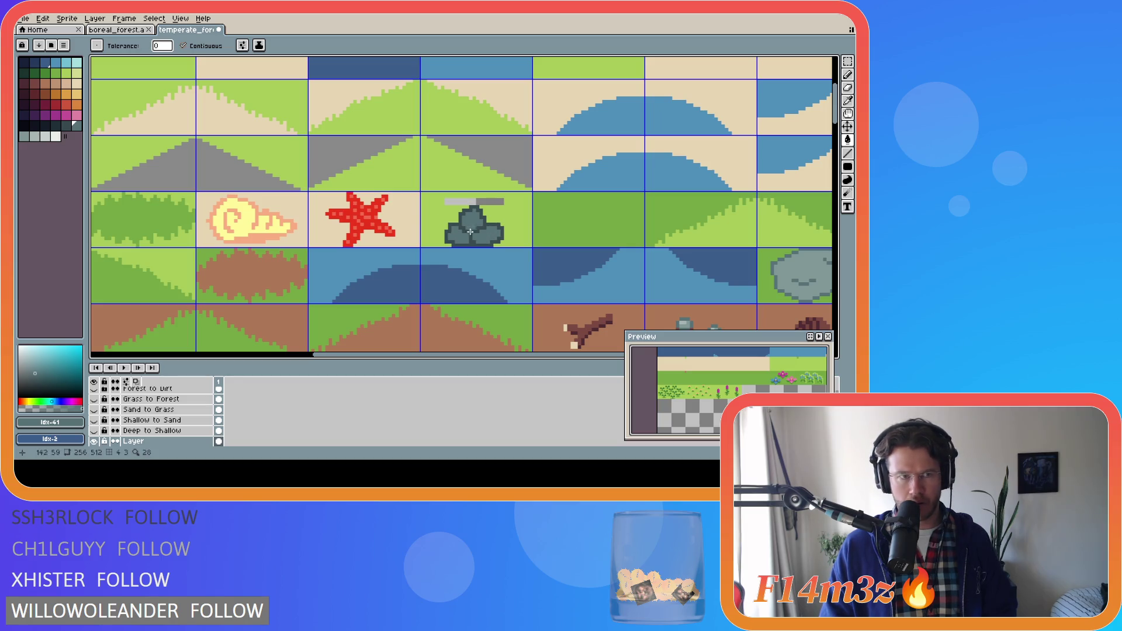
{"action": "left_click", "coordinate": [24, 136]}
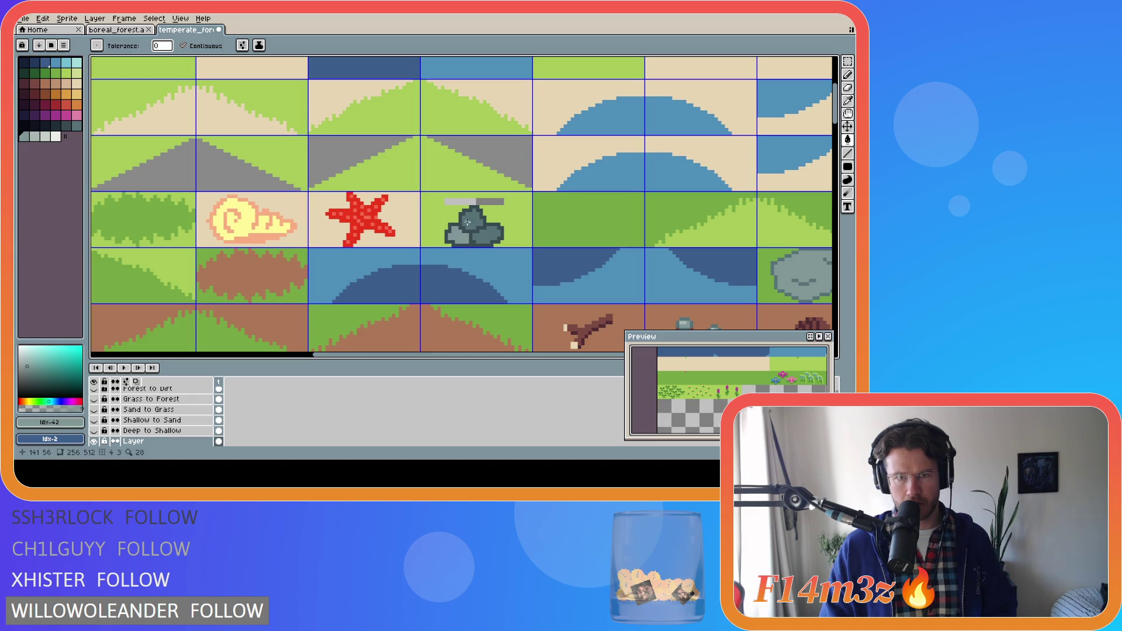
{"action": "key", "text": "bracketleft"}
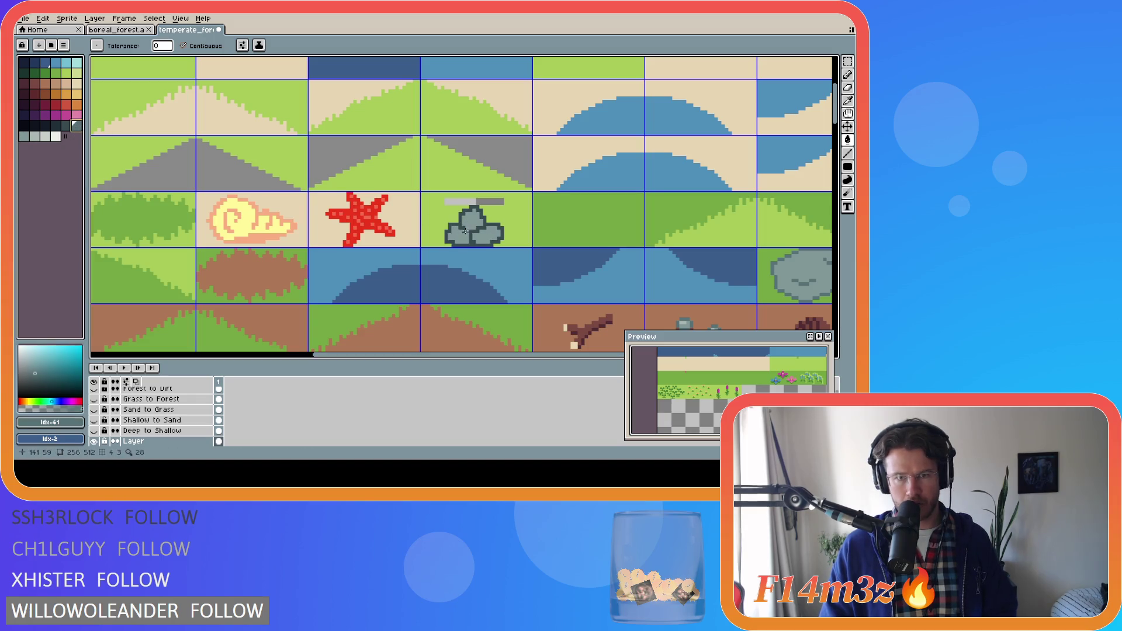
{"action": "left_click", "coordinate": [504, 221], "text": "alt"}
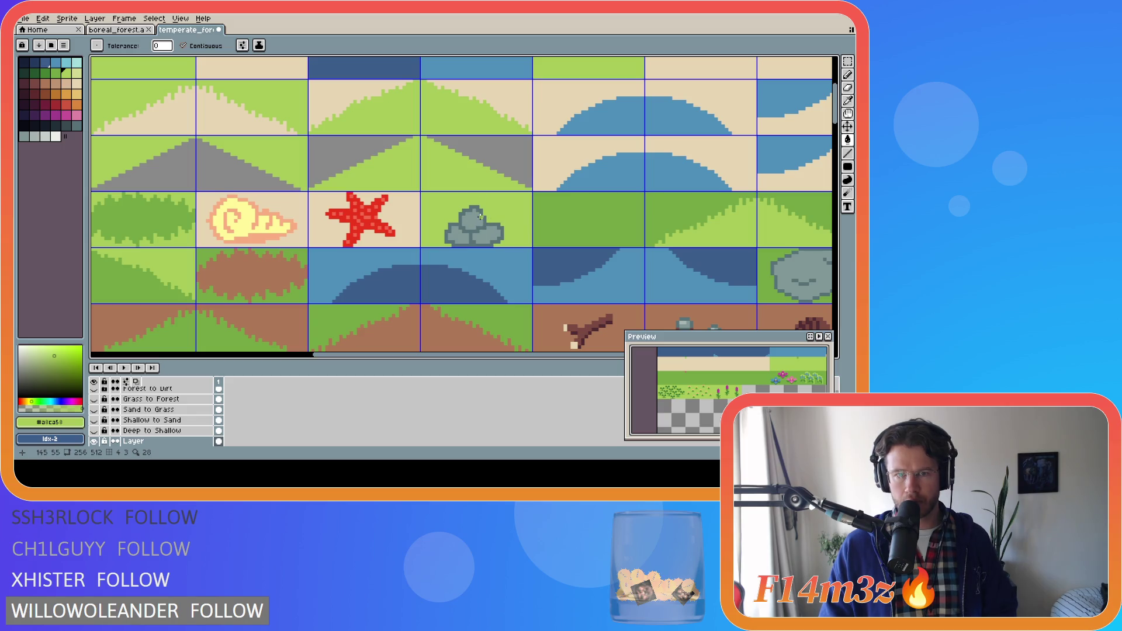
Step: Zoom in on the rock tile and stretch the rock's top stone upward
{"action": "key", "text": "m"}
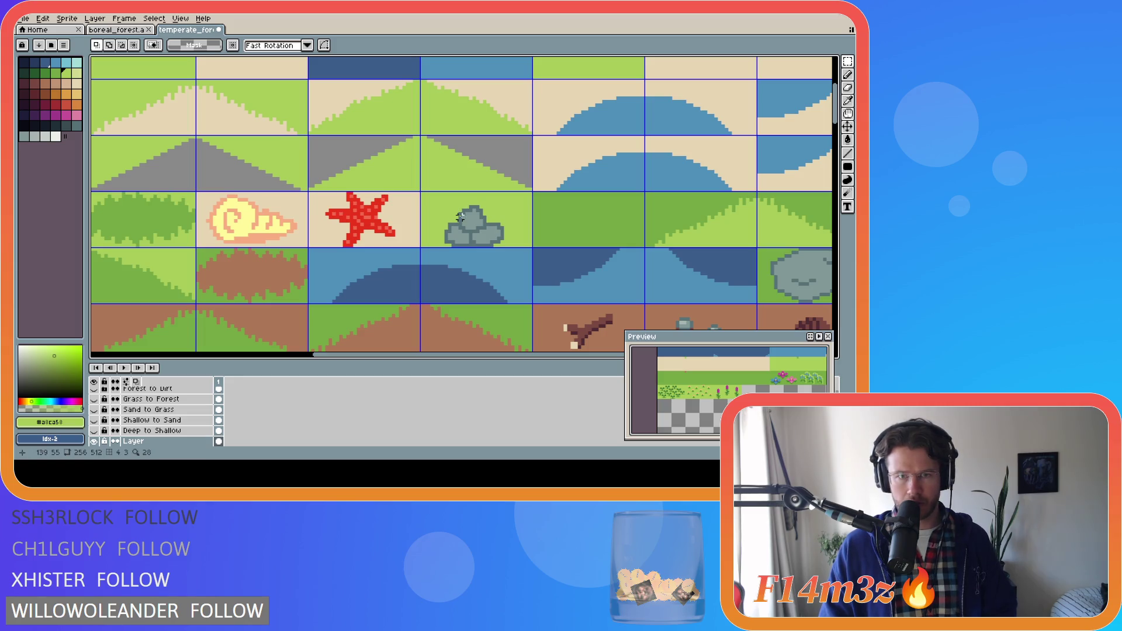
{"action": "scroll", "coordinate": [467, 217], "scroll_direction": "up", "scroll_amount": 2}
{"action": "key", "text": "w"}
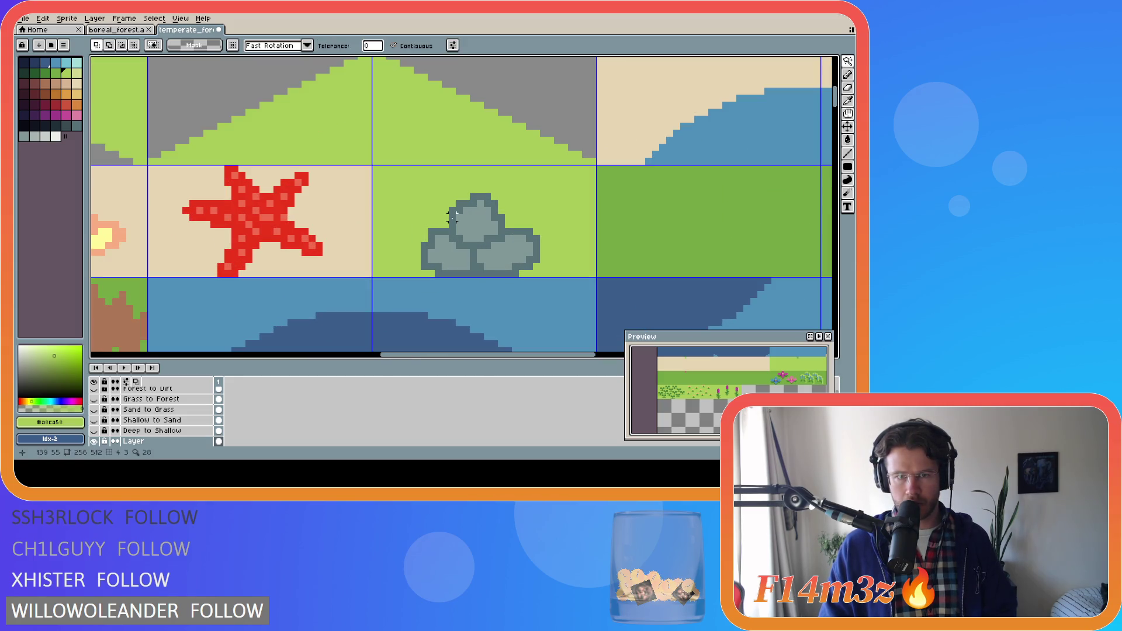
{"action": "key", "text": "m"}
{"action": "mouse_move", "coordinate": [447, 223]}
{"action": "left_mouse_down"}
{"action": "mouse_move", "coordinate": [506, 191]}
{"action": "mouse_move", "coordinate": [486, 197]}
{"action": "left_mouse_up"}
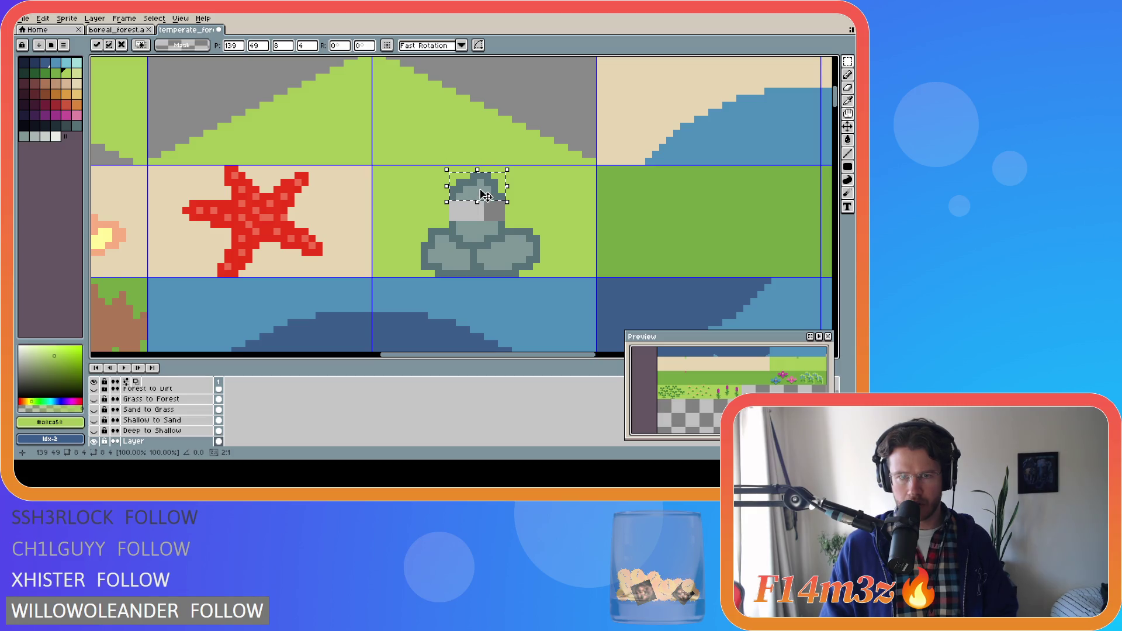
{"action": "left_click", "coordinate": [519, 206]}
Step: Fill the stretched top stone solid grey-blue and draw a dark outline along its edge
{"action": "left_click", "coordinate": [465, 225], "text": "alt"}
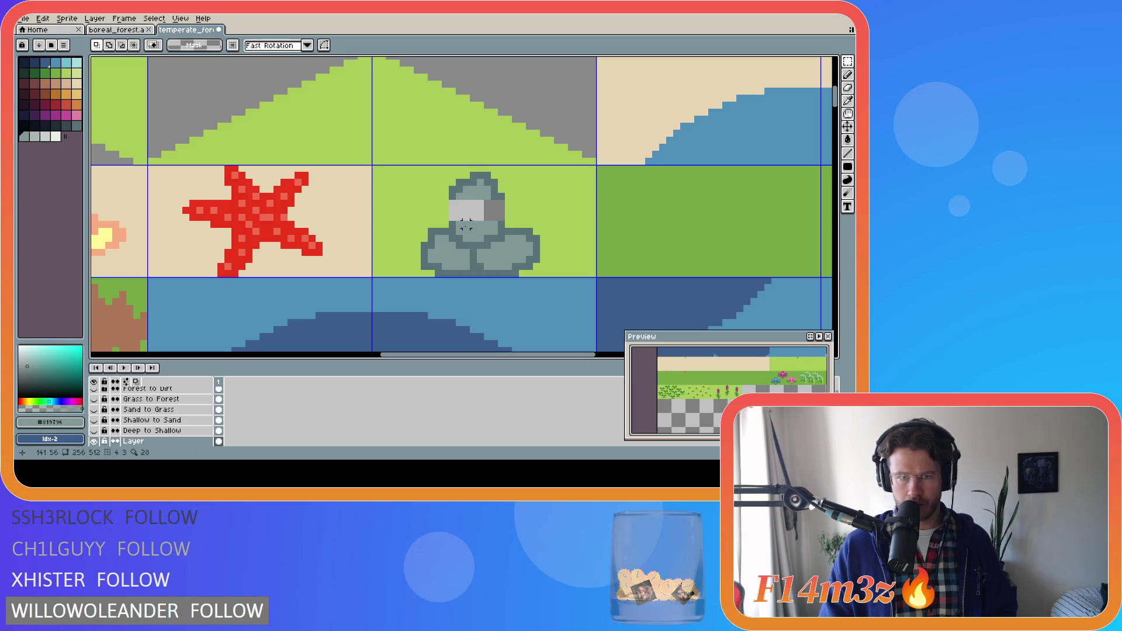
{"action": "key", "text": "g"}
{"action": "left_click", "coordinate": [465, 225]}
{"action": "key", "text": "b"}
{"action": "left_click", "coordinate": [452, 208], "text": "alt"}
{"action": "mouse_move", "coordinate": [453, 229]}
{"action": "left_mouse_down"}
{"action": "mouse_move", "coordinate": [453, 207]}
{"action": "mouse_move", "coordinate": [498, 195]}
{"action": "left_mouse_up"}
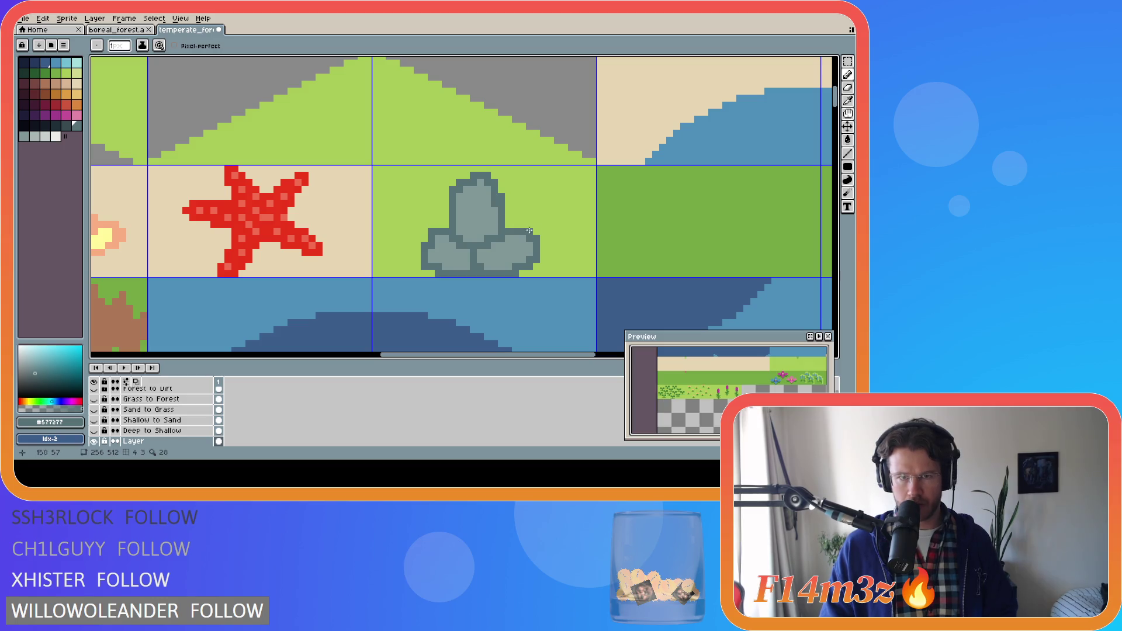
Step: Zoom the canvas and pan and zoom out the Preview to show the whole tilesheet
{"action": "scroll", "coordinate": [562, 214], "scroll_direction": "down", "scroll_amount": 2}
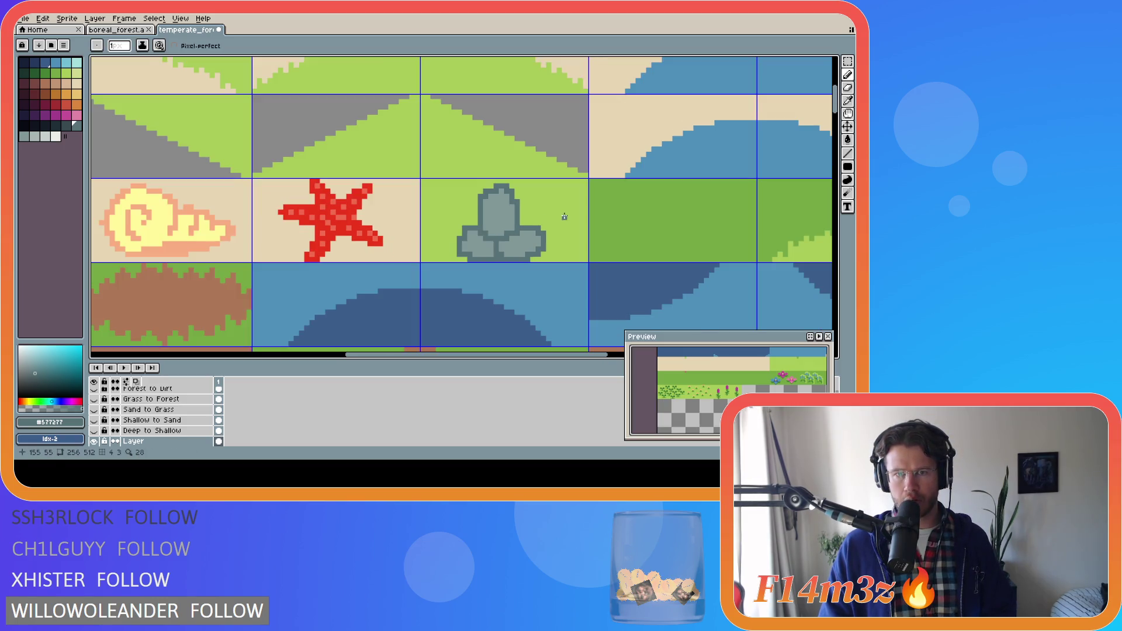
{"action": "scroll", "coordinate": [562, 214], "scroll_direction": "up", "scroll_amount": 1}
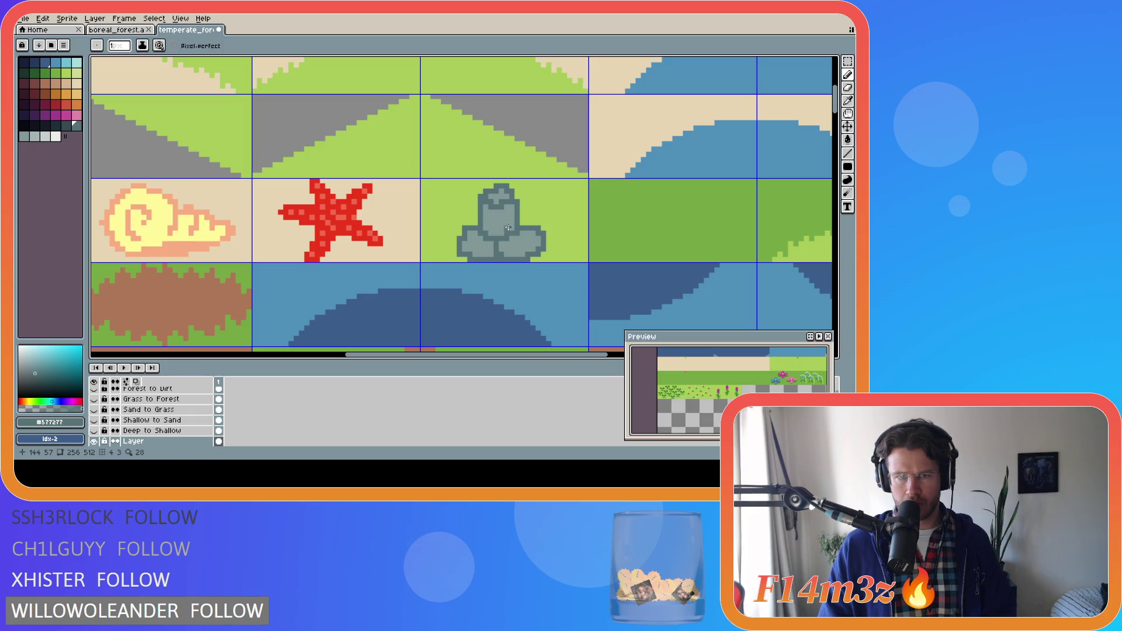
{"action": "left_click_drag", "start_coordinate": [724, 362], "coordinate": [724, 409]}
{"action": "scroll", "coordinate": [725, 388], "scroll_direction": "down", "scroll_amount": 3}
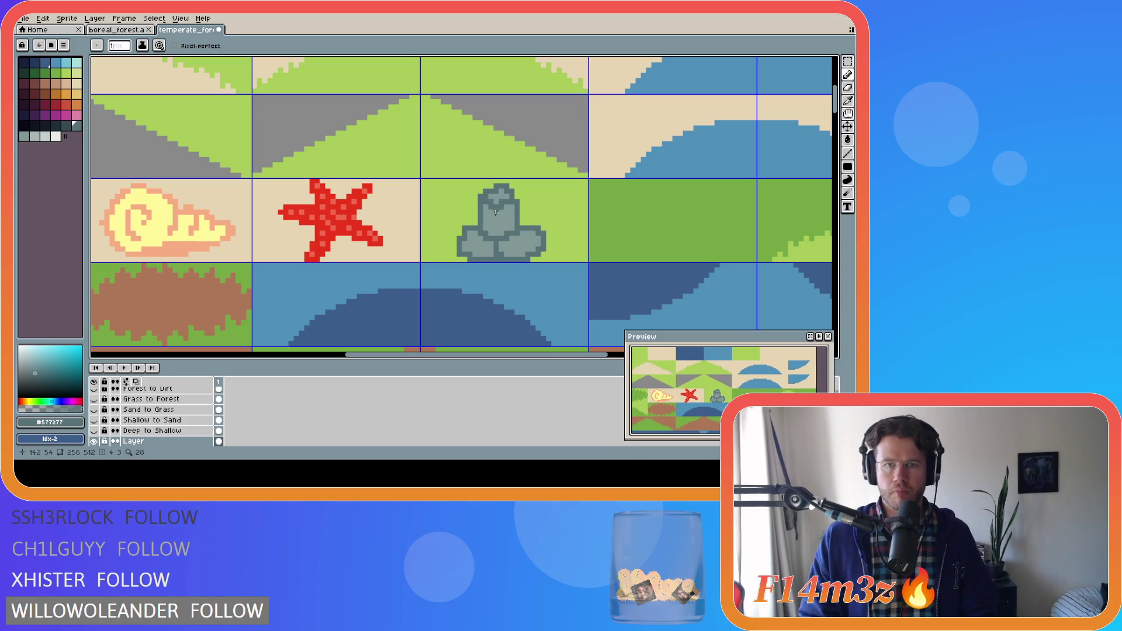
{"action": "key", "text": "v"}
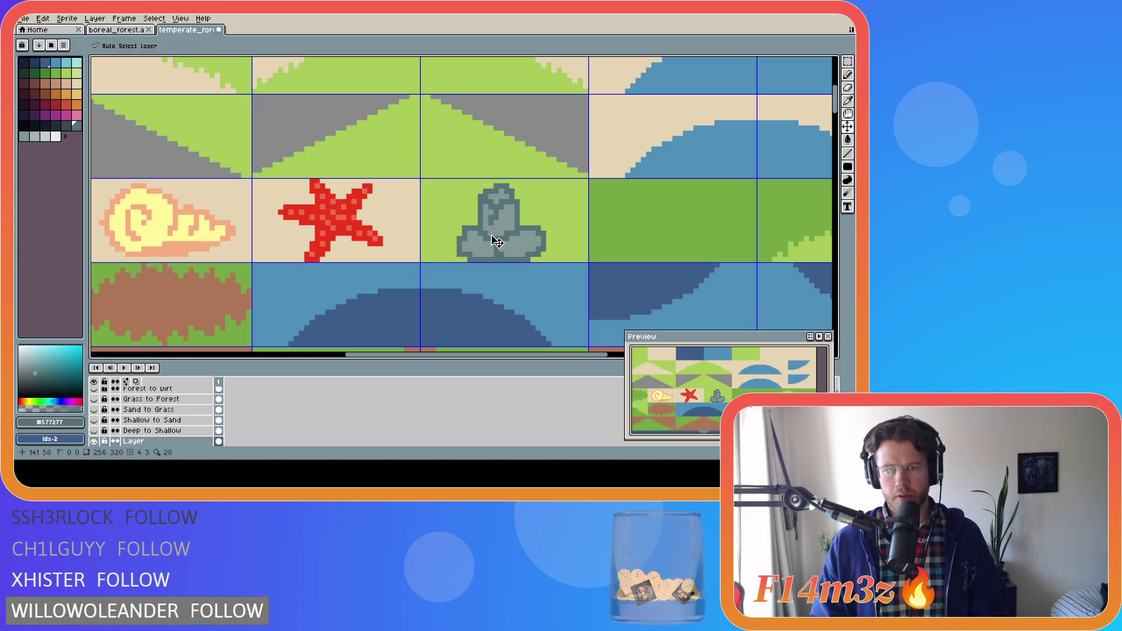
Step: Sample the rock greys and draw a dark #577277 shading line down the top stone
{"action": "key", "text": "b"}
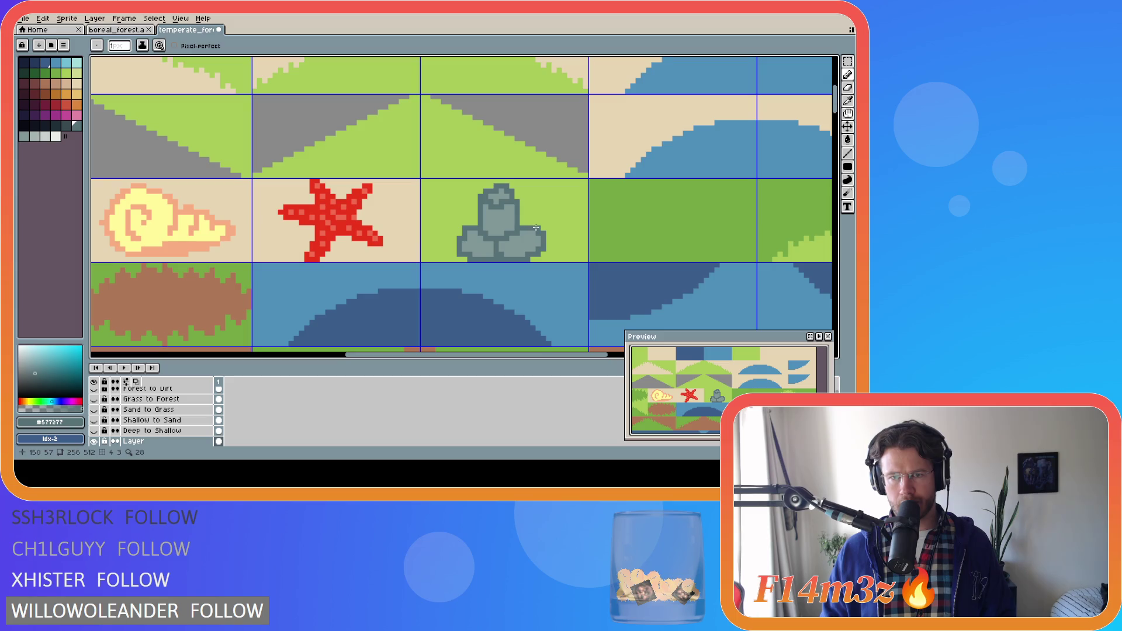
{"action": "left_click", "coordinate": [522, 228], "text": "alt"}
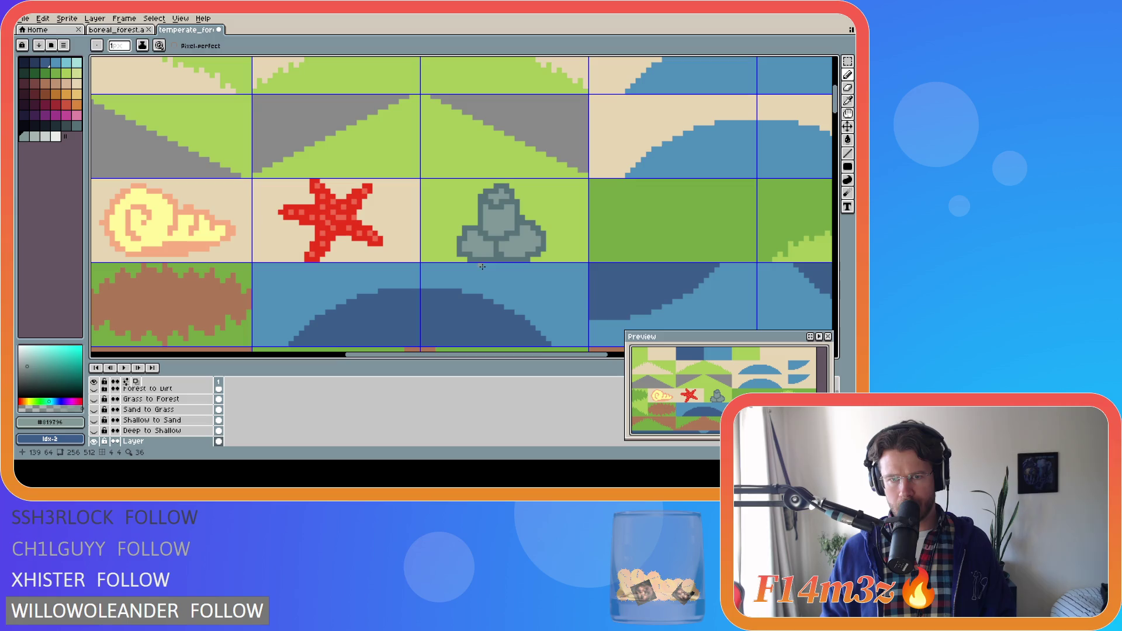
{"action": "left_click", "coordinate": [494, 237], "text": "alt"}
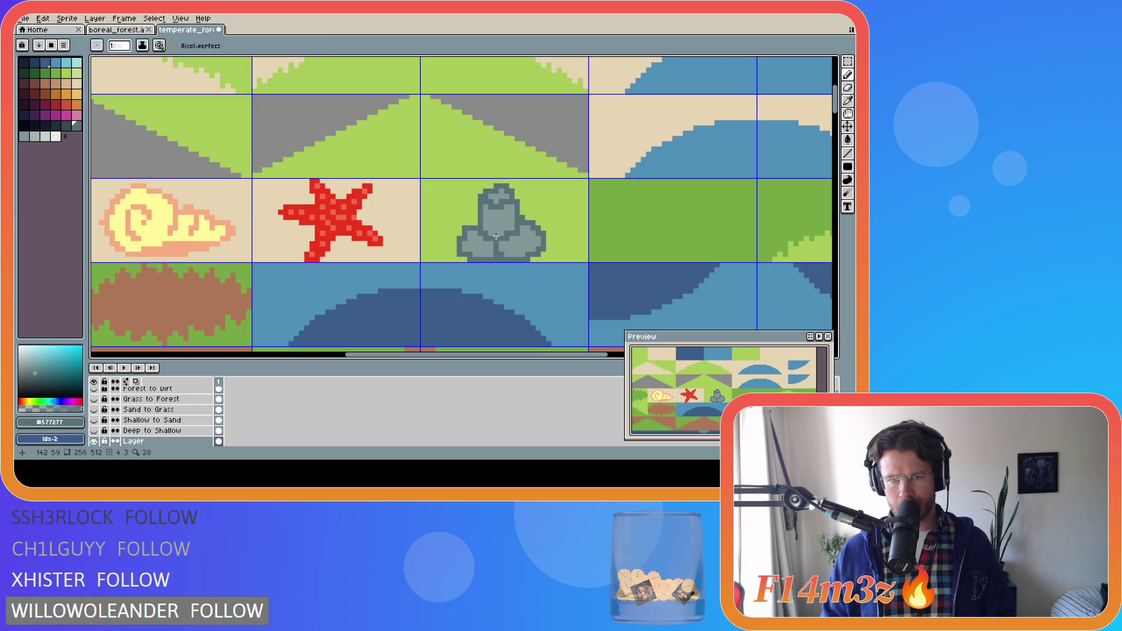
{"action": "left_click_drag", "start_coordinate": [492, 238], "coordinate": [471, 222]}
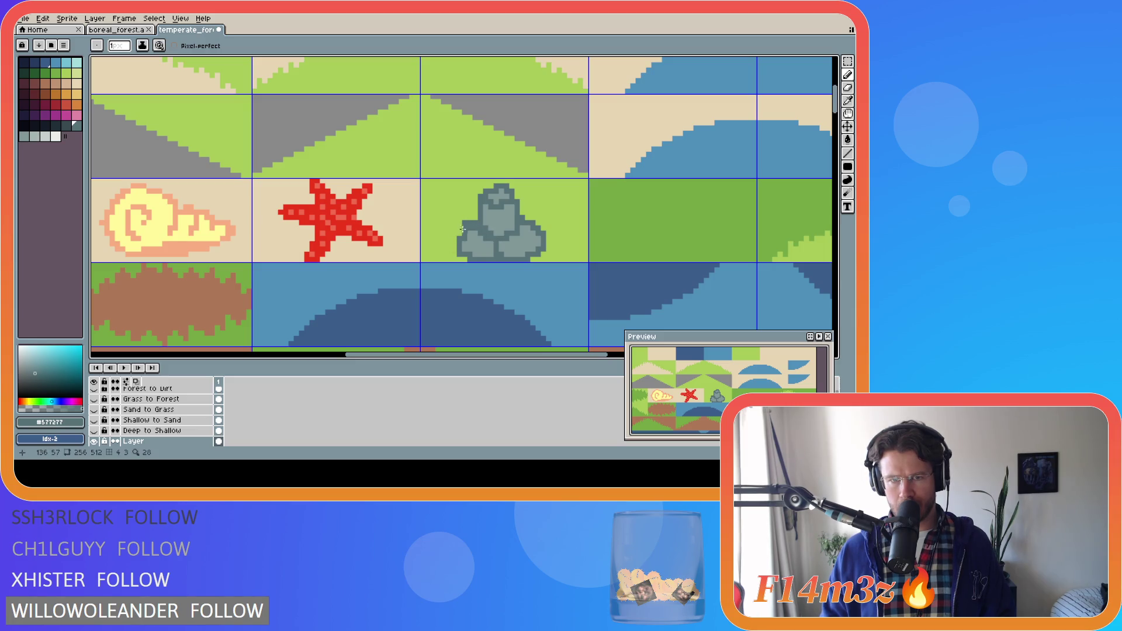
{"action": "left_click", "coordinate": [462, 237], "text": "alt"}
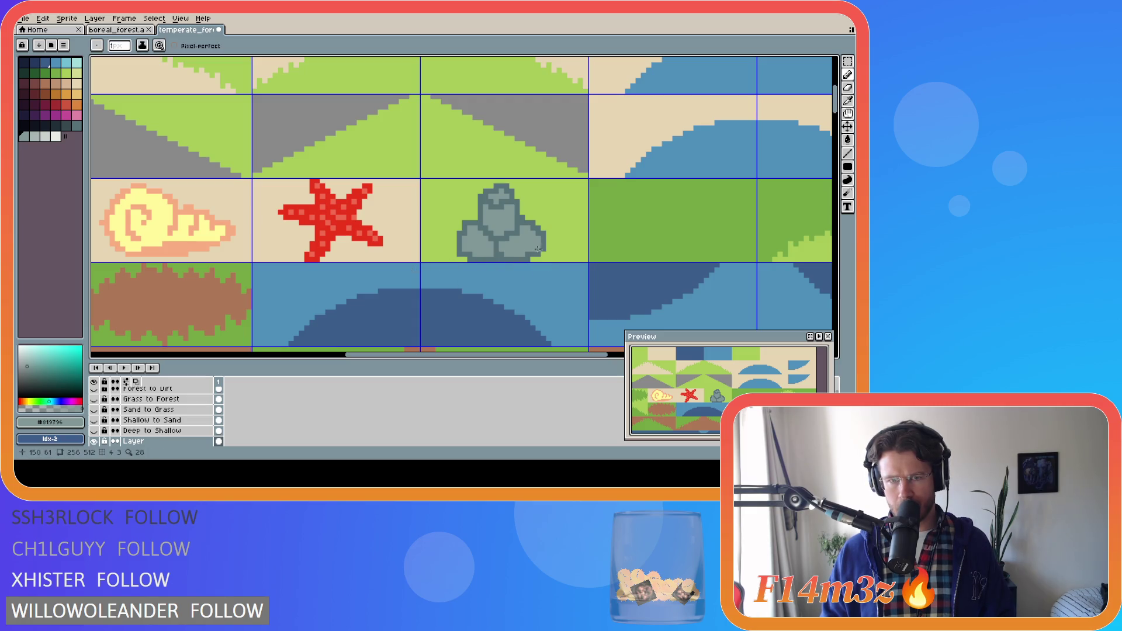
{"action": "key", "text": "alt"}
{"action": "left_click", "coordinate": [487, 257]}
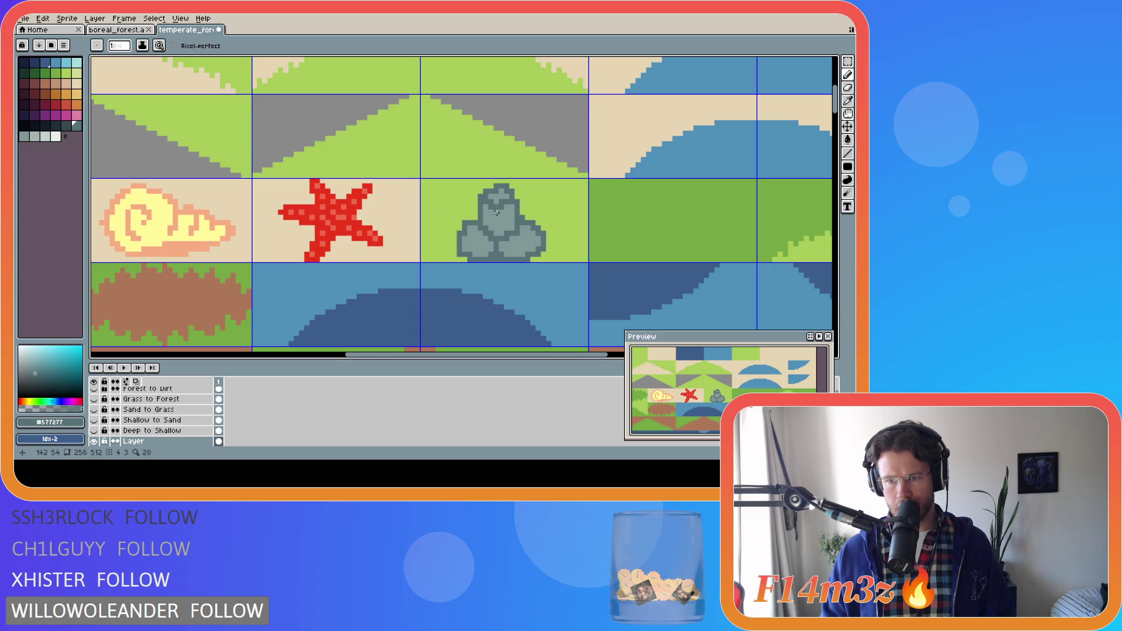
{"action": "left_click_drag", "start_coordinate": [492, 207], "coordinate": [497, 234]}
Step: Add dark #577277 shading to the rock's upper body, undoing and redoing the stroke
{"action": "left_click_drag", "start_coordinate": [486, 230], "coordinate": [497, 211]}
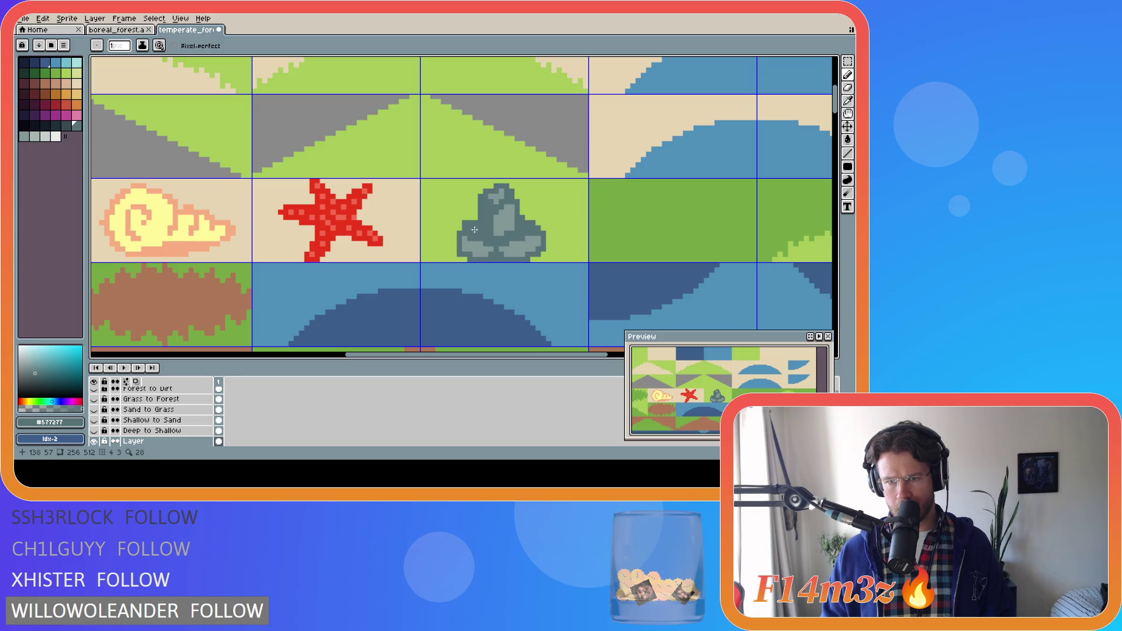
{"action": "key", "text": "v"}
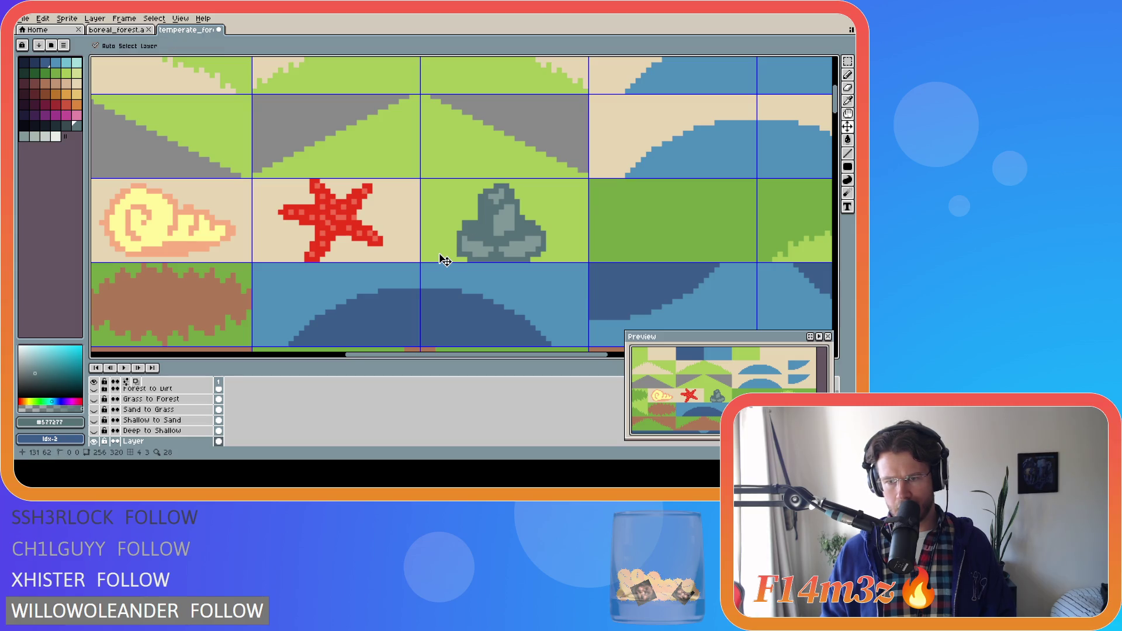
{"action": "key", "text": "b"}
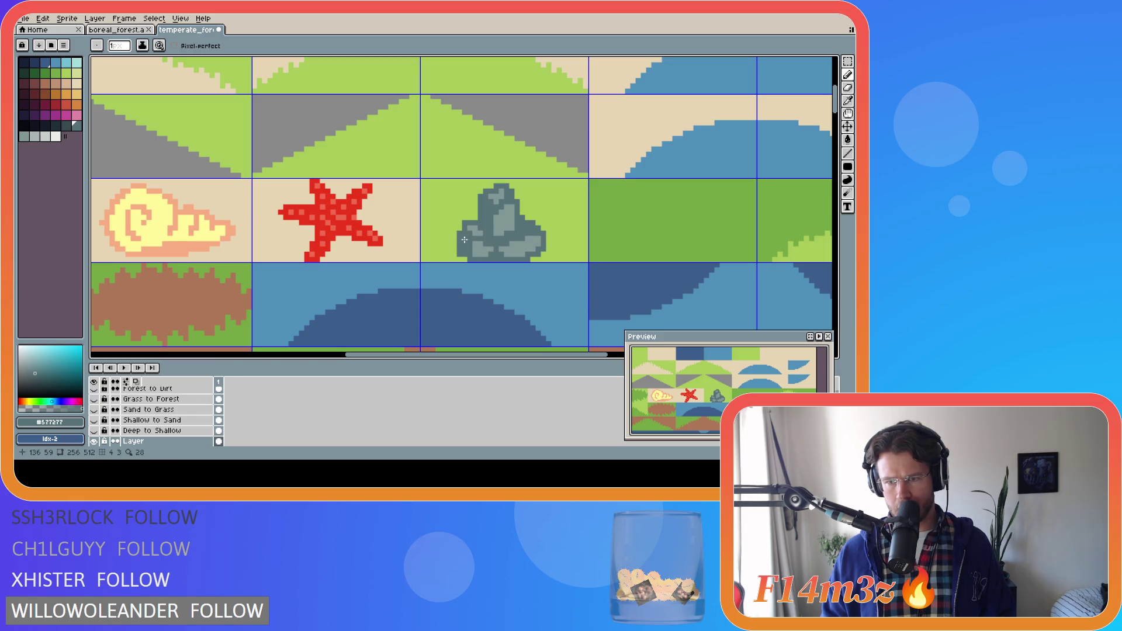
{"action": "key", "text": "v"}
{"action": "key", "text": "b"}
{"action": "key", "text": "v"}
{"action": "key", "text": "ctrl+z"}
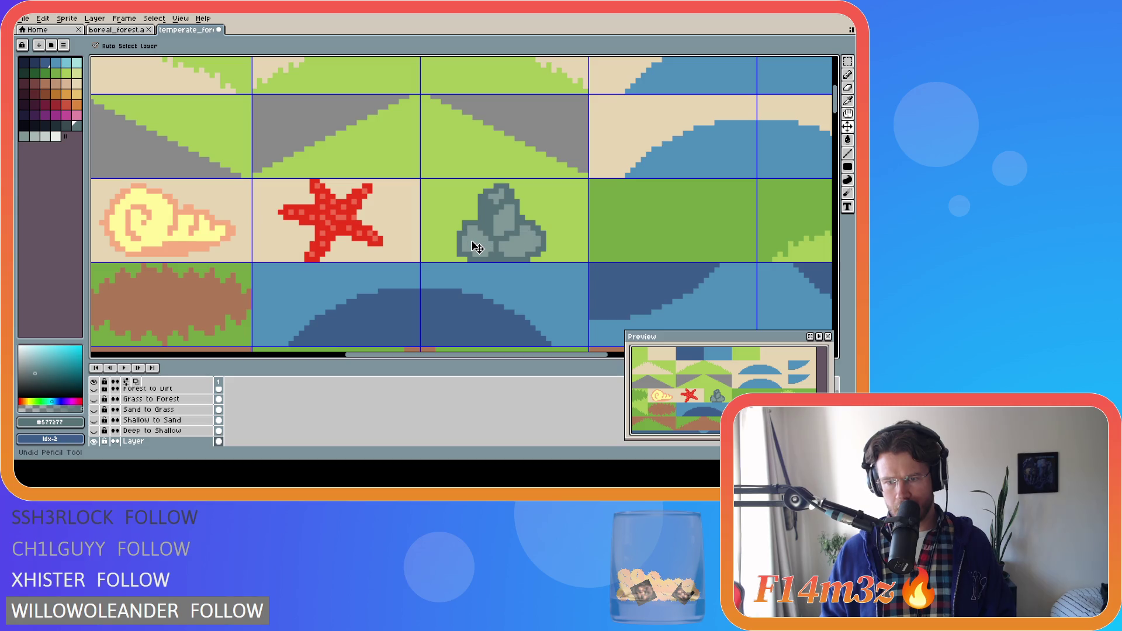
{"action": "key", "text": "b"}
{"action": "key", "text": "ctrl+y"}
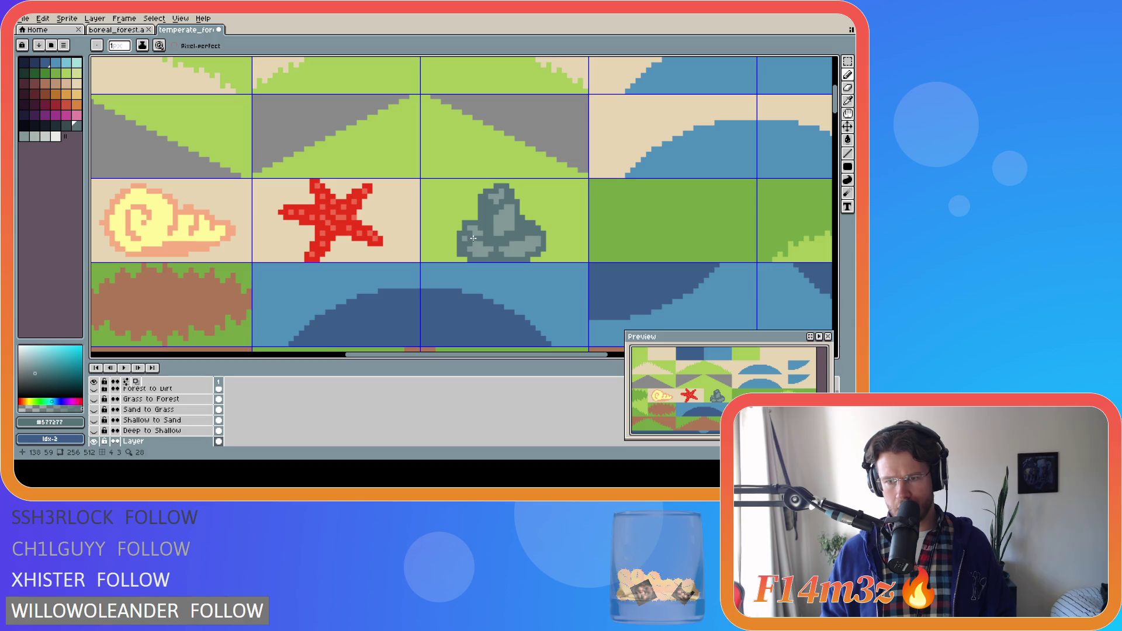
Step: Sample the lighter #819796 and darker #577277 greys, then undo the last shading stroke
{"action": "key", "text": "v"}
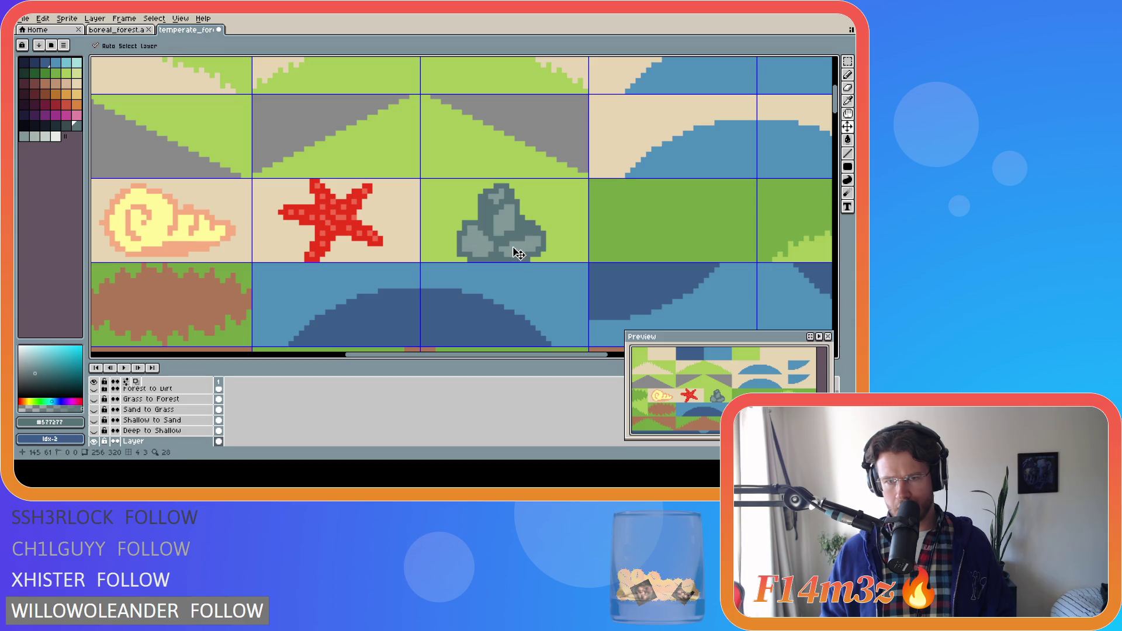
{"action": "key", "text": "b"}
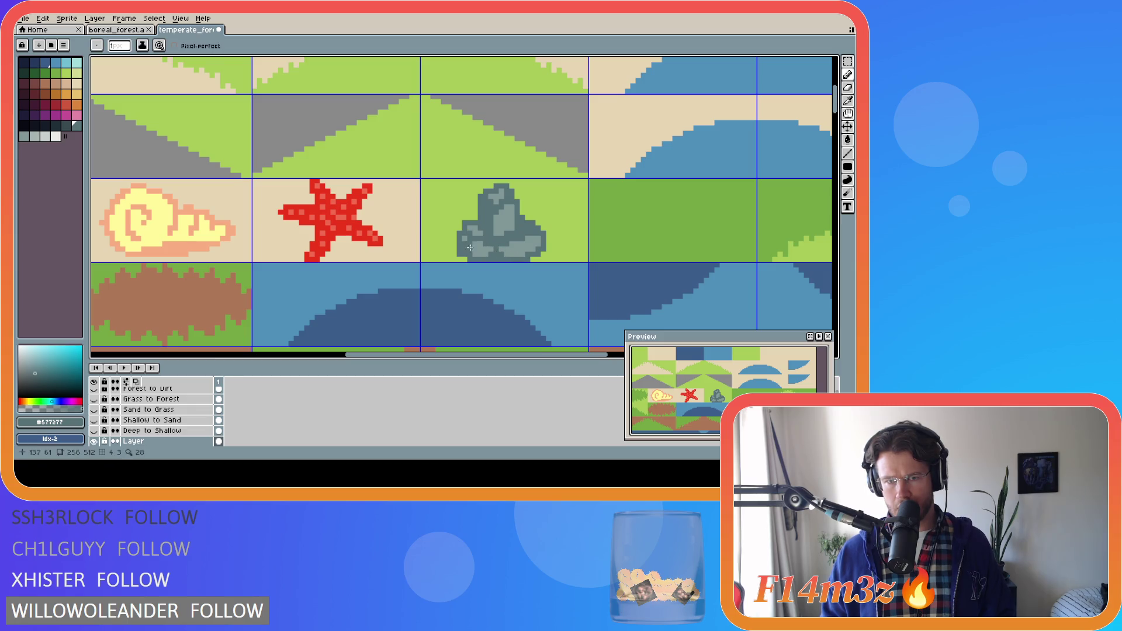
{"action": "left_click", "coordinate": [524, 230], "text": "alt"}
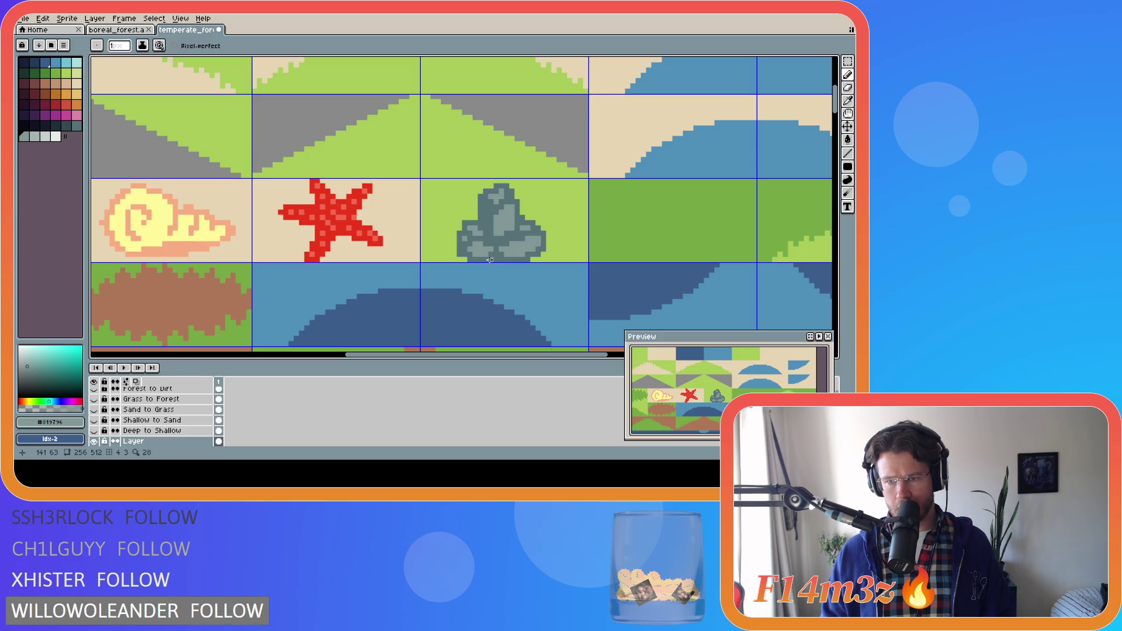
{"action": "left_click", "coordinate": [496, 219], "text": "alt"}
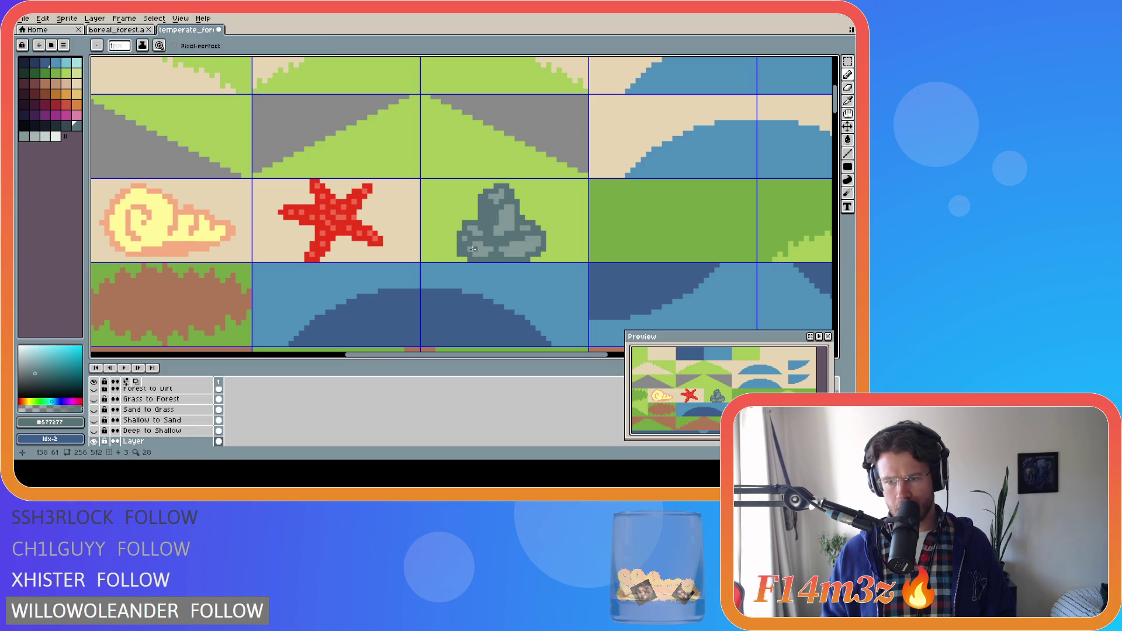
{"action": "key", "text": "ctrl"}
{"action": "key", "text": "ctrl"}
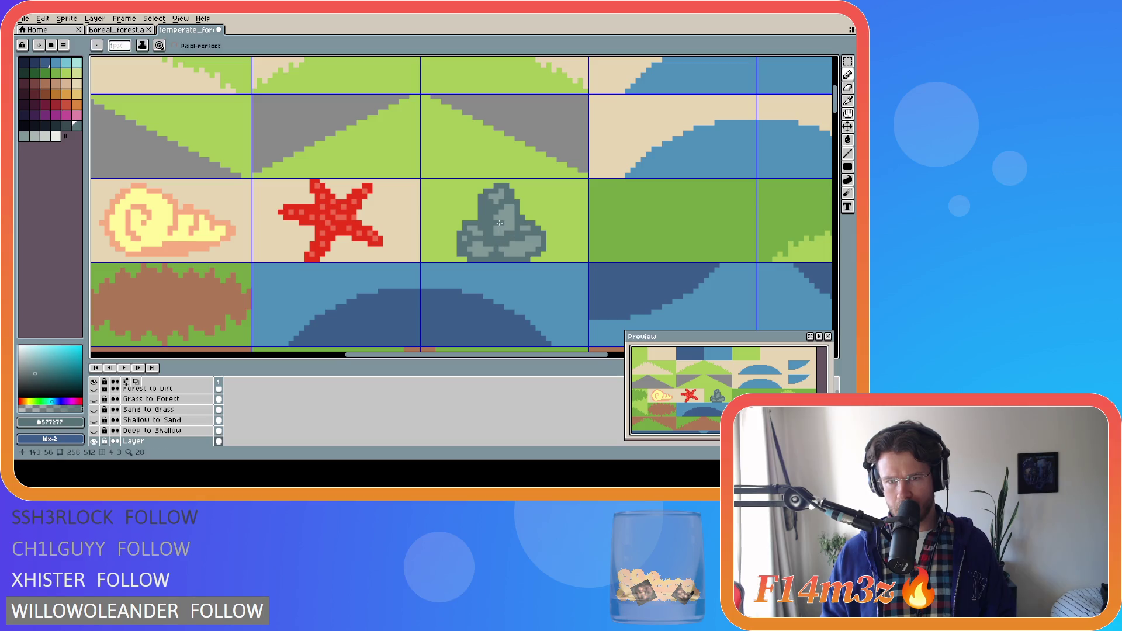
{"action": "key", "text": "ctrl+z"}
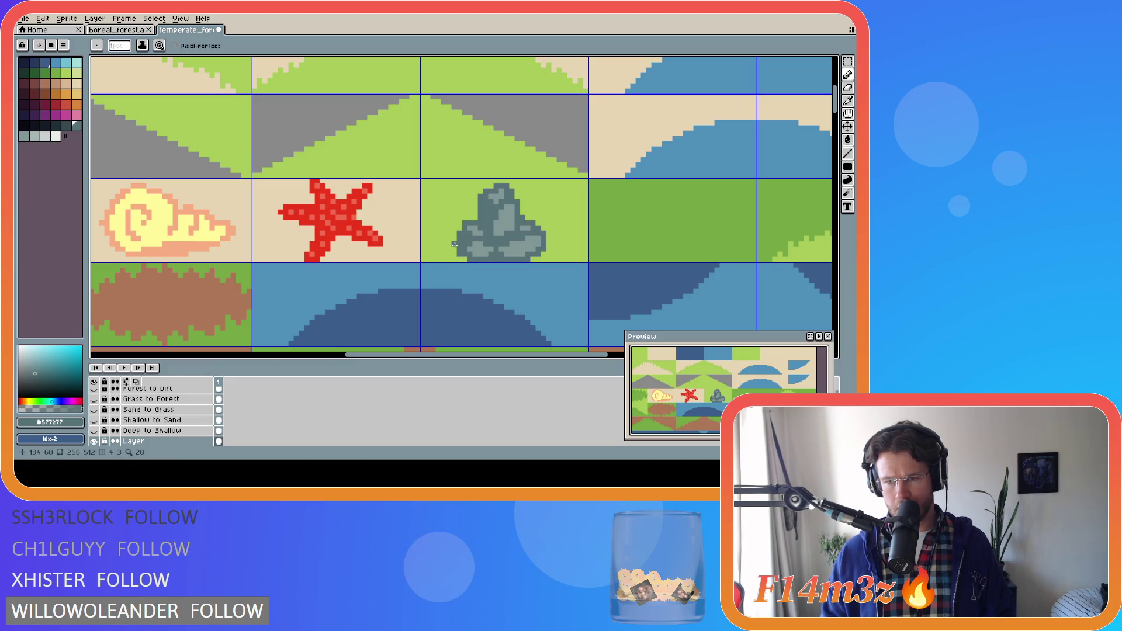
Step: Undo the last pencil stroke on the rock and pick its dark grey
{"action": "left_click", "coordinate": [501, 247], "text": "alt"}
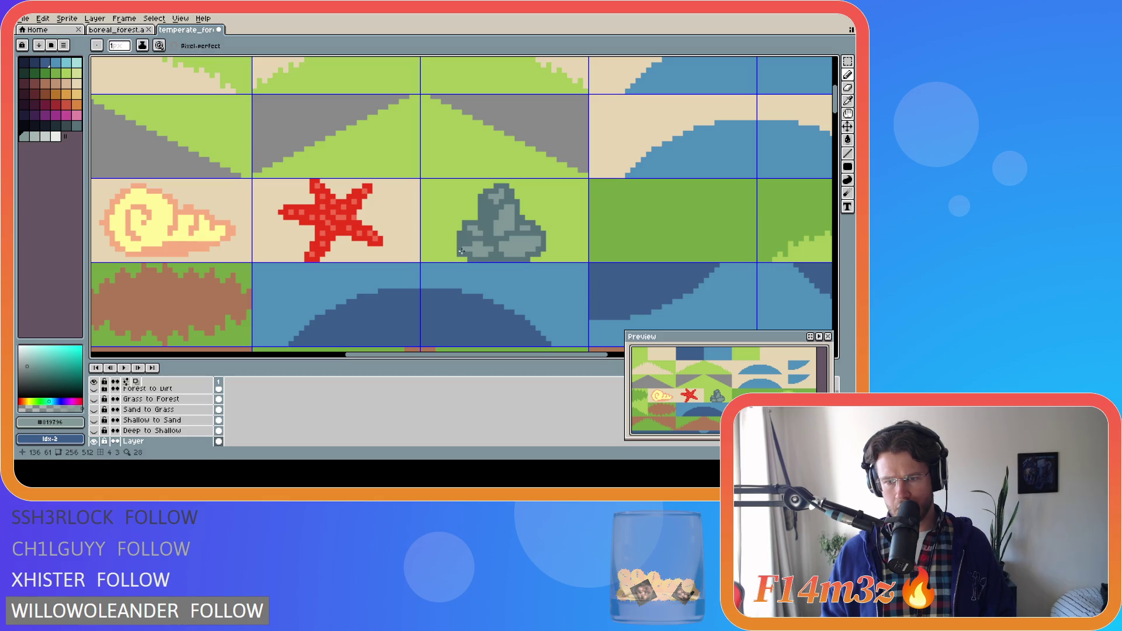
{"action": "key", "text": "ctrl"}
{"action": "key", "text": "ctrl"}
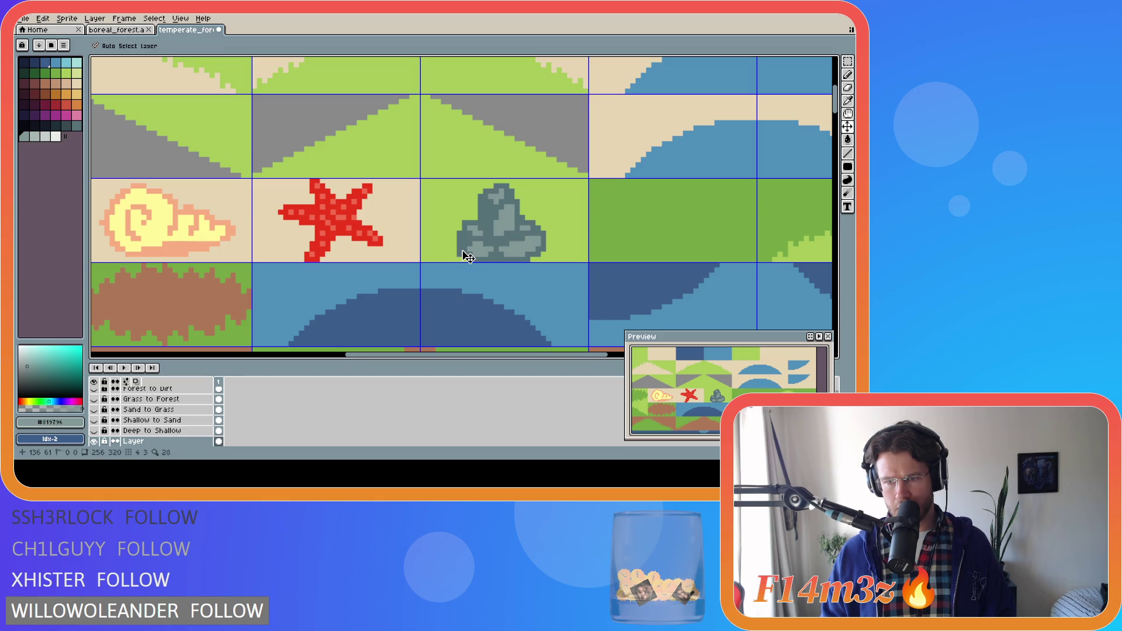
{"action": "key", "text": "ctrl+z"}
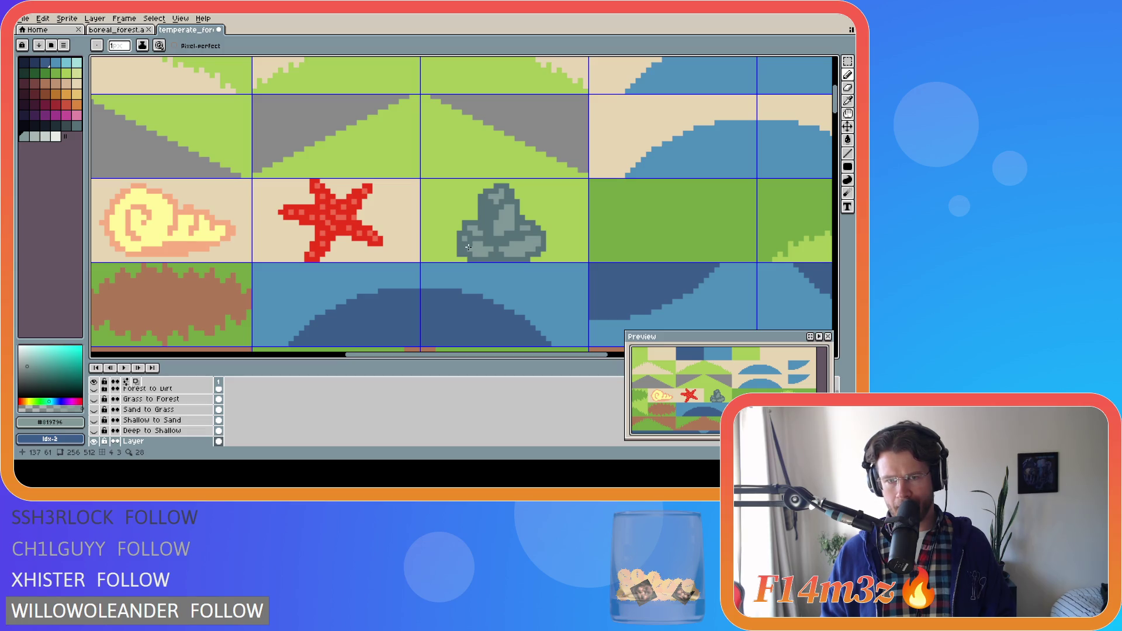
{"action": "left_click", "coordinate": [501, 234], "text": "alt"}
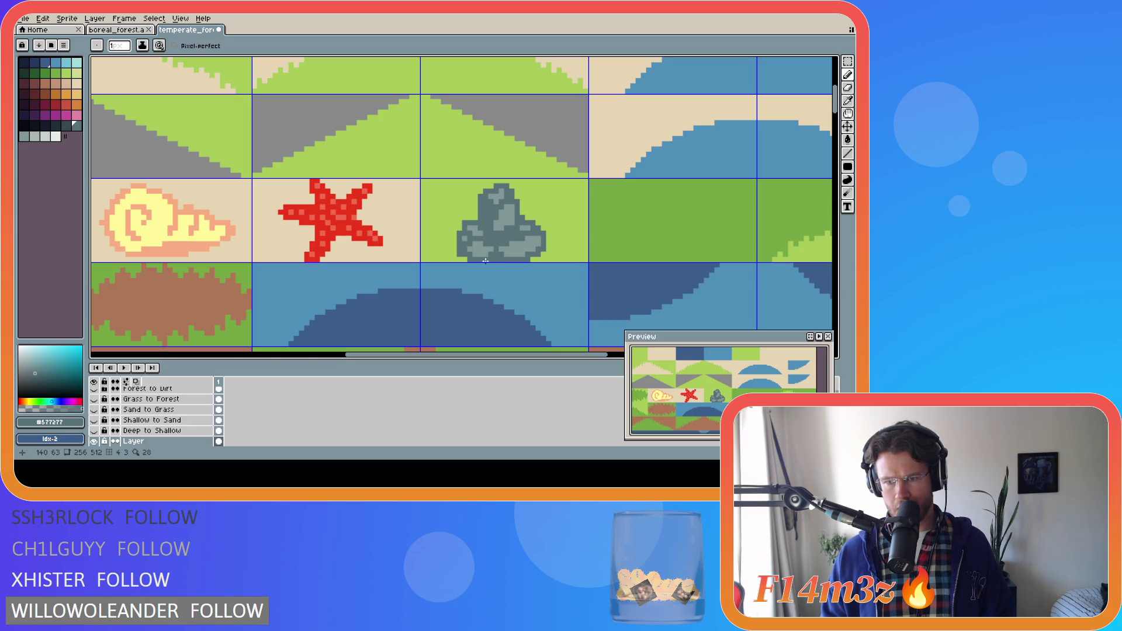
{"action": "key", "text": "v"}
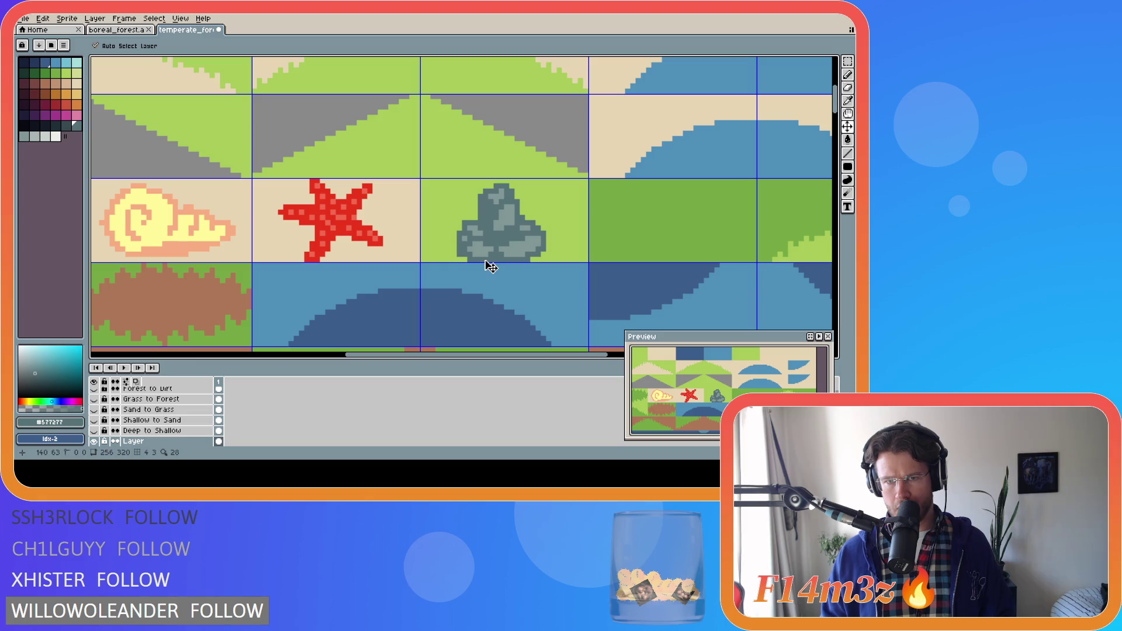
{"action": "key", "text": "b"}
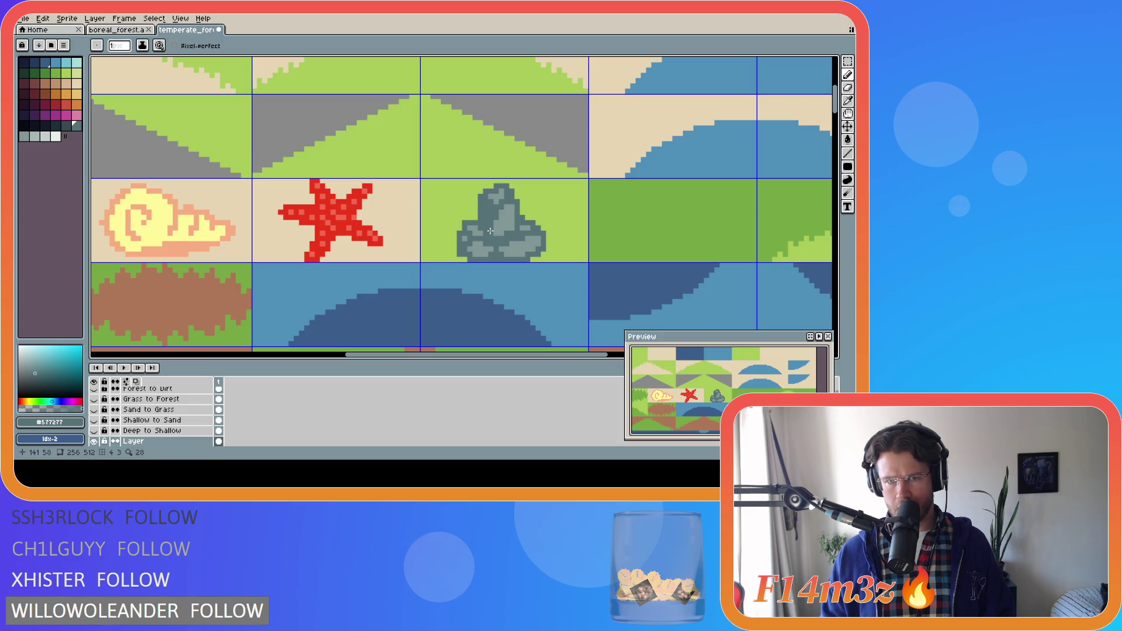
Step: Raise the rock's top part one pixel and fill the gap line with light grey
{"action": "key", "text": "m"}
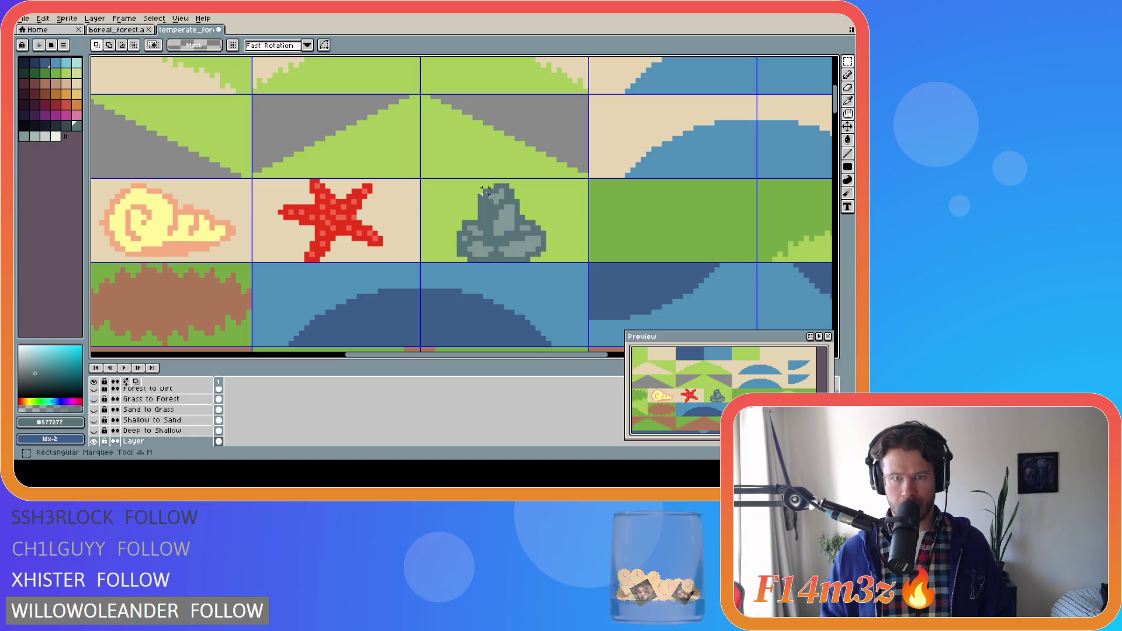
{"action": "mouse_move", "coordinate": [477, 180]}
{"action": "left_mouse_down"}
{"action": "mouse_move", "coordinate": [502, 218]}
{"action": "mouse_move", "coordinate": [522, 217]}
{"action": "left_mouse_up"}
{"action": "key", "text": "Up"}
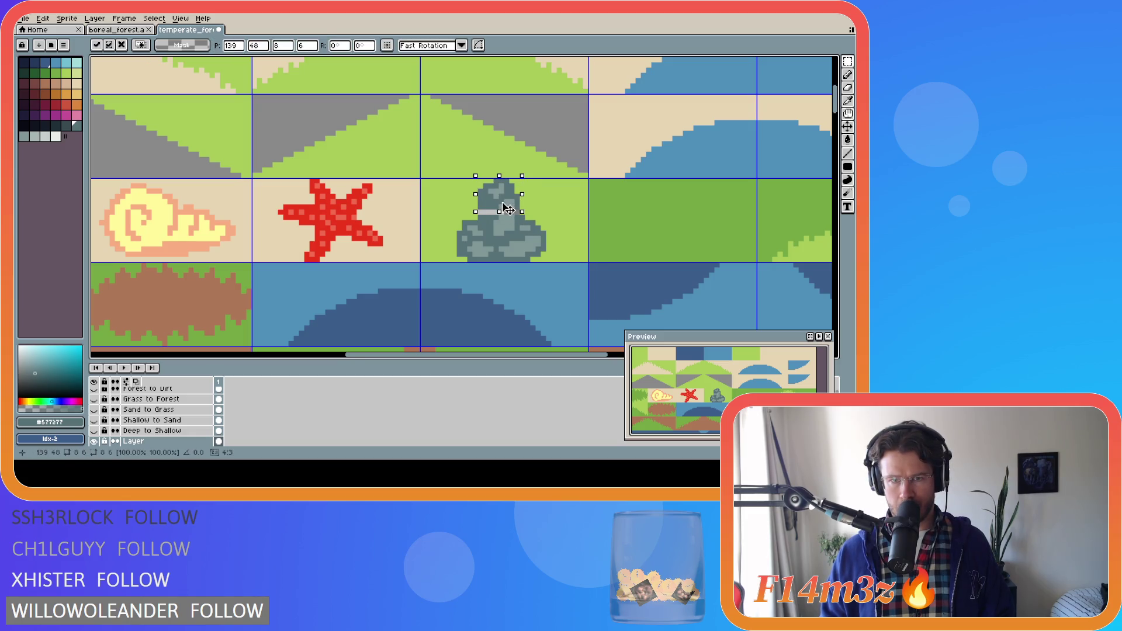
{"action": "left_click", "coordinate": [501, 216], "text": "alt"}
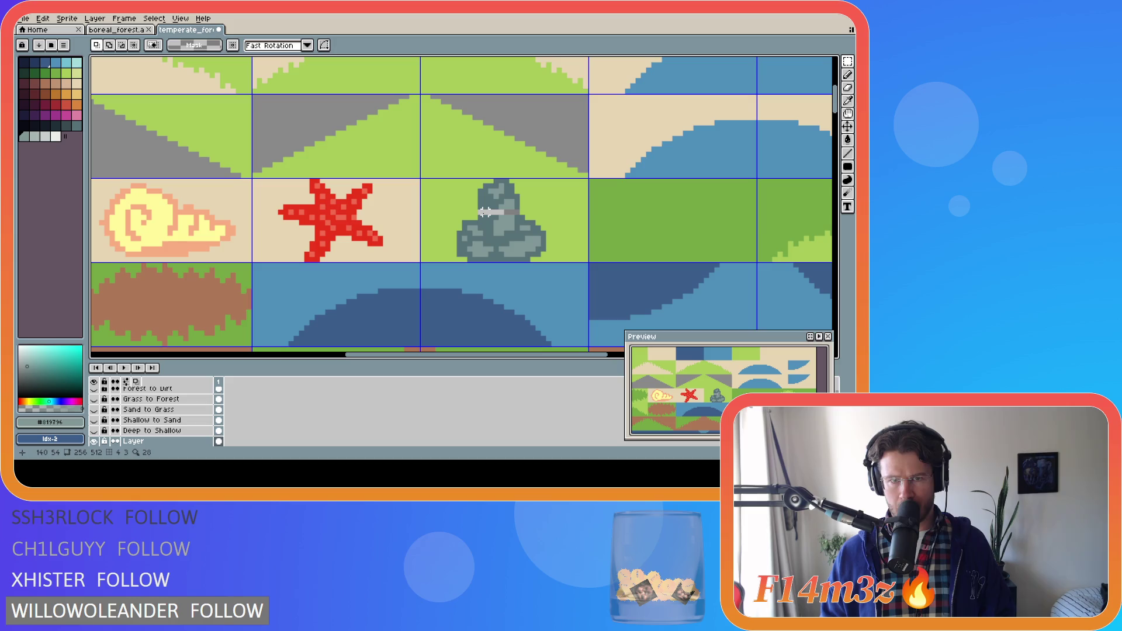
{"action": "key", "text": "b"}
{"action": "left_click_drag", "start_coordinate": [483, 212], "coordinate": [515, 210]}
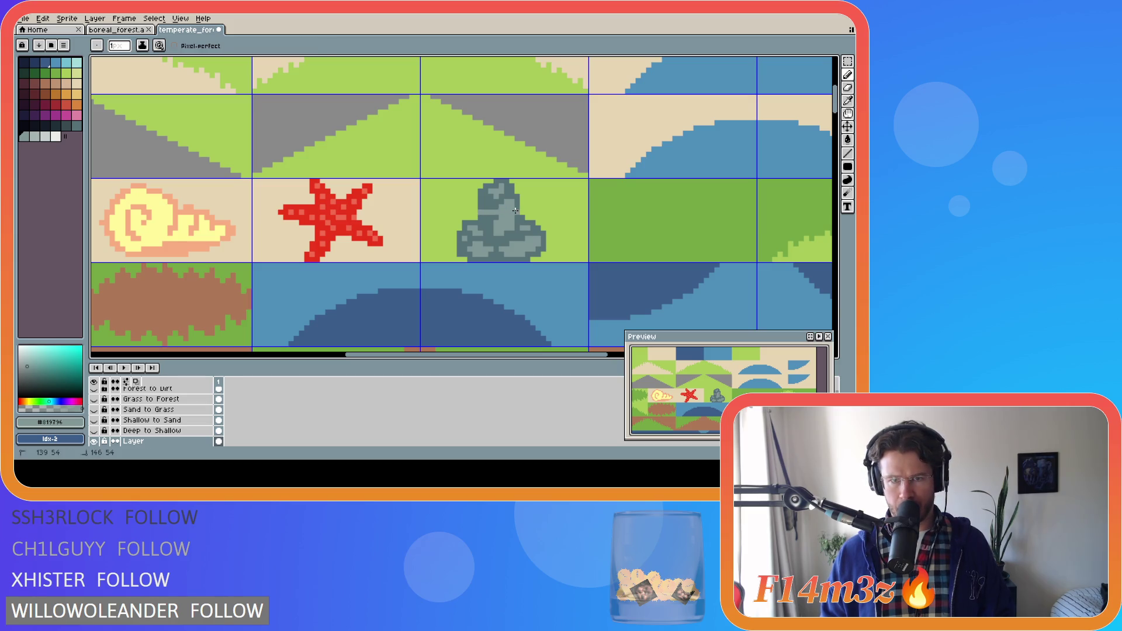
Step: Pick the dark grey and undo the stray pencil strokes on the rock
{"action": "left_click", "coordinate": [515, 210], "text": "alt"}
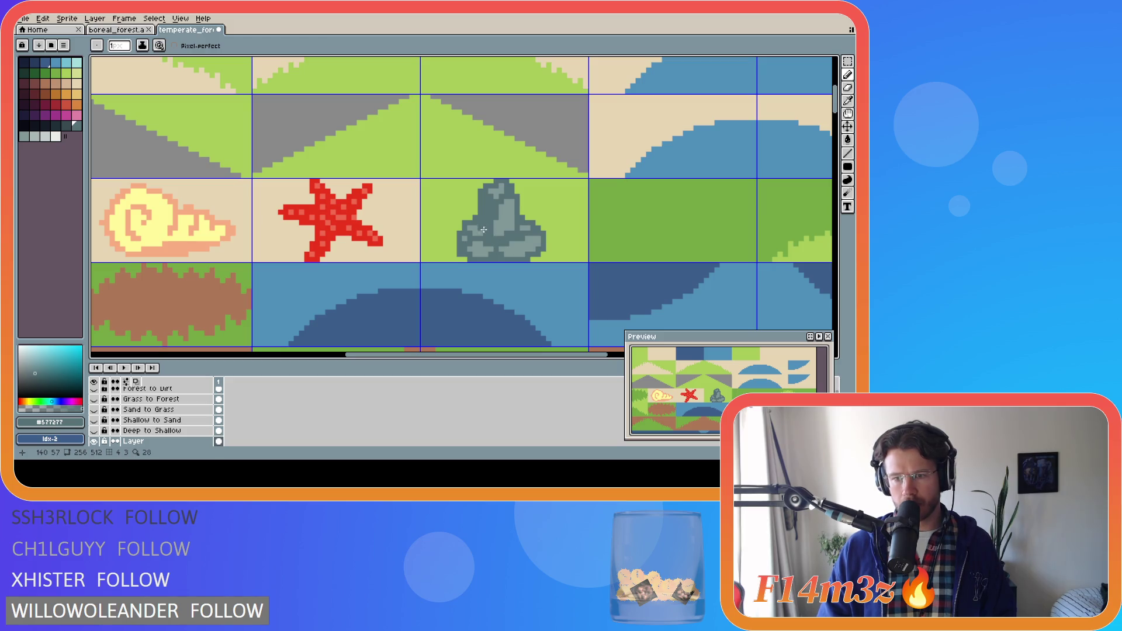
{"action": "key", "text": "ctrl+z"}
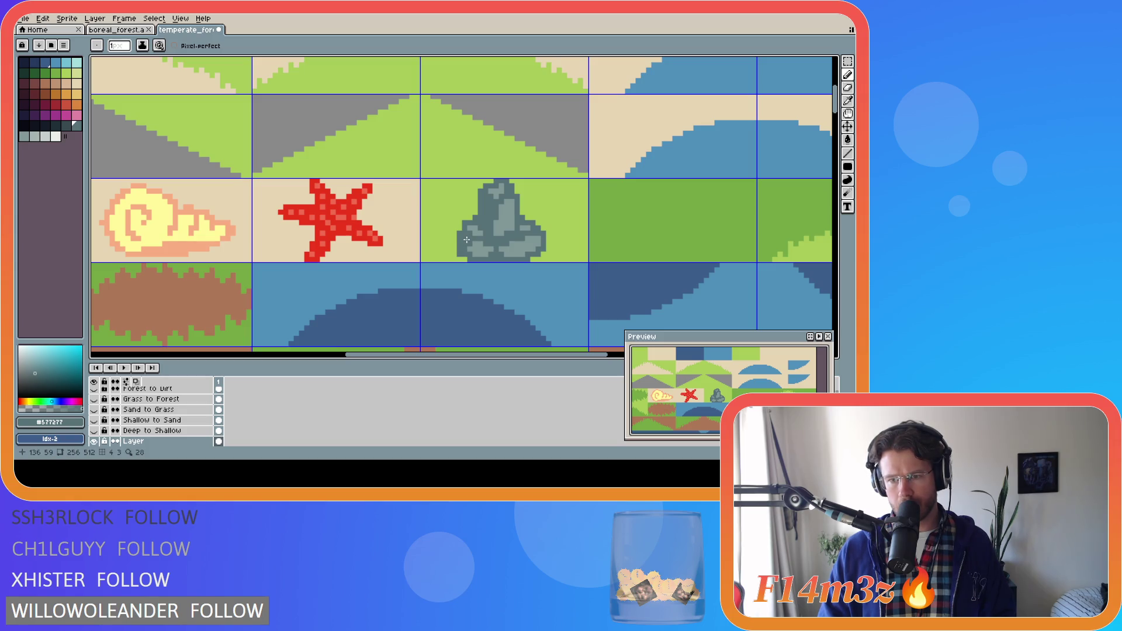
{"action": "key", "text": "v"}
{"action": "key", "text": "b"}
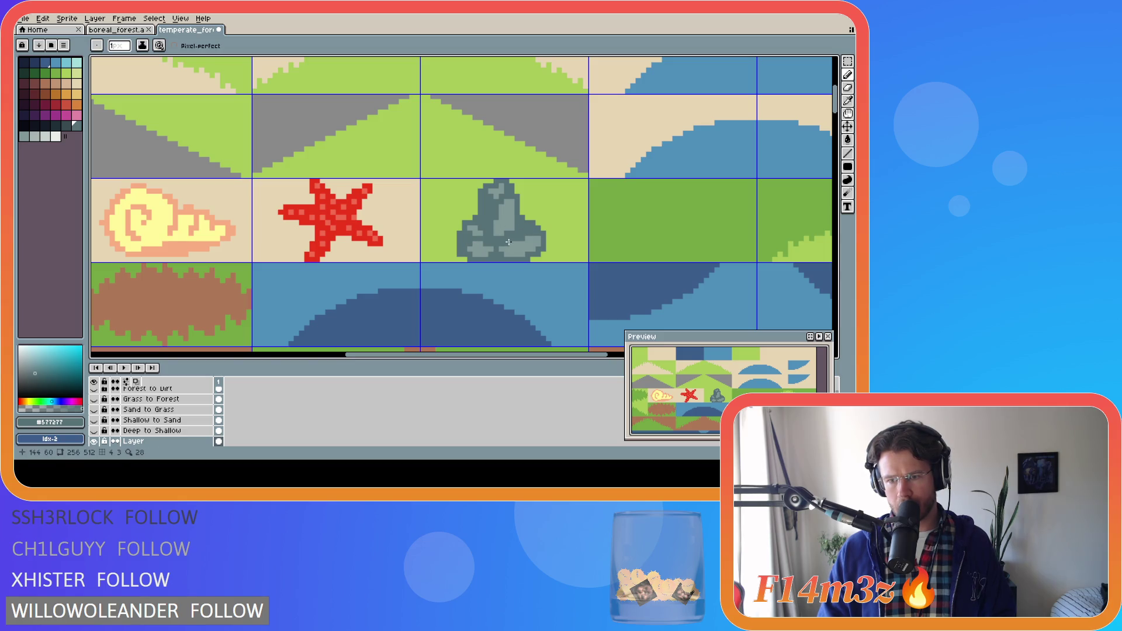
{"action": "key", "text": "v"}
{"action": "key", "text": "b"}
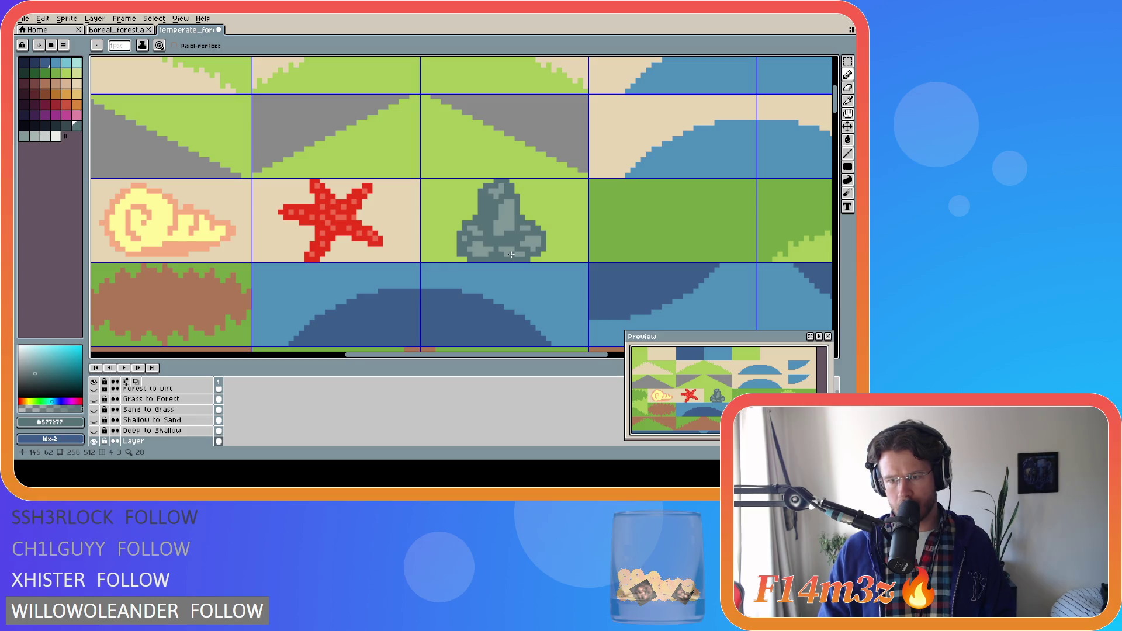
{"action": "key", "text": "ctrl+z"}
Step: Try dark grey shading at the rock's lower right, undo it, and pick light grey
{"action": "left_click_drag", "start_coordinate": [502, 244], "coordinate": [507, 244]}
{"action": "key", "text": "ctrl+z"}
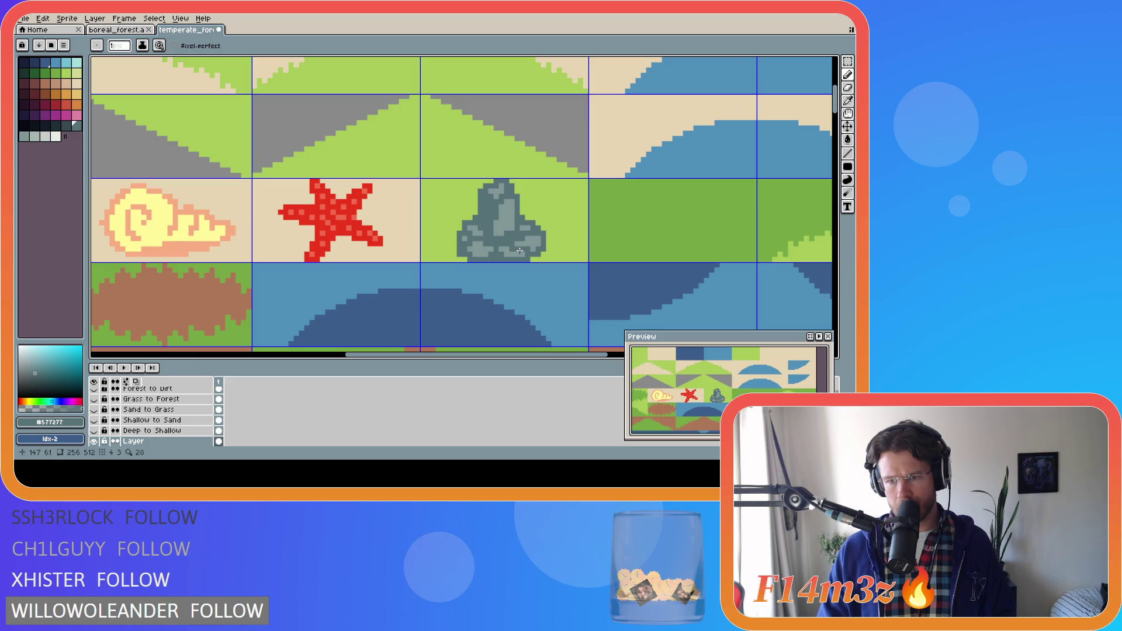
{"action": "left_click_drag", "start_coordinate": [506, 243], "coordinate": [527, 253]}
{"action": "key", "text": "ctrl+z"}
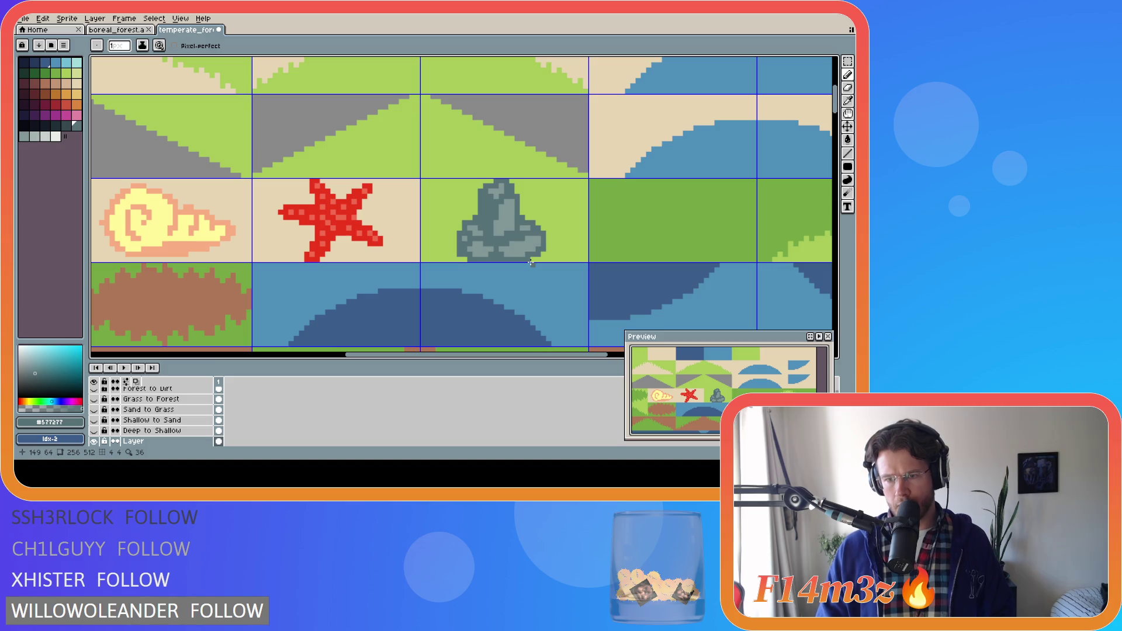
{"action": "left_click", "coordinate": [505, 244], "text": "alt"}
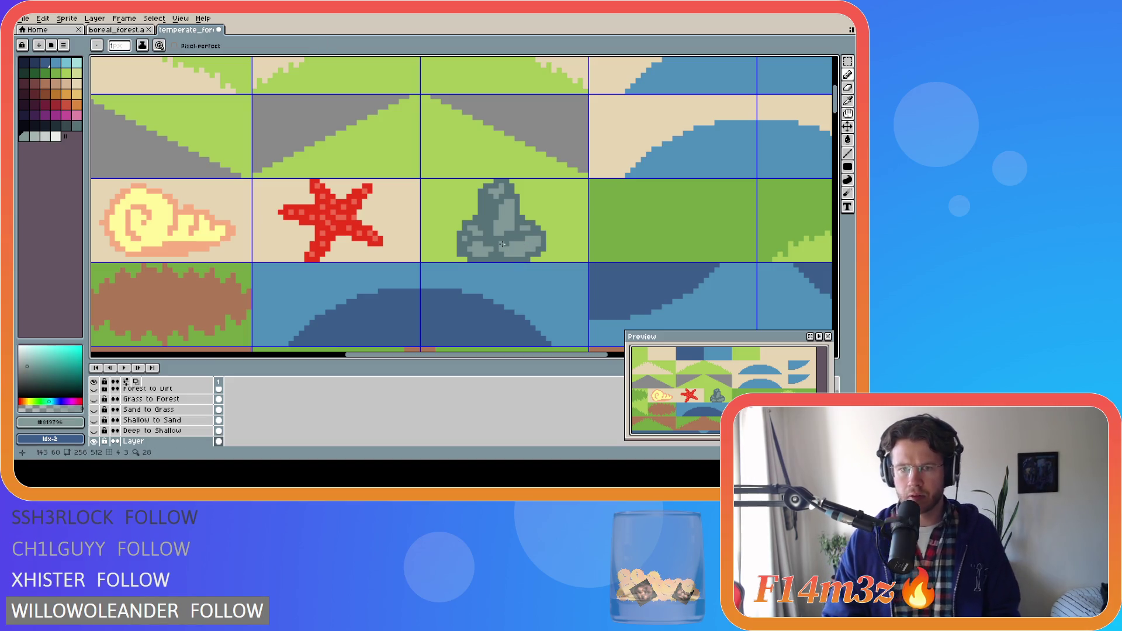
{"action": "left_click_drag", "start_coordinate": [505, 245], "coordinate": [501, 244]}
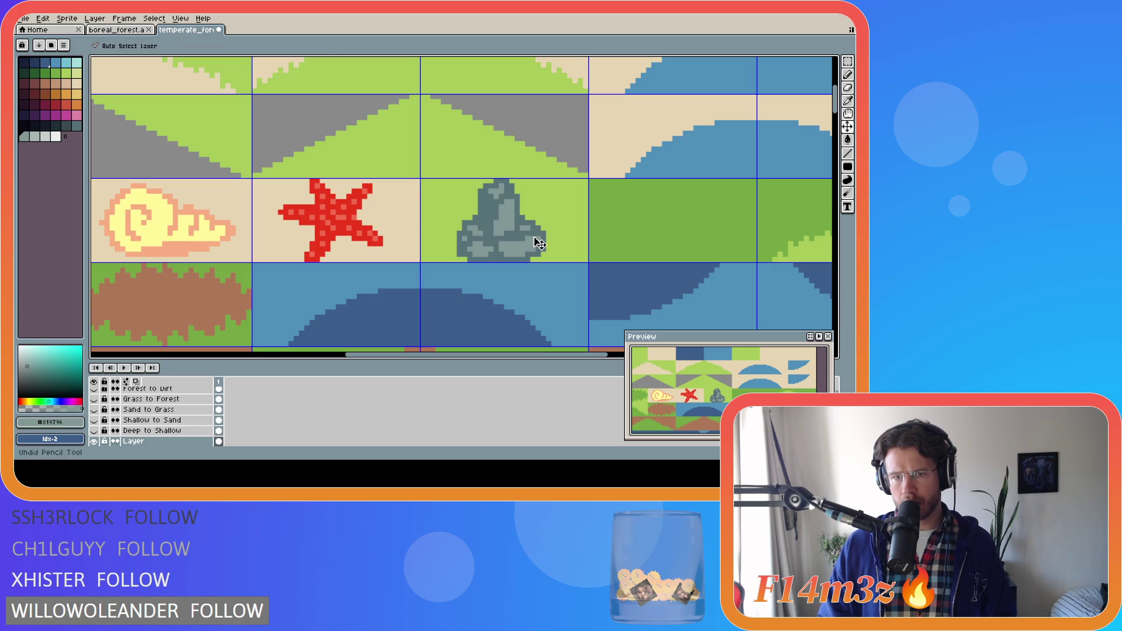
{"action": "left_click", "coordinate": [516, 242], "text": "alt"}
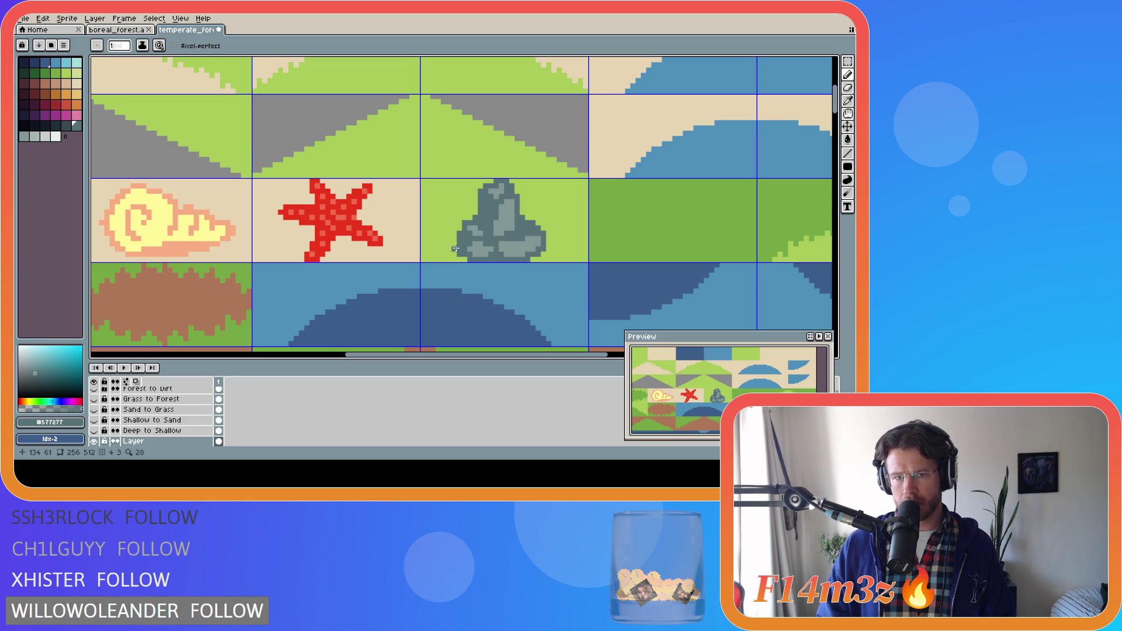
{"action": "key", "text": "m"}
Step: Select the rock's top, sample the light grass green, and try the bucket fill
{"action": "left_click_drag", "start_coordinate": [484, 180], "coordinate": [518, 205]}
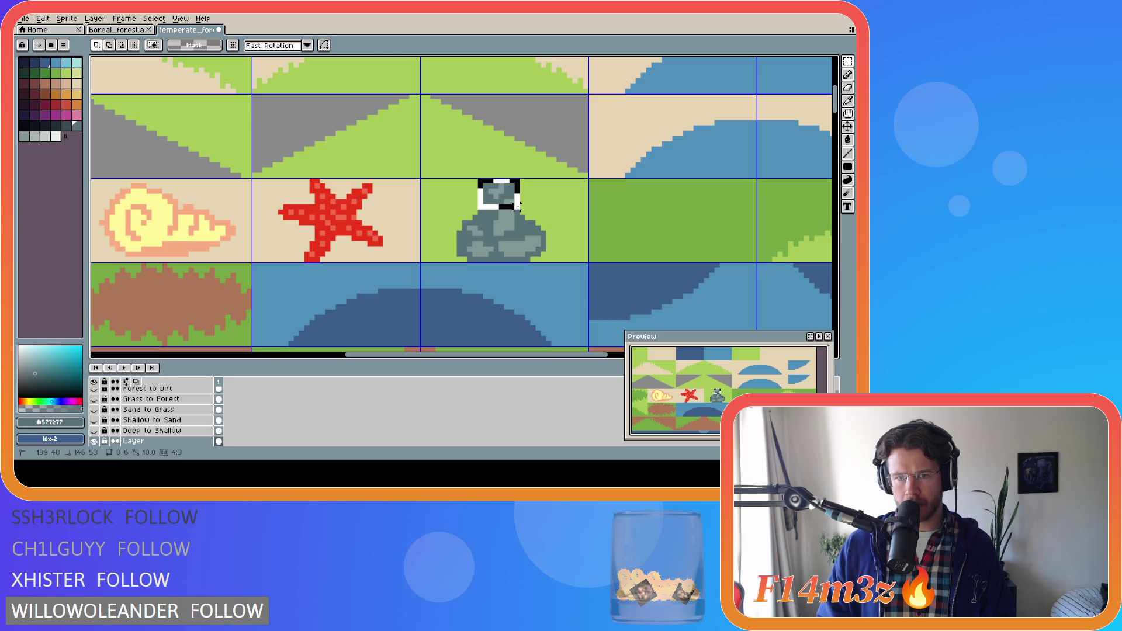
{"action": "key", "text": "ctrl+d"}
{"action": "key", "text": "i"}
{"action": "left_click", "coordinate": [545, 191]}
{"action": "key", "text": "g"}
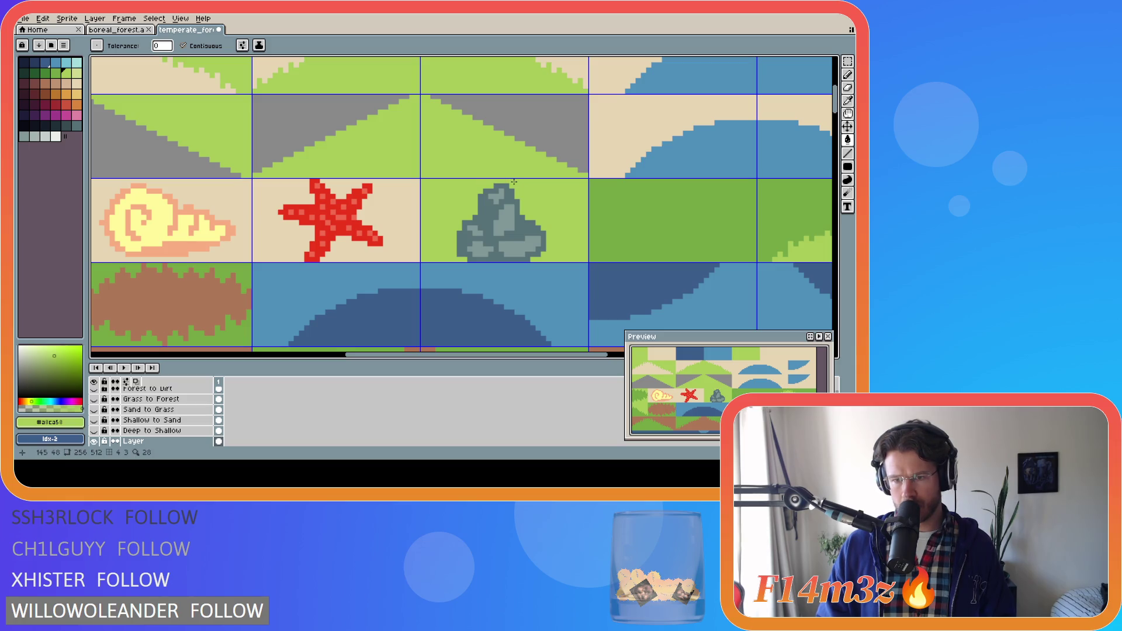
{"action": "key", "text": "m"}
{"action": "left_click_drag", "start_coordinate": [478, 180], "coordinate": [520, 209]}
{"action": "key", "text": "g"}
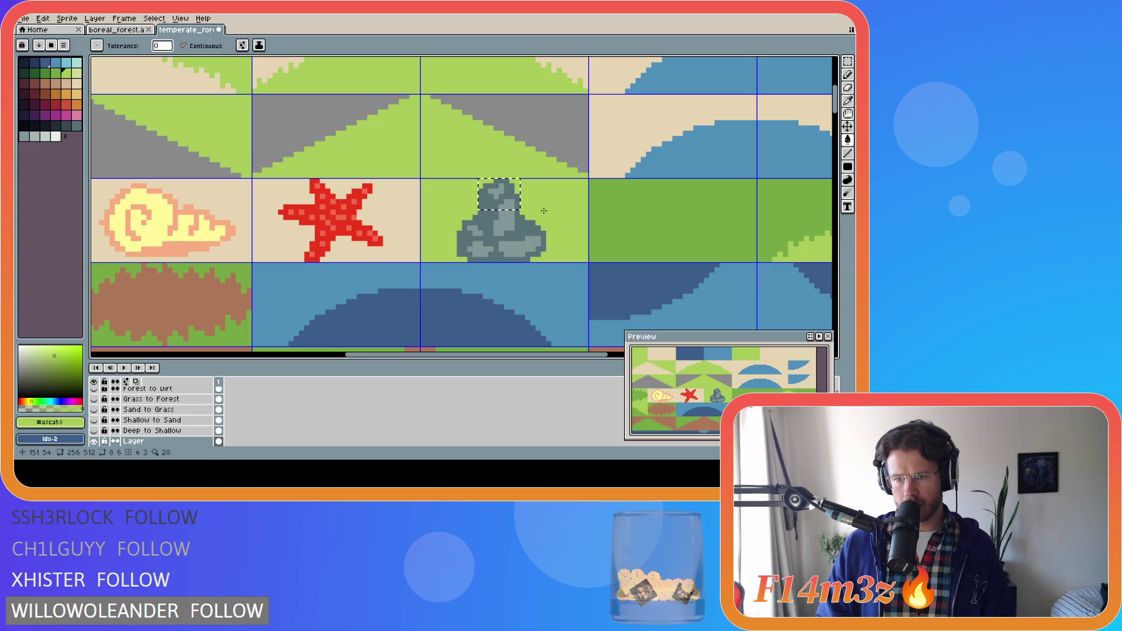
Step: Deselect, pencil-fix rock pixels in dark grey with undo and redo, ending on a light green
{"action": "key", "text": "m"}
{"action": "key", "text": "ctrl+d"}
{"action": "key", "text": "i"}
{"action": "left_click", "coordinate": [495, 232]}
{"action": "key", "text": "b"}
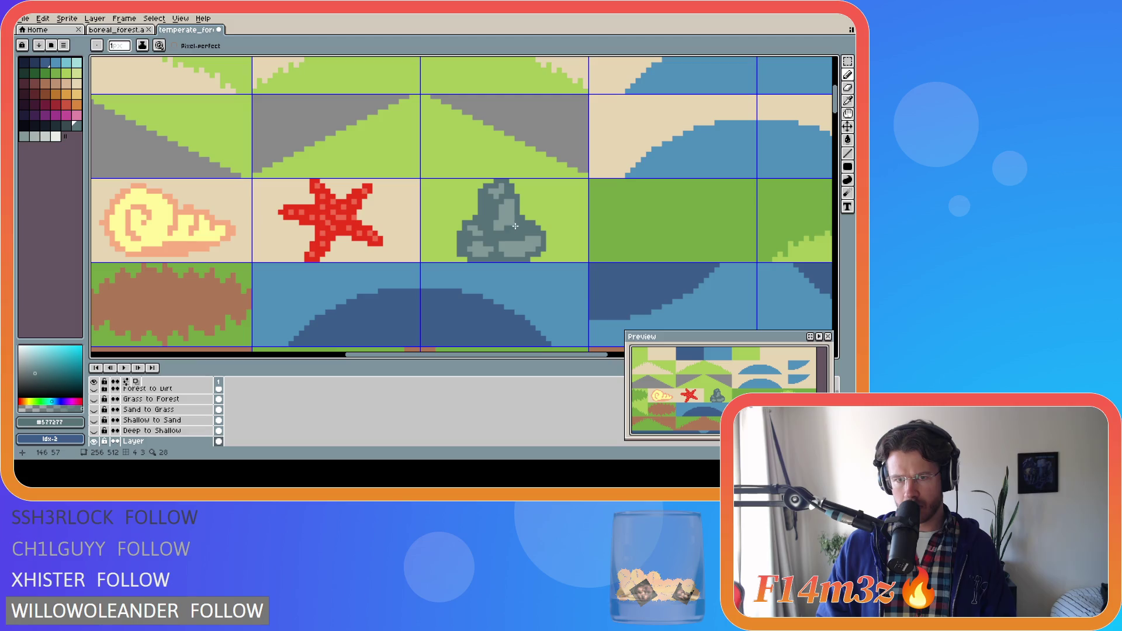
{"action": "key", "text": "ctrl"}
{"action": "key", "text": "ctrl"}
{"action": "key", "text": "ctrl+z"}
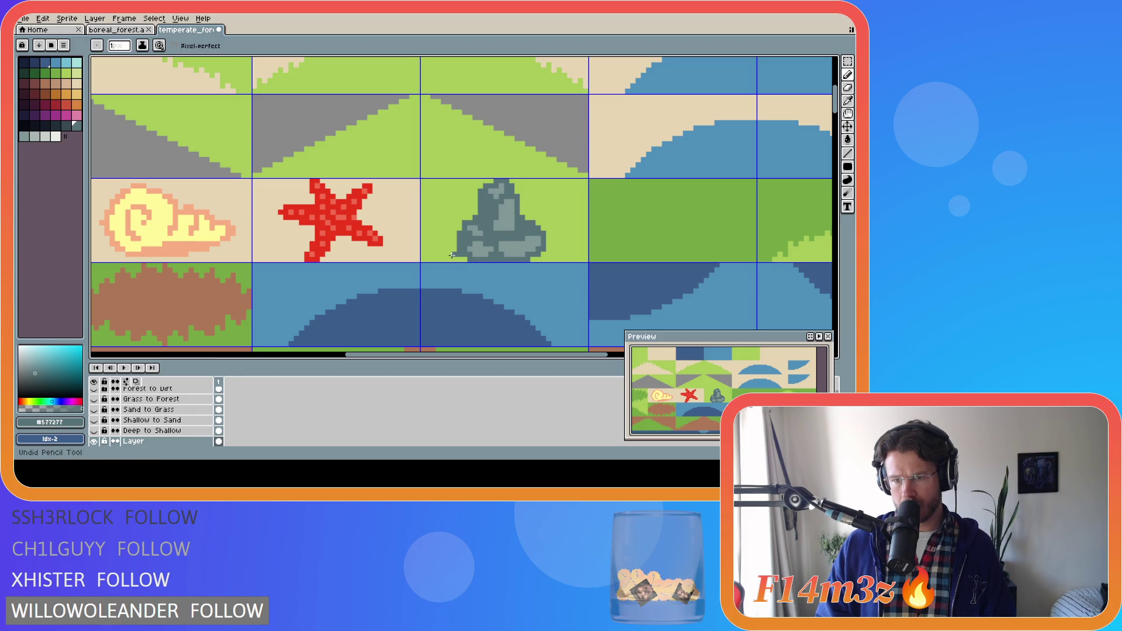
{"action": "key", "text": "ctrl+z"}
{"action": "key", "text": "ctrl+y"}
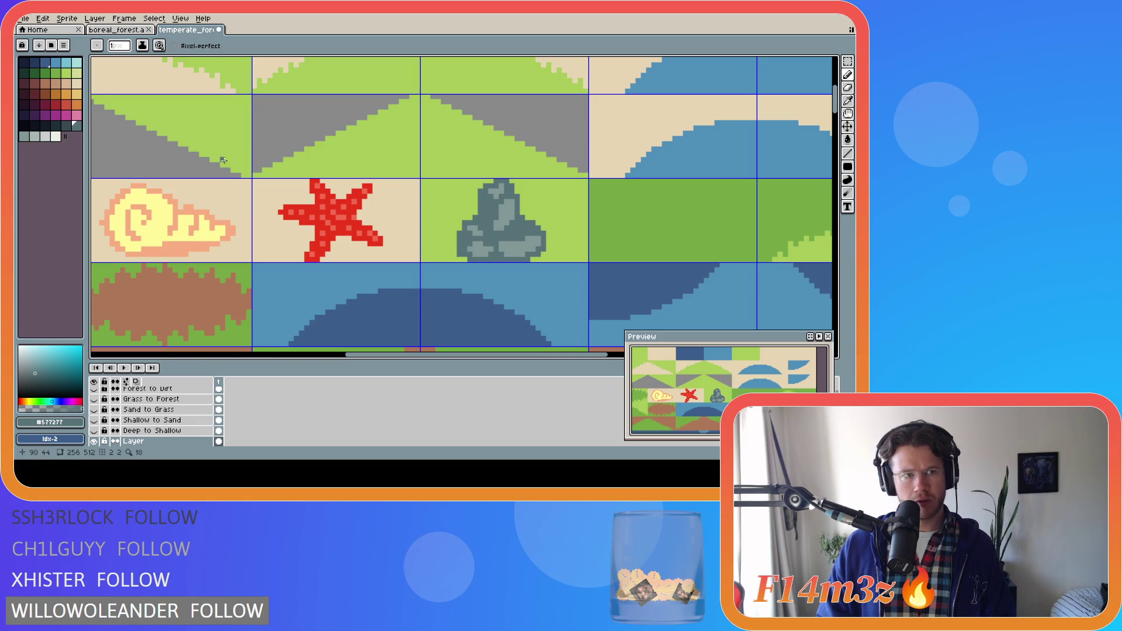
{"action": "left_click", "coordinate": [478, 196], "text": "alt"}
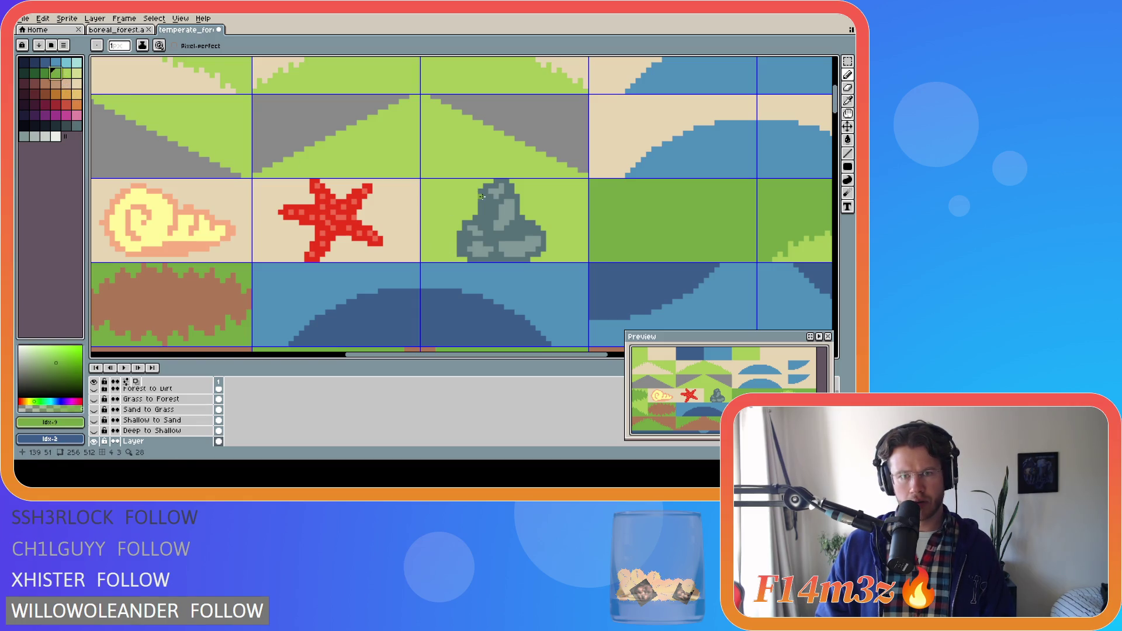
Step: Paint light green pixels along the rock's top-left edge, then undo them
{"action": "mouse_move", "coordinate": [479, 191]}
{"action": "left_mouse_down"}
{"action": "mouse_move", "coordinate": [480, 201]}
{"action": "mouse_move", "coordinate": [488, 187]}
{"action": "left_mouse_up"}
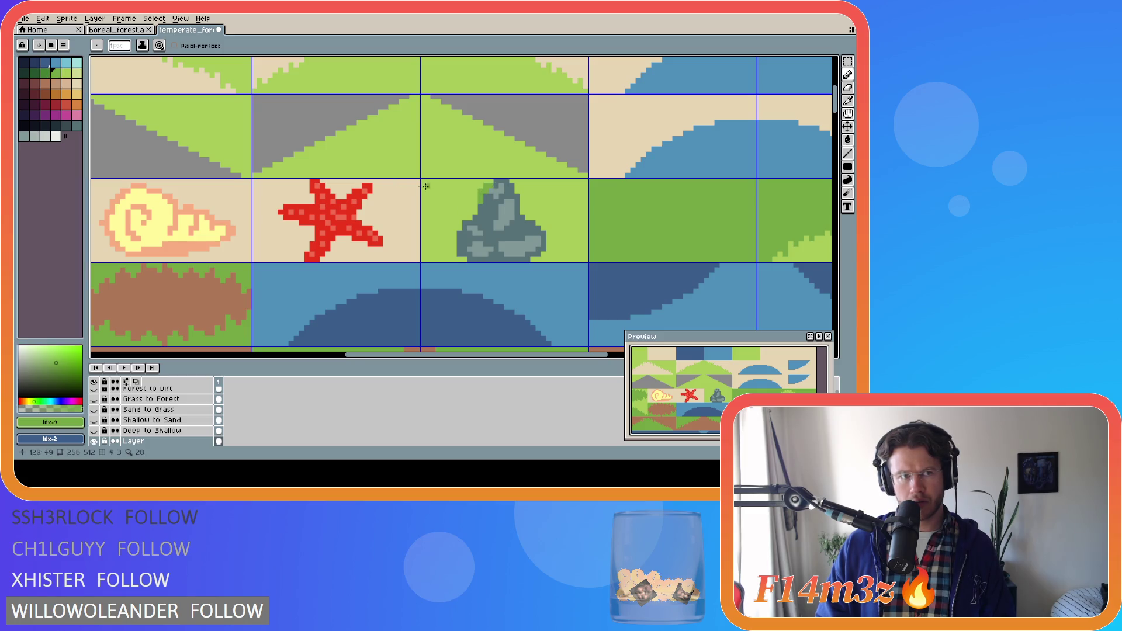
{"action": "left_click", "coordinate": [486, 197], "text": "alt"}
{"action": "left_click_drag", "start_coordinate": [486, 197], "coordinate": [493, 190]}
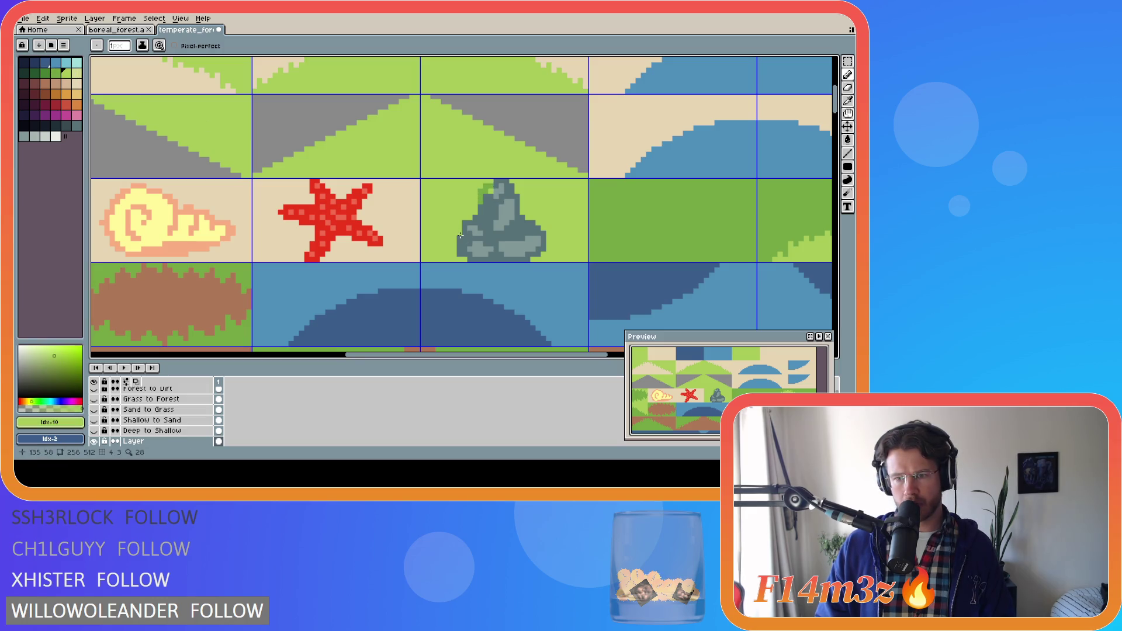
{"action": "key", "text": "ctrl+z"}
{"action": "key", "text": "ctrl+z"}
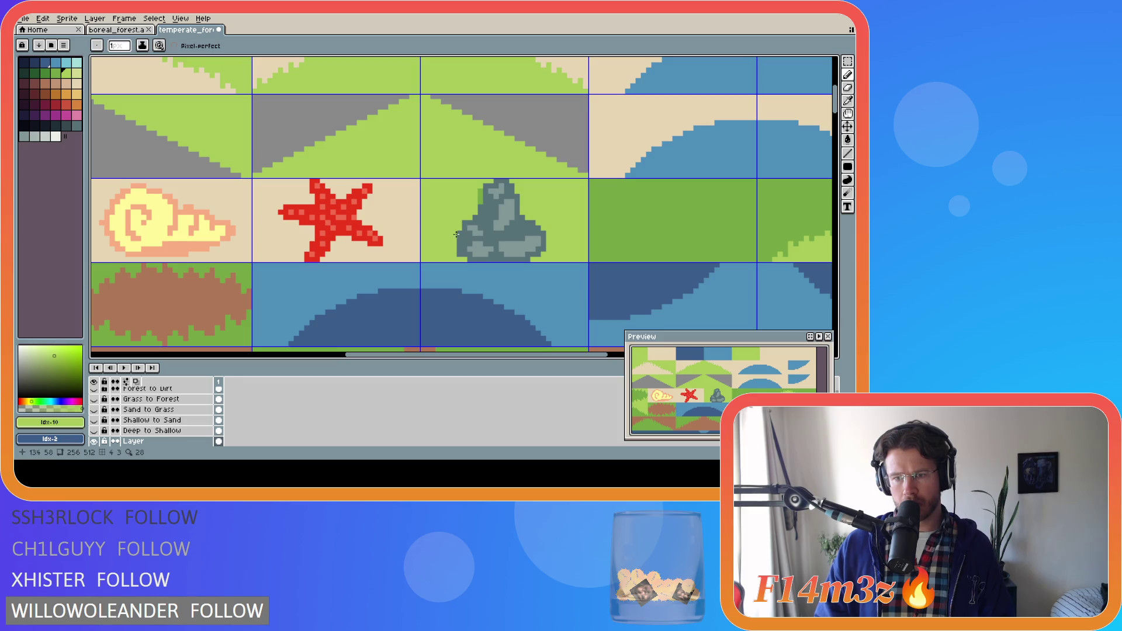
{"action": "key", "text": "ctrl+z"}
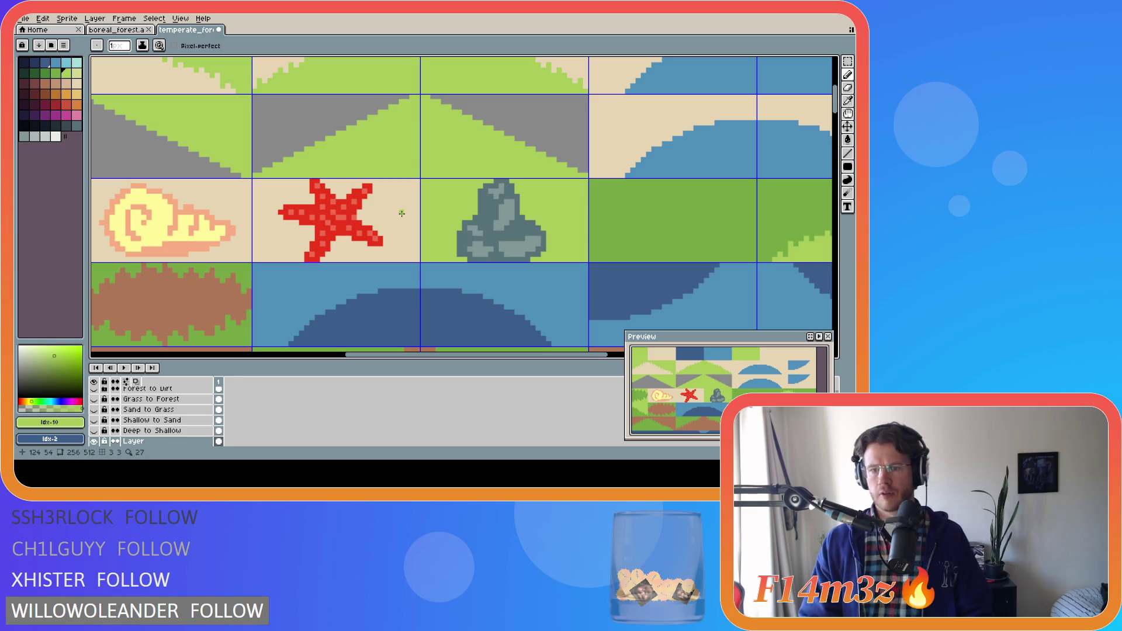
Step: Resample the grass green, then switch the drawing colour to the rock's dark blue-grey #577277
{"action": "key", "text": "i"}
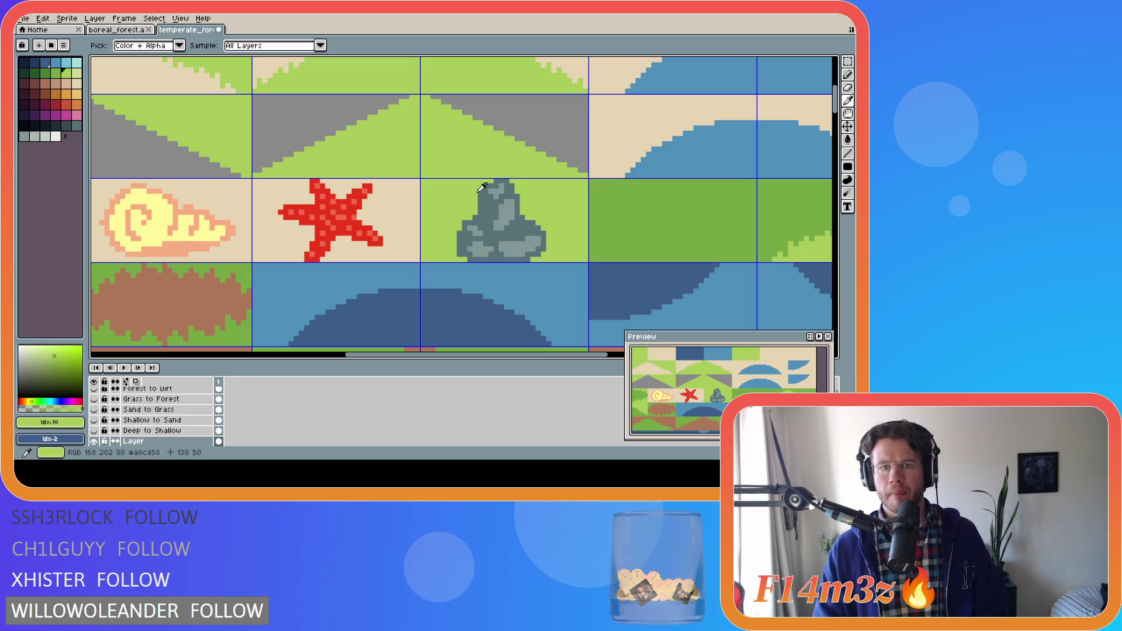
{"action": "left_click", "coordinate": [485, 181]}
{"action": "key", "text": "v"}
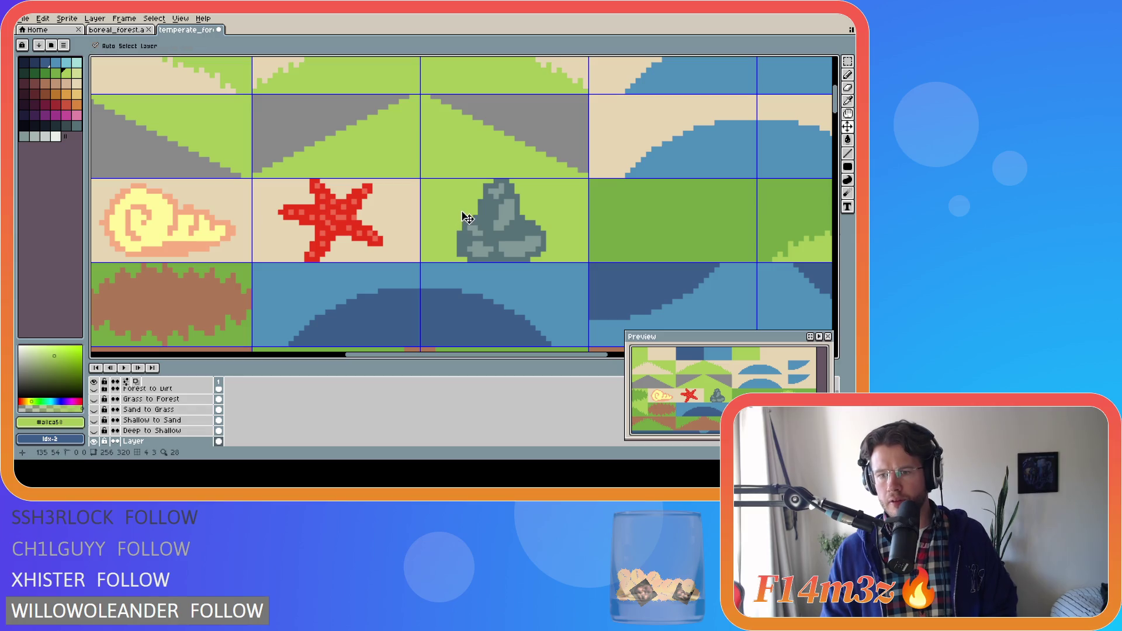
{"action": "key", "text": "b"}
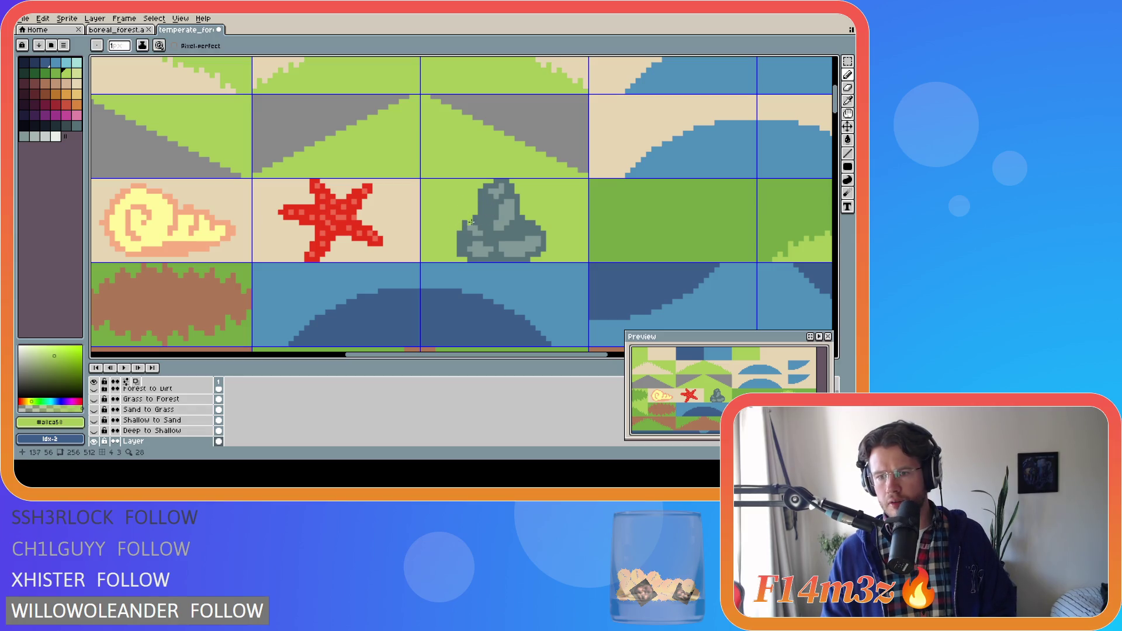
{"action": "left_click", "coordinate": [487, 218], "text": "alt"}
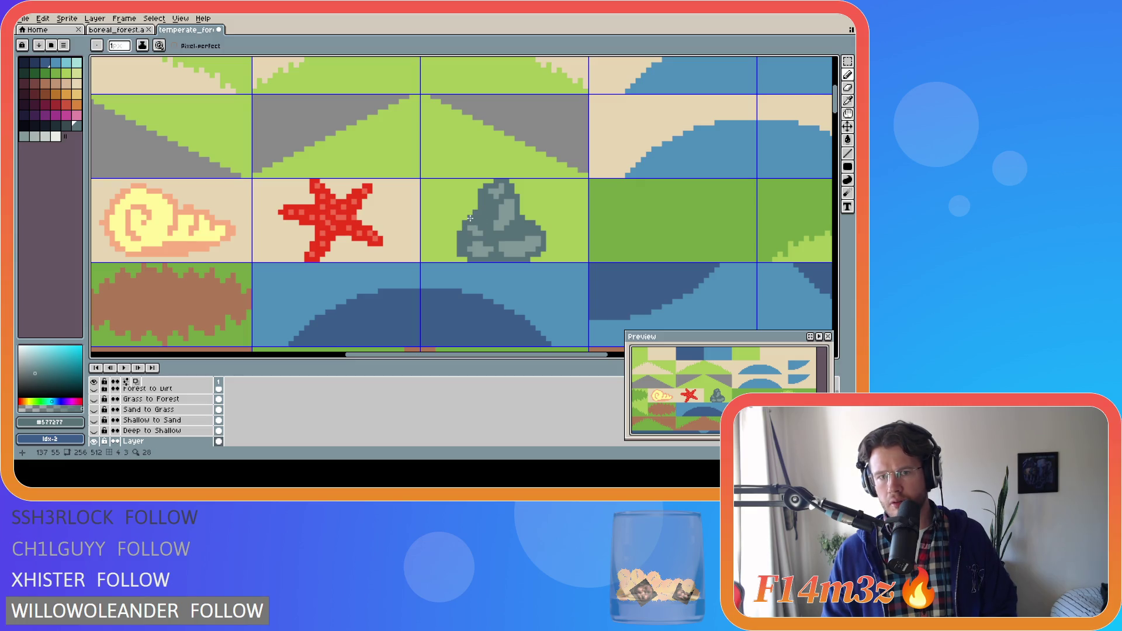
Step: Discard a stray edge pixel and paint light grey highlight pixels onto the rock
{"action": "left_click", "coordinate": [475, 206]}
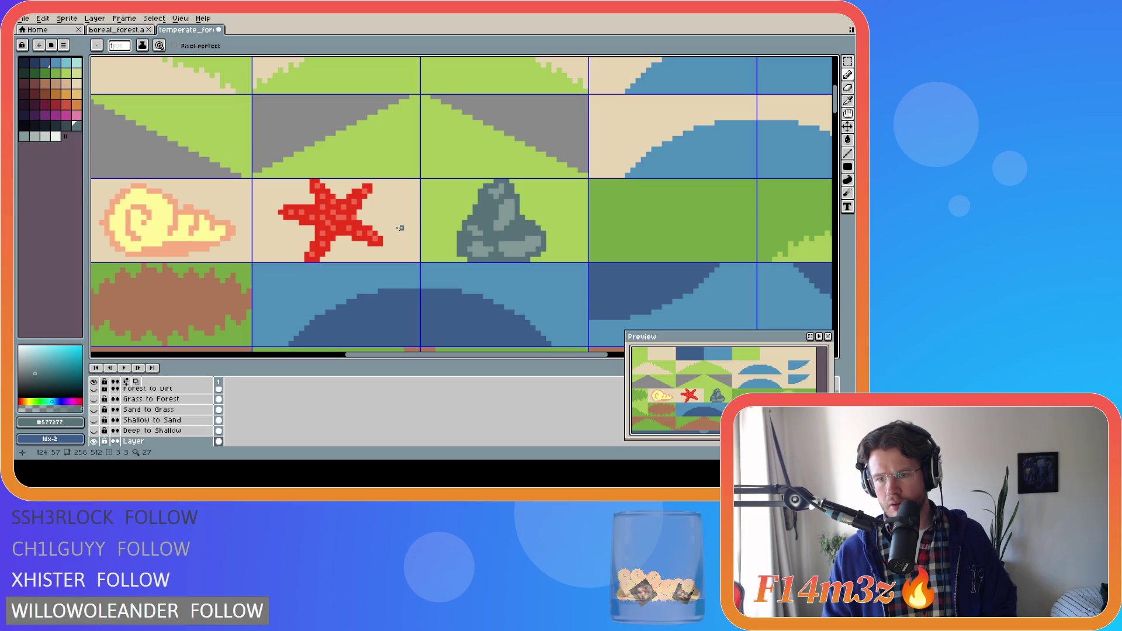
{"action": "key", "text": "ctrl+z"}
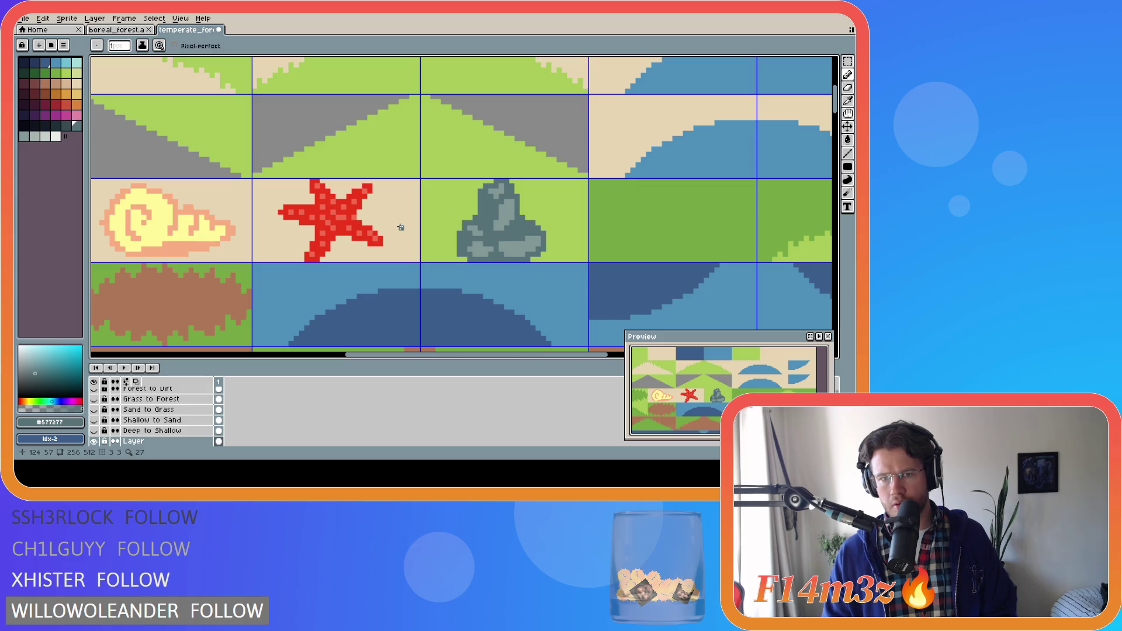
{"action": "left_click", "coordinate": [470, 232], "text": "alt"}
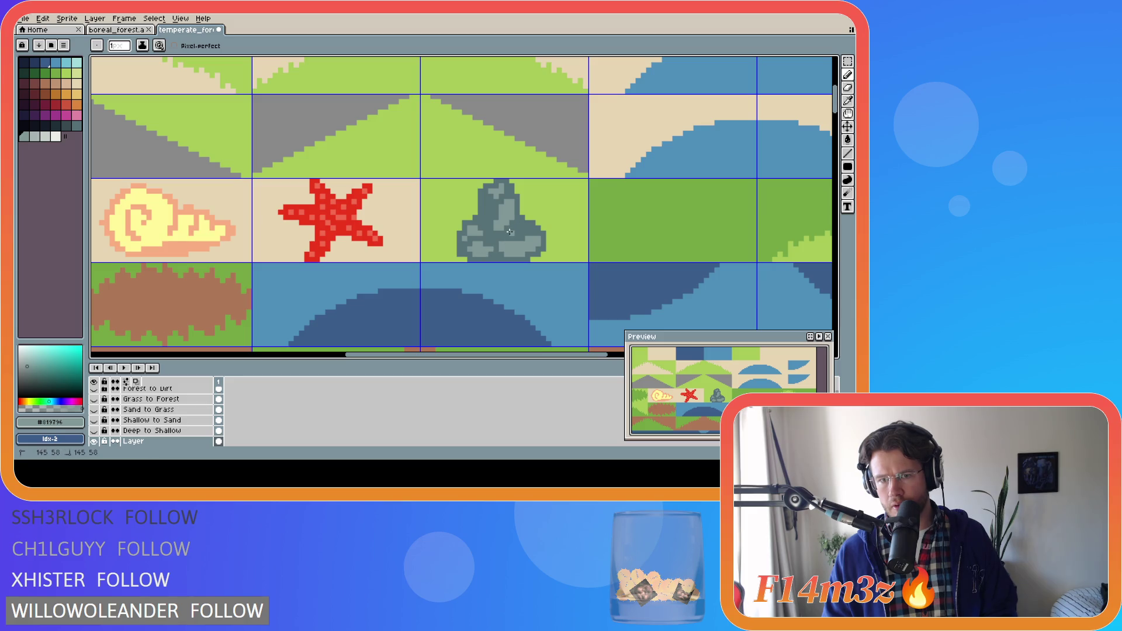
{"action": "left_click_drag", "start_coordinate": [518, 228], "coordinate": [524, 227]}
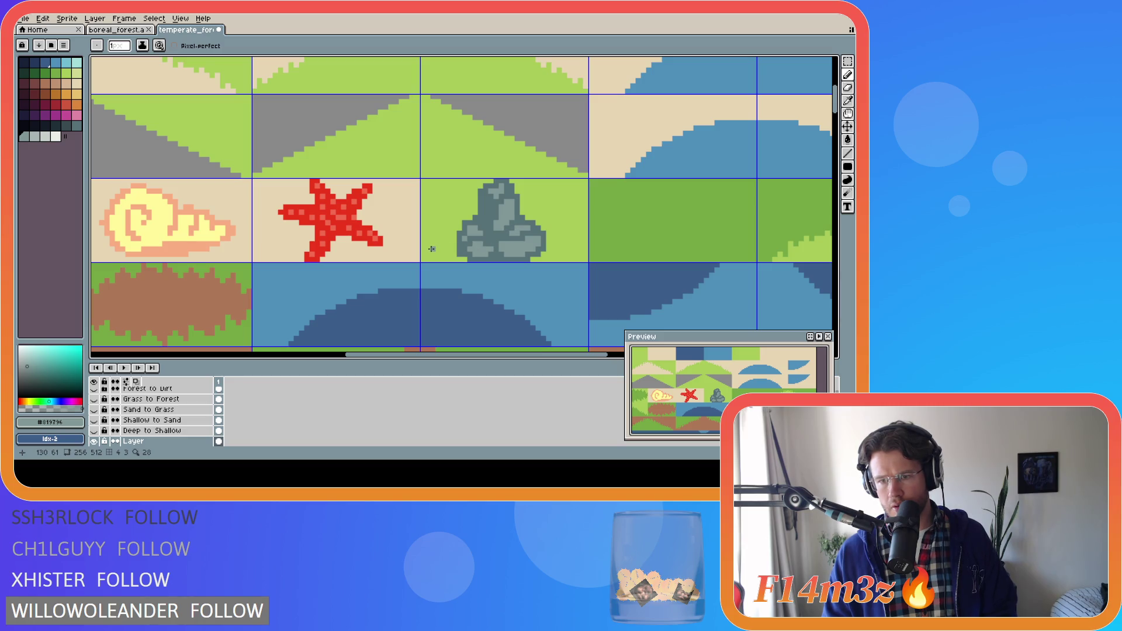
Step: Place a dark grey shadow pixel on the rock, then undo the last stroke
{"action": "key", "text": "alt"}
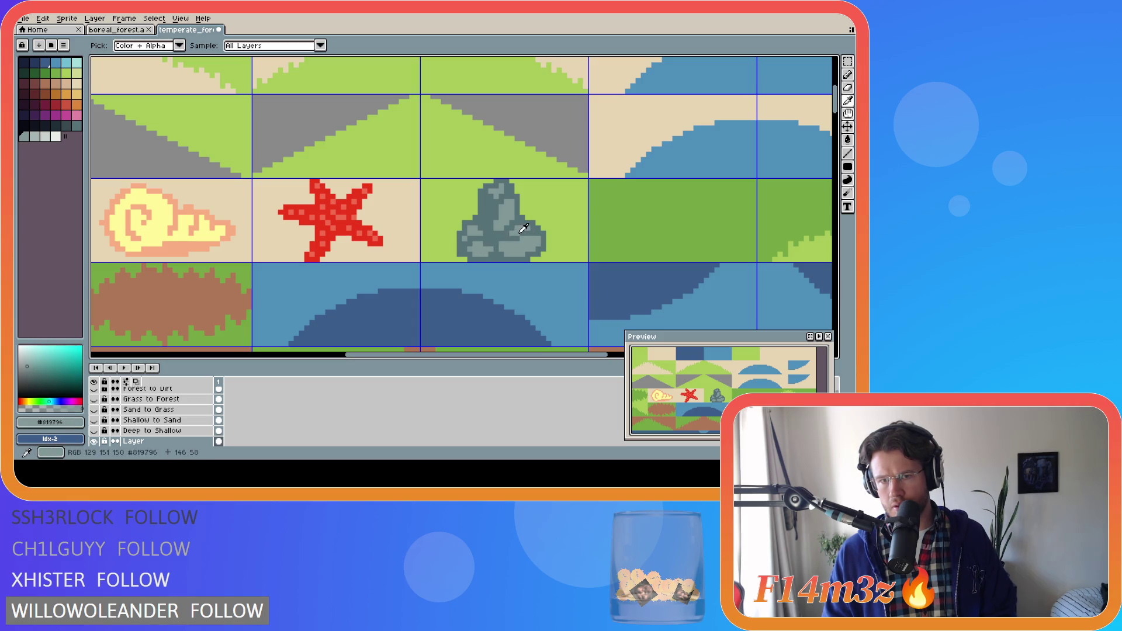
{"action": "left_click", "coordinate": [487, 254], "text": "alt"}
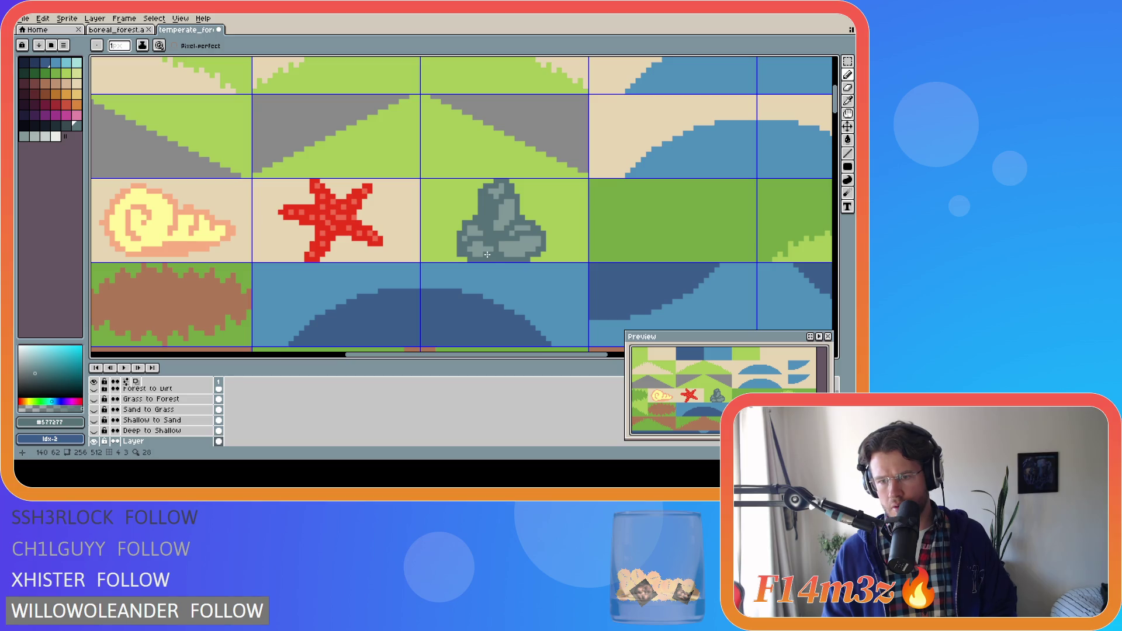
{"action": "left_click", "coordinate": [522, 239]}
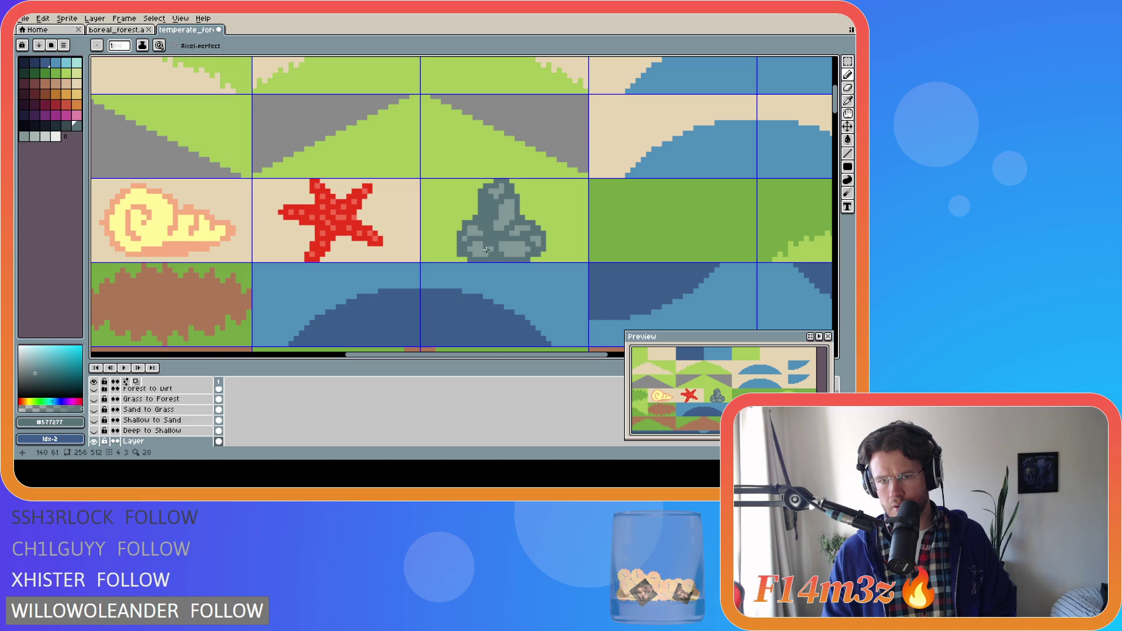
{"action": "left_click", "coordinate": [501, 254], "text": "alt"}
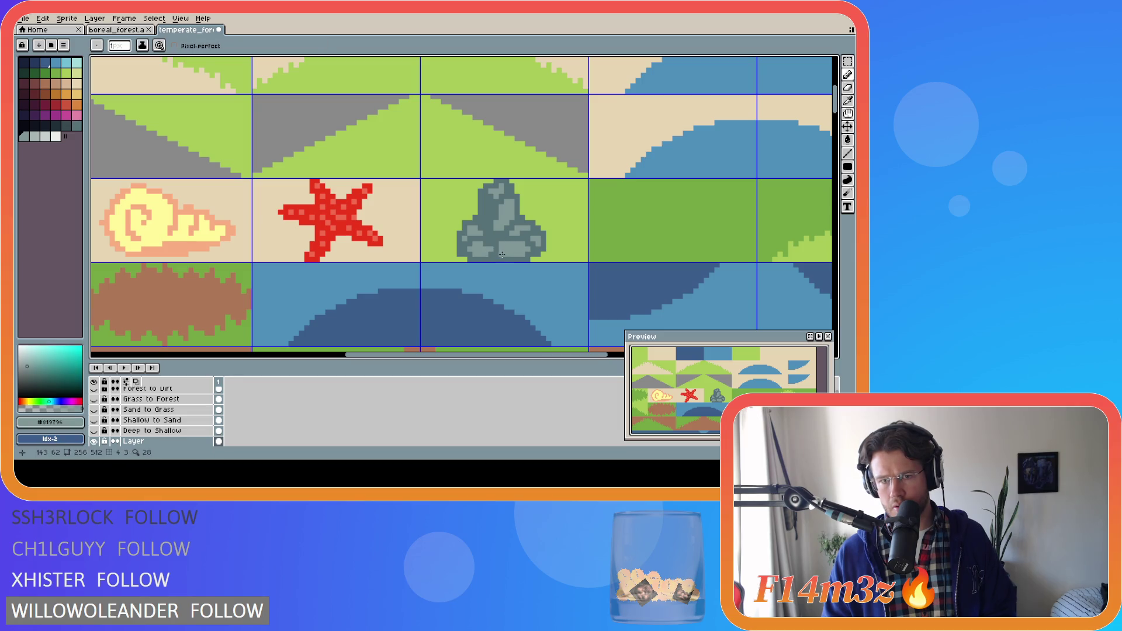
{"action": "left_click", "coordinate": [499, 241], "text": "alt"}
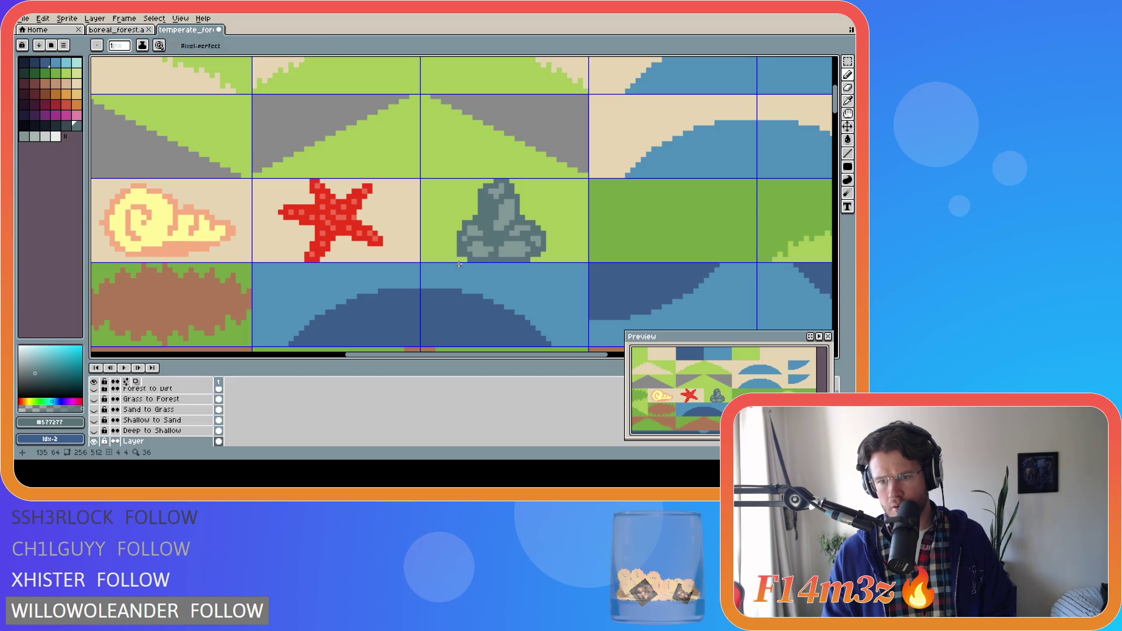
{"action": "key", "text": "ctrl+z"}
Step: Dot a pixel on the rock's left edge, then undo it and the previous pencil stroke
{"action": "key", "text": "ctrl"}
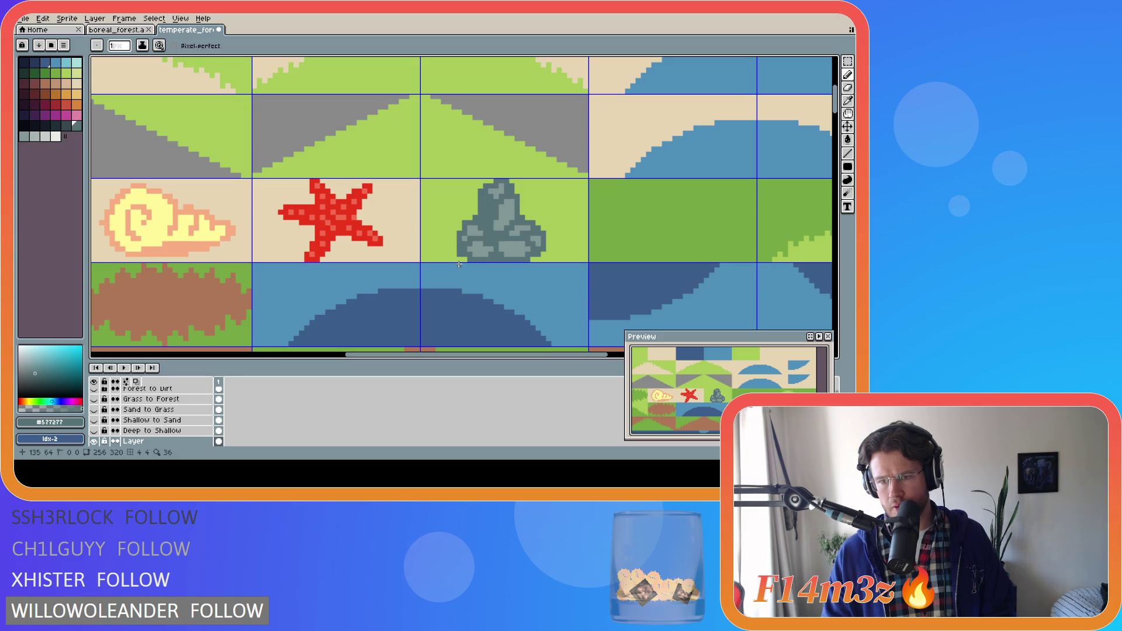
{"action": "key", "text": "ctrl"}
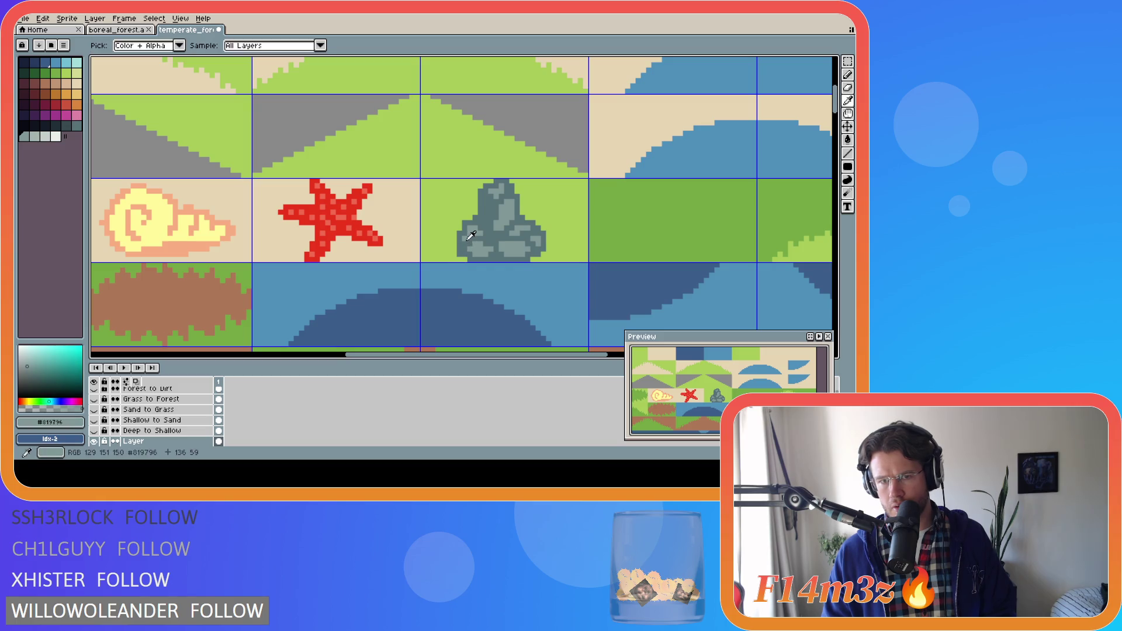
{"action": "left_click", "coordinate": [463, 239]}
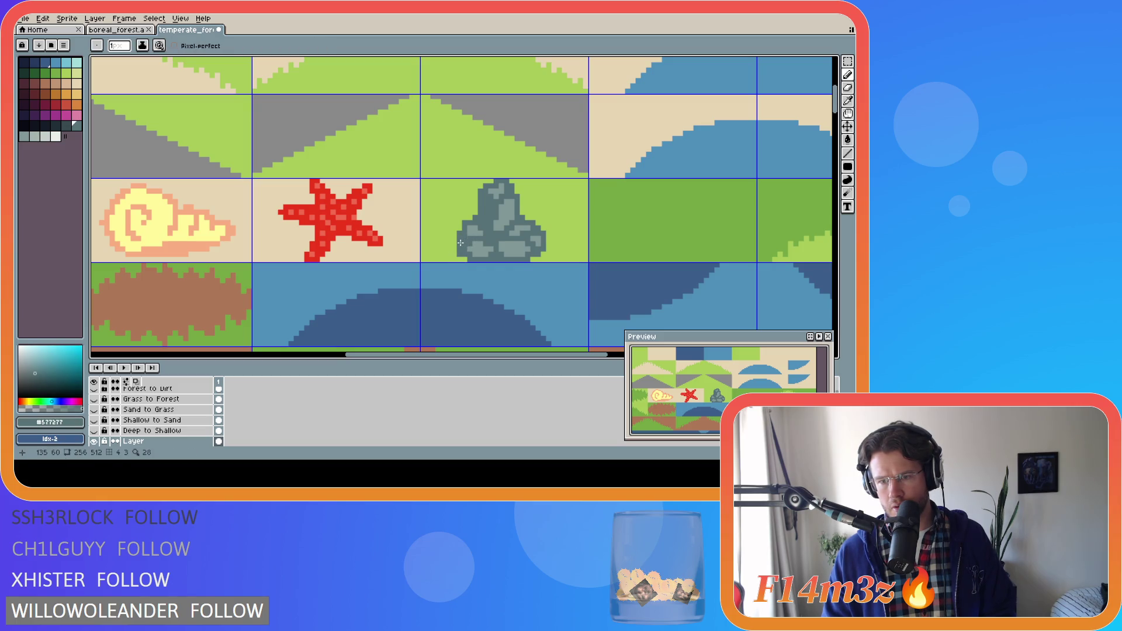
{"action": "key", "text": "ctrl+z"}
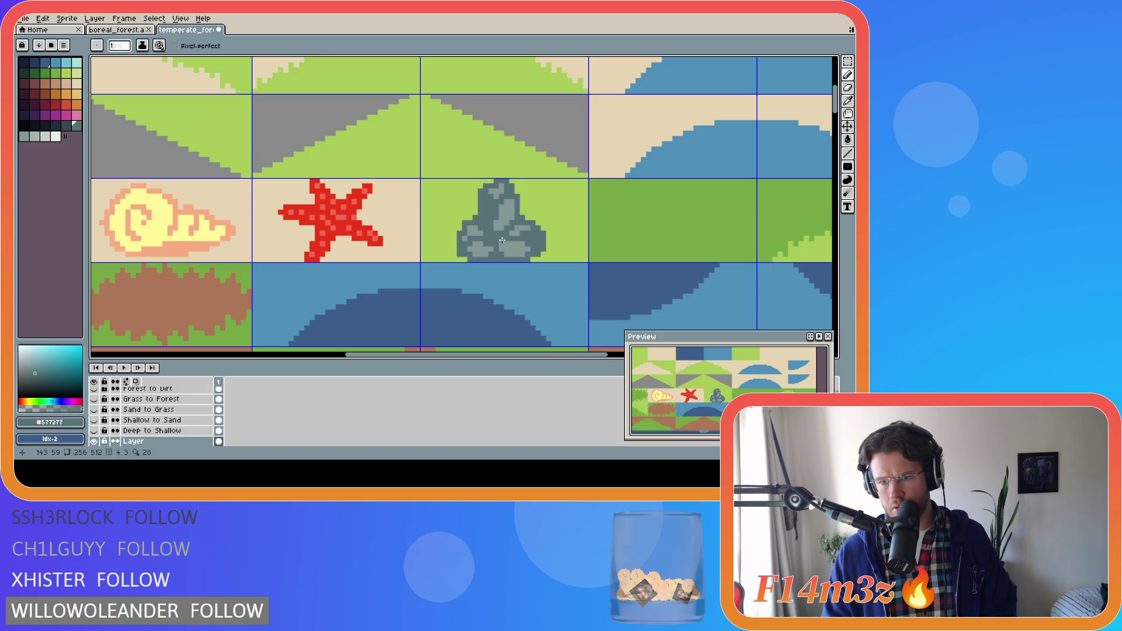
{"action": "key", "text": "ctrl+z"}
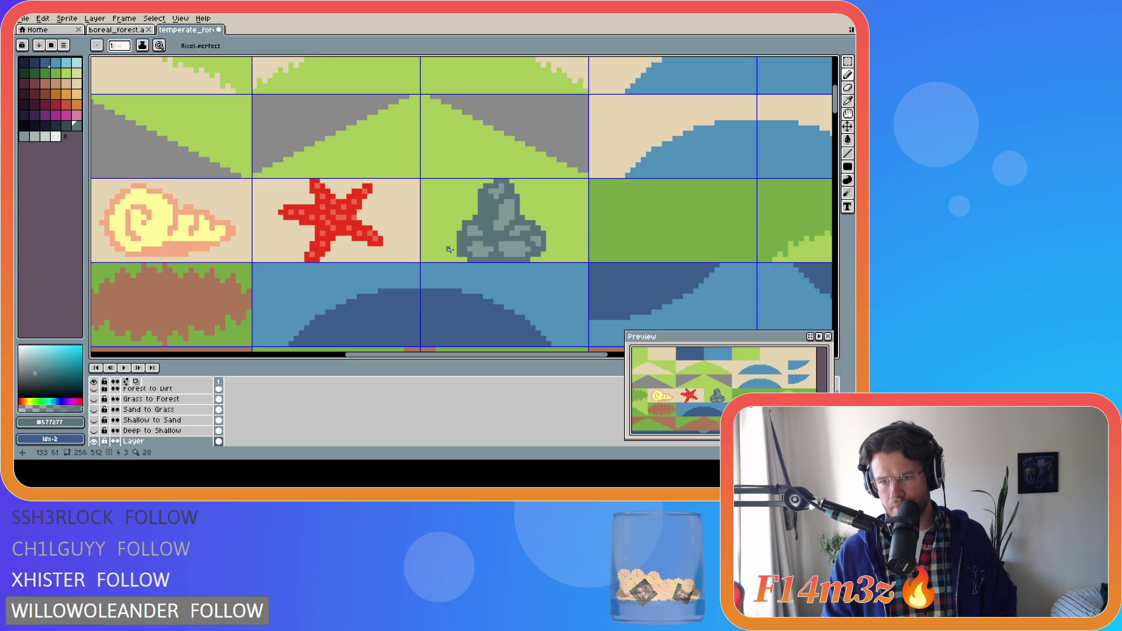
Step: Eyedrop the rock's light and dark greys and test light grey pixels on its right side, then undo them
{"action": "left_click", "coordinate": [499, 246]}
{"action": "key", "text": "alt"}
{"action": "left_click", "coordinate": [513, 255], "text": "alt"}
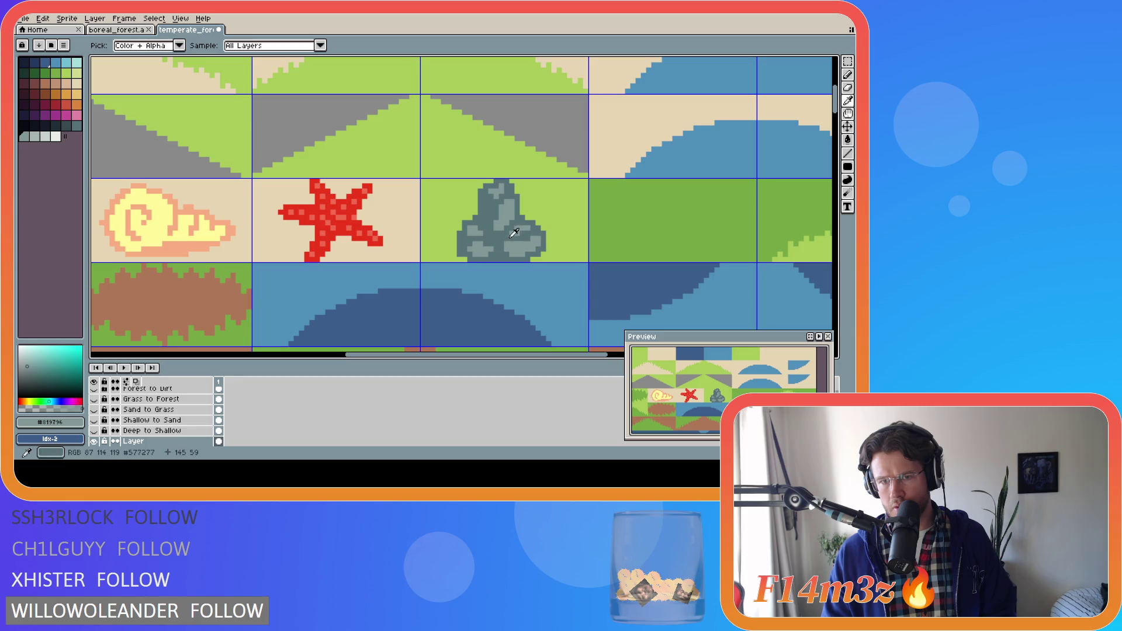
{"action": "left_click", "coordinate": [514, 232], "text": "alt"}
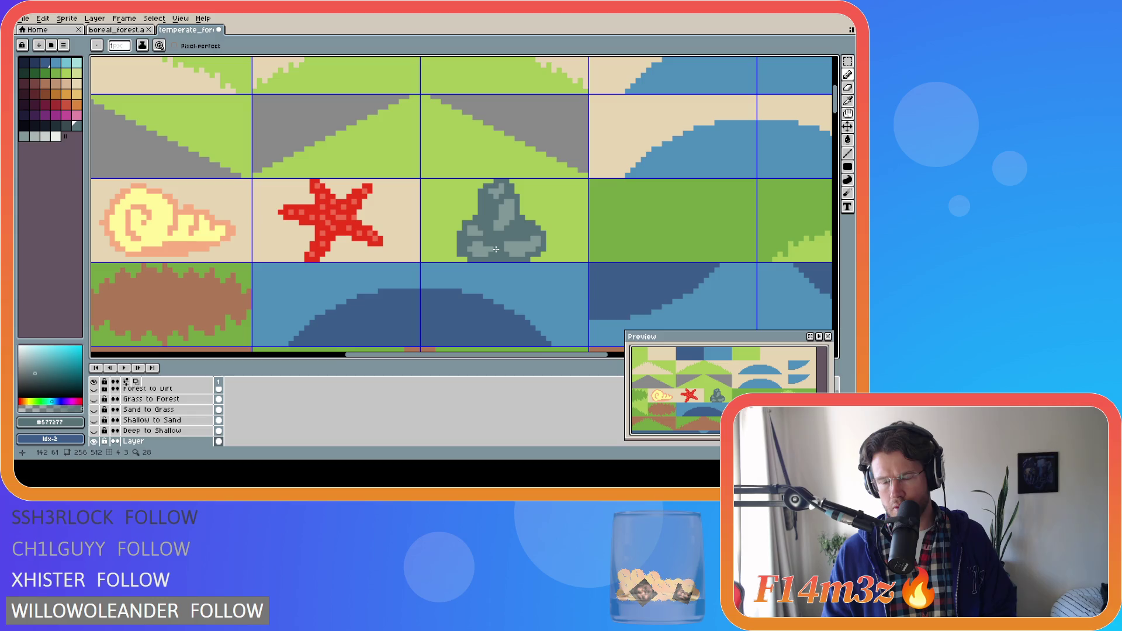
{"action": "left_click", "coordinate": [496, 249], "text": "alt"}
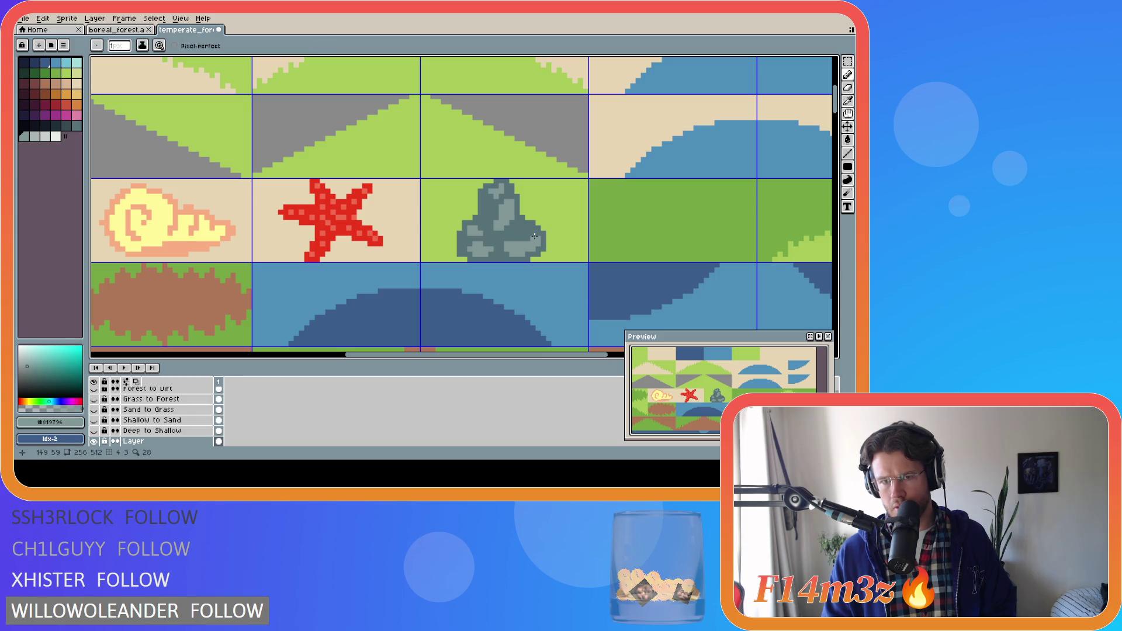
{"action": "left_click", "coordinate": [524, 240]}
{"action": "key", "text": "ctrl+z"}
{"action": "key", "text": "ctrl+z"}
{"action": "key", "text": "ctrl+z"}
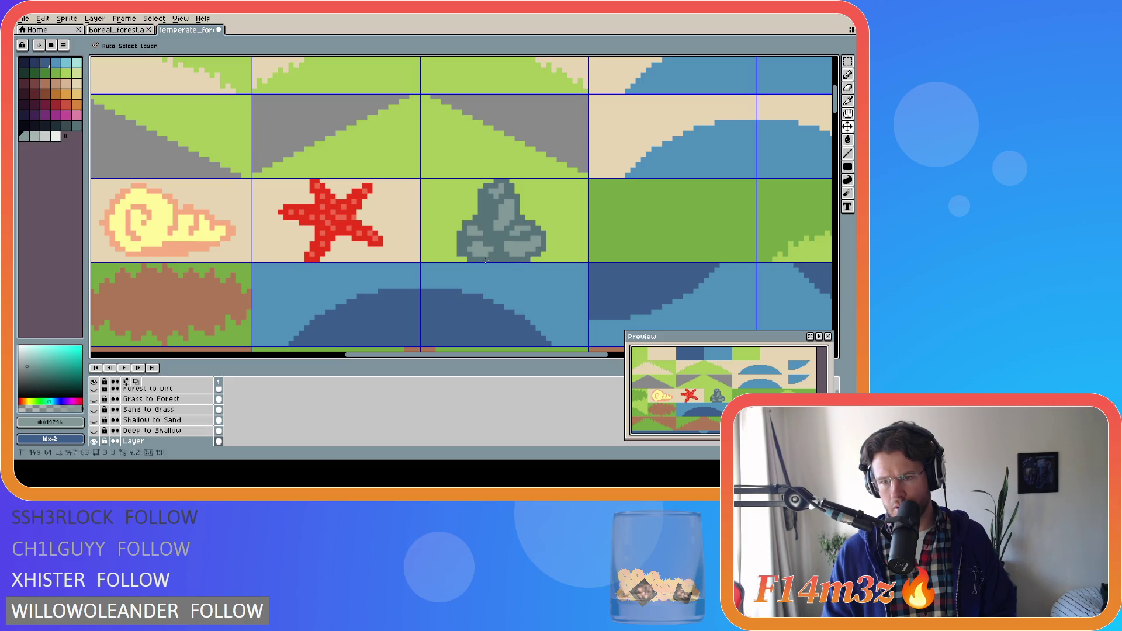
{"action": "key", "text": "ctrl+y"}
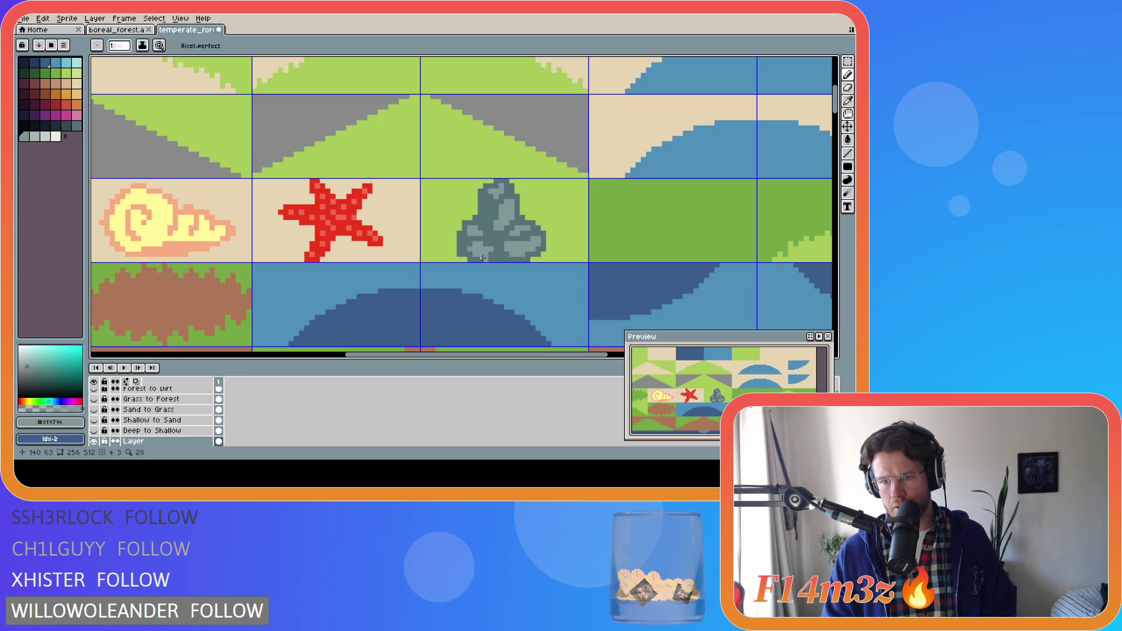
{"action": "key", "text": "ctrl+z"}
Step: Cover a light patch with dark grey and try a short stroke at the rock's base, undoing the last strokes
{"action": "left_click", "coordinate": [503, 216], "text": "alt"}
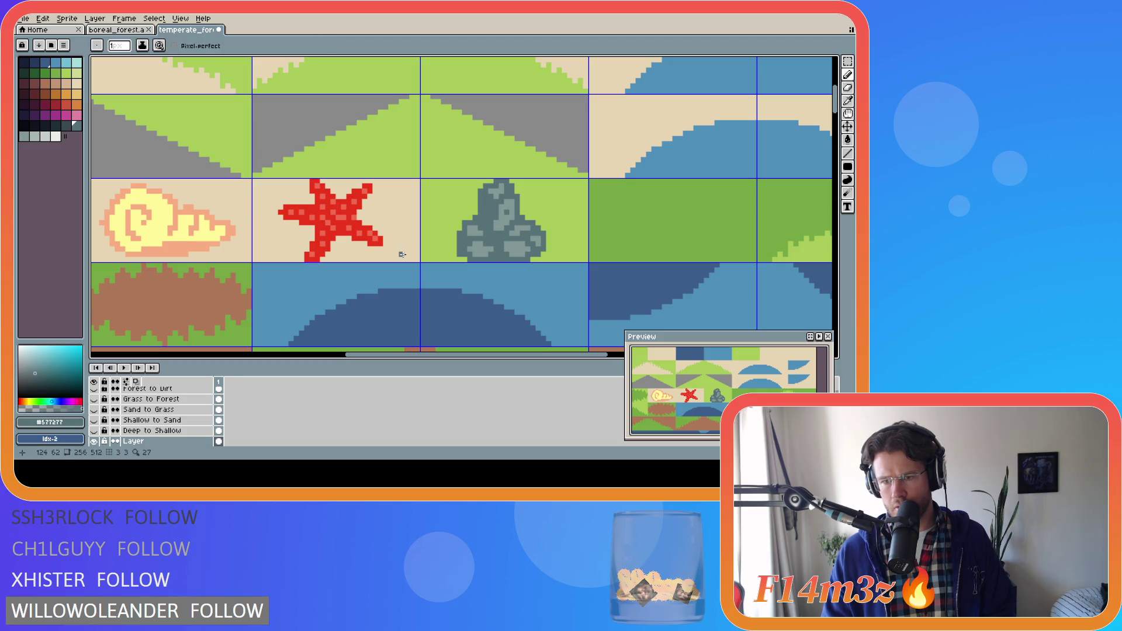
{"action": "left_click", "coordinate": [501, 215]}
{"action": "key", "text": "v"}
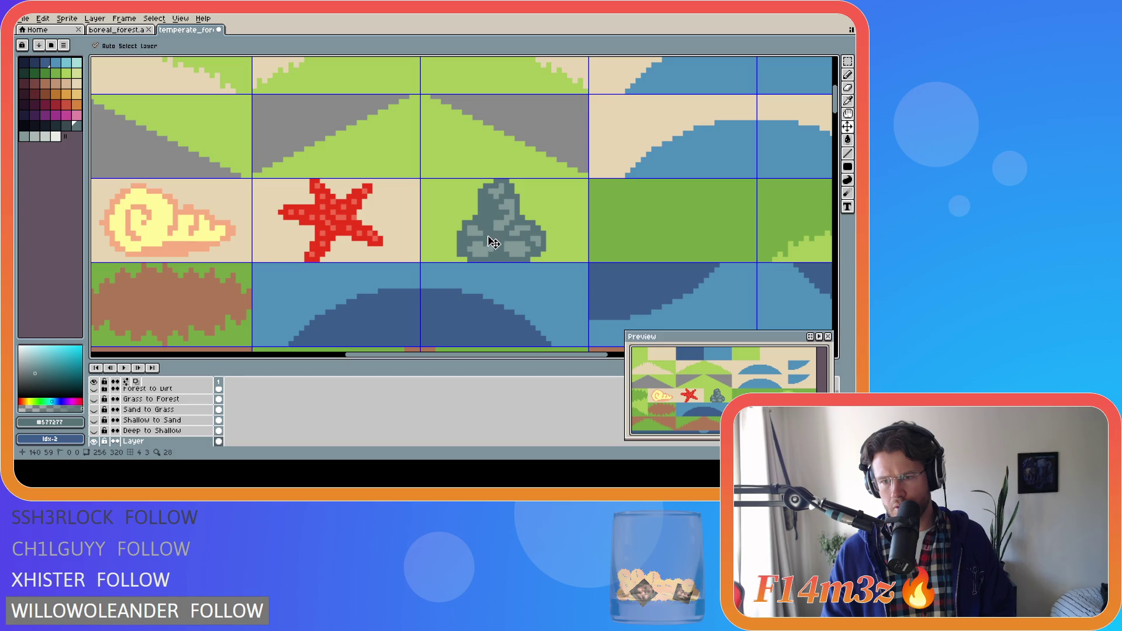
{"action": "key", "text": "b"}
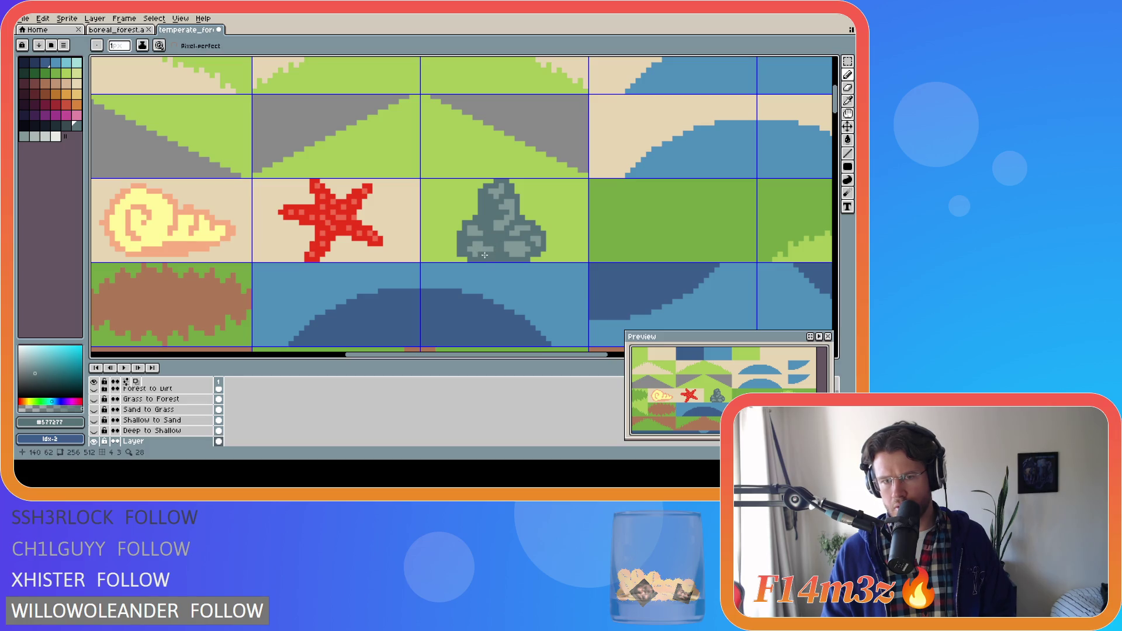
{"action": "key", "text": "v"}
{"action": "key", "text": "b"}
{"action": "key", "text": "v"}
{"action": "key", "text": "b"}
{"action": "left_click_drag", "start_coordinate": [512, 238], "coordinate": [513, 245]}
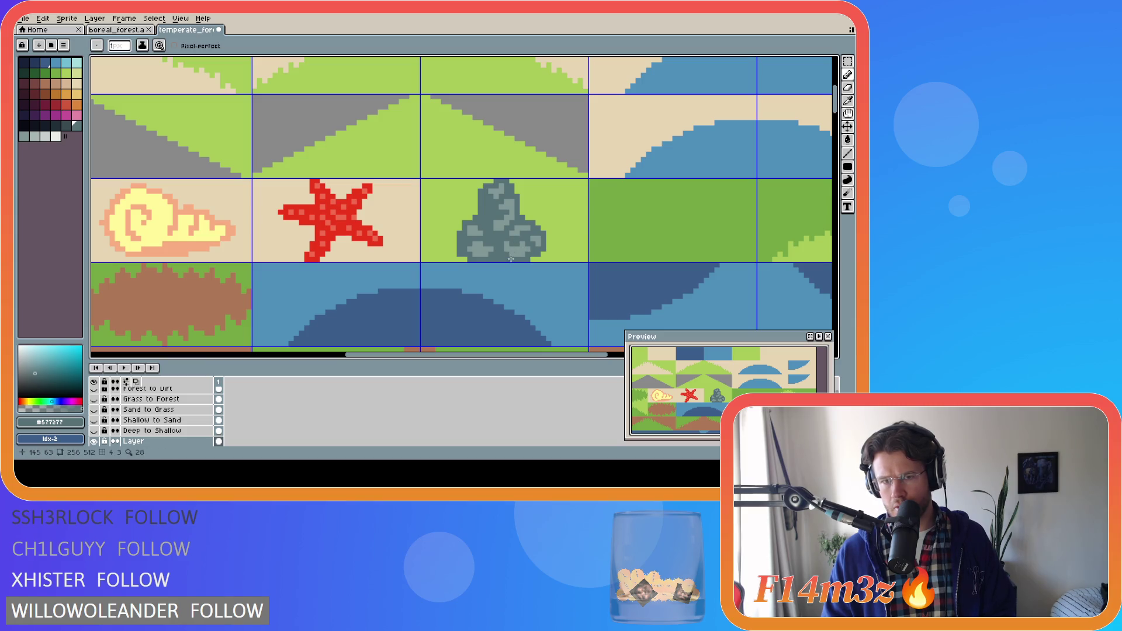
{"action": "key", "text": "v"}
{"action": "key", "text": "ctrl+z"}
{"action": "key", "text": "b"}
{"action": "key", "text": "ctrl+z"}
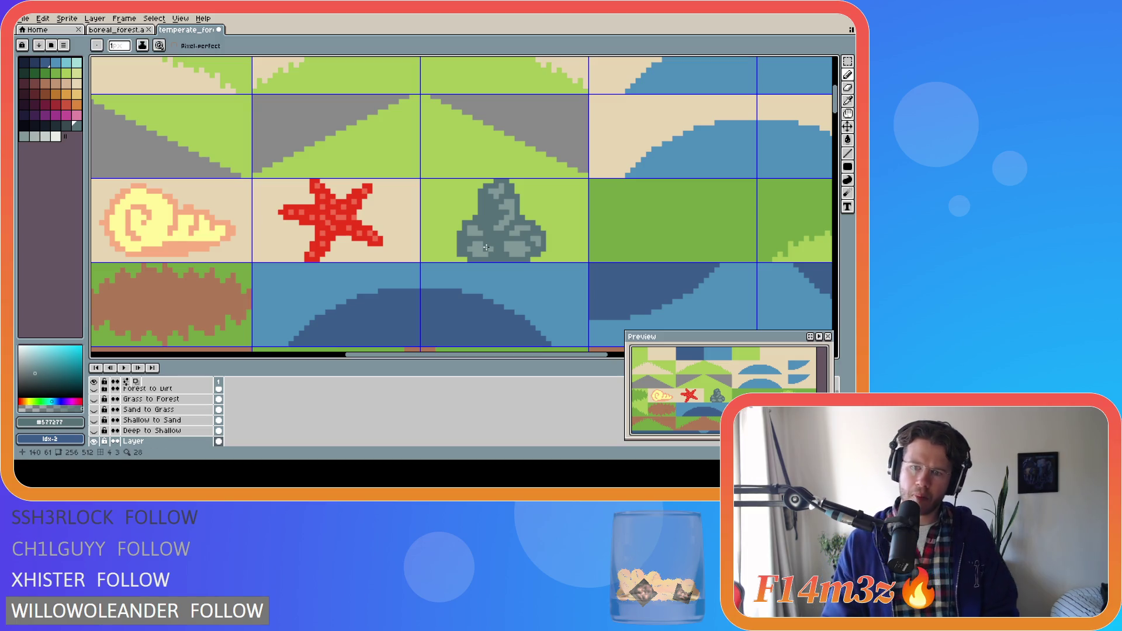
Step: Eyedrop the rock's lighter grey and undo the last pixel change on the rock
{"action": "key", "text": "ctrl"}
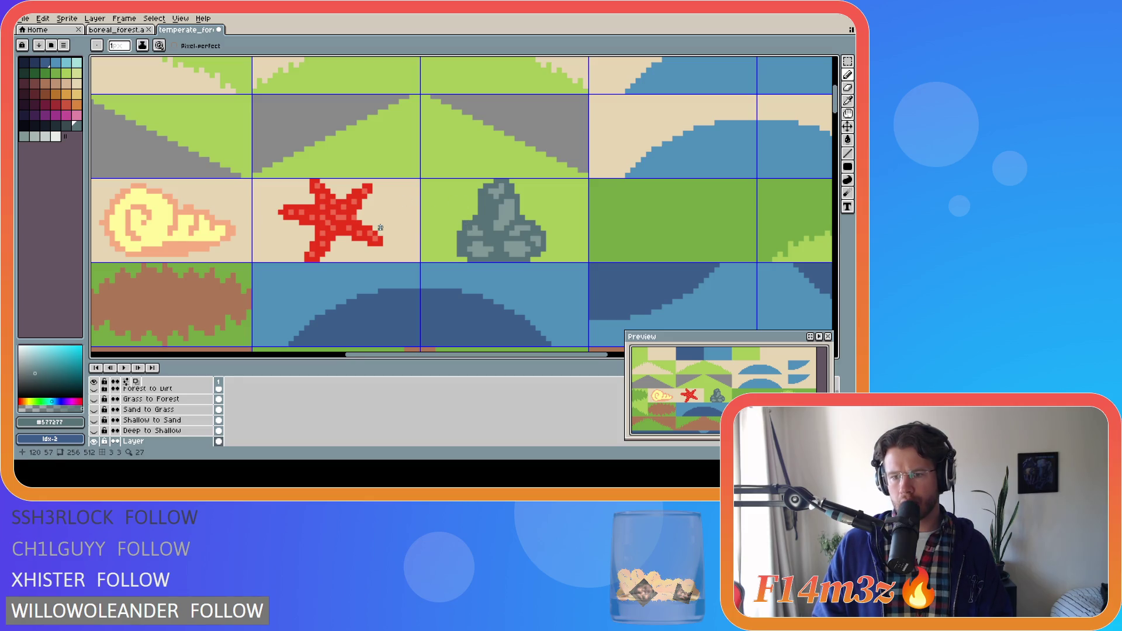
{"action": "key", "text": "ctrl"}
{"action": "key", "text": "ctrl"}
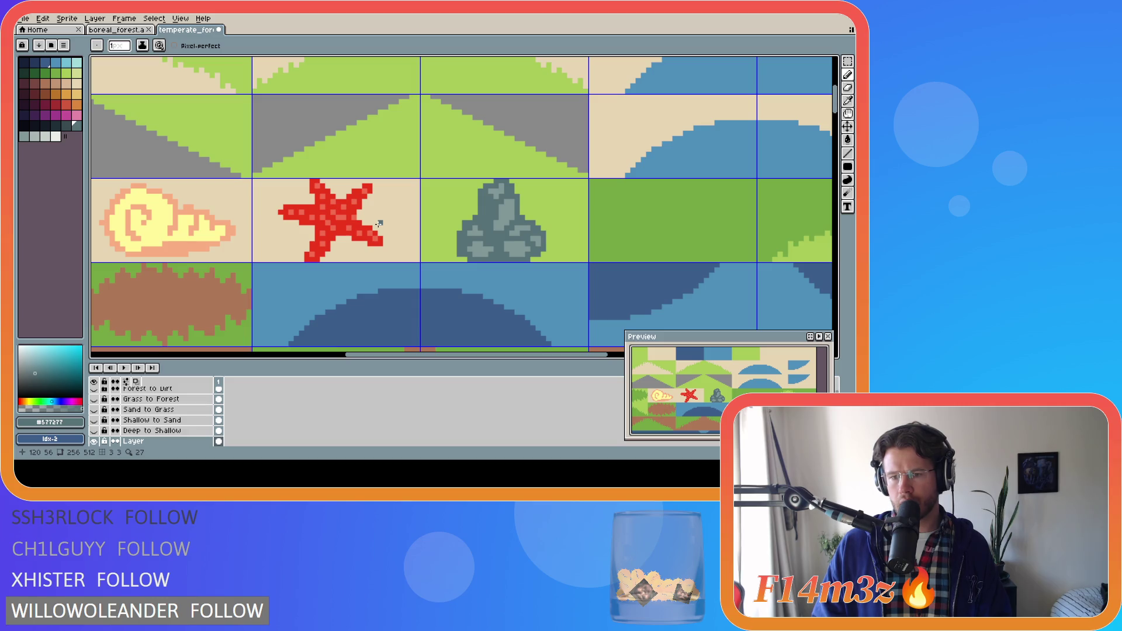
{"action": "left_click", "coordinate": [485, 246], "text": "alt"}
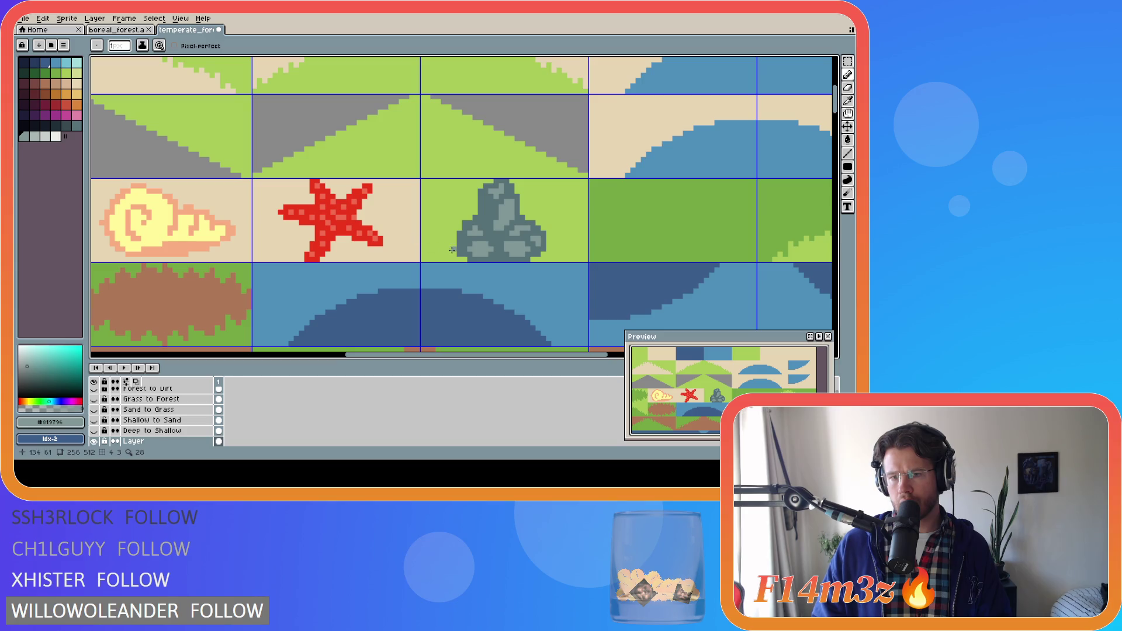
{"action": "key", "text": "ctrl"}
{"action": "key", "text": "ctrl"}
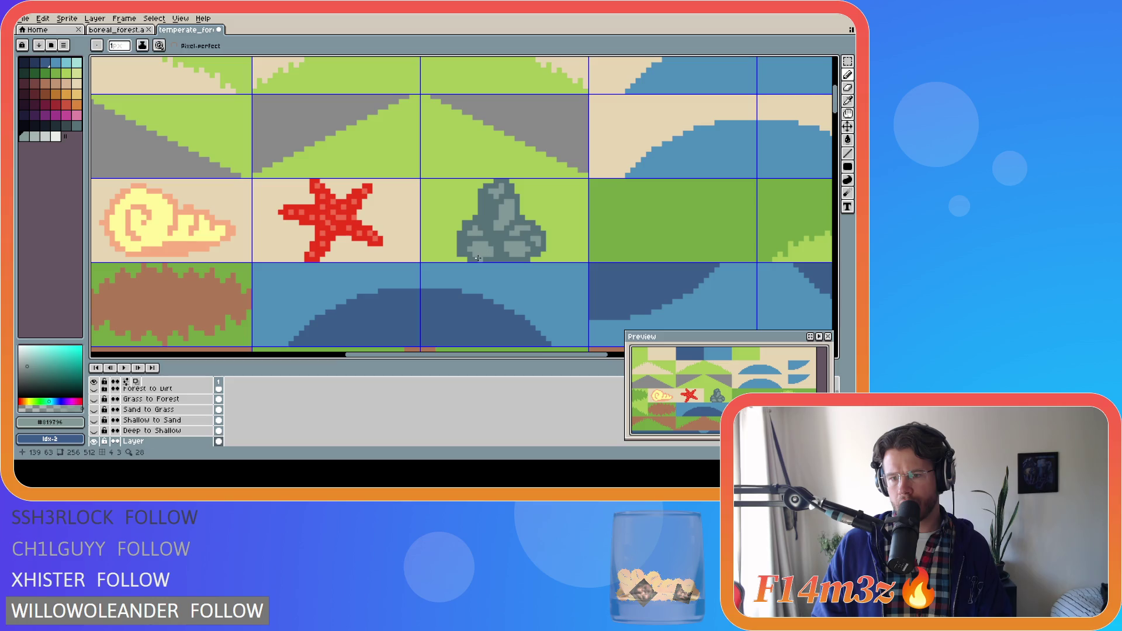
{"action": "key", "text": "ctrl"}
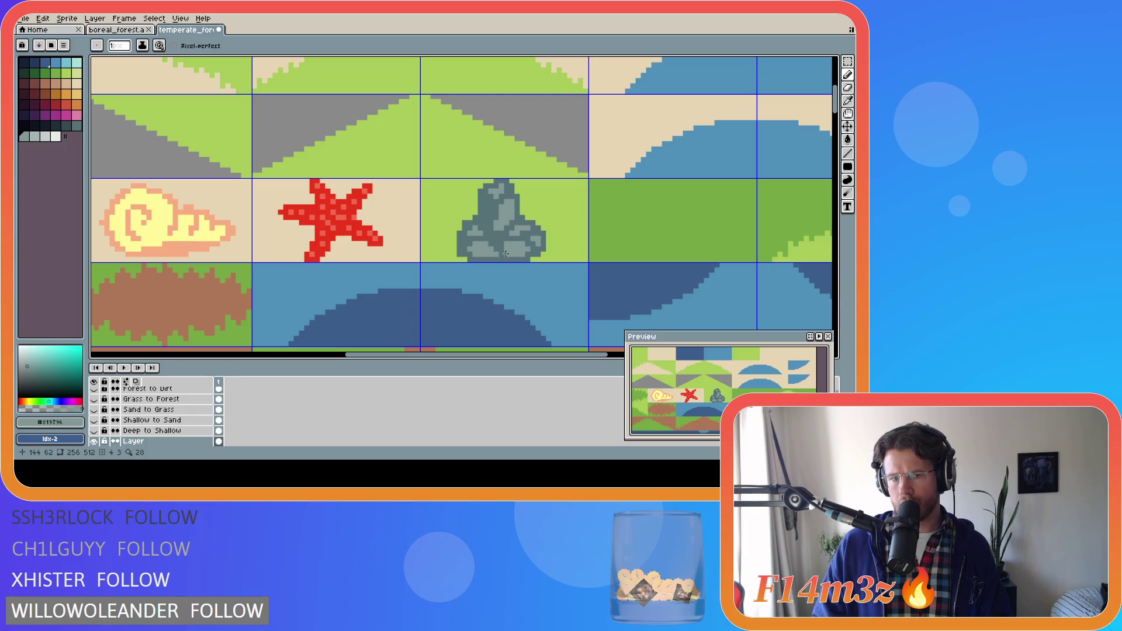
{"action": "key", "text": "ctrl+z"}
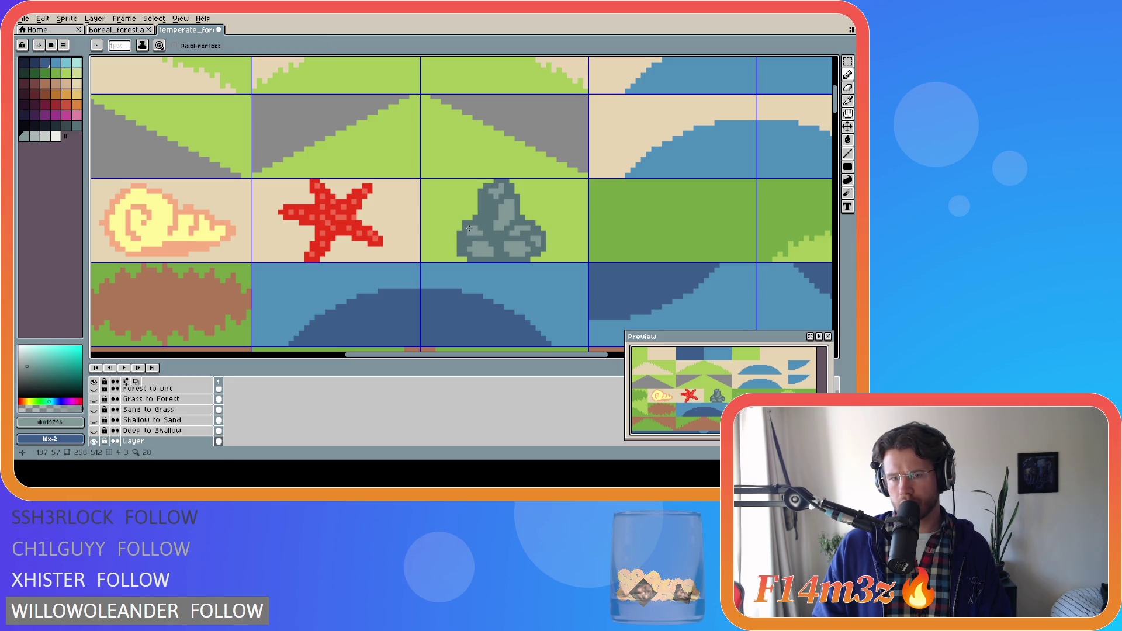
Step: Eyedrop the rock's light and then darker grey, undoing the recent pencil strokes
{"action": "left_click", "coordinate": [468, 228], "text": "alt"}
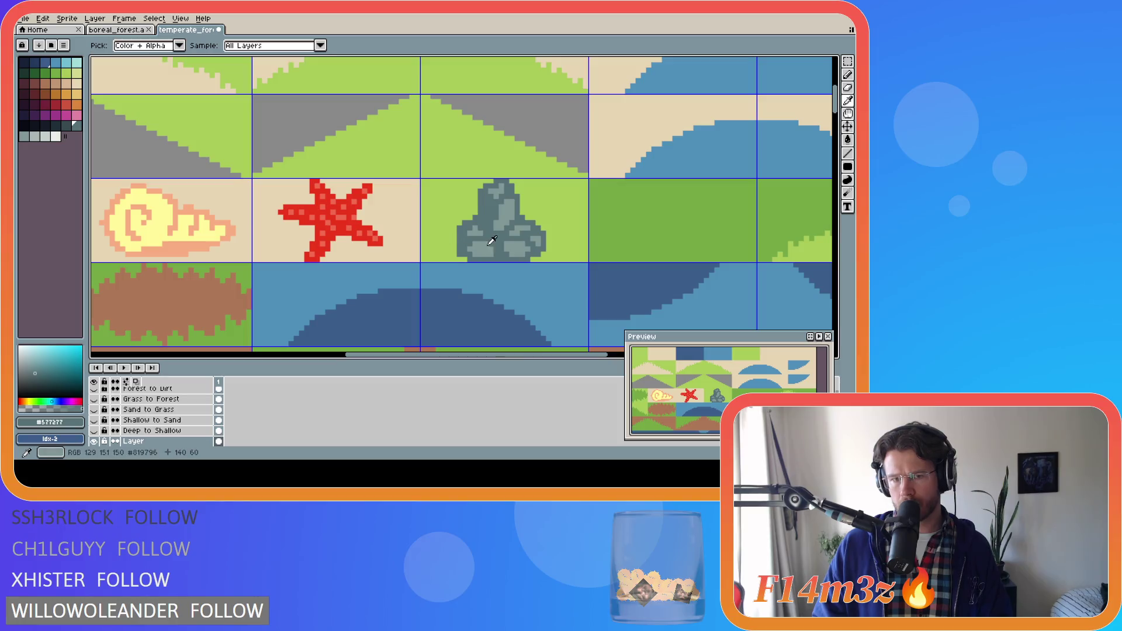
{"action": "left_click", "coordinate": [477, 232], "text": "alt"}
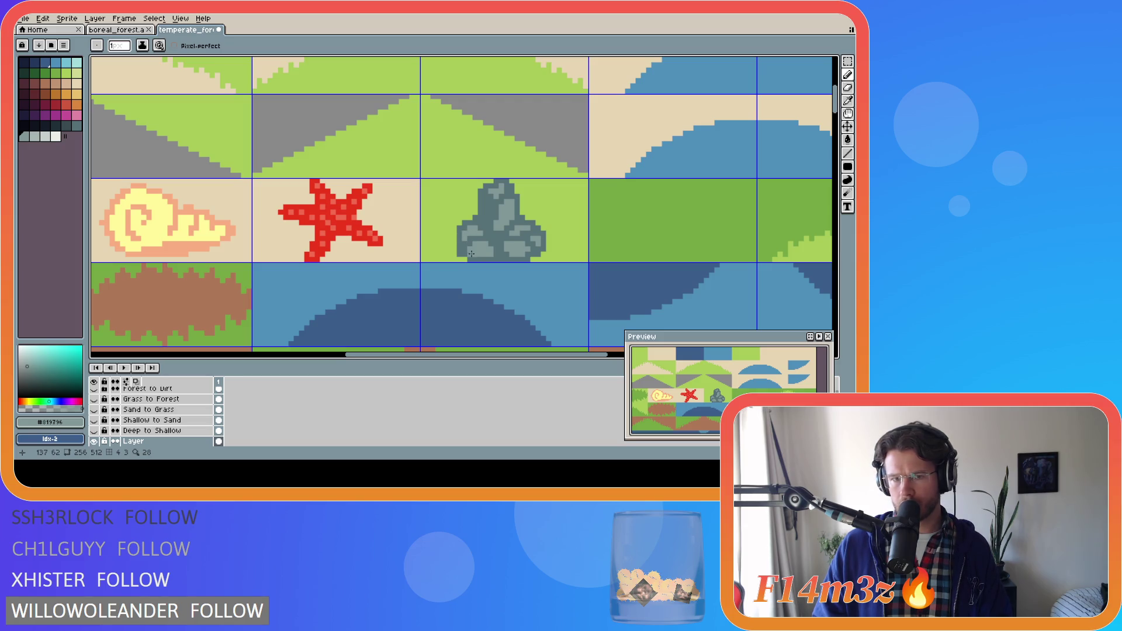
{"action": "key", "text": "i"}
{"action": "key", "text": "b"}
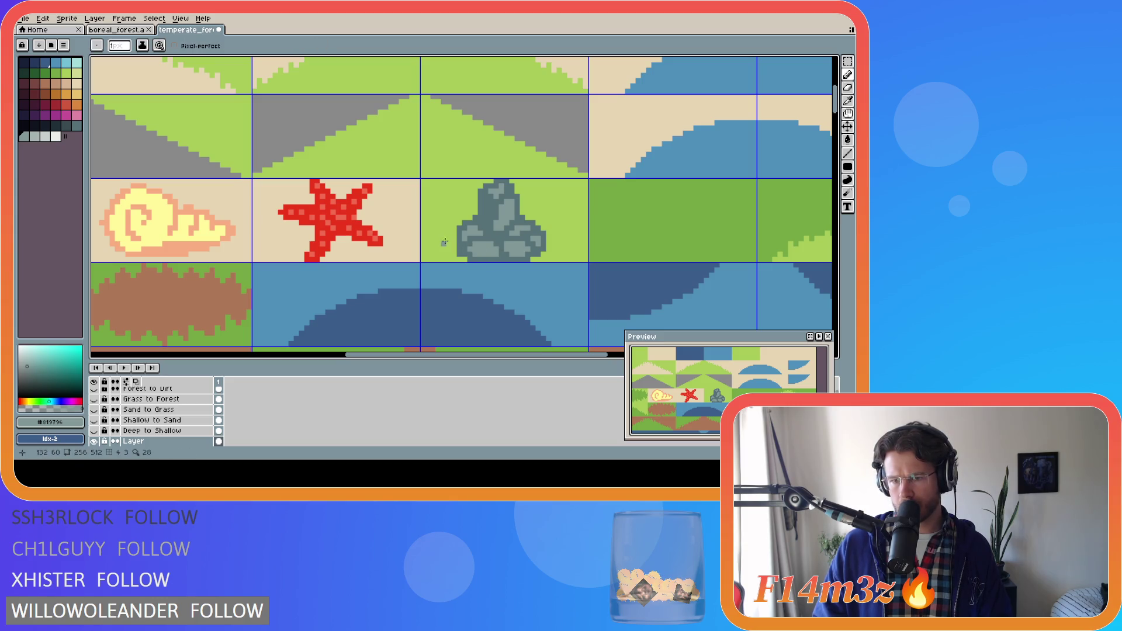
{"action": "key", "text": "ctrl+z"}
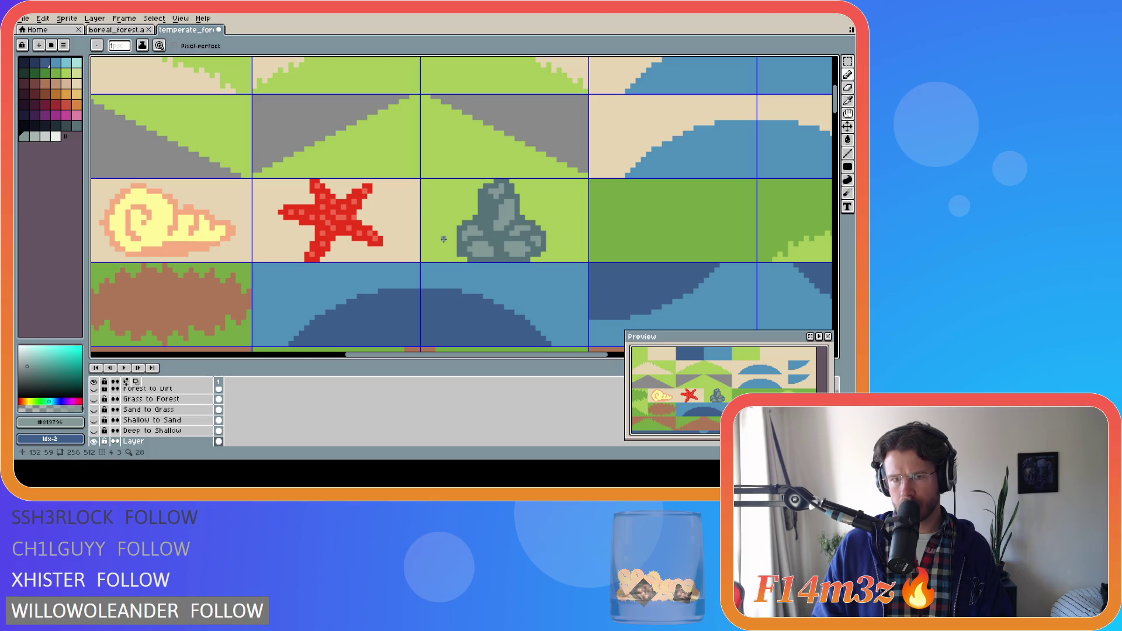
{"action": "left_click", "coordinate": [516, 192], "text": "alt"}
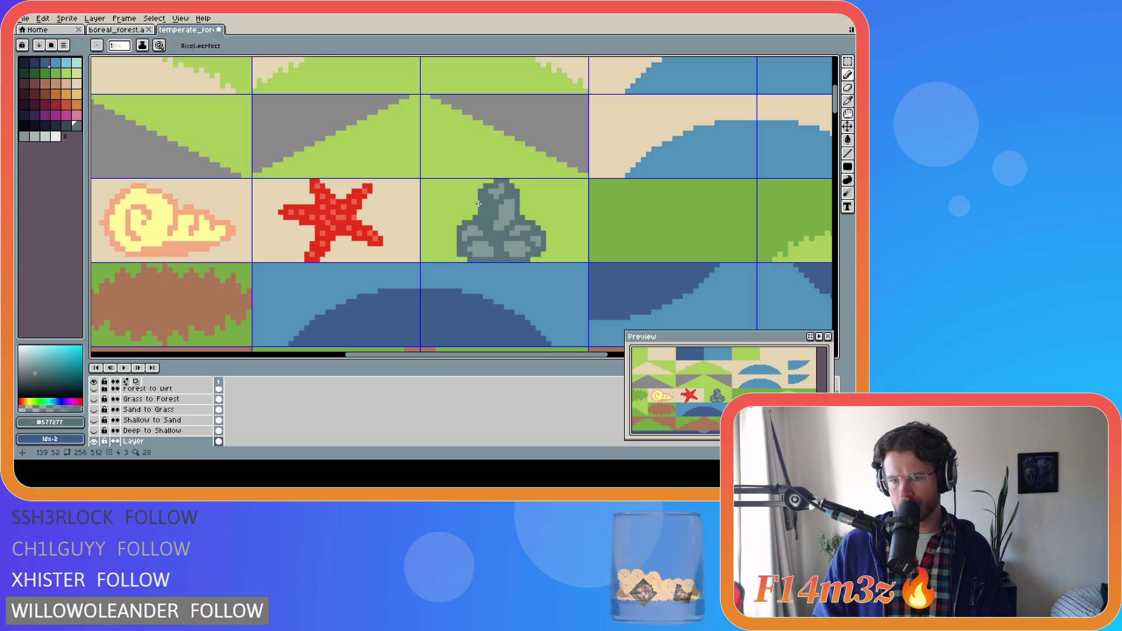
{"action": "key", "text": "ctrl+z"}
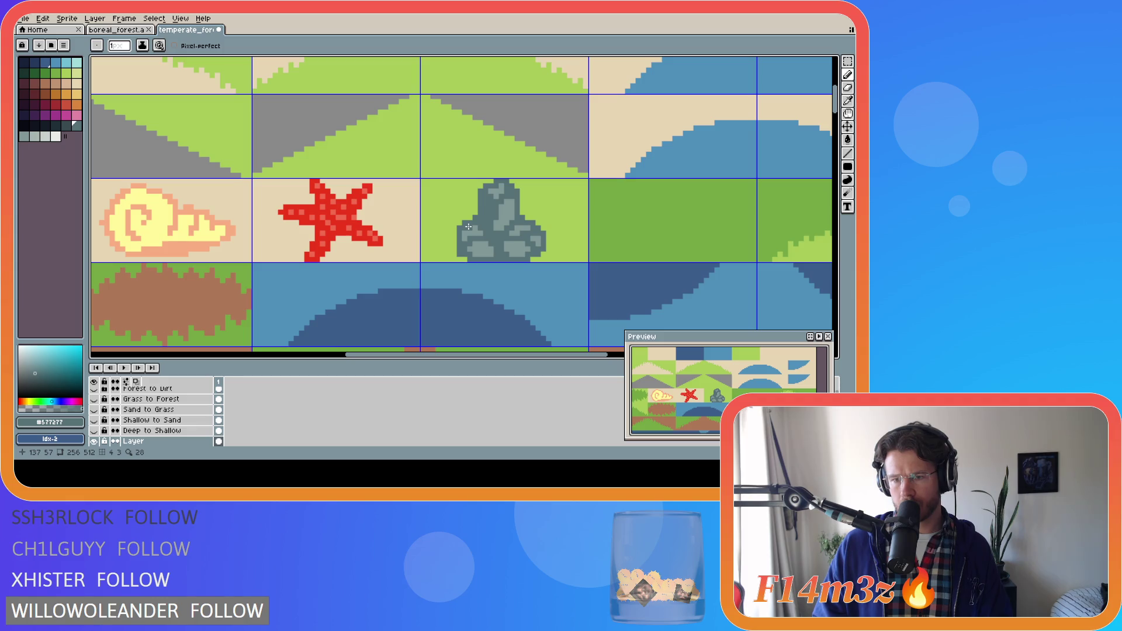
Step: Try a dark grey bucket fill and a dark grey pixel on the rock, undoing both
{"action": "key", "text": "i"}
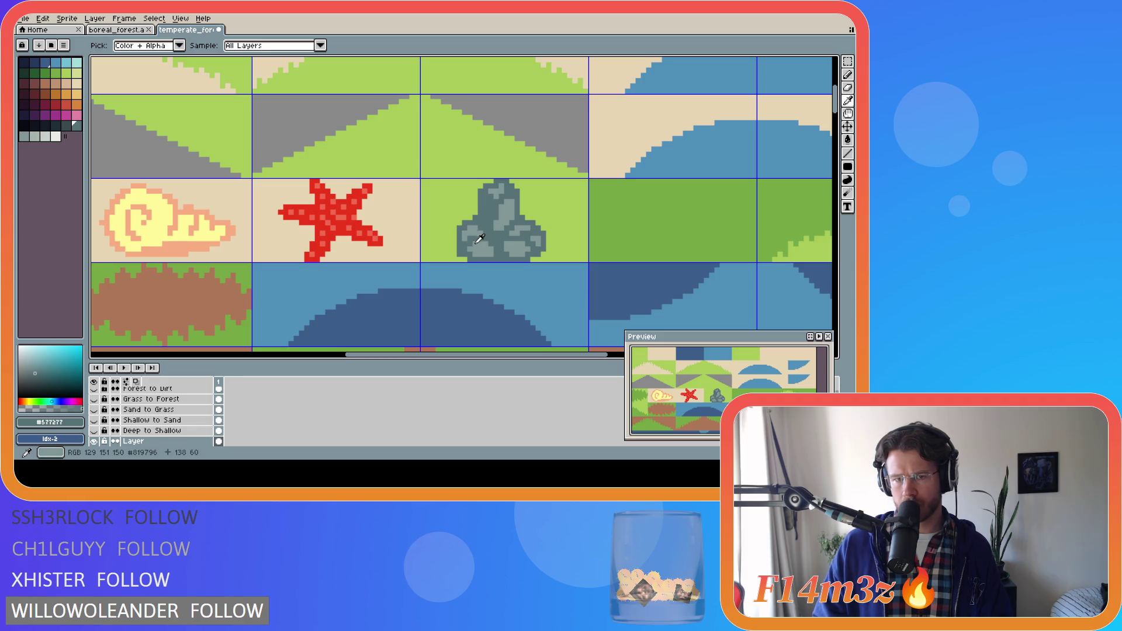
{"action": "key", "text": "g"}
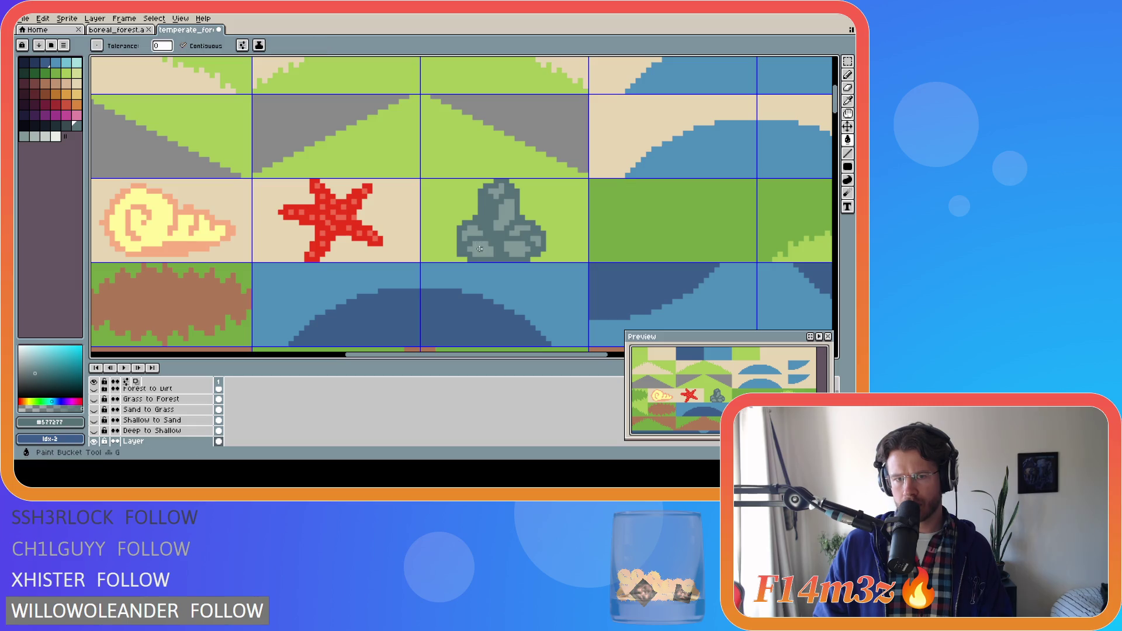
{"action": "left_click", "coordinate": [513, 250]}
{"action": "key", "text": "ctrl+z"}
{"action": "key", "text": "v"}
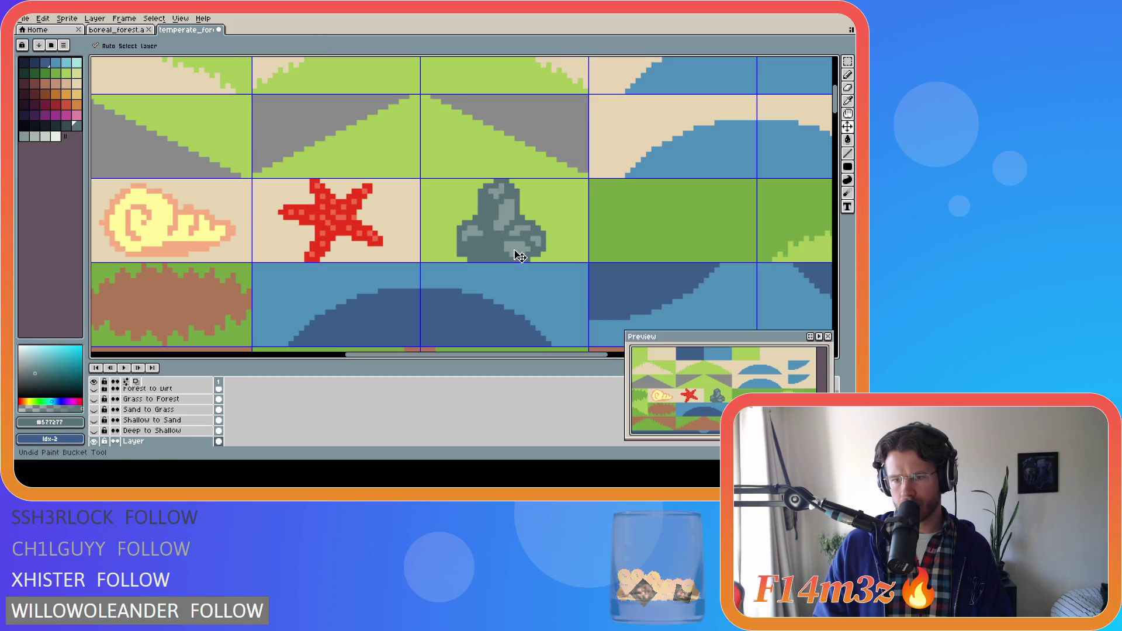
{"action": "key", "text": "g"}
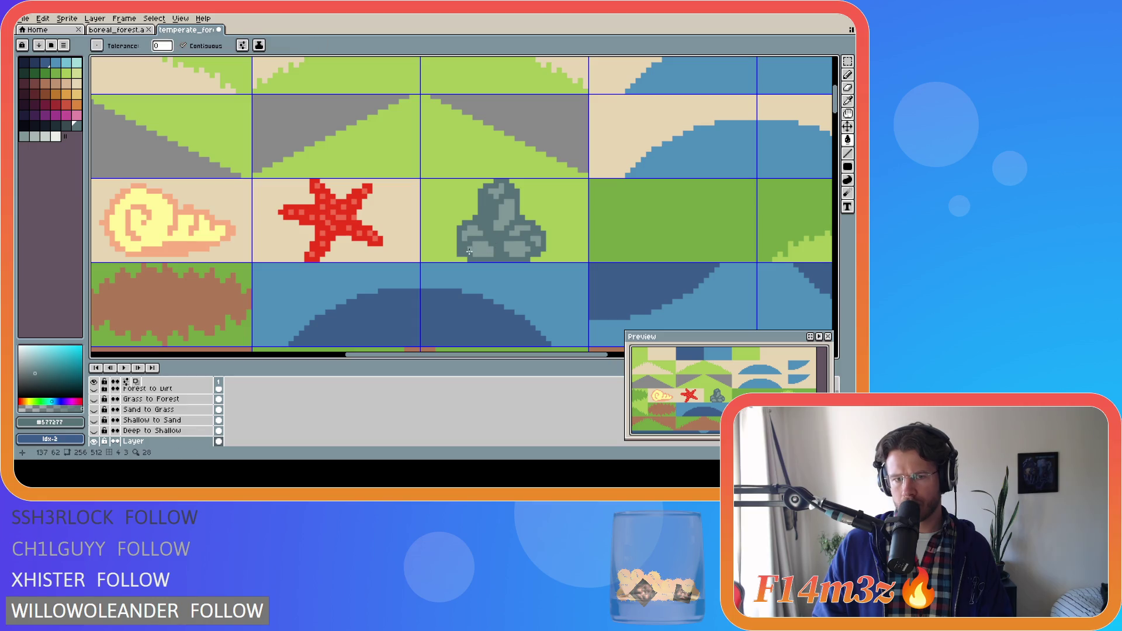
{"action": "key", "text": "b"}
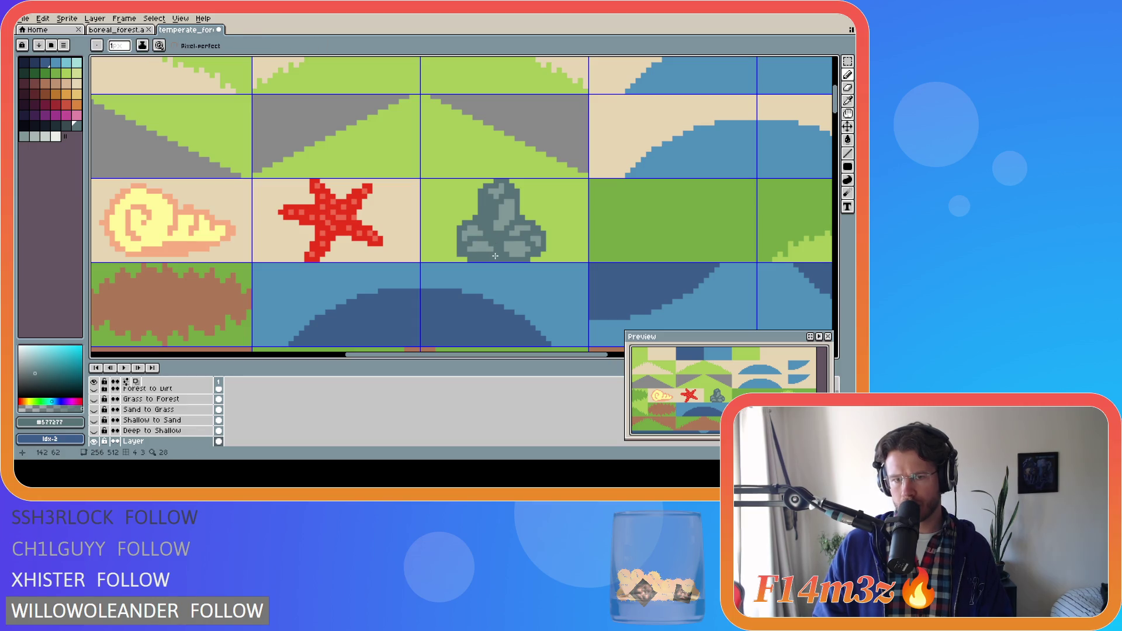
{"action": "left_click", "coordinate": [513, 255]}
{"action": "key", "text": "ctrl+z"}
{"action": "key", "text": "v"}
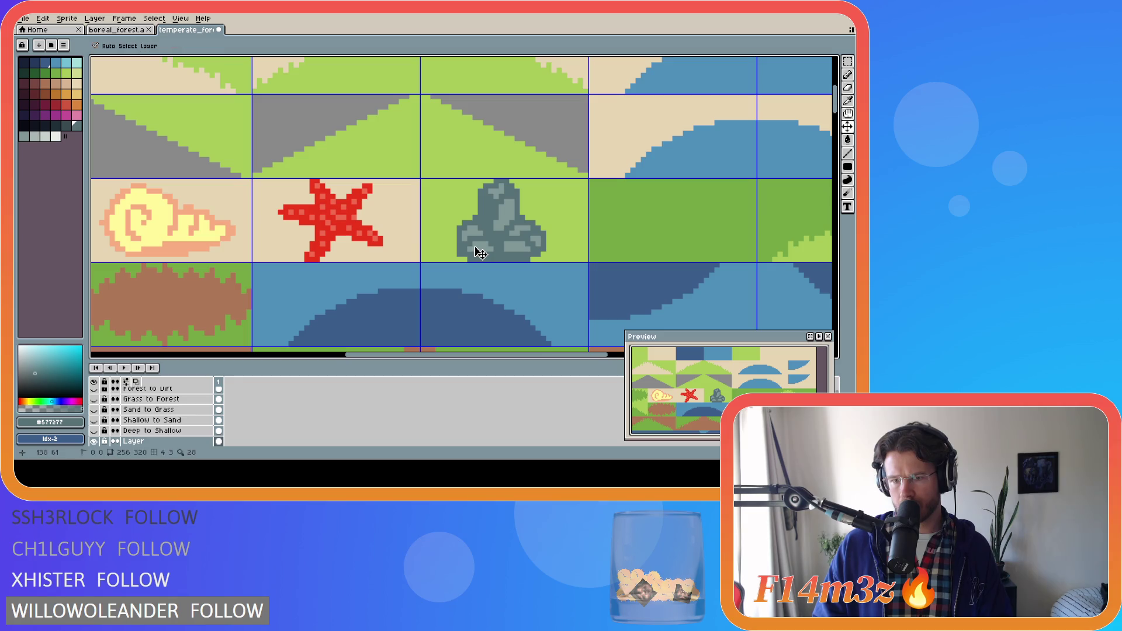
Step: Return to the Pencil with #577277 as the colour and undo the last stroke on the rock
{"action": "key", "text": "b"}
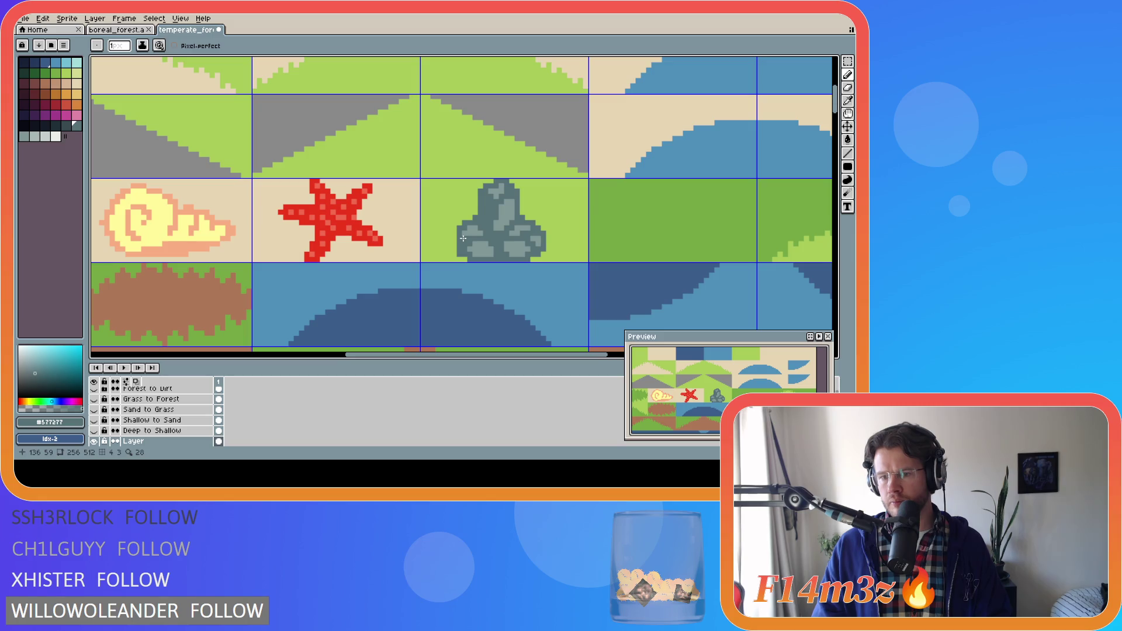
{"action": "key", "text": "v"}
{"action": "key", "text": "b"}
{"action": "key", "text": "v"}
{"action": "key", "text": "b"}
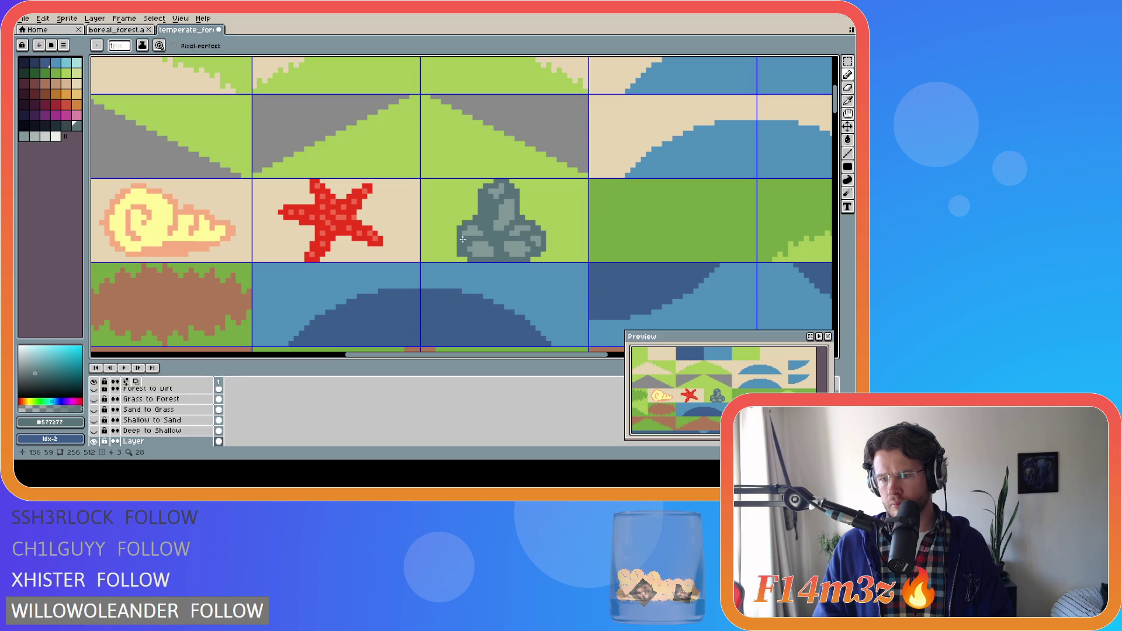
{"action": "key", "text": "v"}
{"action": "key", "text": "b"}
{"action": "key", "text": "v"}
{"action": "key", "text": "b"}
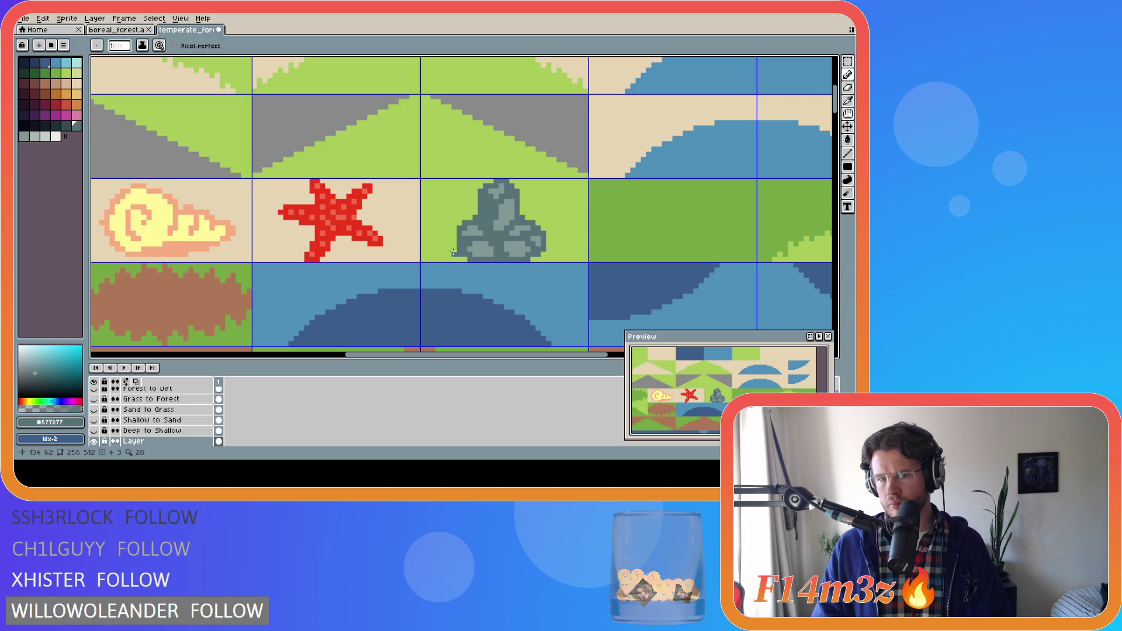
{"action": "key", "text": "ctrl+z"}
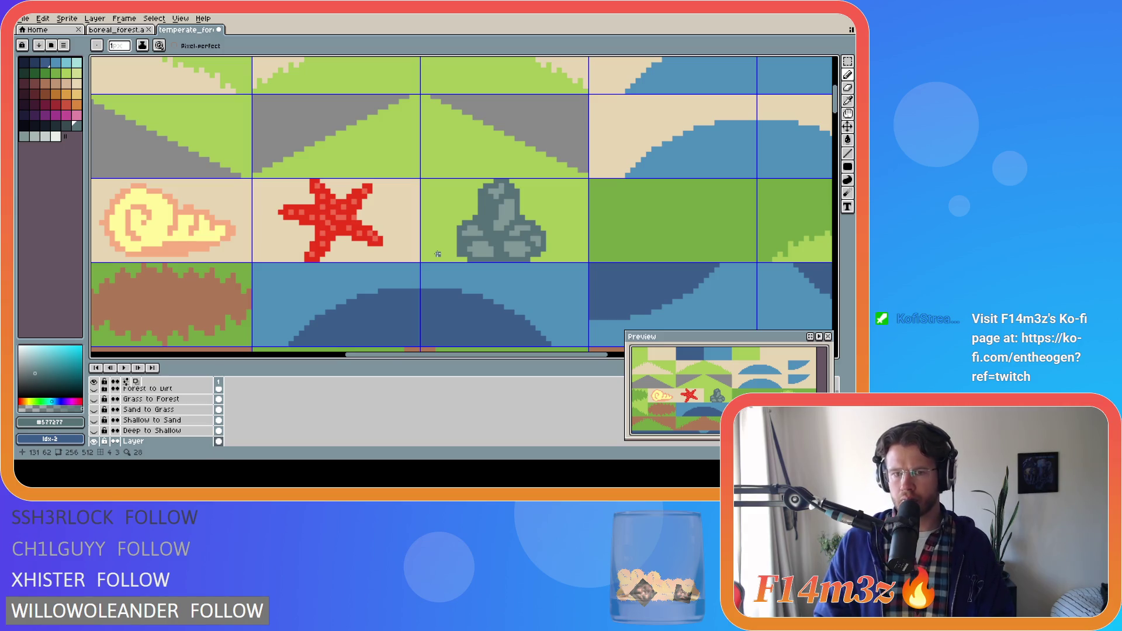
Step: Zoom out over the whole tileset and undo the latest pencil edits on the rock
{"action": "scroll", "coordinate": [437, 253], "scroll_direction": "down", "scroll_amount": 3}
{"action": "scroll", "coordinate": [438, 253], "scroll_direction": "down", "scroll_amount": 2}
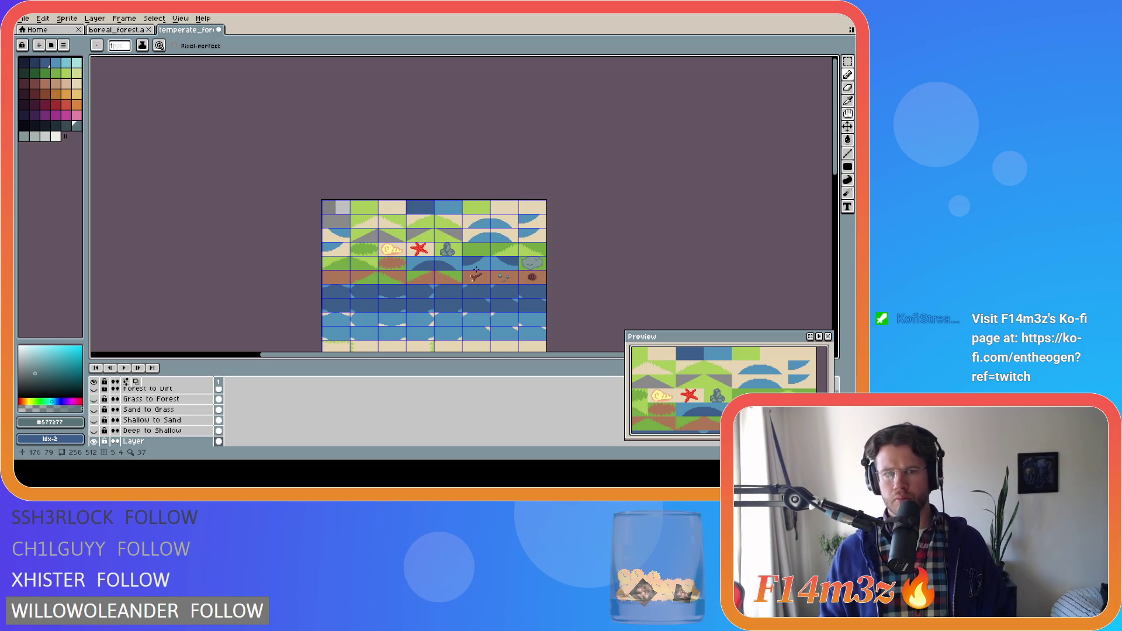
{"action": "scroll", "coordinate": [476, 270], "scroll_direction": "up", "scroll_amount": 2}
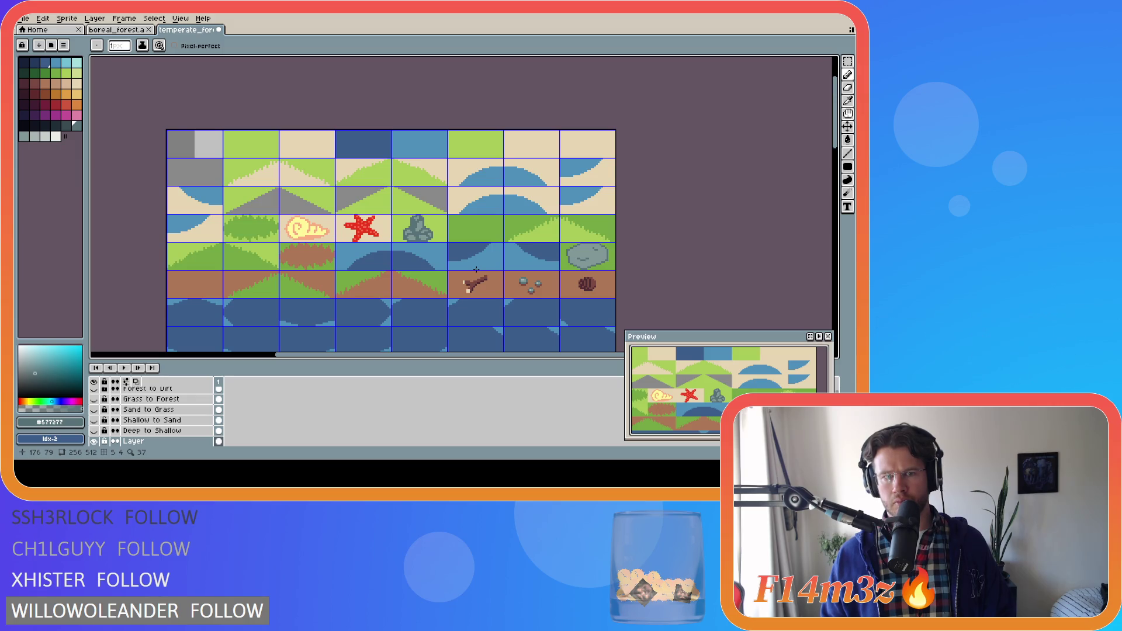
{"action": "scroll", "coordinate": [476, 270], "scroll_direction": "up", "scroll_amount": 2}
{"action": "key", "text": "ctrl+z"}
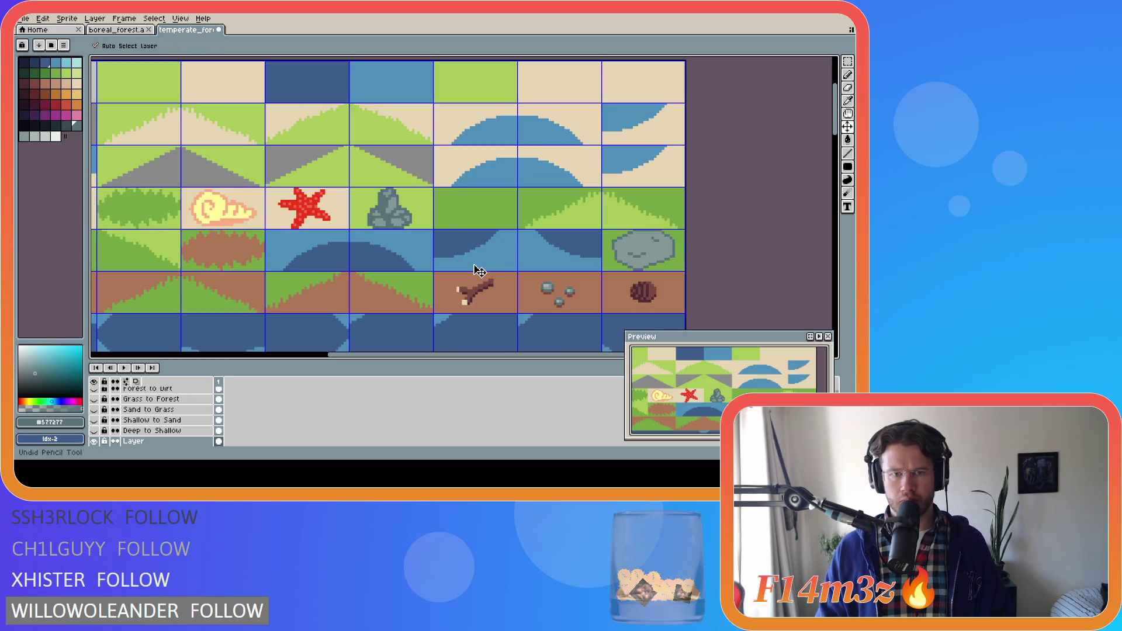
{"action": "key", "text": "ctrl+z"}
{"action": "key", "text": "ctrl+z"}
{"action": "key", "text": "ctrl+z"}
{"action": "key", "text": "ctrl+z"}
{"action": "key", "text": "ctrl+z"}
{"action": "key", "text": "ctrl+z"}
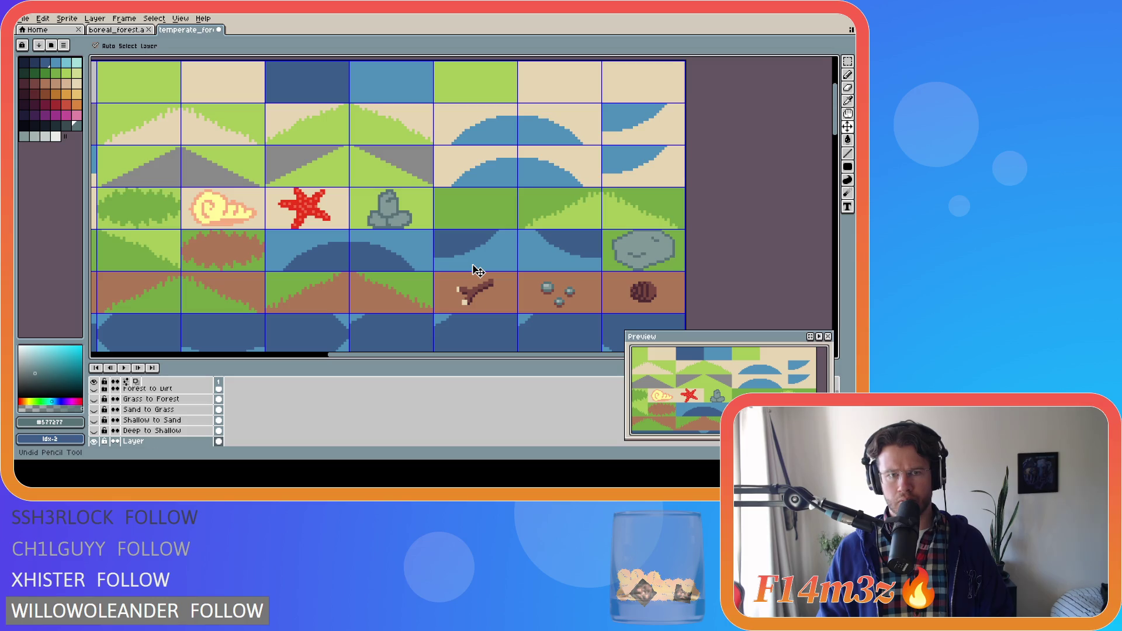
Step: Flip between the rock's recent versions with redo and undo, ending on the reverted one
{"action": "key", "text": "b"}
{"action": "key", "text": "ctrl+y"}
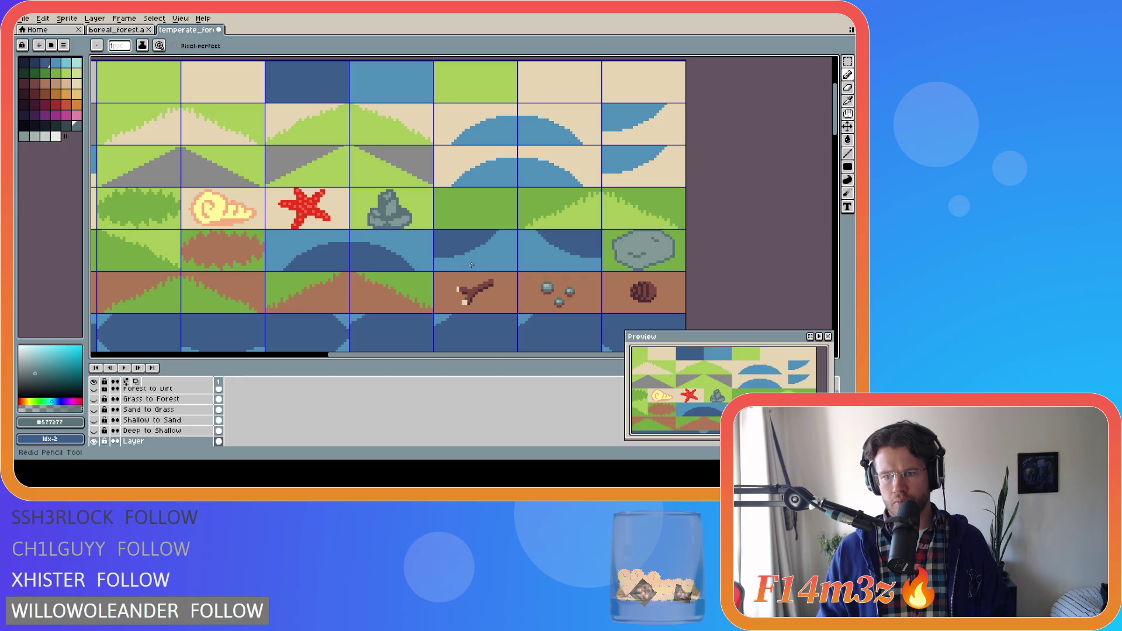
{"action": "key", "text": "ctrl+z"}
{"action": "key", "text": "ctrl+z"}
{"action": "key", "text": "ctrl+y"}
{"action": "key", "text": "ctrl+y"}
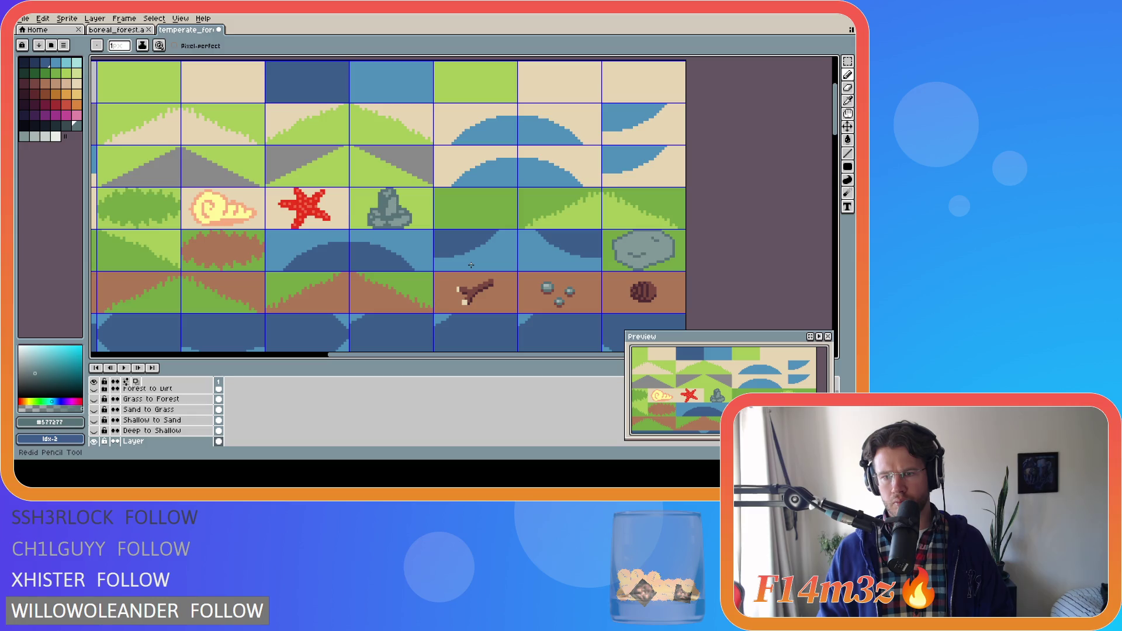
{"action": "key", "text": "ctrl+z"}
{"action": "key", "text": "ctrl+z"}
{"action": "key", "text": "ctrl+z"}
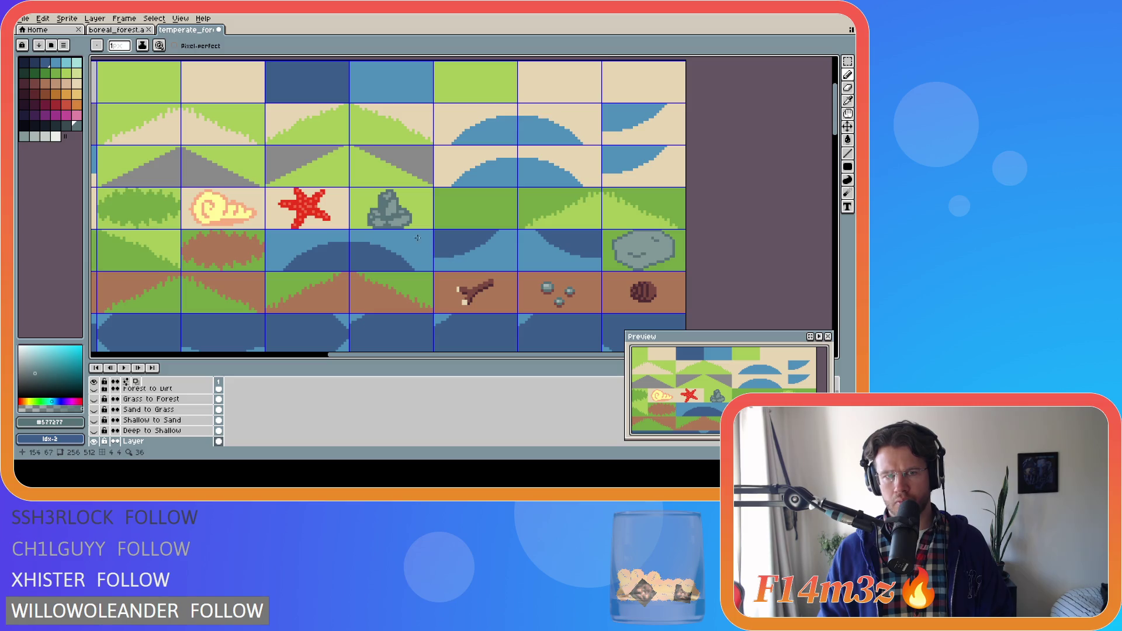
Step: Zoom in on the rock tile and eyedrop its light and dark greys
{"action": "scroll", "coordinate": [407, 218], "scroll_direction": "up", "scroll_amount": 2}
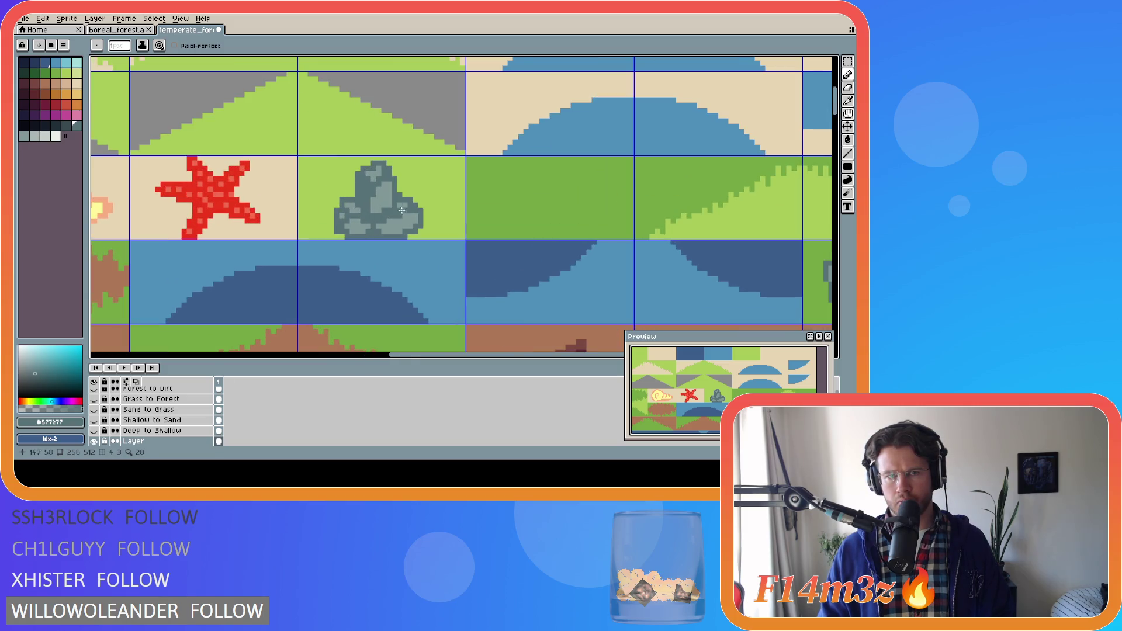
{"action": "left_click", "coordinate": [403, 215], "text": "alt"}
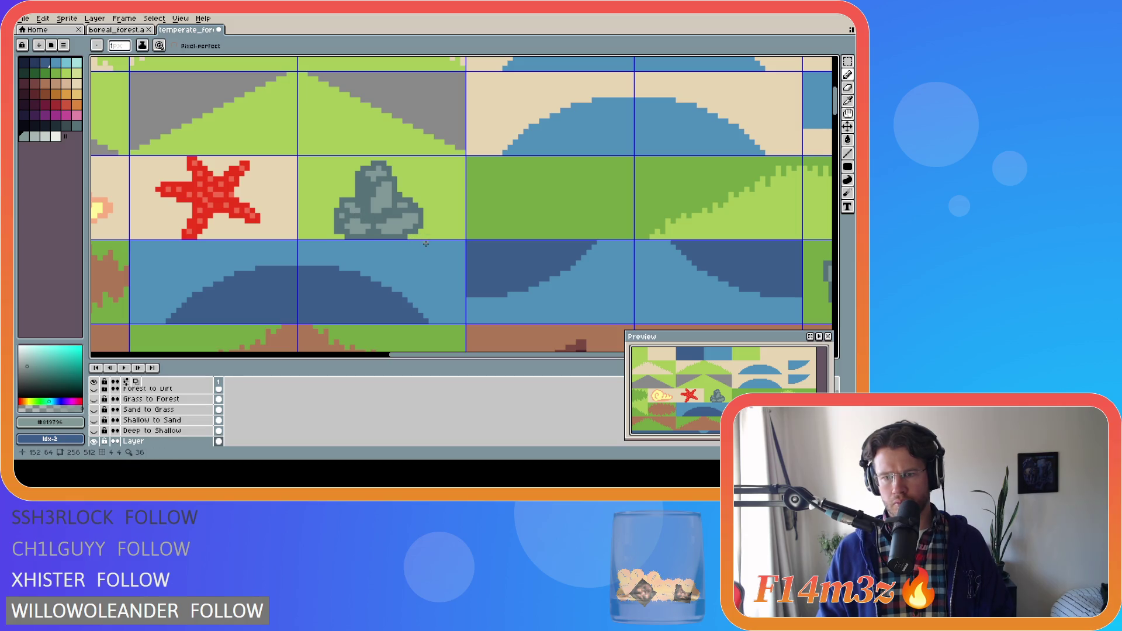
{"action": "left_click", "coordinate": [405, 231], "text": "alt"}
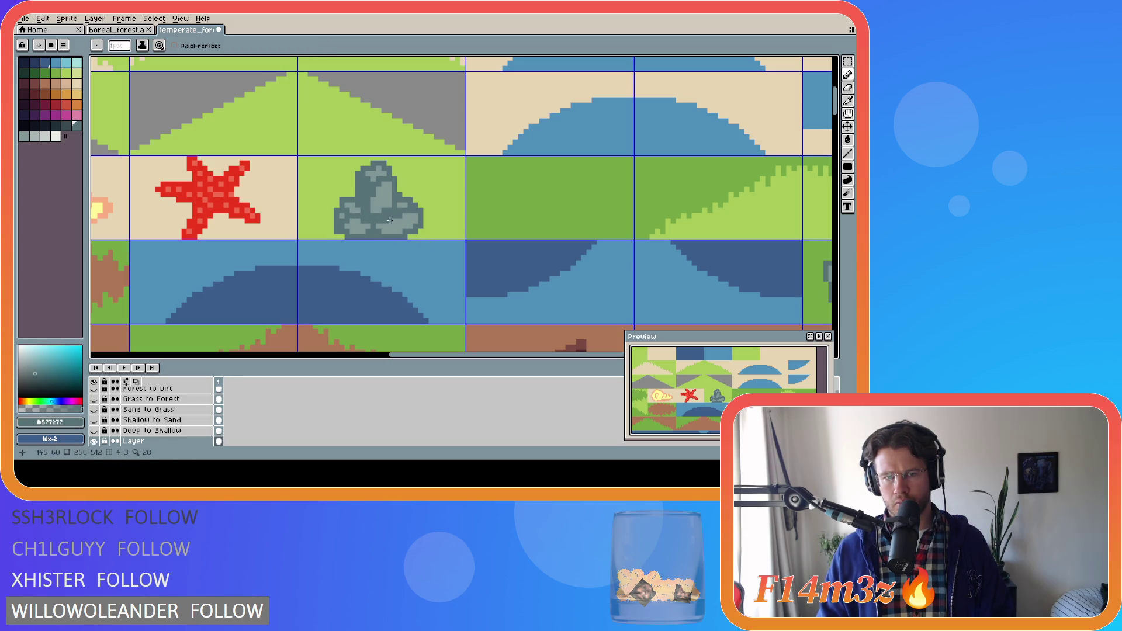
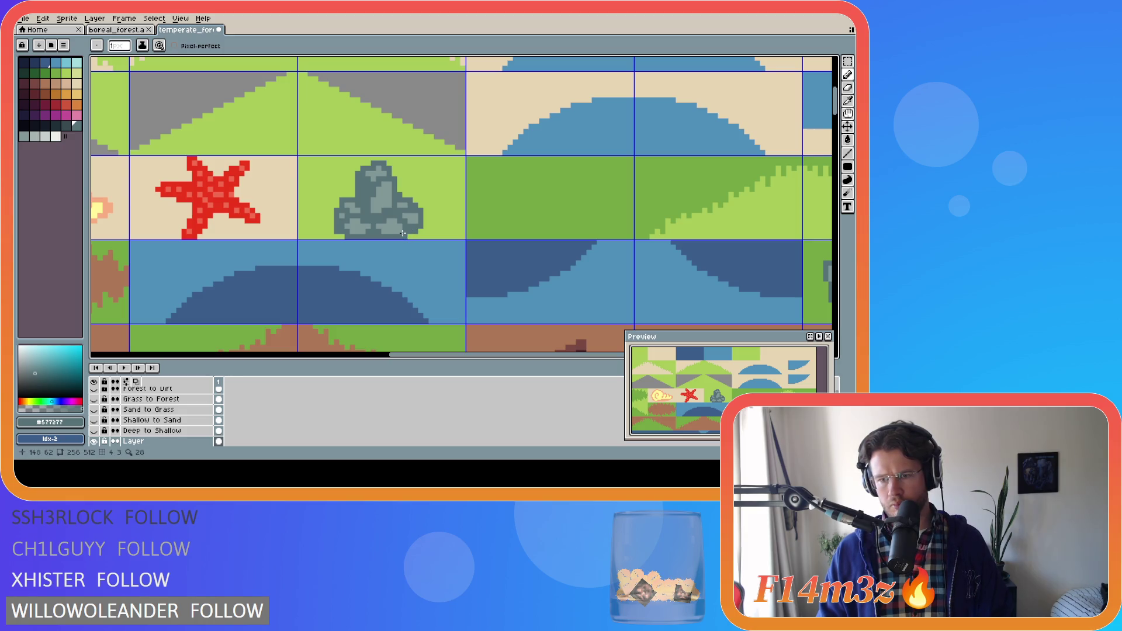
Step: Undo two recent pencil strokes on the grey rock, then redo one to compare
{"action": "key", "text": "ctrl+z"}
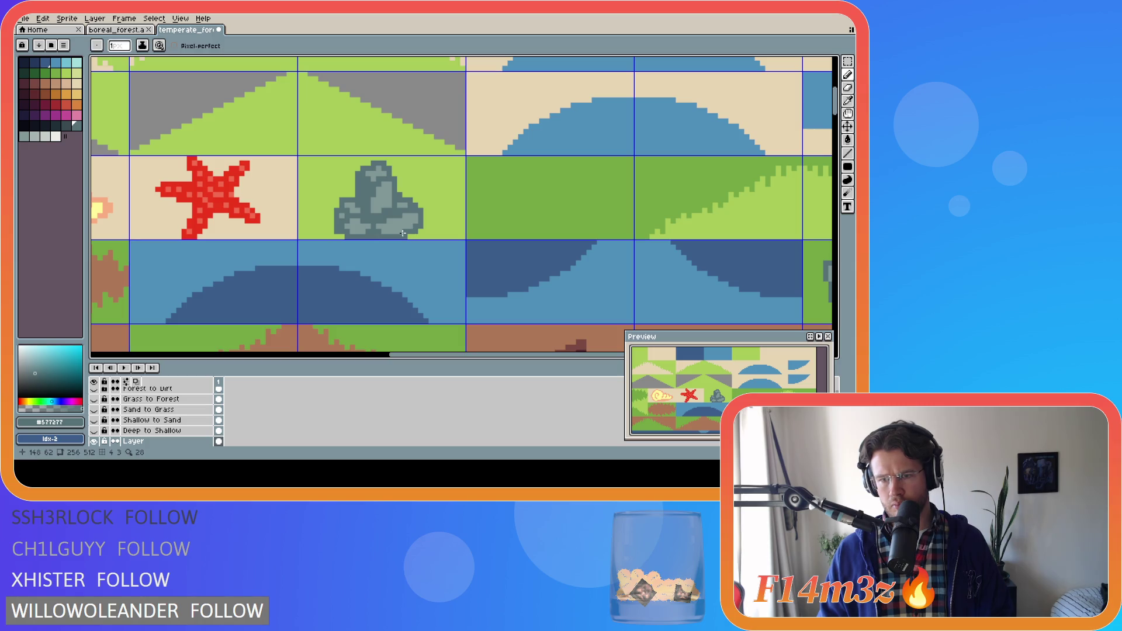
{"action": "key", "text": "ctrl+z"}
{"action": "key", "text": "ctrl+z"}
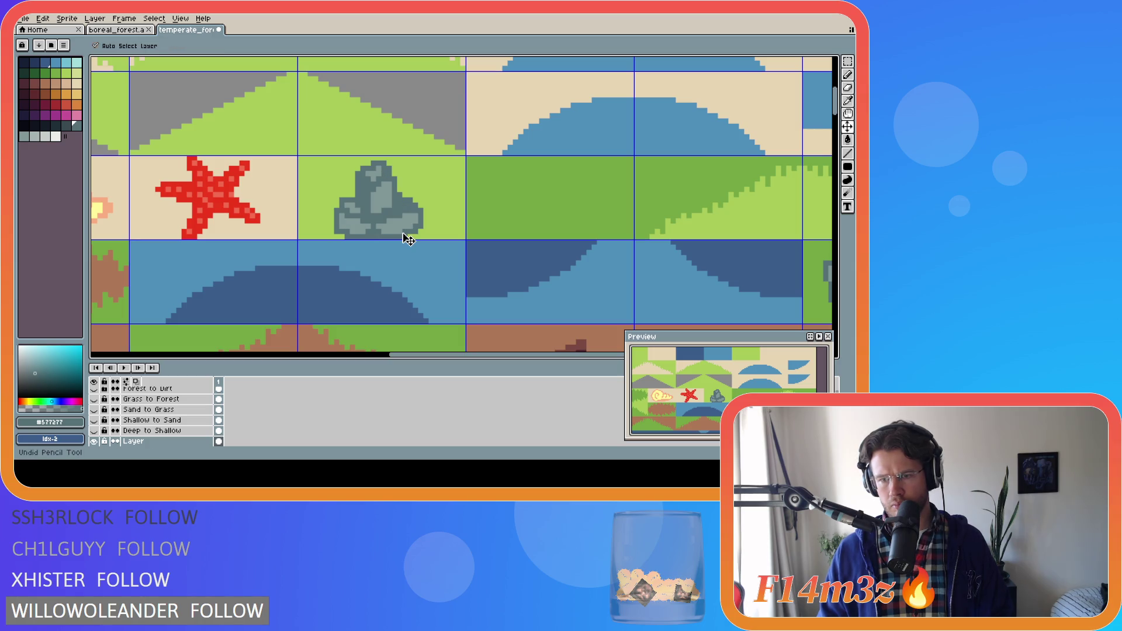
{"action": "key", "text": "ctrl+y"}
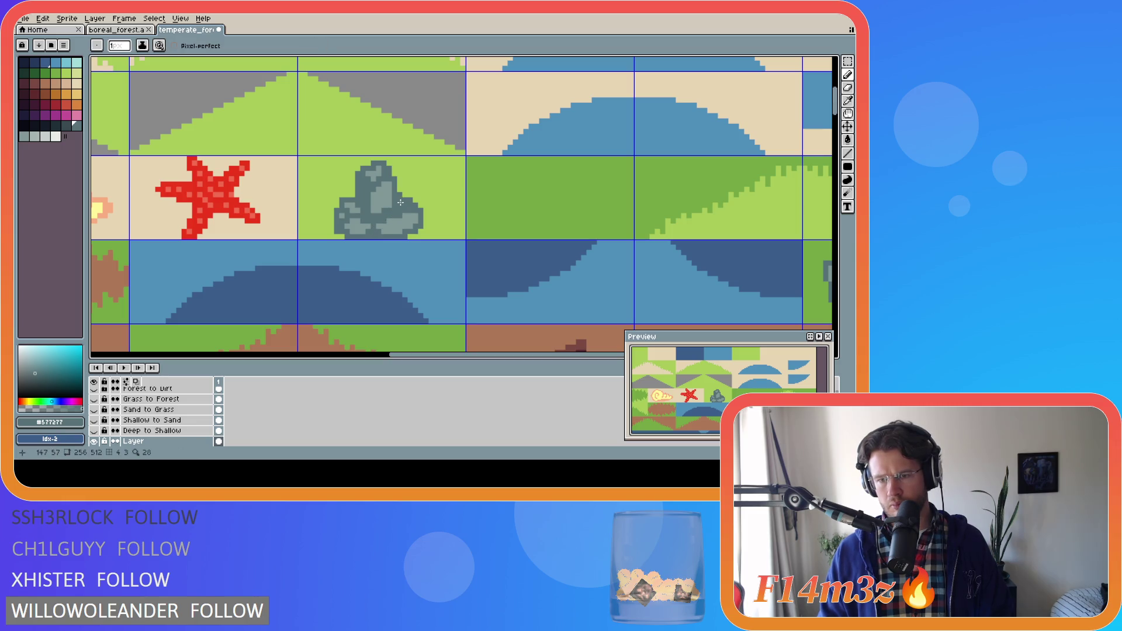
{"action": "key", "text": "v"}
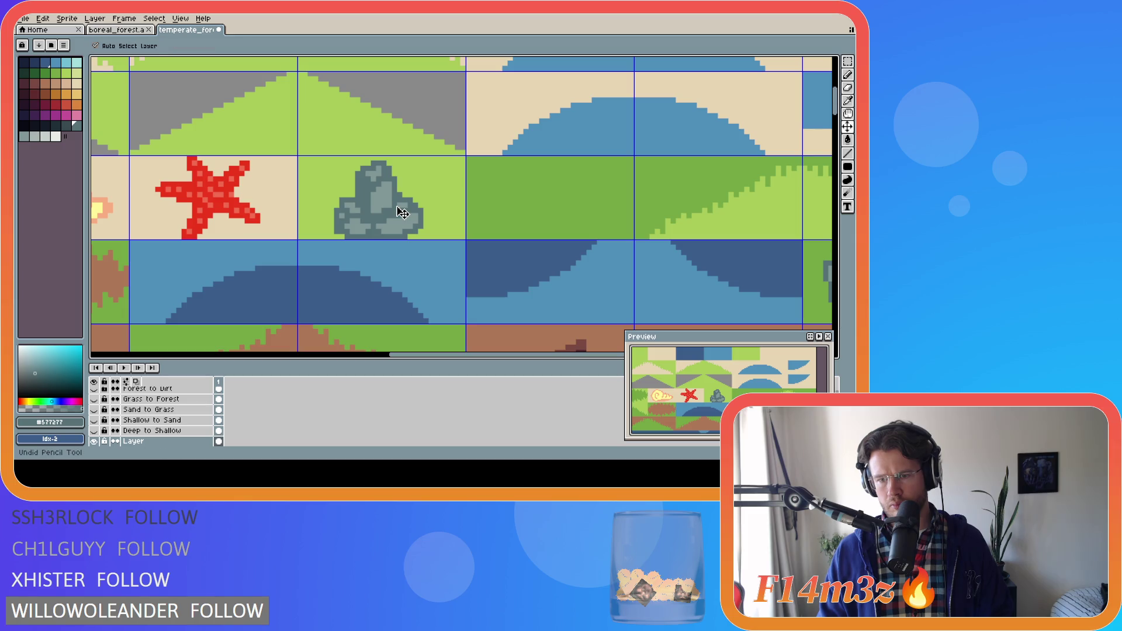
{"action": "key", "text": "b"}
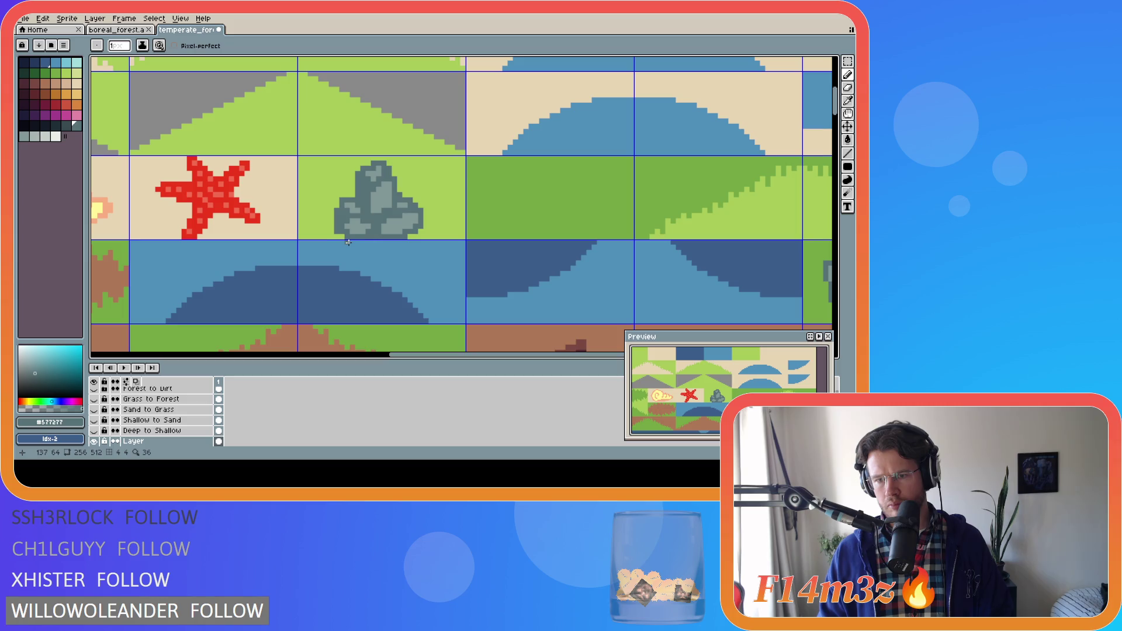
Step: Undo another rock stroke and sample the rock's light grey #819796 as drawing colour
{"action": "key", "text": "ctrl+z"}
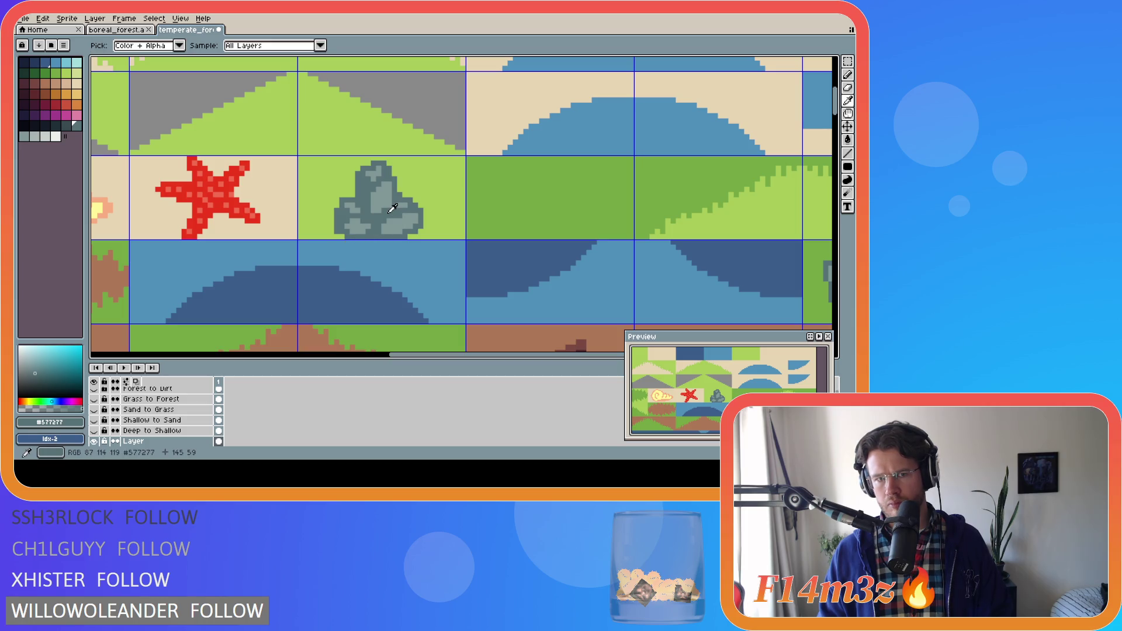
{"action": "left_click", "coordinate": [378, 173], "text": "alt"}
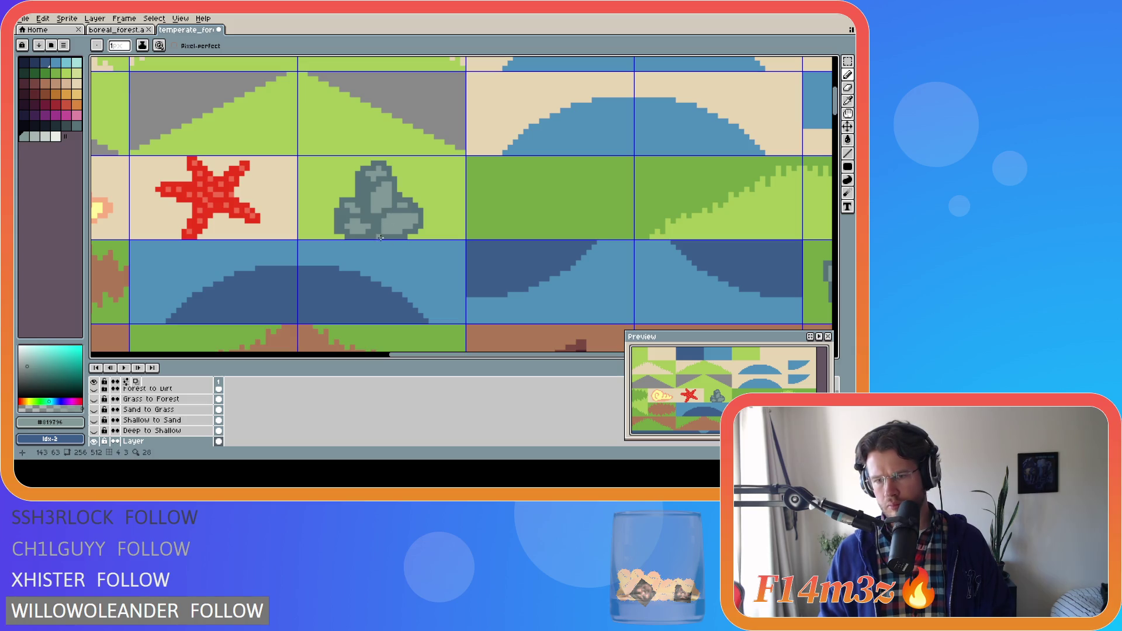
{"action": "key", "text": "ctrl+z"}
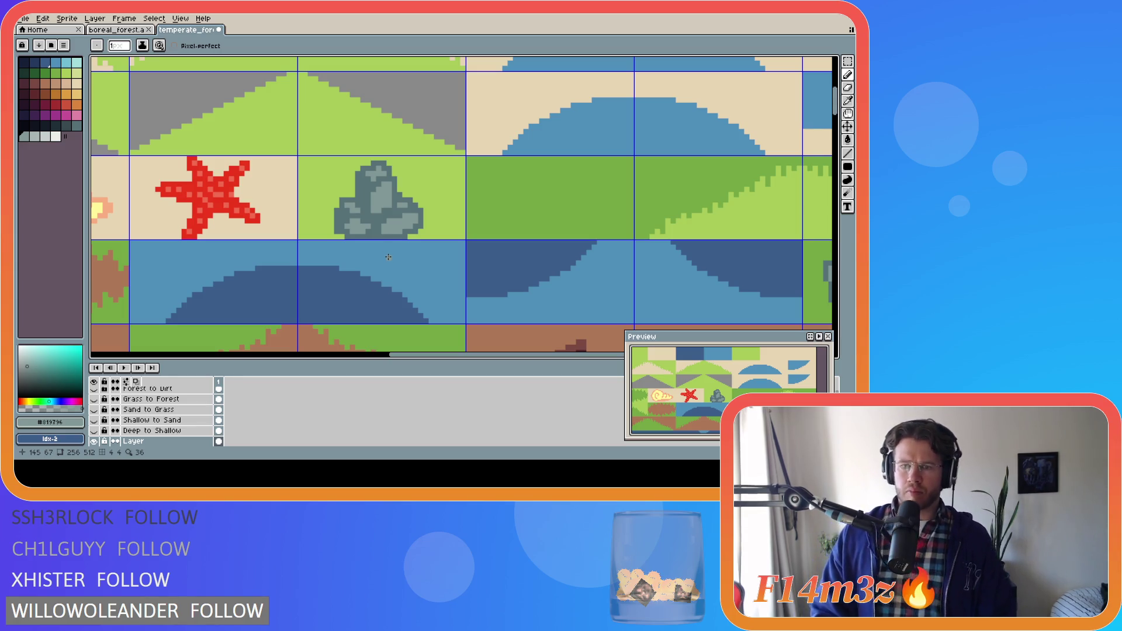
Step: Redraw rock outline pixels, alternating dark grey #577277, grass green #a8ca58 and light grey #819796
{"action": "key", "text": "i"}
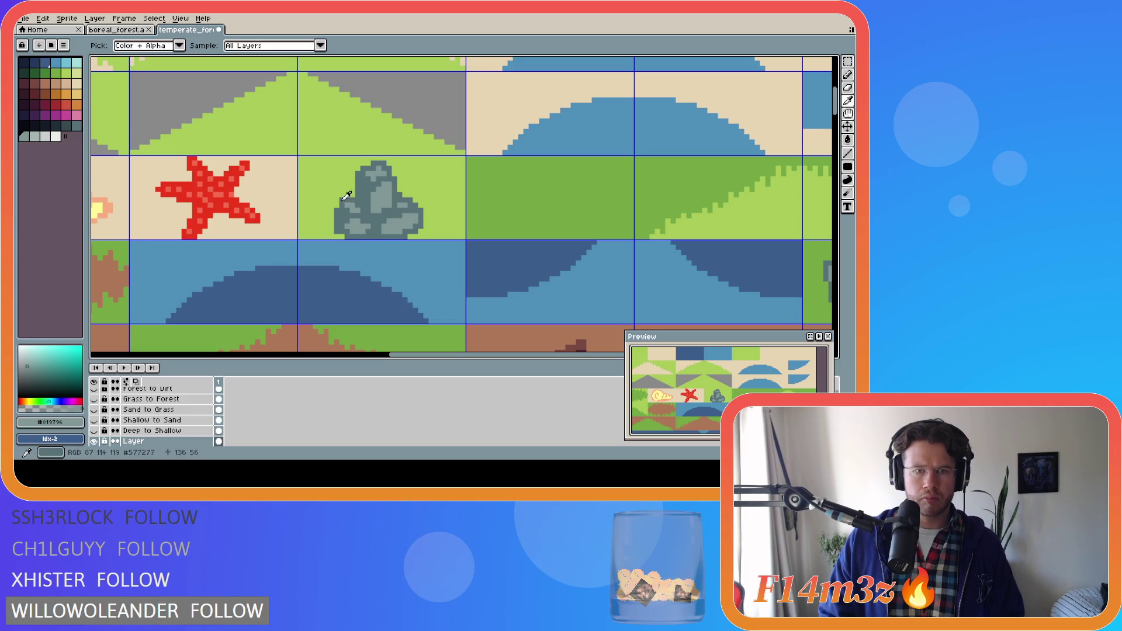
{"action": "left_click", "coordinate": [336, 205]}
{"action": "key", "text": "b"}
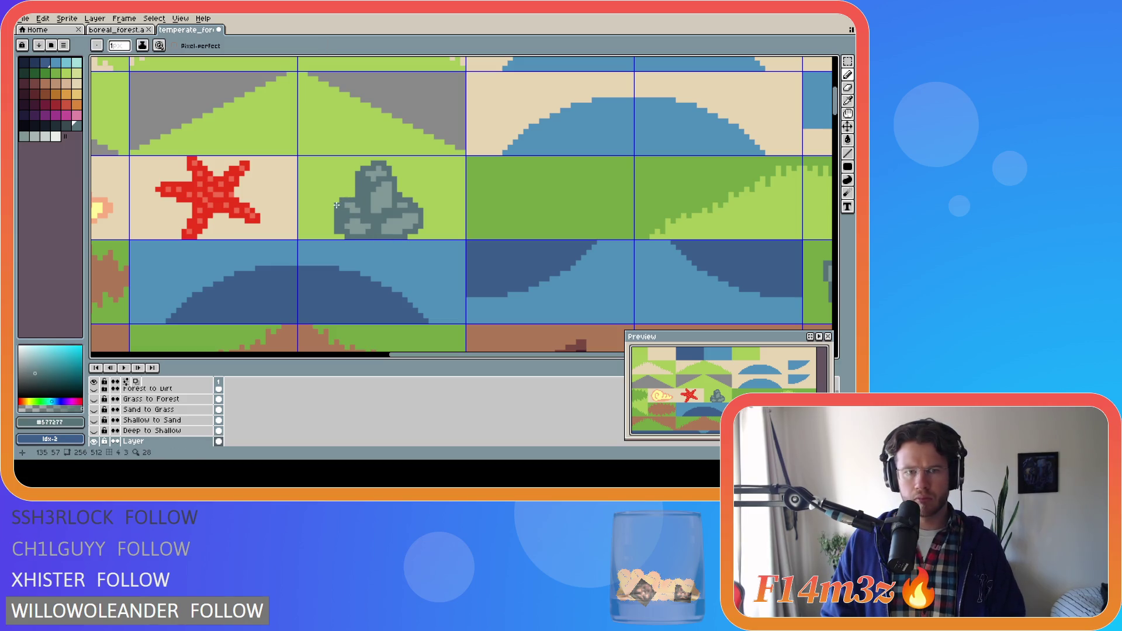
{"action": "key", "text": "i"}
{"action": "left_click", "coordinate": [341, 200]}
{"action": "key", "text": "b"}
{"action": "key", "text": "i"}
{"action": "left_click", "coordinate": [347, 215]}
{"action": "key", "text": "b"}
{"action": "key", "text": "i"}
{"action": "left_click", "coordinate": [360, 207]}
{"action": "key", "text": "b"}
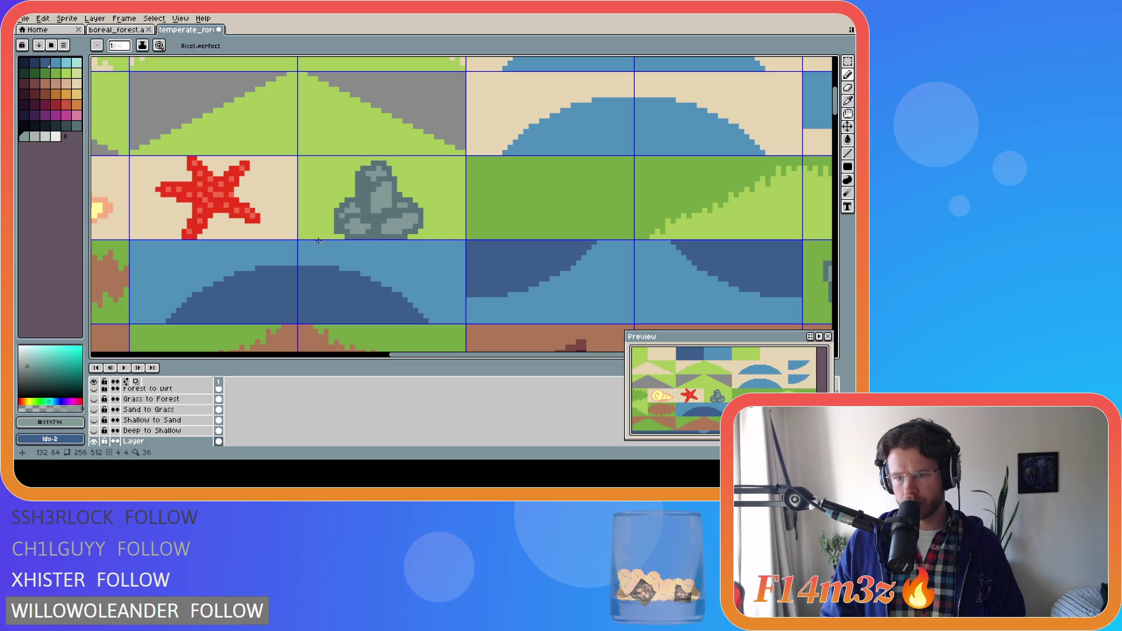
Step: Undo and redo the latest outline strokes to compare the result
{"action": "key", "text": "i"}
{"action": "key", "text": "b"}
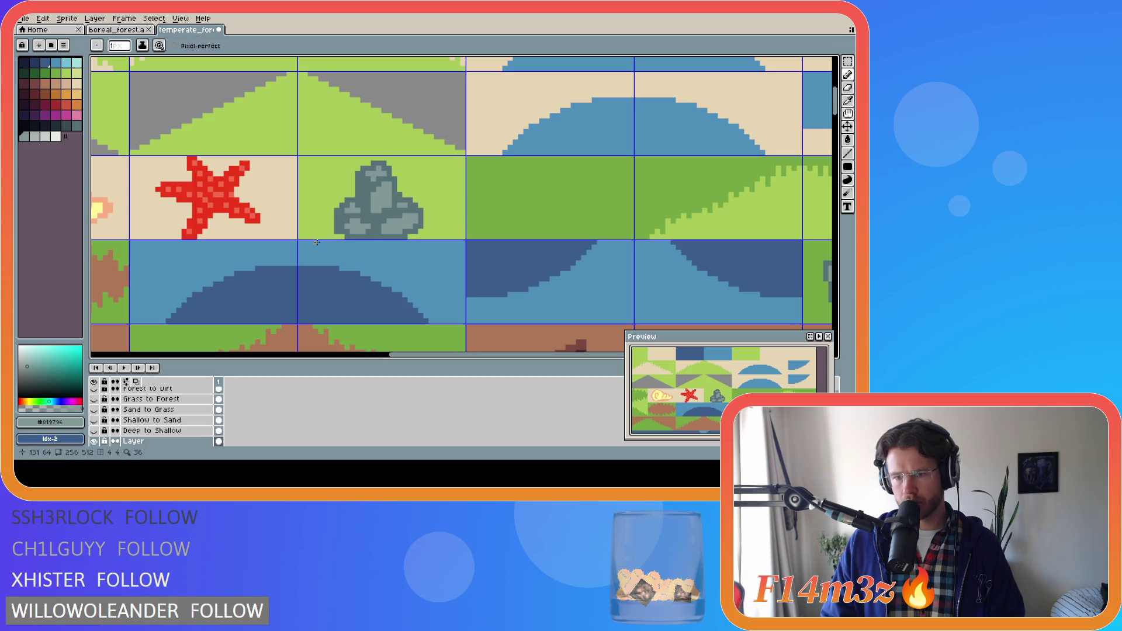
{"action": "key", "text": "ctrl+z"}
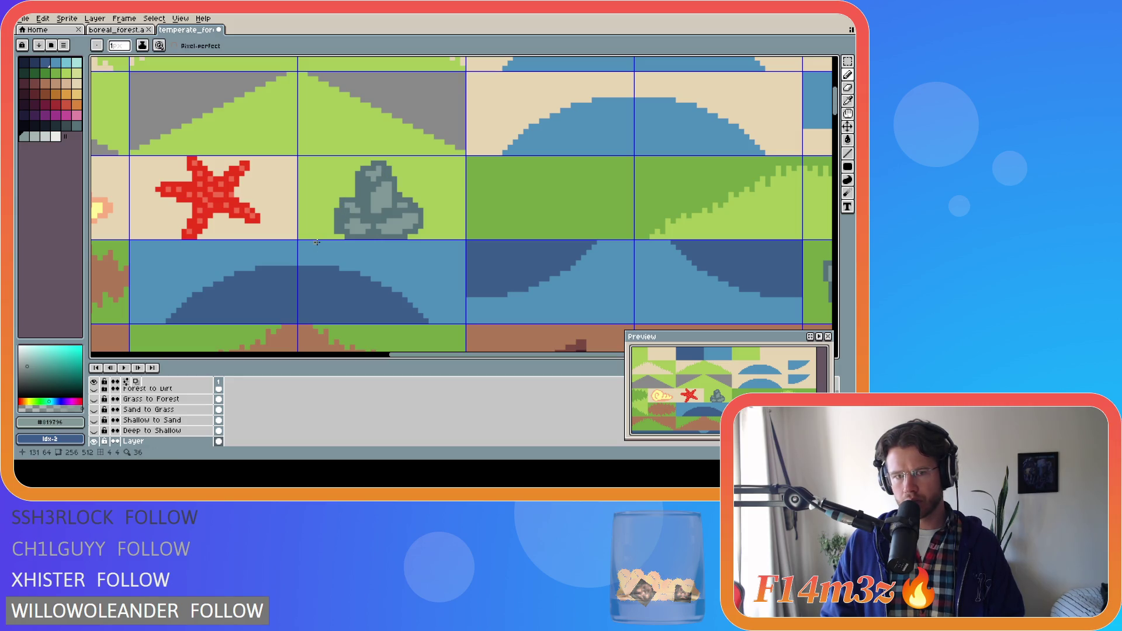
{"action": "key", "text": "ctrl+z"}
{"action": "key", "text": "ctrl+y"}
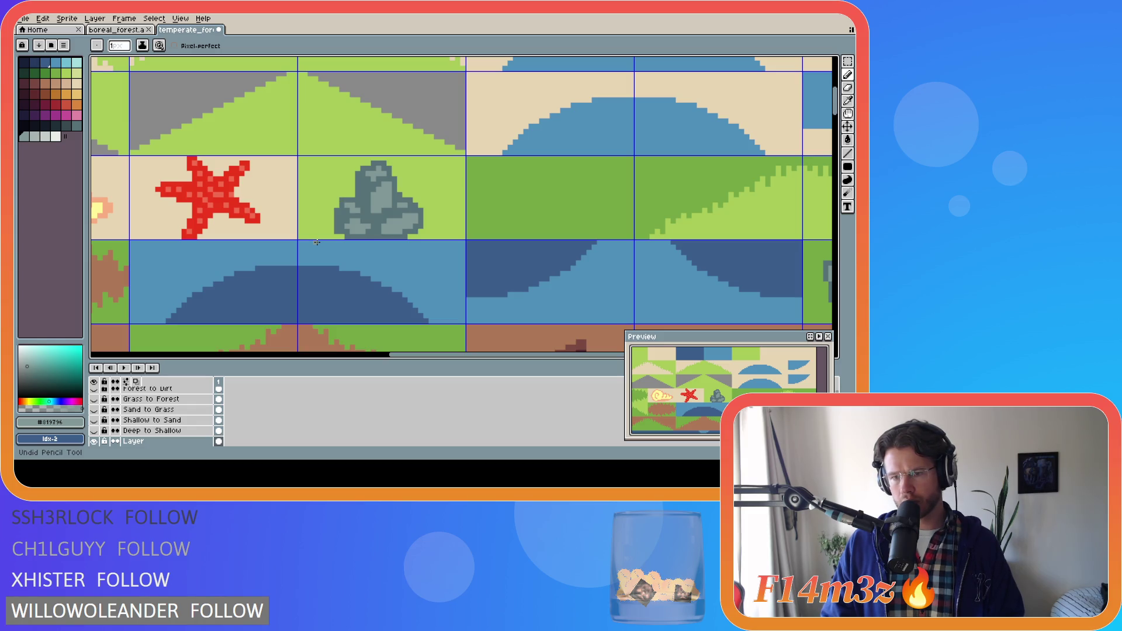
{"action": "key", "text": "ctrl+y"}
Step: Touch up more edge pixels in dark grey, grass green and light grey, undoing one stroke
{"action": "left_click", "coordinate": [334, 206], "text": "alt"}
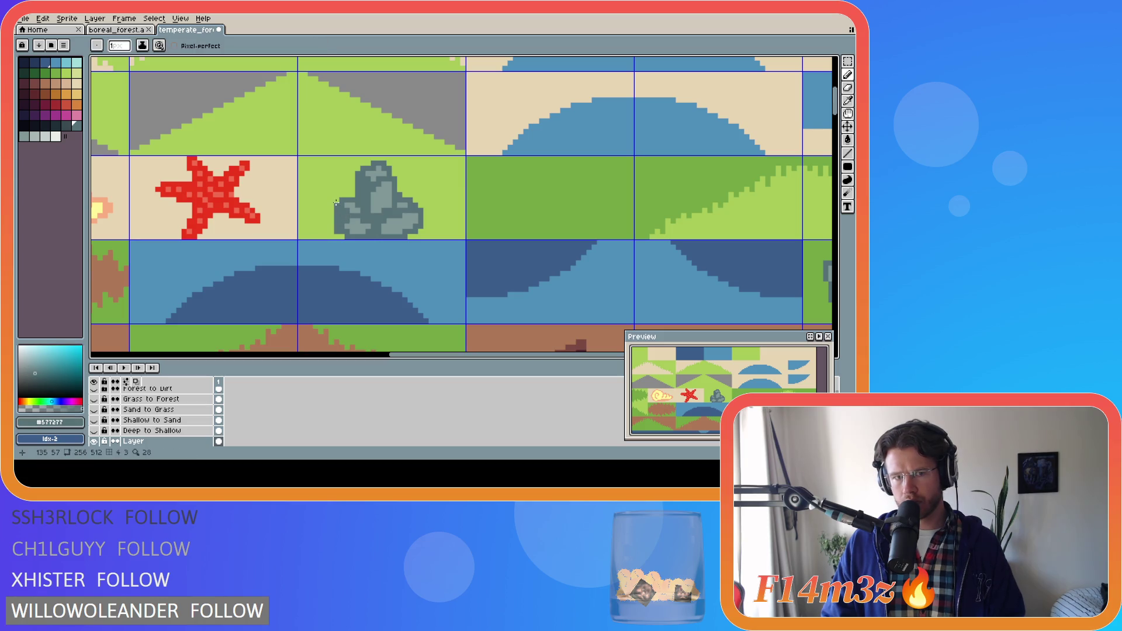
{"action": "key", "text": "v"}
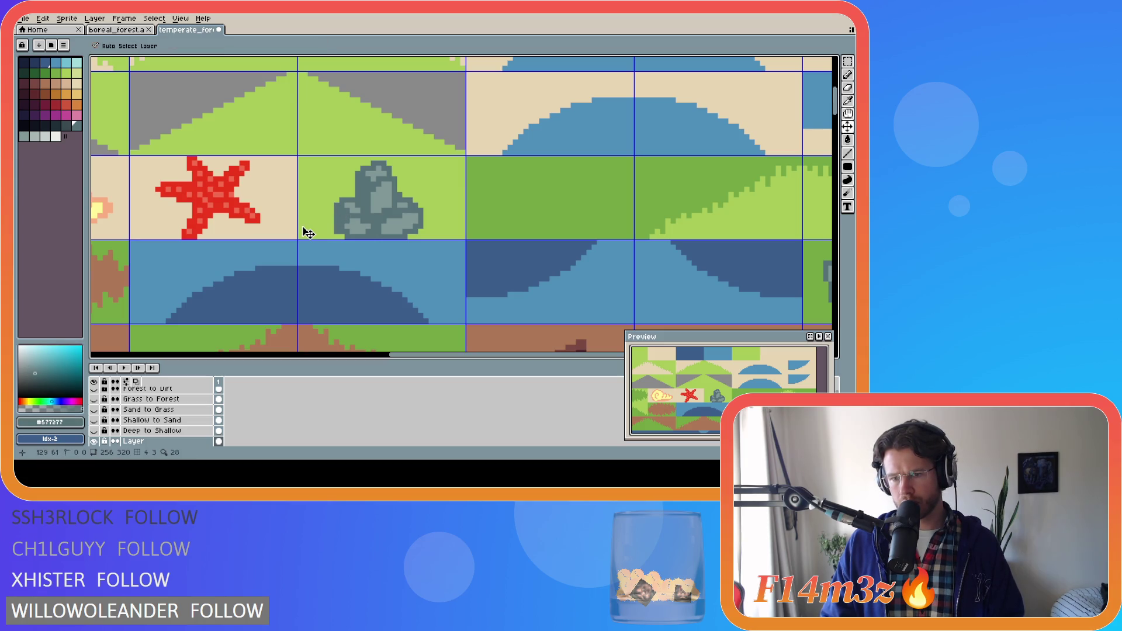
{"action": "key", "text": "b"}
{"action": "left_click", "coordinate": [342, 201], "text": "alt"}
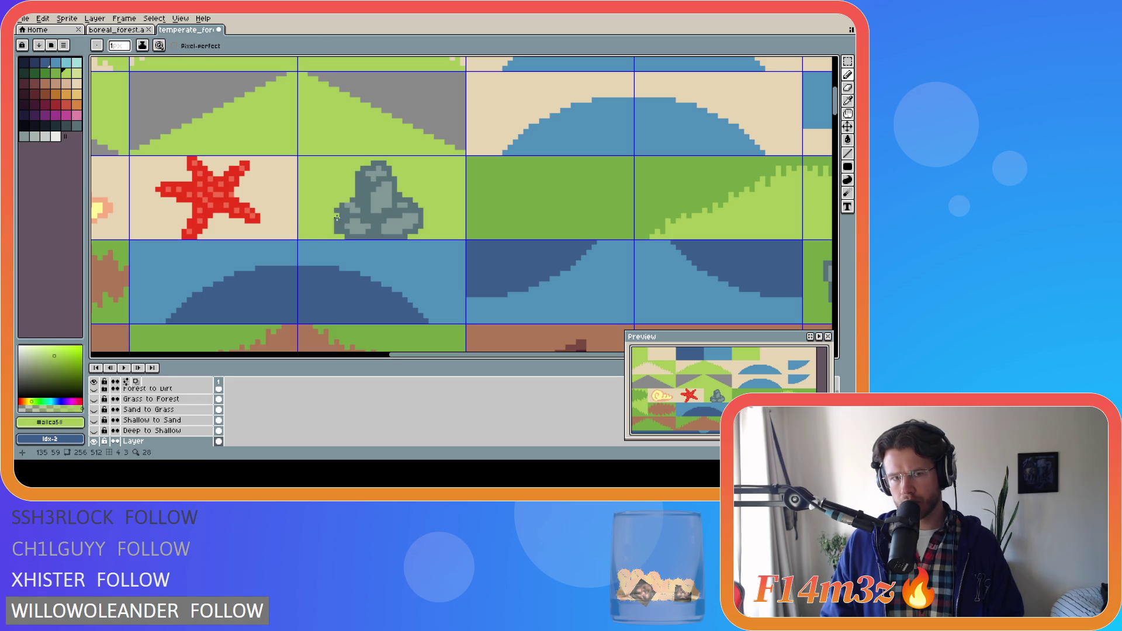
{"action": "left_click", "coordinate": [350, 203], "text": "alt"}
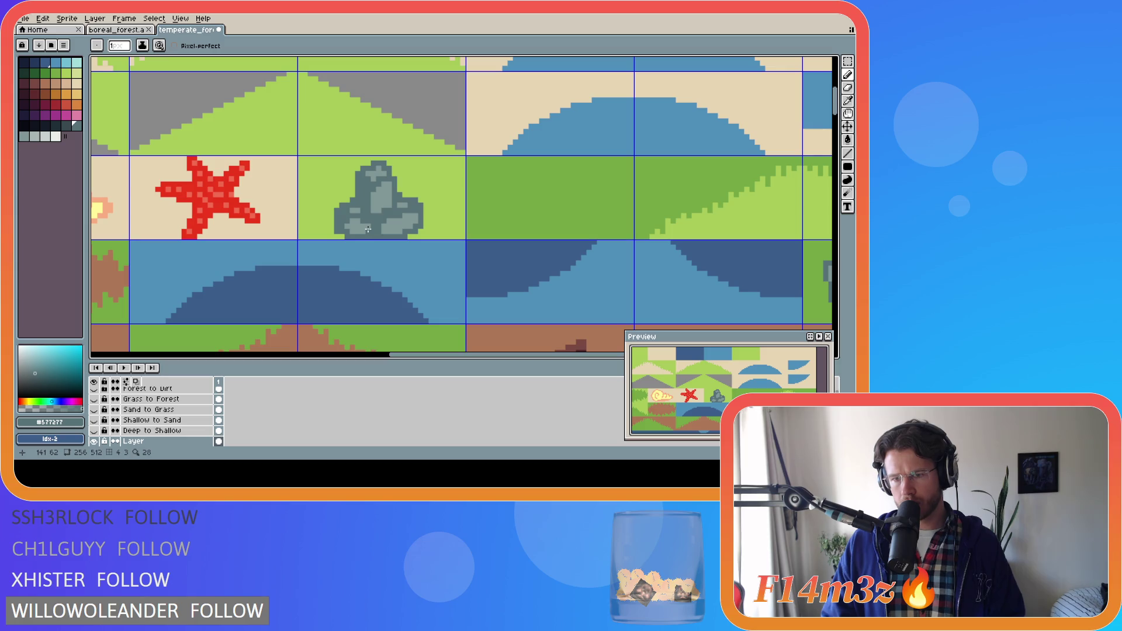
{"action": "key", "text": "ctrl"}
{"action": "key", "text": "ctrl+z"}
{"action": "key", "text": "ctrl+z"}
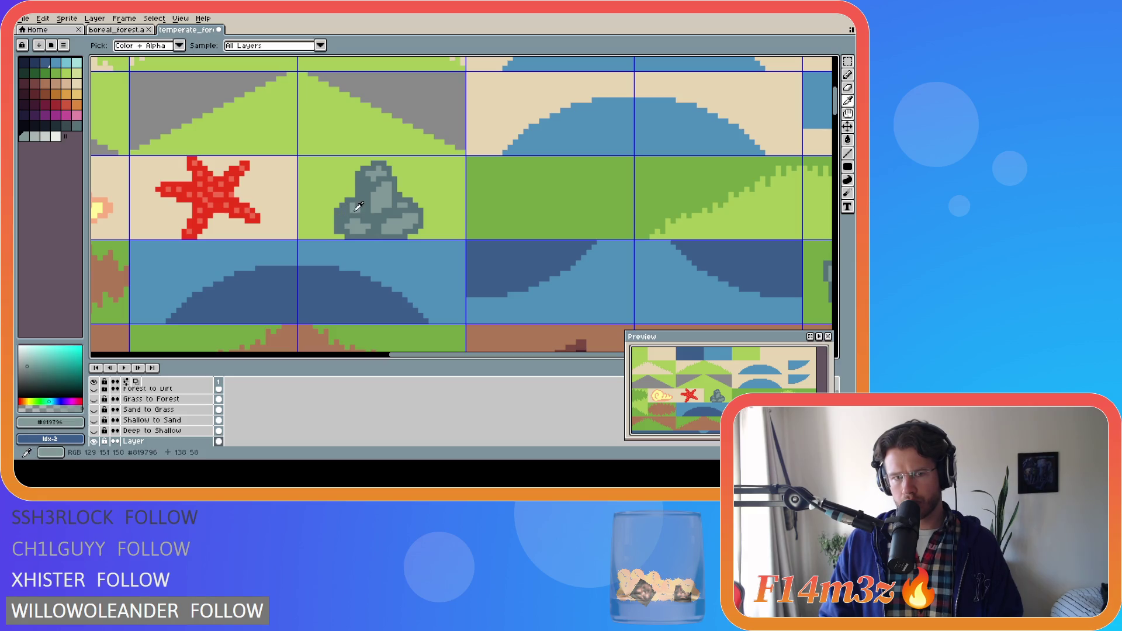
{"action": "left_click", "coordinate": [345, 212], "text": "alt"}
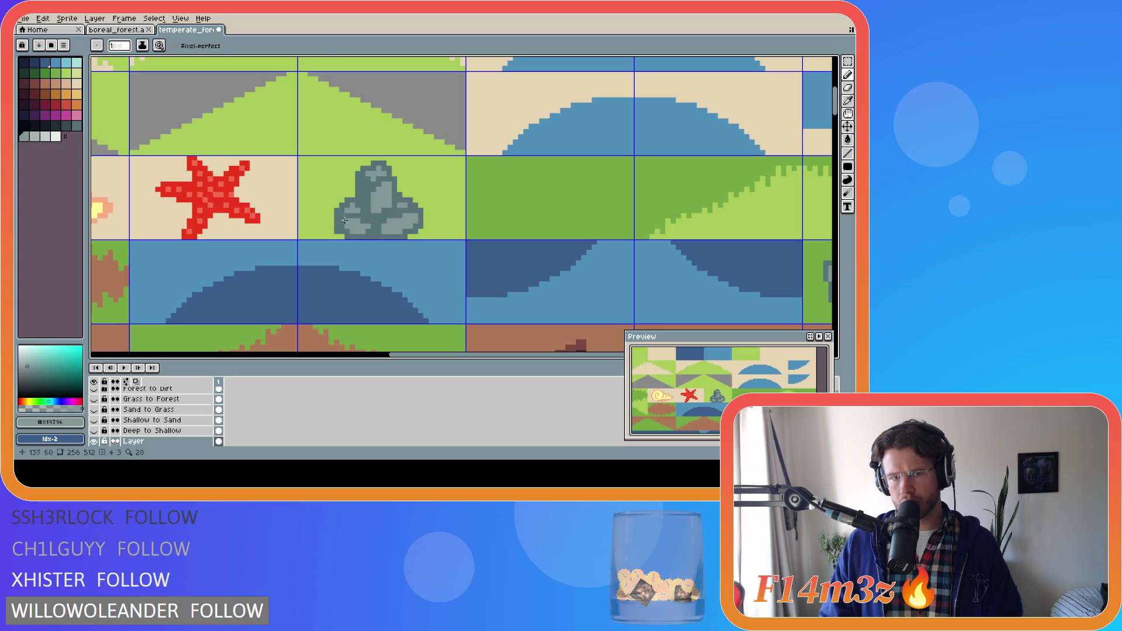
{"action": "left_click", "coordinate": [341, 220], "text": "alt"}
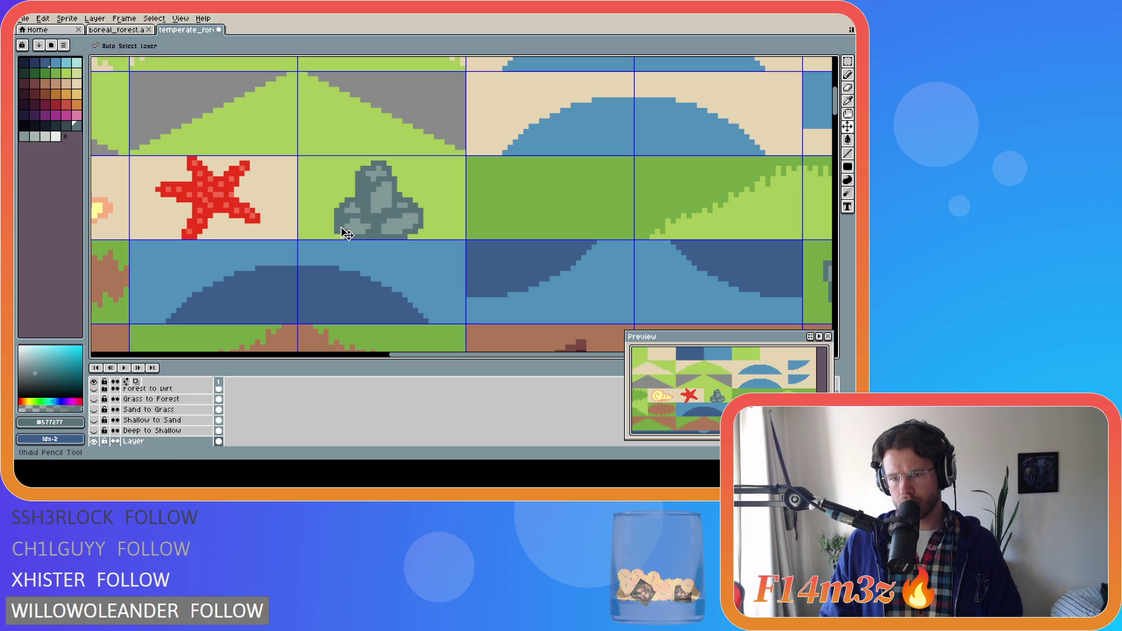
{"action": "key", "text": "ctrl"}
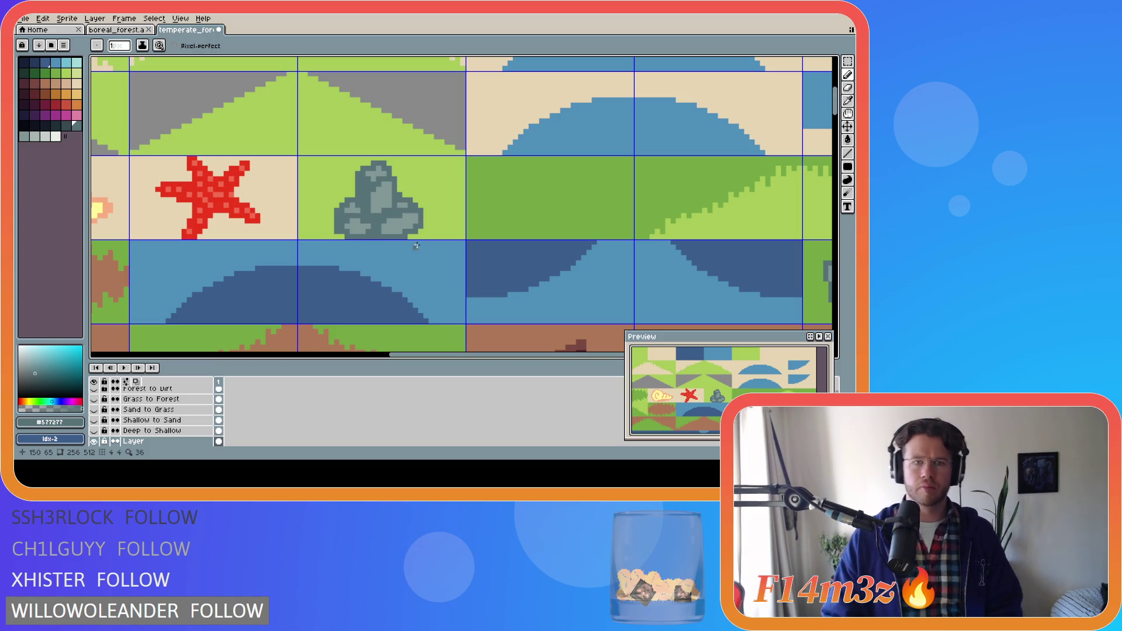
Step: Marquee the rock's lower-right pixels and try nudging them down, then clear the selection
{"action": "key", "text": "m"}
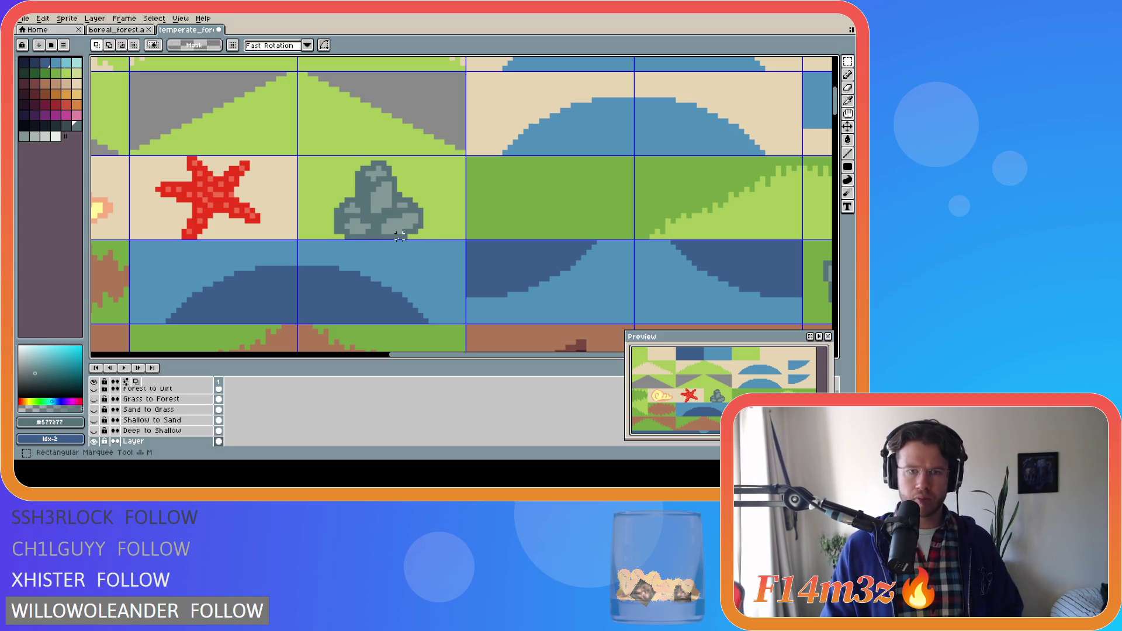
{"action": "left_click_drag", "start_coordinate": [426, 236], "coordinate": [395, 211]}
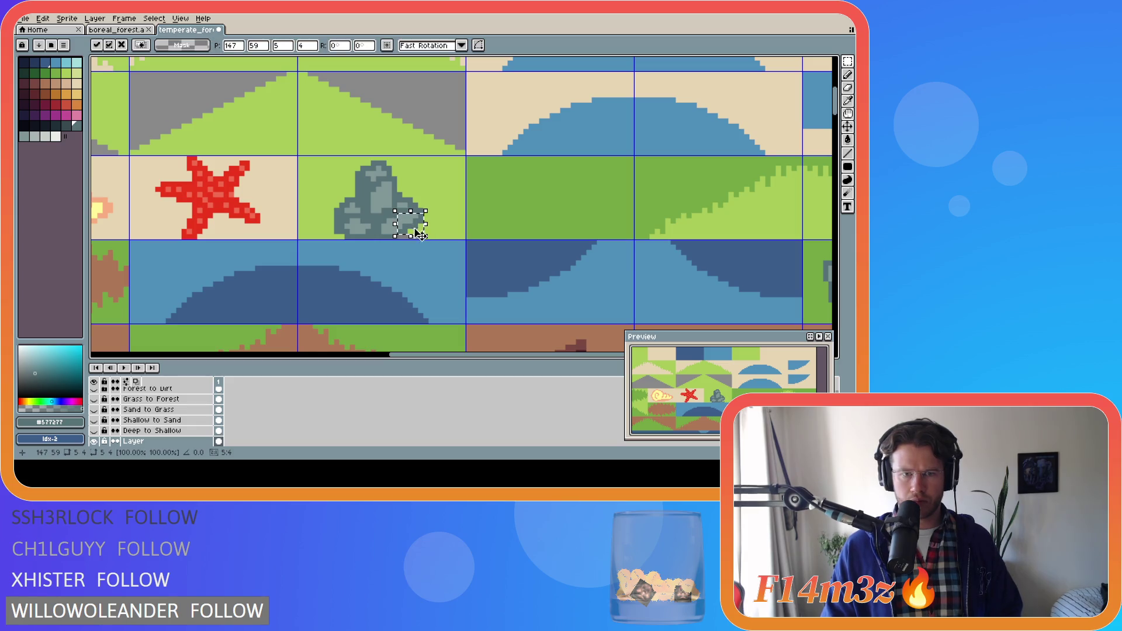
{"action": "left_click", "coordinate": [435, 220]}
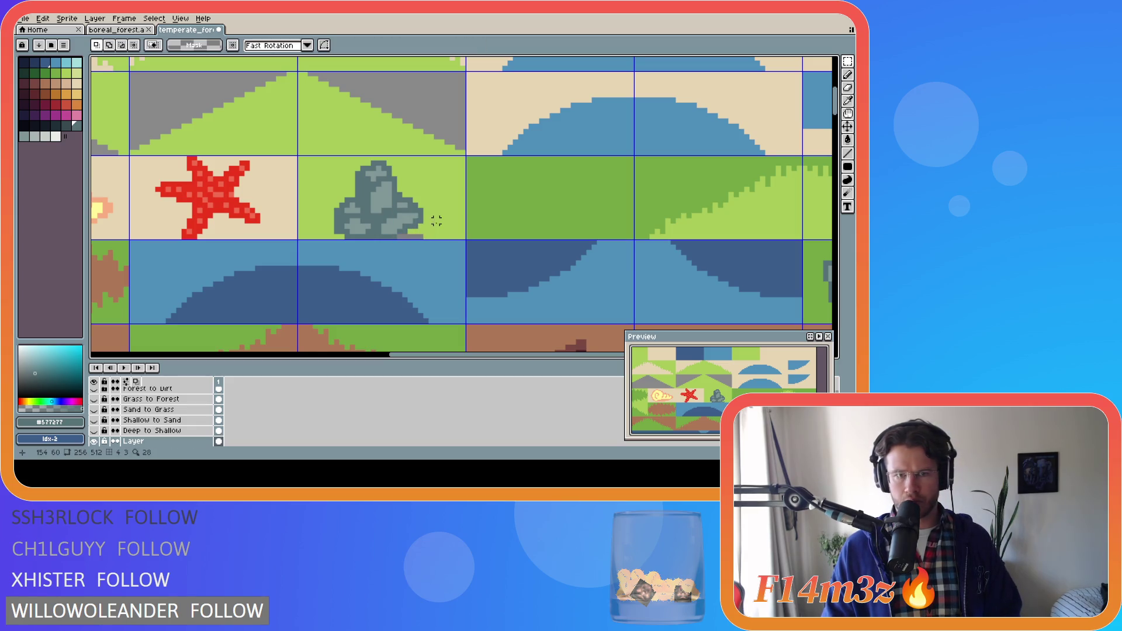
{"action": "left_click", "coordinate": [442, 236], "text": "alt"}
{"action": "key", "text": "ctrl+z"}
{"action": "key", "text": "ctrl+z"}
{"action": "key", "text": "alt"}
{"action": "left_click", "coordinate": [445, 222]}
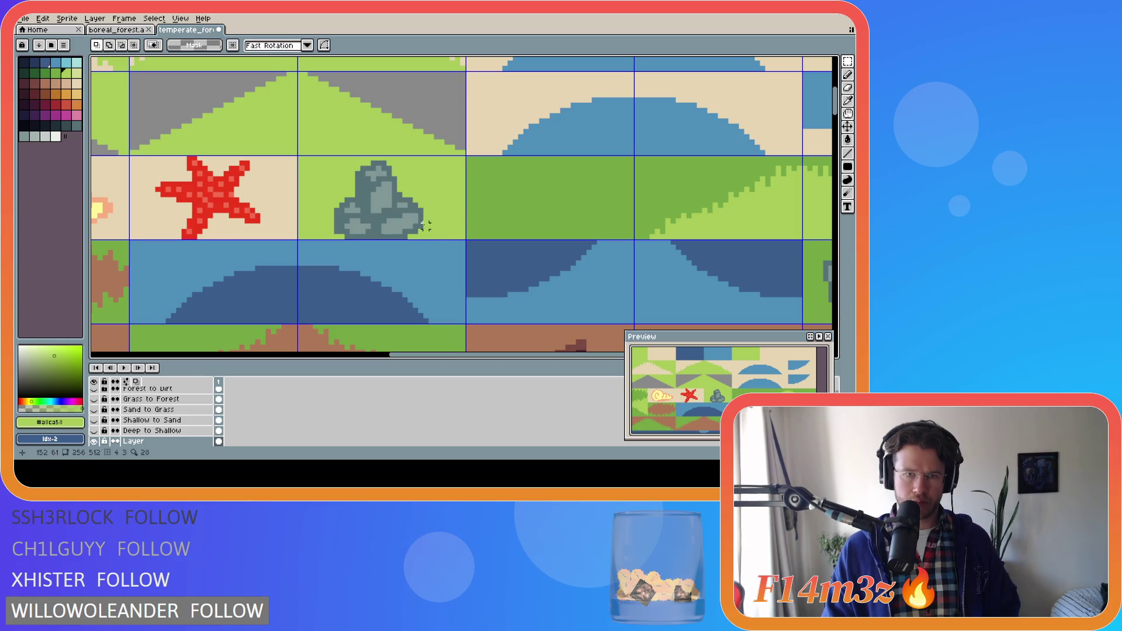
Step: Repaint the lower-right edge in dark grey and grass green, then undo it and deselect
{"action": "key", "text": "b"}
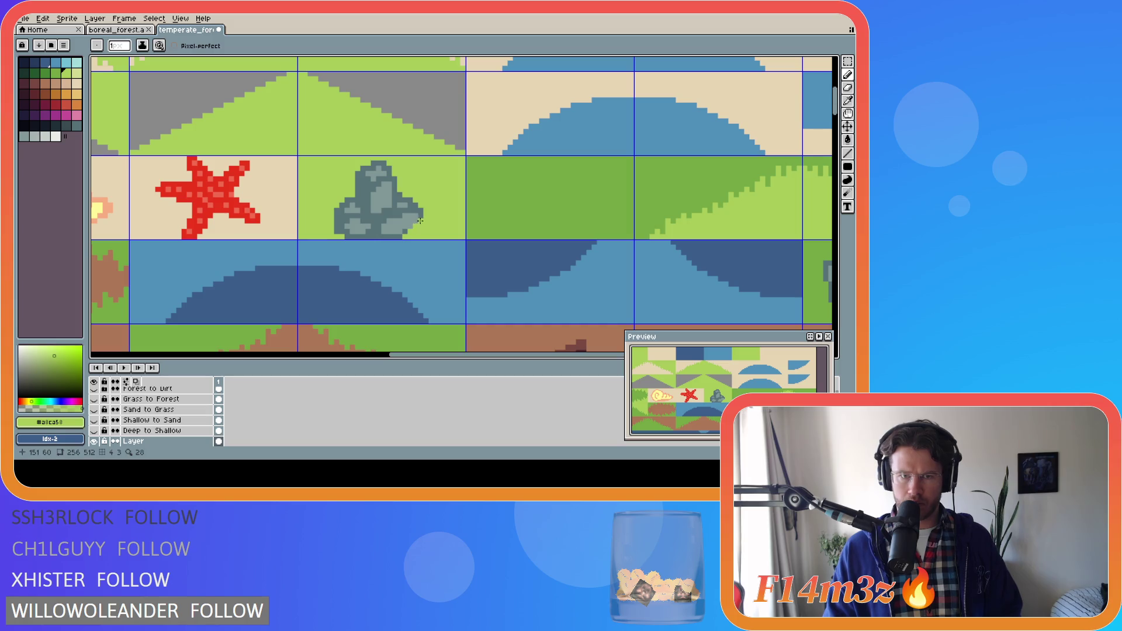
{"action": "left_click", "coordinate": [410, 230], "text": "alt"}
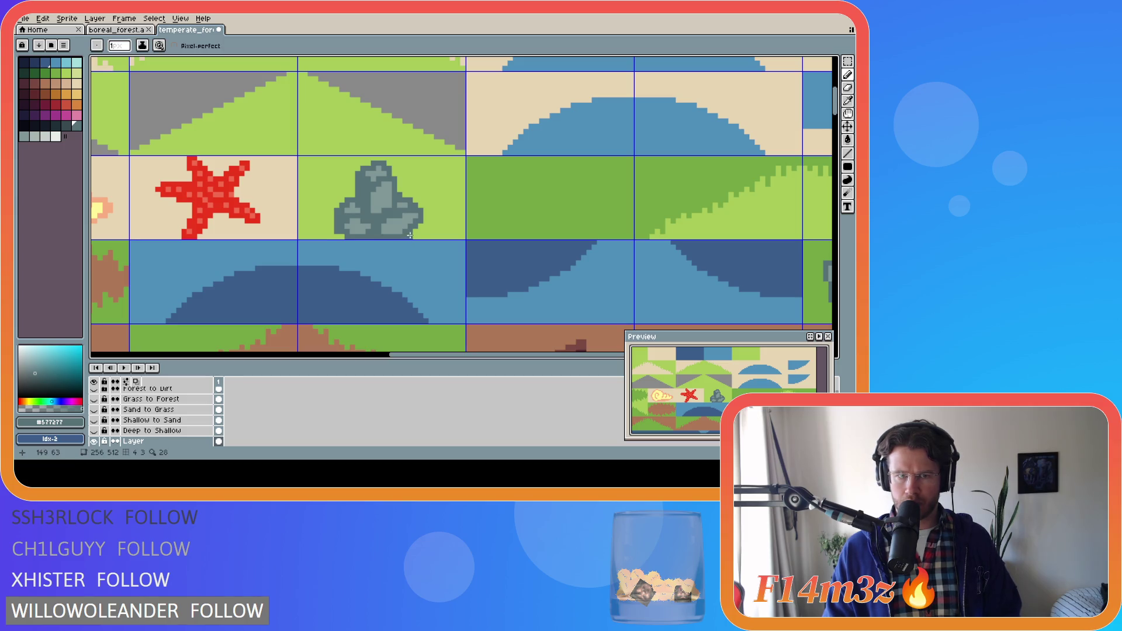
{"action": "left_click", "coordinate": [403, 236], "text": "alt"}
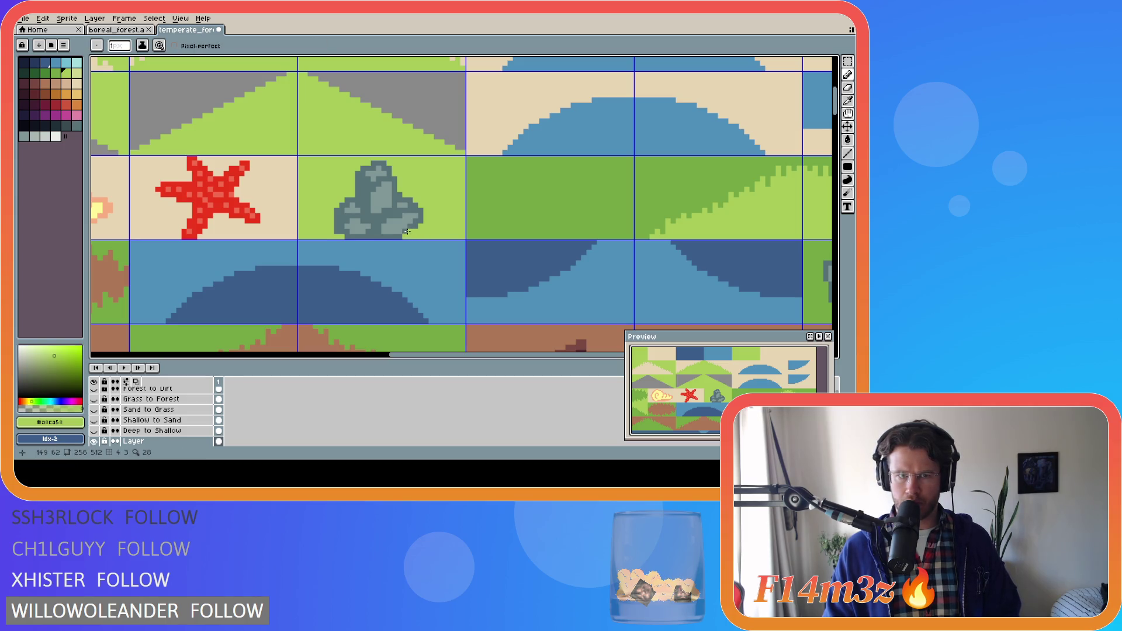
{"action": "left_click", "coordinate": [402, 233], "text": "alt"}
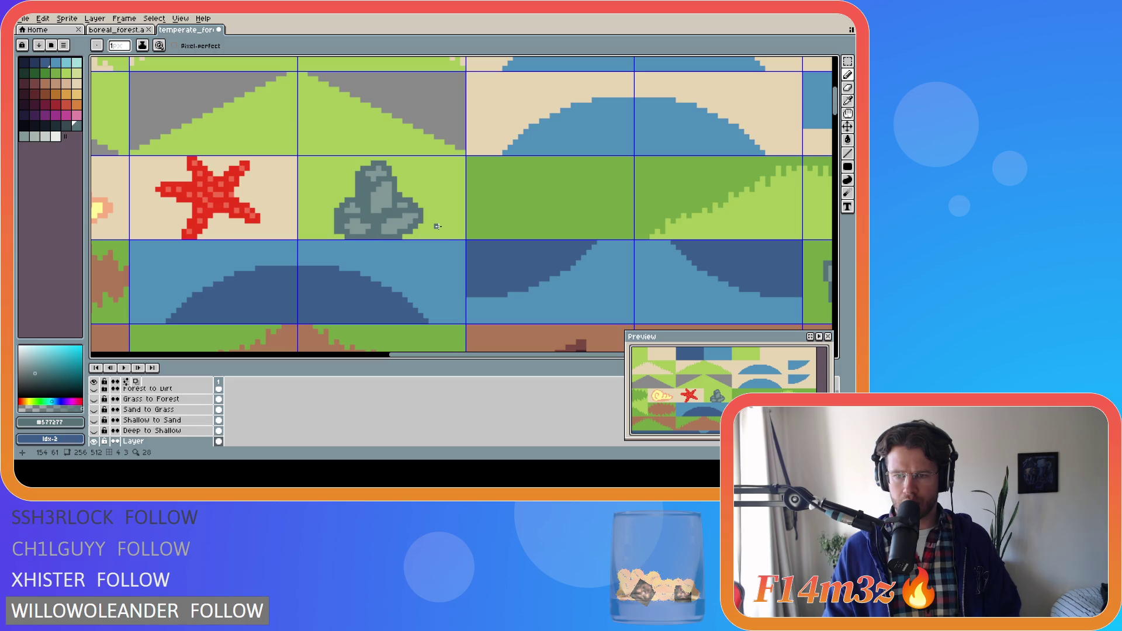
{"action": "key", "text": "ctrl+z"}
{"action": "key", "text": "ctrl+z"}
{"action": "key", "text": "ctrl+z"}
{"action": "key", "text": "ctrl+z"}
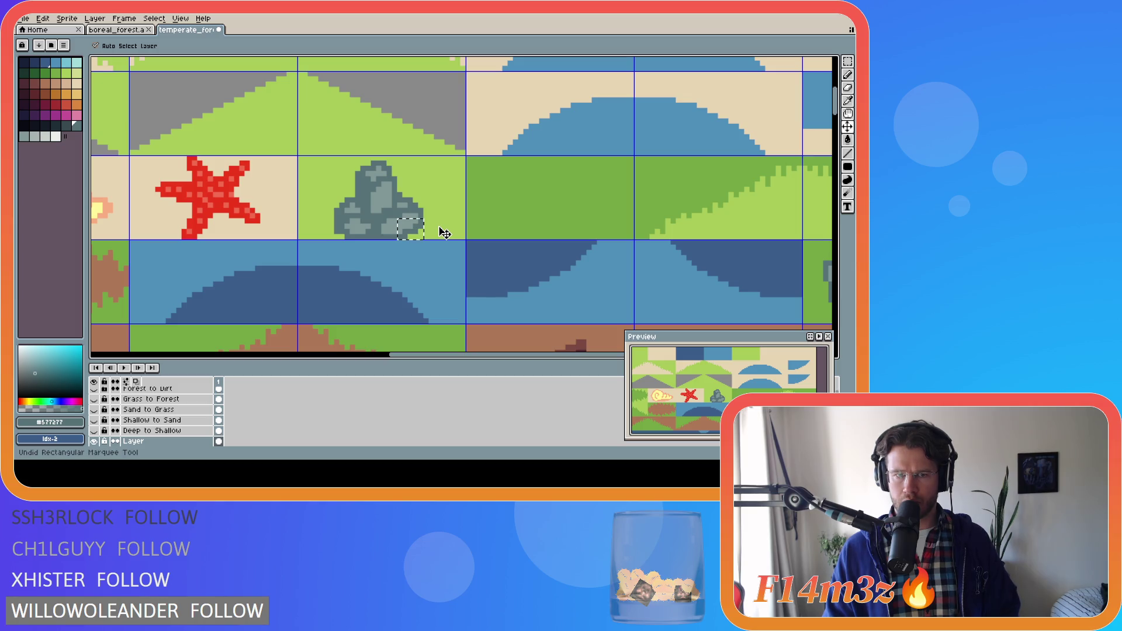
{"action": "key", "text": "m"}
{"action": "key", "text": "ctrl+d"}
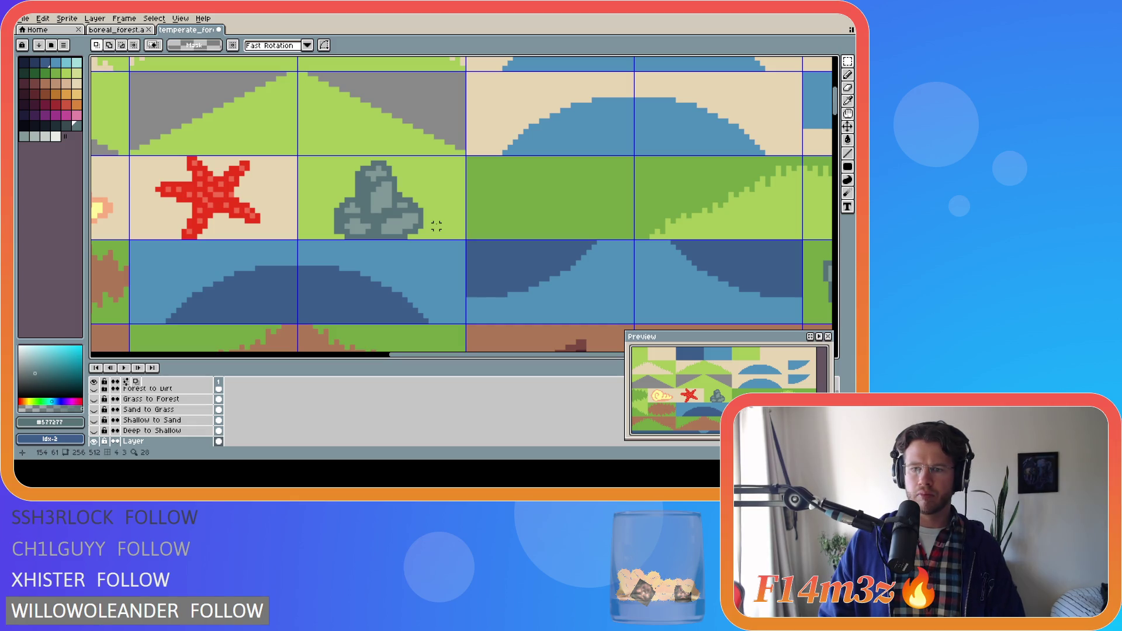
Step: Dot dark grey speckle pixels across the rock, from its left edge to the middle
{"action": "key", "text": "b"}
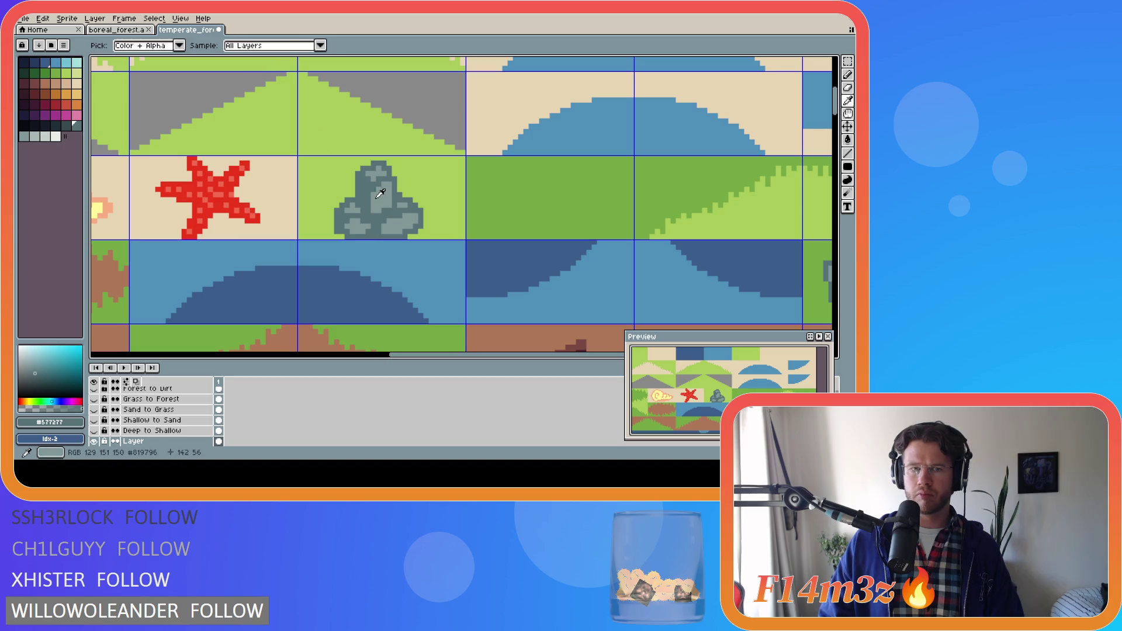
{"action": "left_click", "coordinate": [400, 206], "text": "alt"}
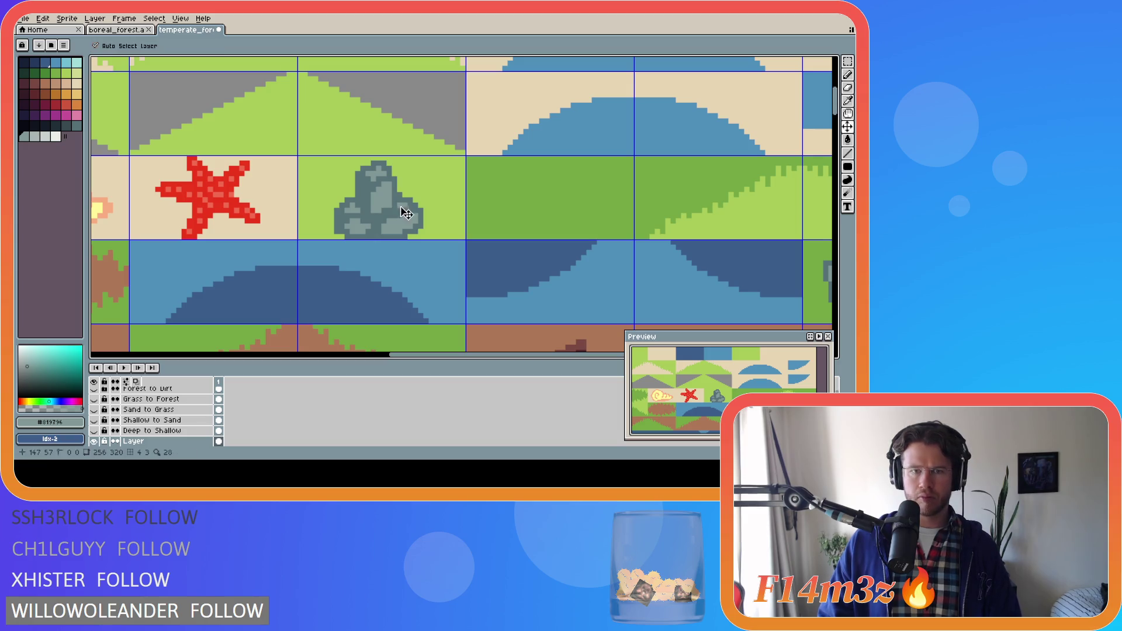
{"action": "left_click", "coordinate": [357, 196], "text": "alt"}
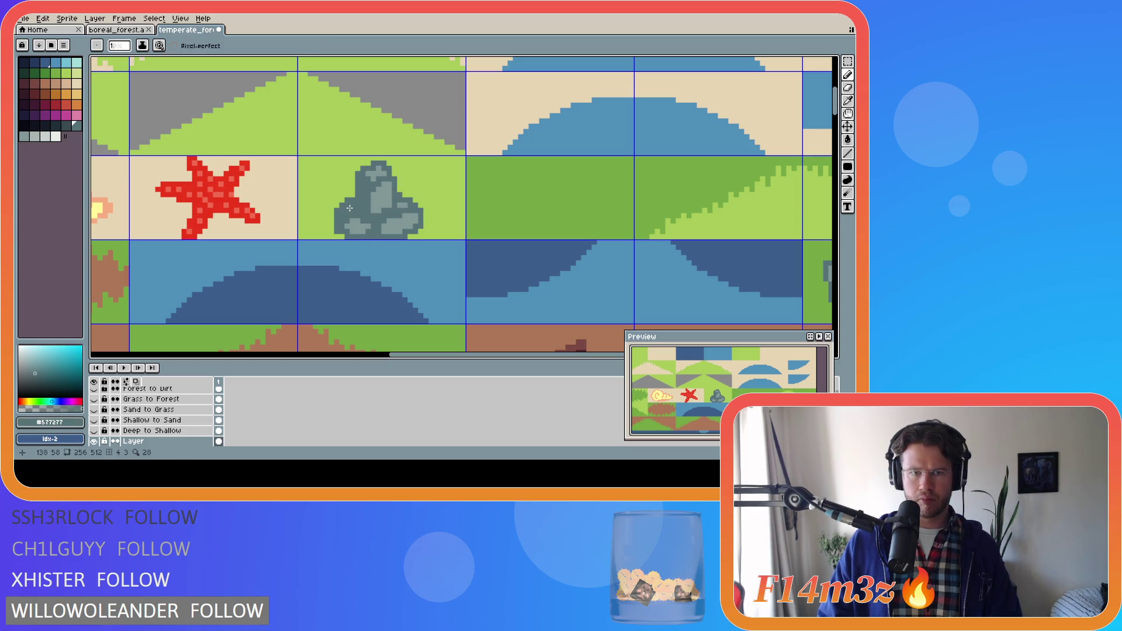
{"action": "left_click", "coordinate": [332, 215]}
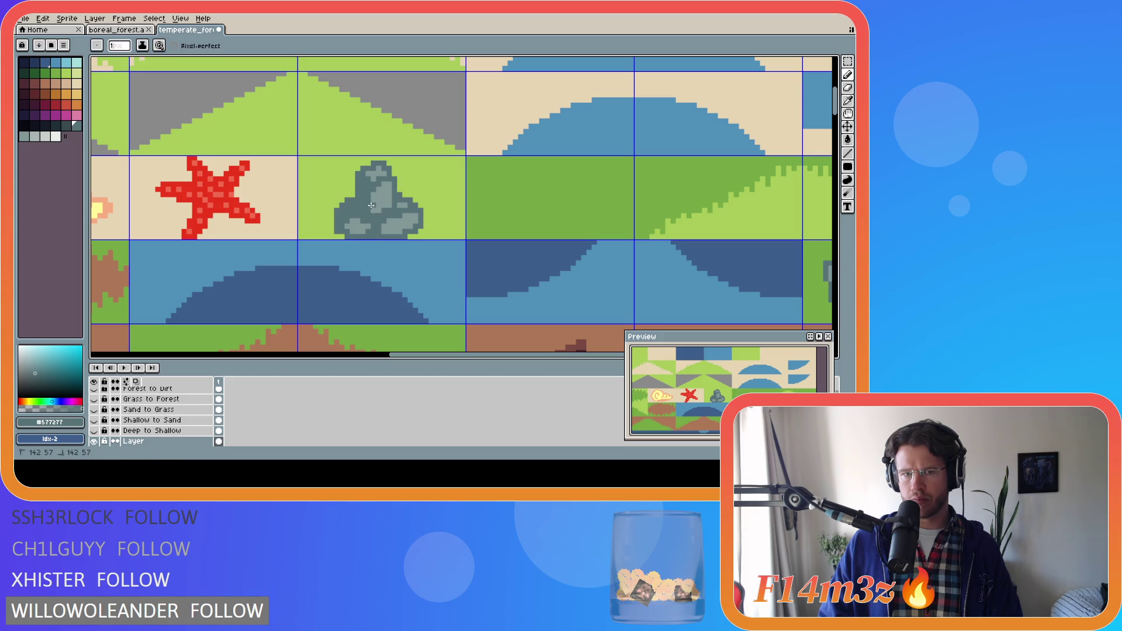
{"action": "left_click_drag", "start_coordinate": [373, 205], "coordinate": [378, 200]}
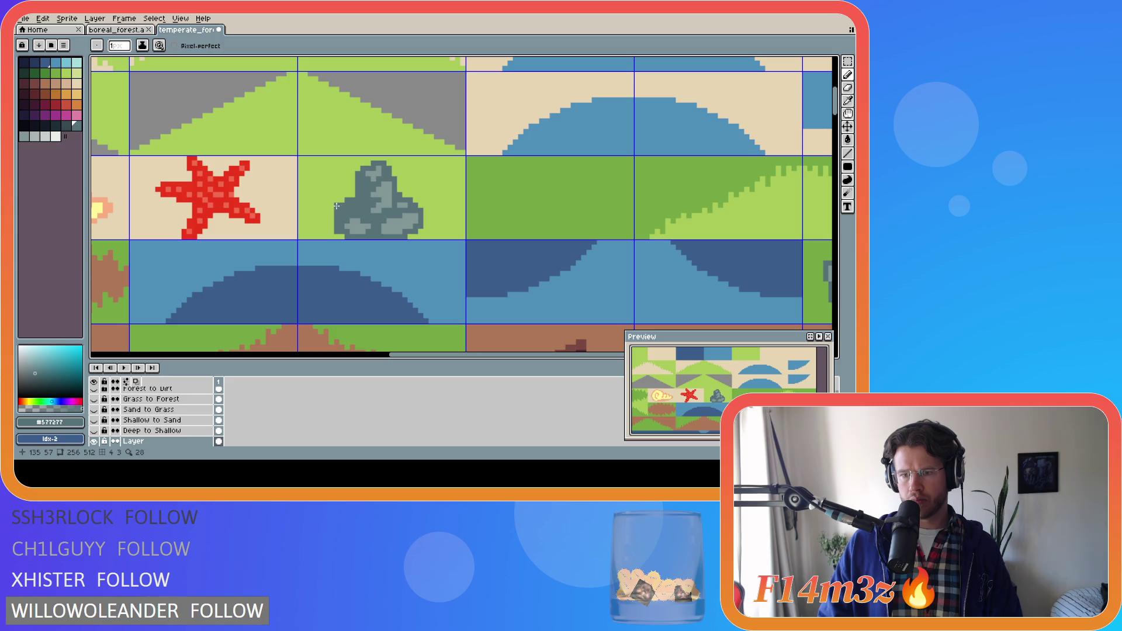
{"action": "left_click", "coordinate": [333, 205], "text": "ctrl"}
{"action": "left_click", "coordinate": [390, 224], "text": "ctrl"}
Step: Undo unwanted speckle strokes and take the rock's light grey again
{"action": "key", "text": "b"}
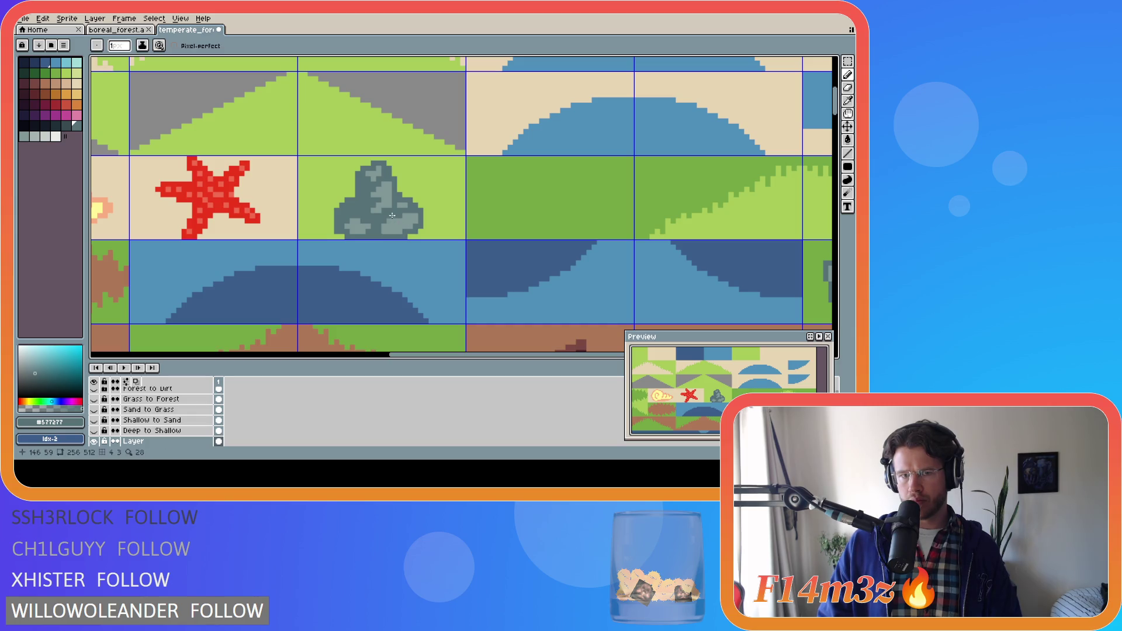
{"action": "key", "text": "ctrl"}
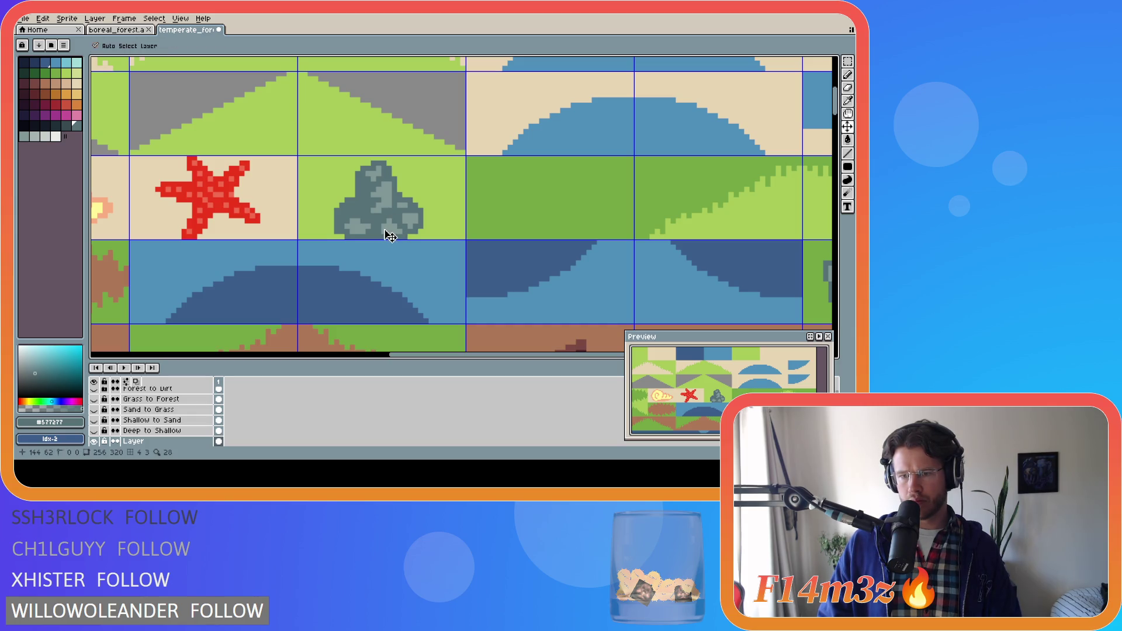
{"action": "key", "text": "ctrl"}
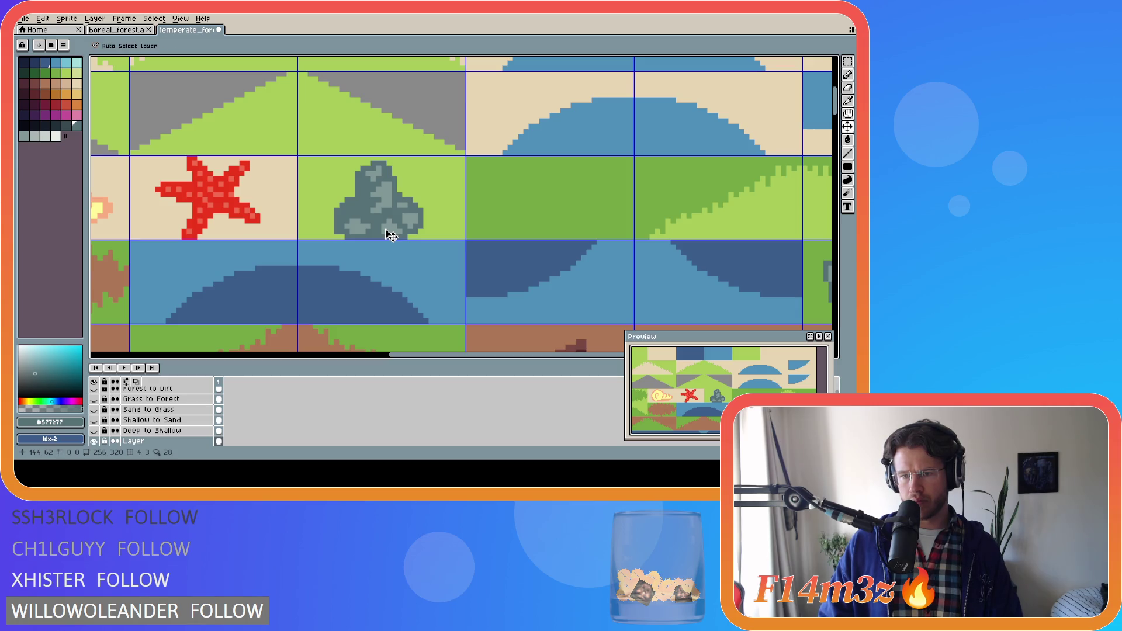
{"action": "key", "text": "b"}
{"action": "key", "text": "ctrl+z"}
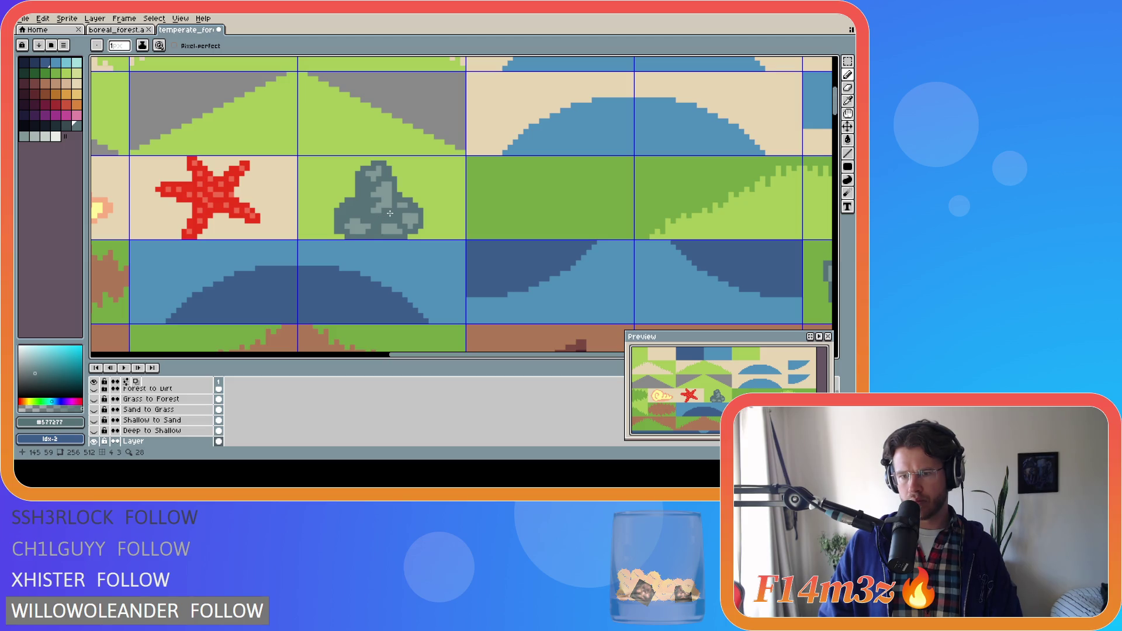
{"action": "left_click", "coordinate": [391, 213], "text": "alt"}
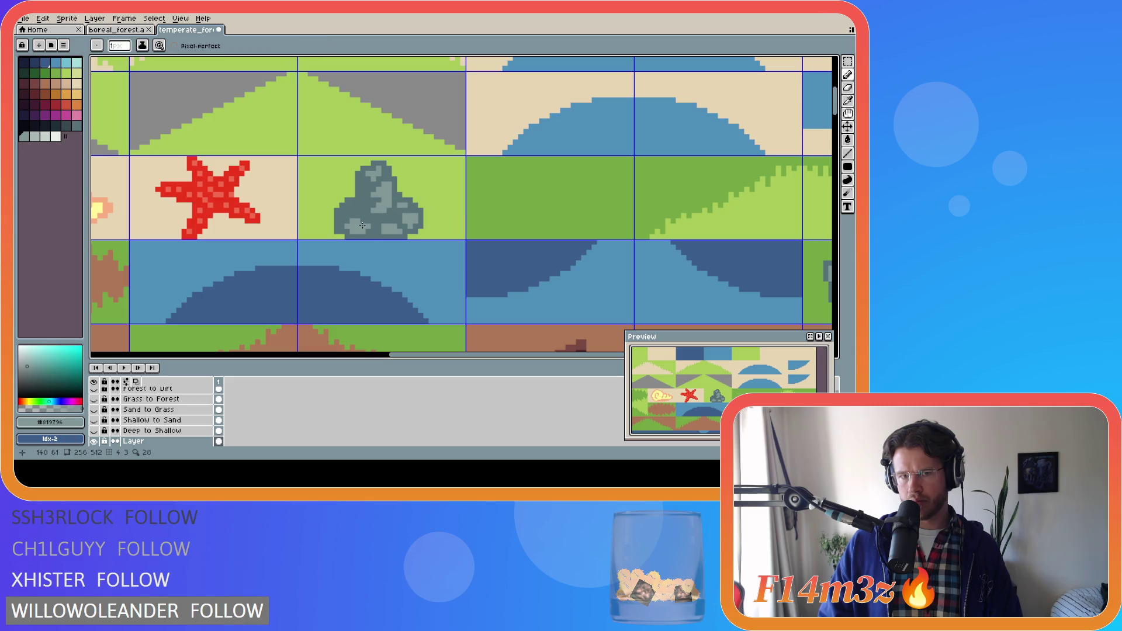
{"action": "key", "text": "ctrl+z"}
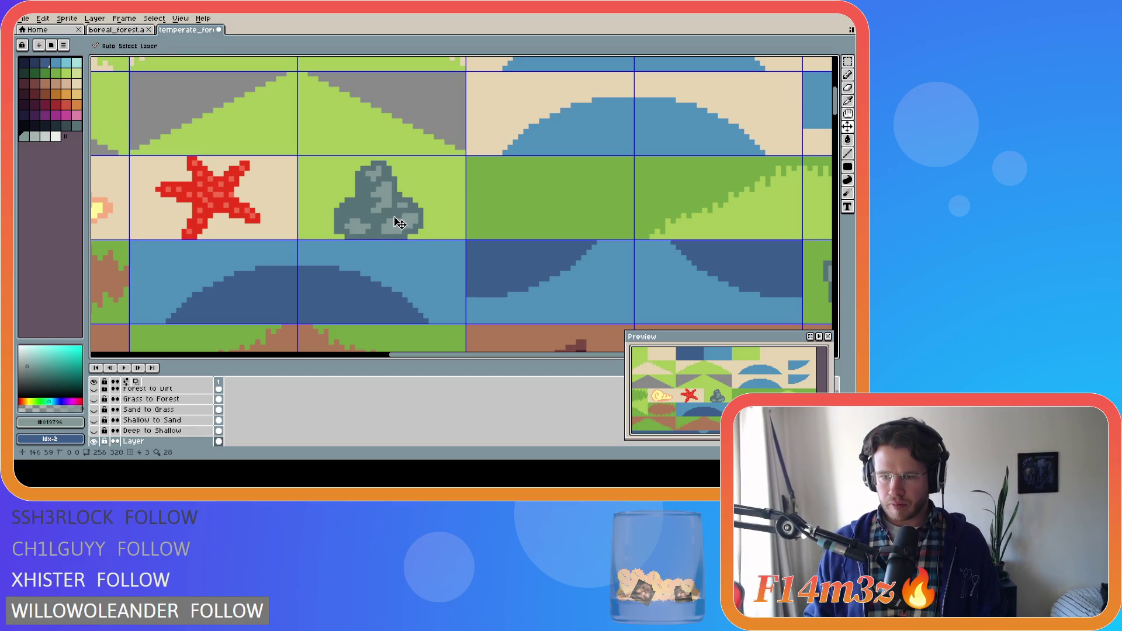
Step: Repaint a few dark grey pixels on the rock's lower-right edge, comparing with undo and redo
{"action": "key", "text": "ctrl+y"}
{"action": "key", "text": "ctrl+z"}
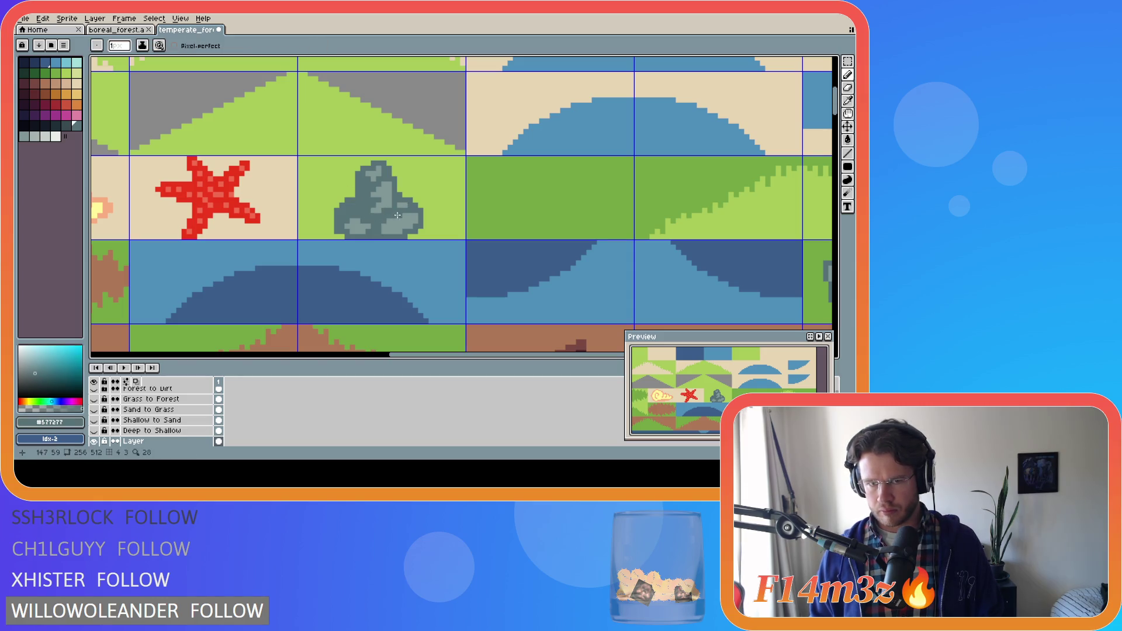
{"action": "left_click", "coordinate": [403, 233], "text": "alt"}
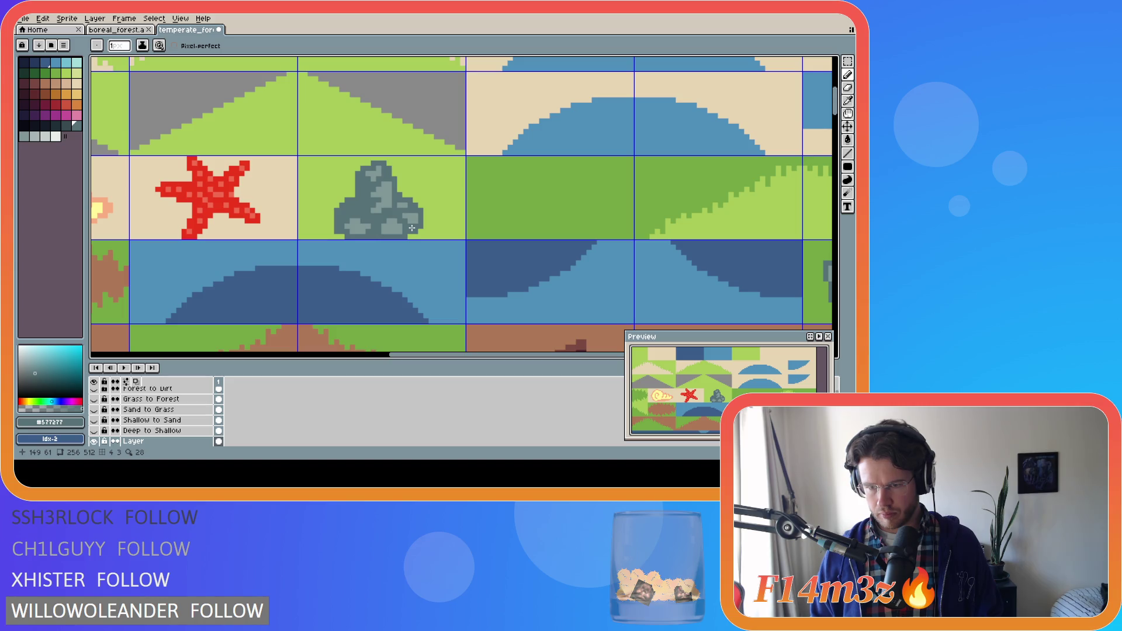
{"action": "left_click", "coordinate": [402, 217]}
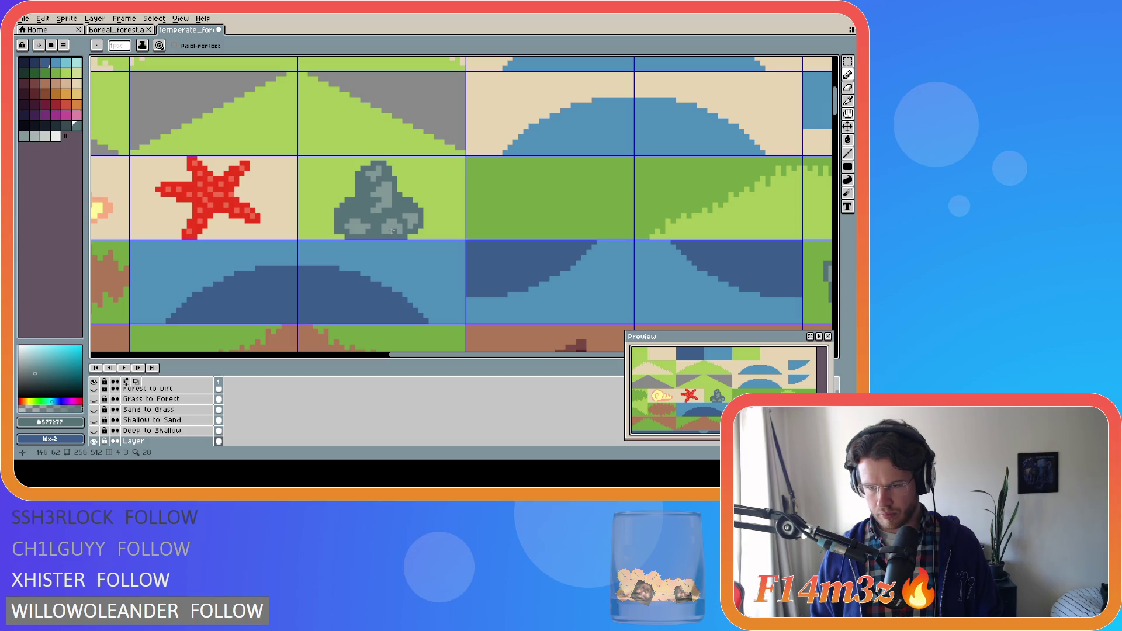
{"action": "key", "text": "v"}
{"action": "key", "text": "ctrl+z"}
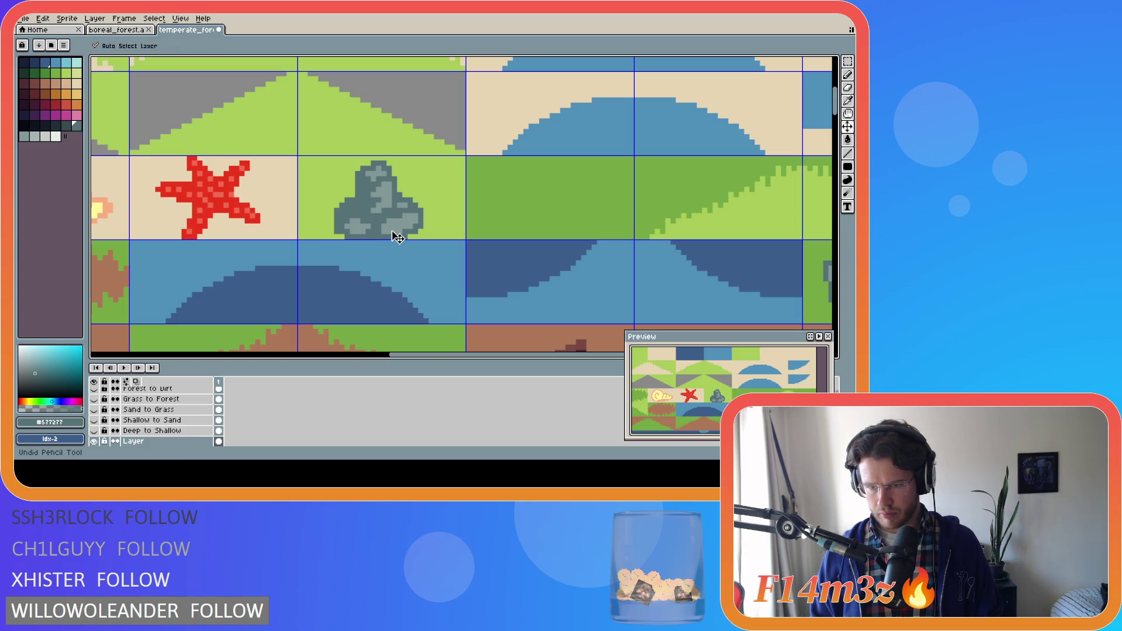
{"action": "key", "text": "b"}
{"action": "key", "text": "ctrl+y"}
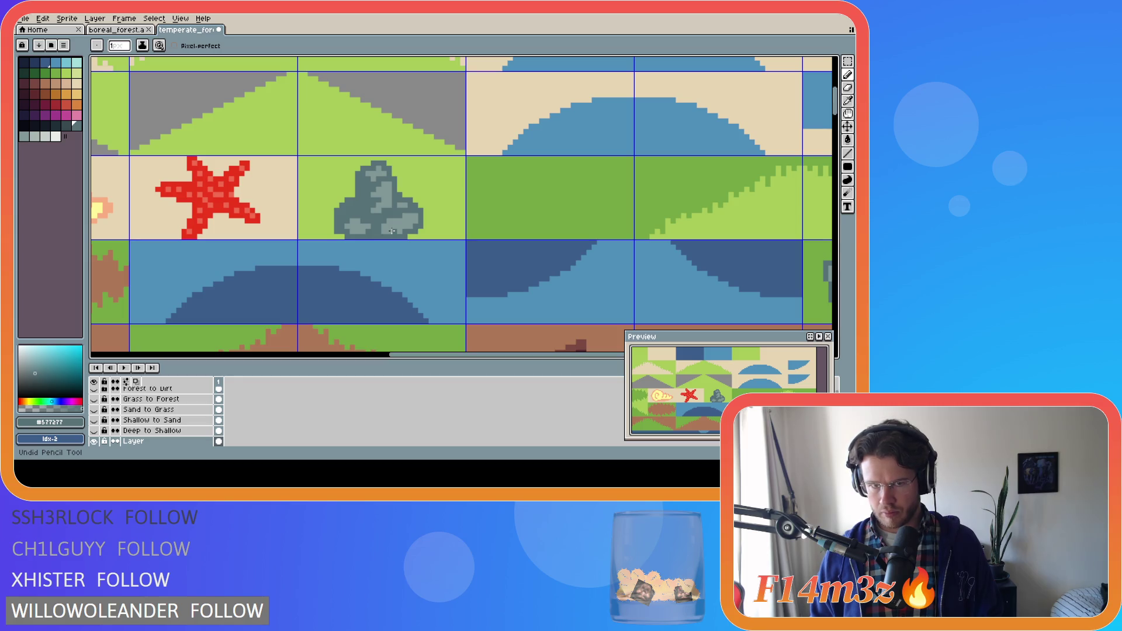
Step: Paint a short dark grey line along the rock's base, then pick light grey and light grass green
{"action": "left_click", "coordinate": [401, 202], "text": "alt"}
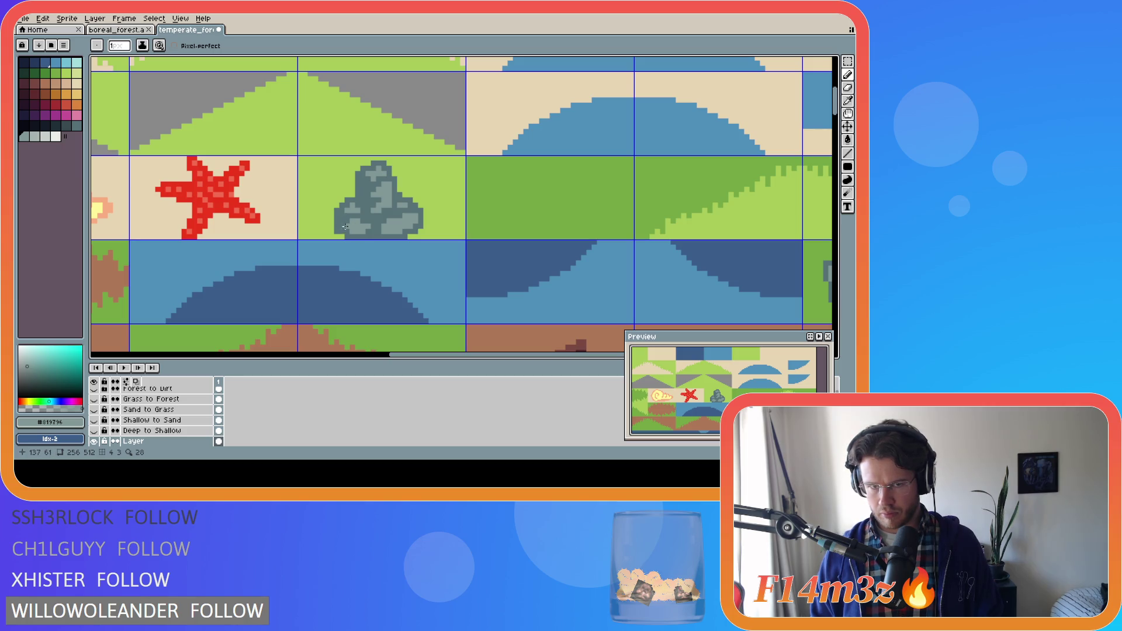
{"action": "left_click", "coordinate": [351, 234], "text": "alt"}
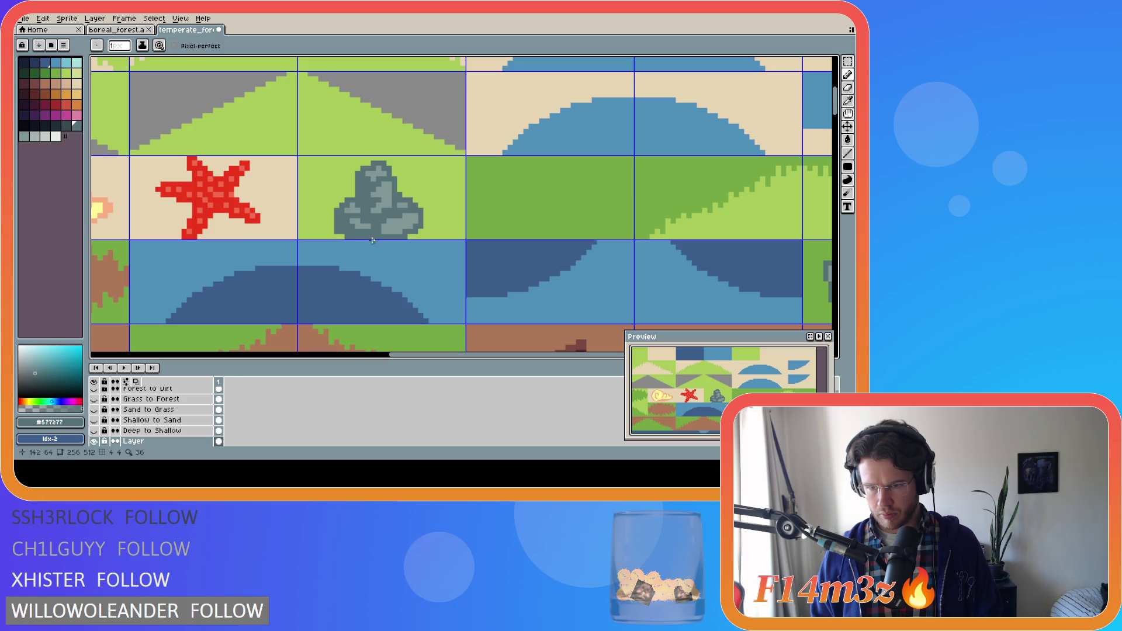
{"action": "left_click_drag", "start_coordinate": [380, 233], "coordinate": [400, 232]}
{"action": "key", "text": "i"}
{"action": "left_click", "coordinate": [350, 220]}
{"action": "key", "text": "b"}
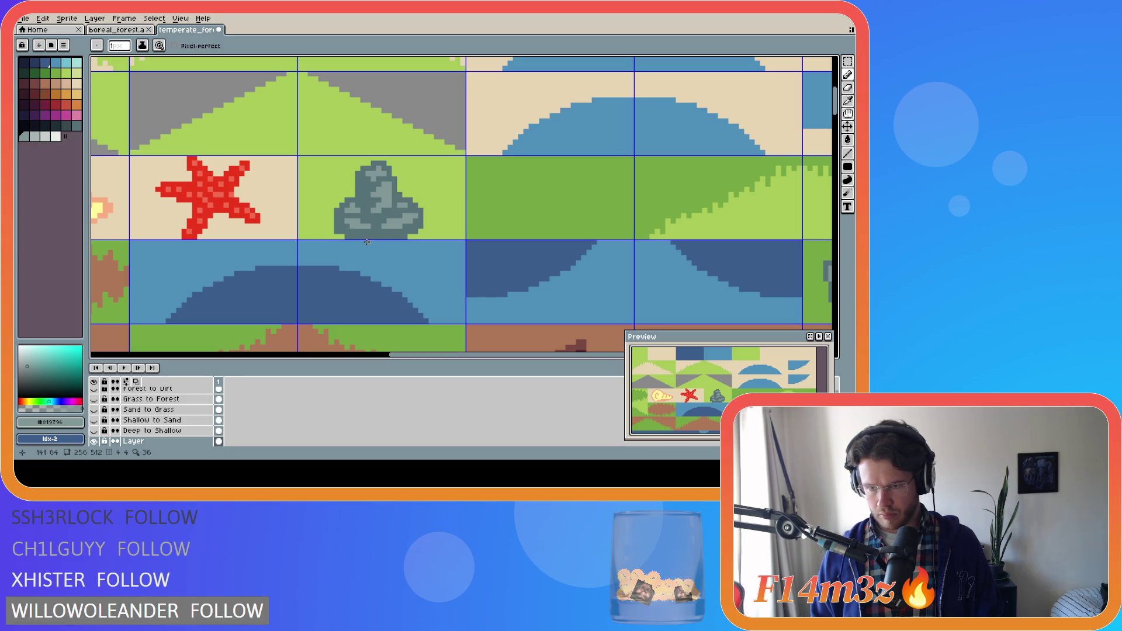
{"action": "left_click", "coordinate": [307, 233], "text": "alt"}
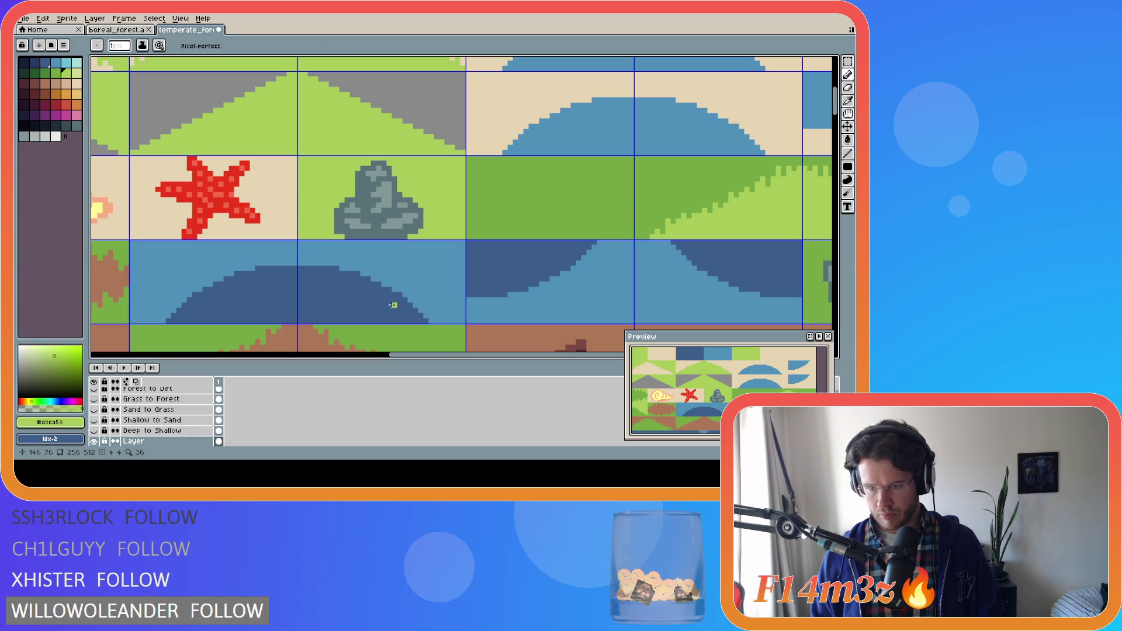
{"action": "key", "text": "ctrl"}
{"action": "key", "text": "ctrl+z"}
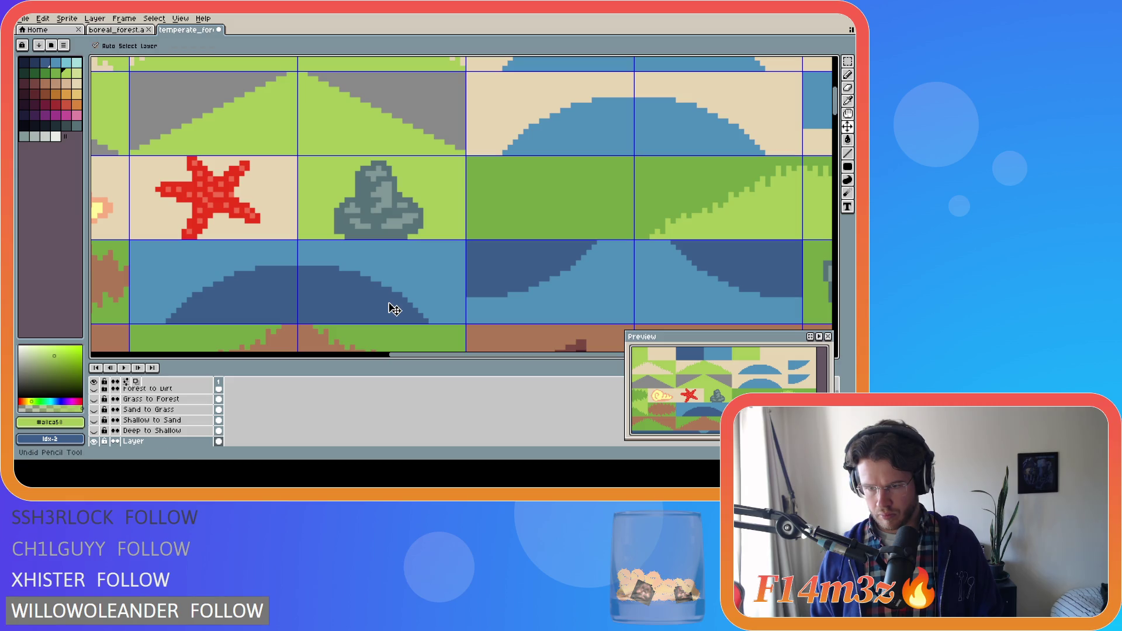
{"action": "key", "text": "ctrl+y"}
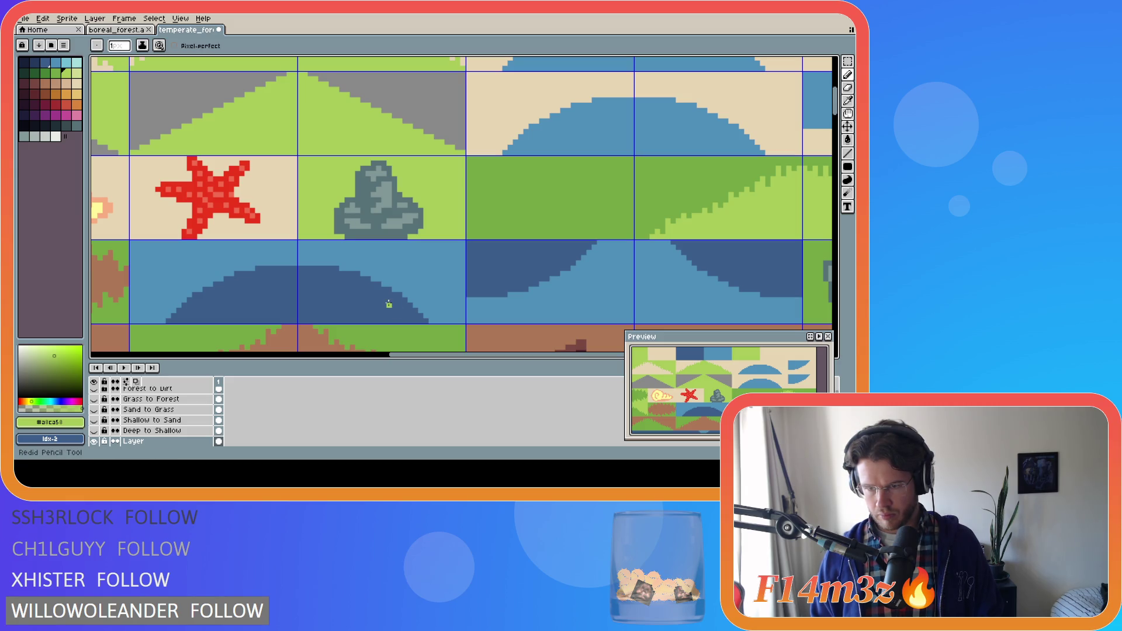
{"action": "key", "text": "ctrl+z"}
{"action": "key", "text": "ctrl+y"}
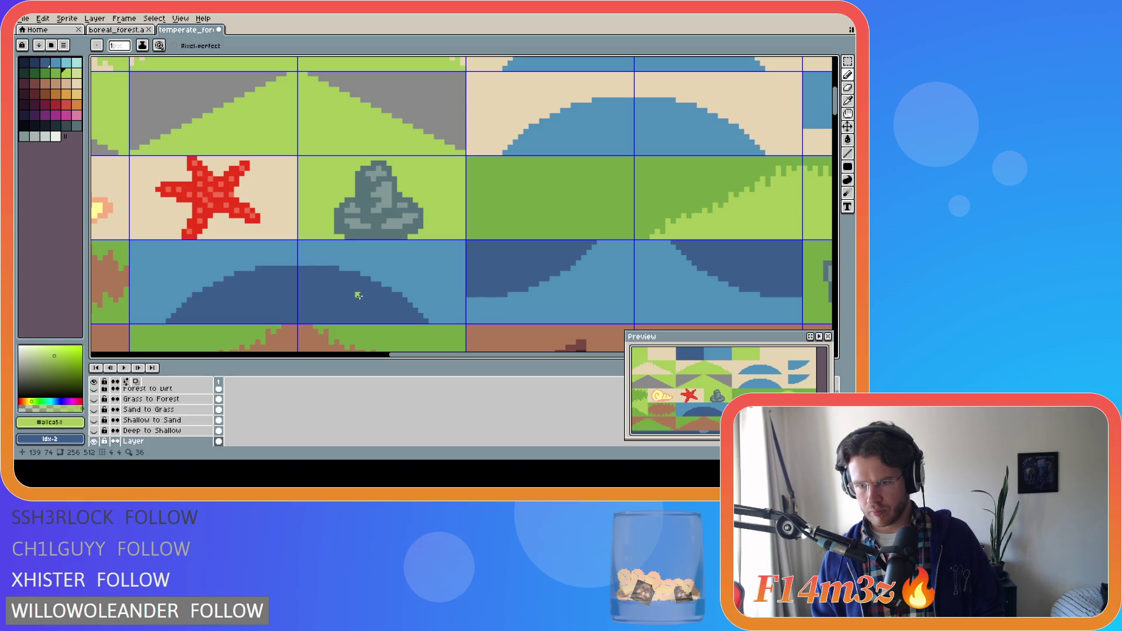
{"action": "left_click", "coordinate": [348, 215], "text": "alt"}
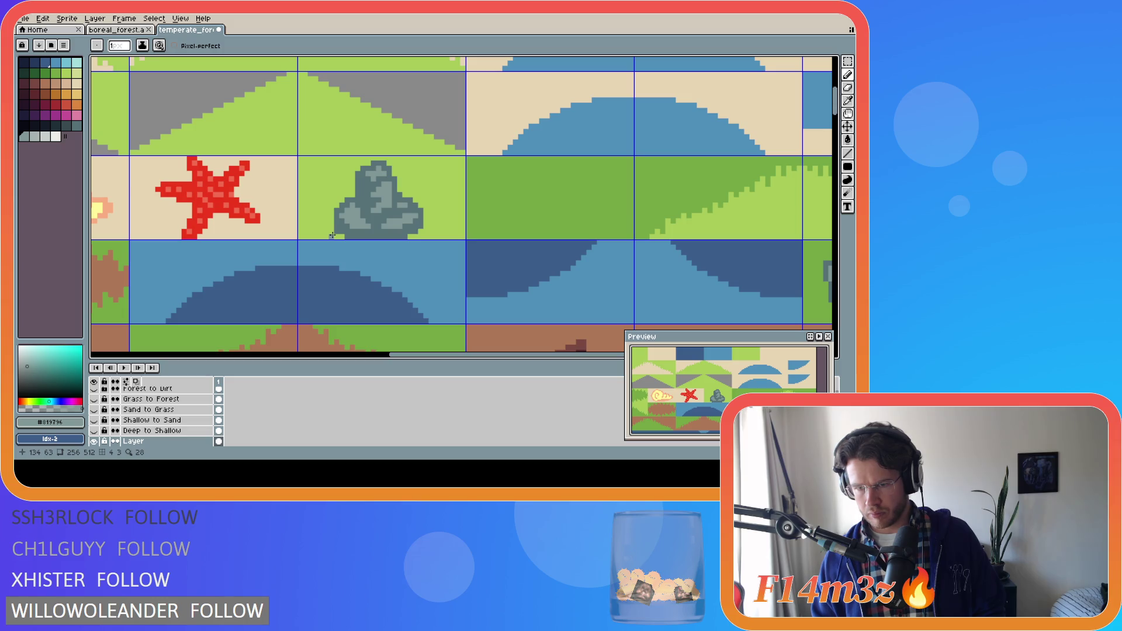
{"action": "left_click", "coordinate": [398, 213]}
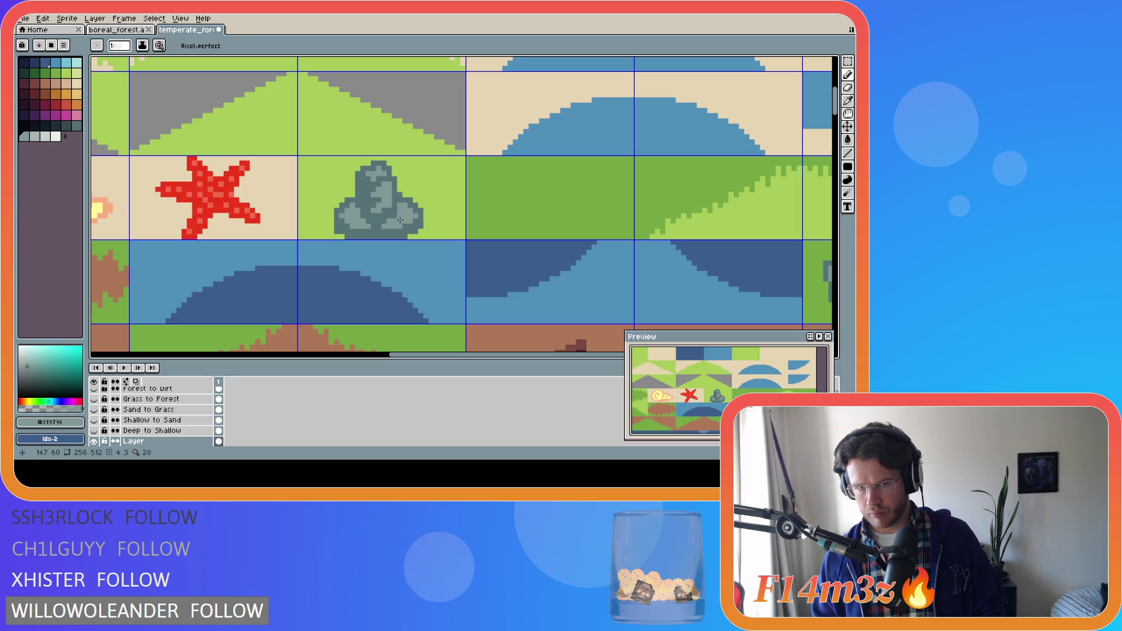
{"action": "key", "text": "ctrl"}
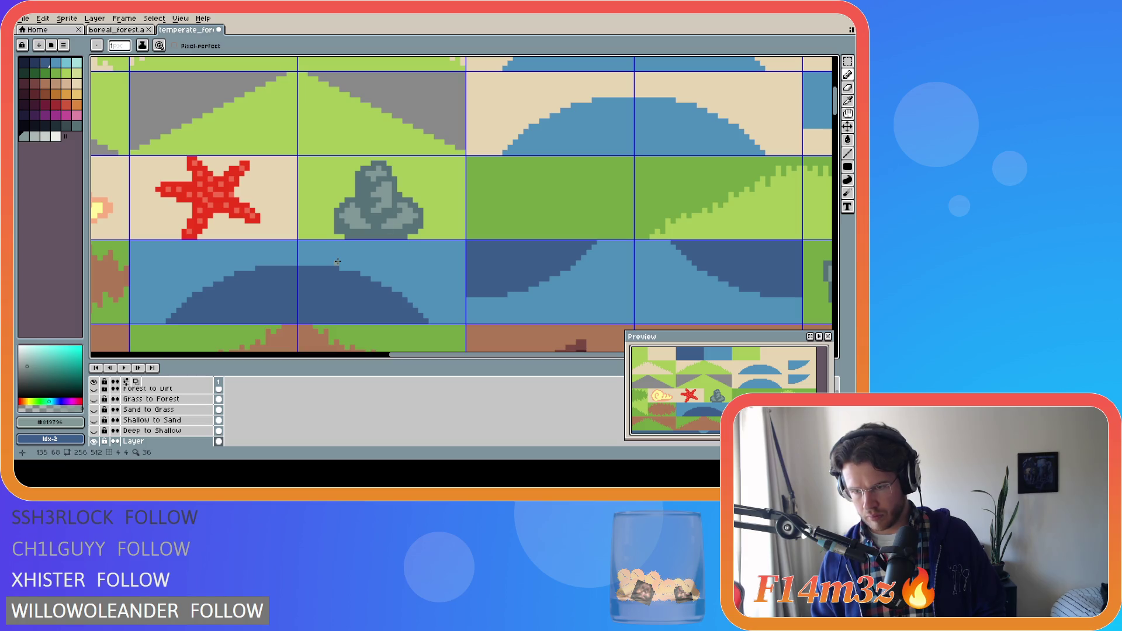
{"action": "key", "text": "v"}
{"action": "key", "text": "ctrl+z"}
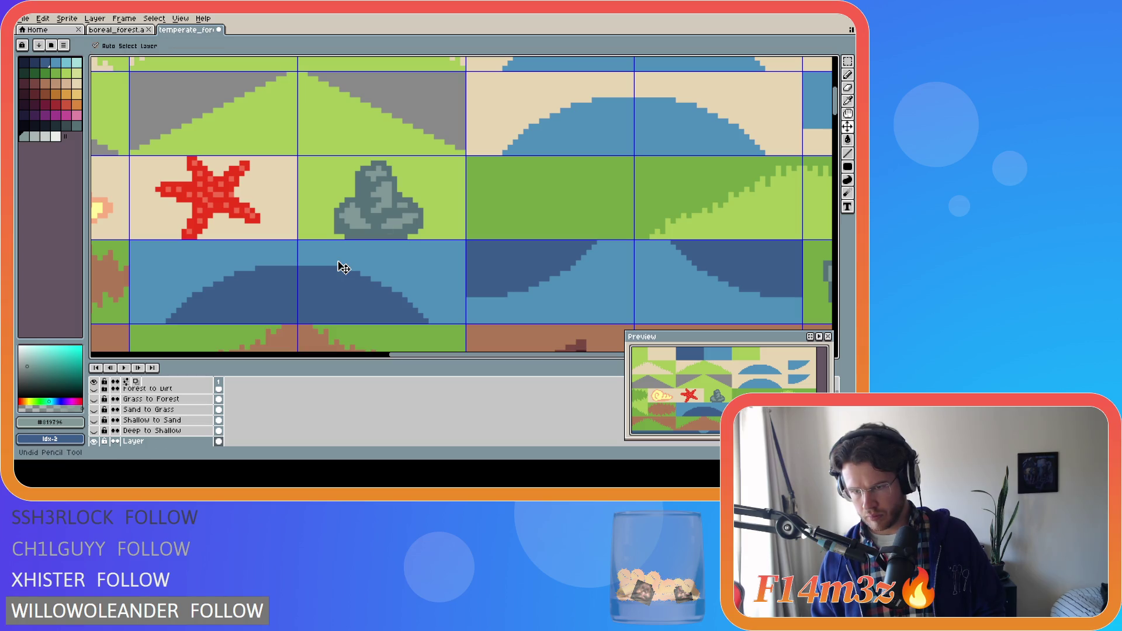
{"action": "key", "text": "b"}
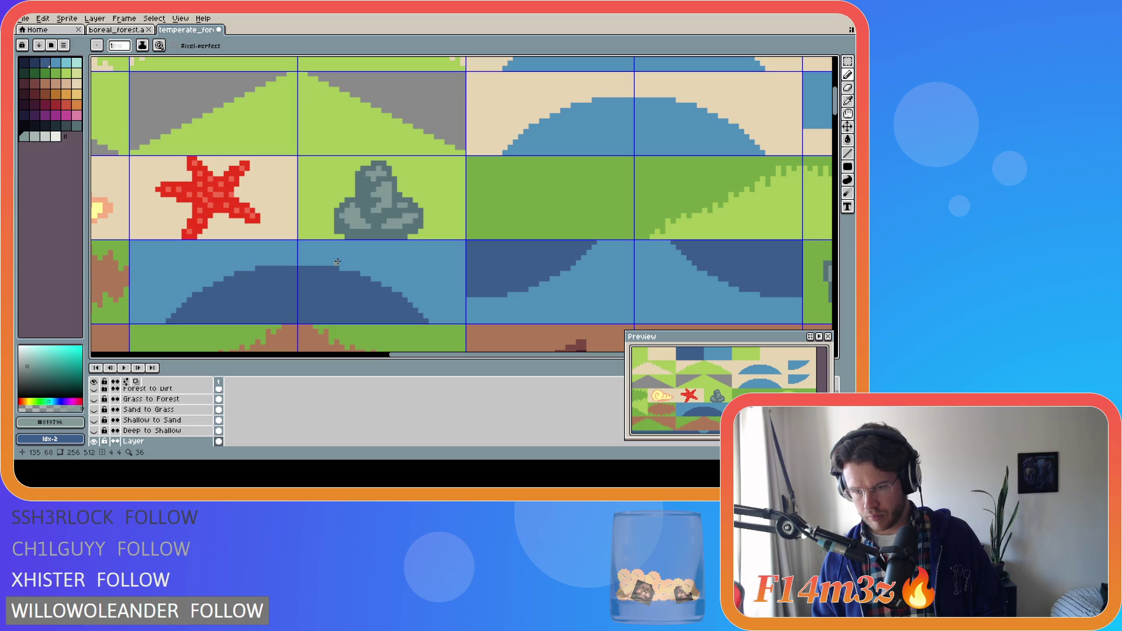
{"action": "key", "text": "i"}
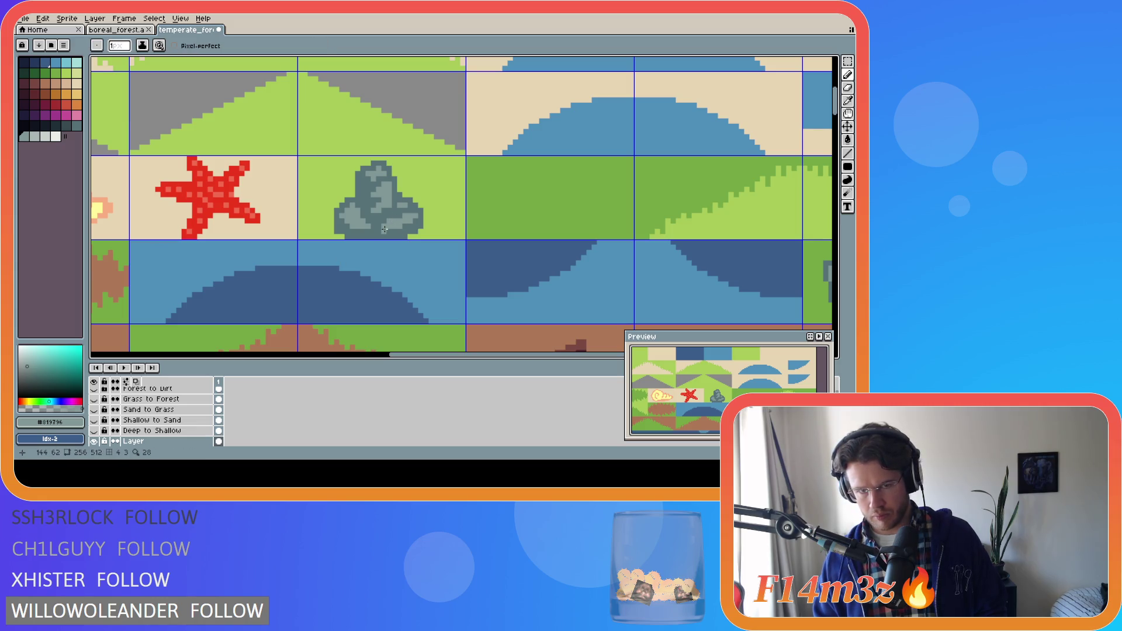
{"action": "left_click_drag", "start_coordinate": [363, 231], "coordinate": [369, 230]}
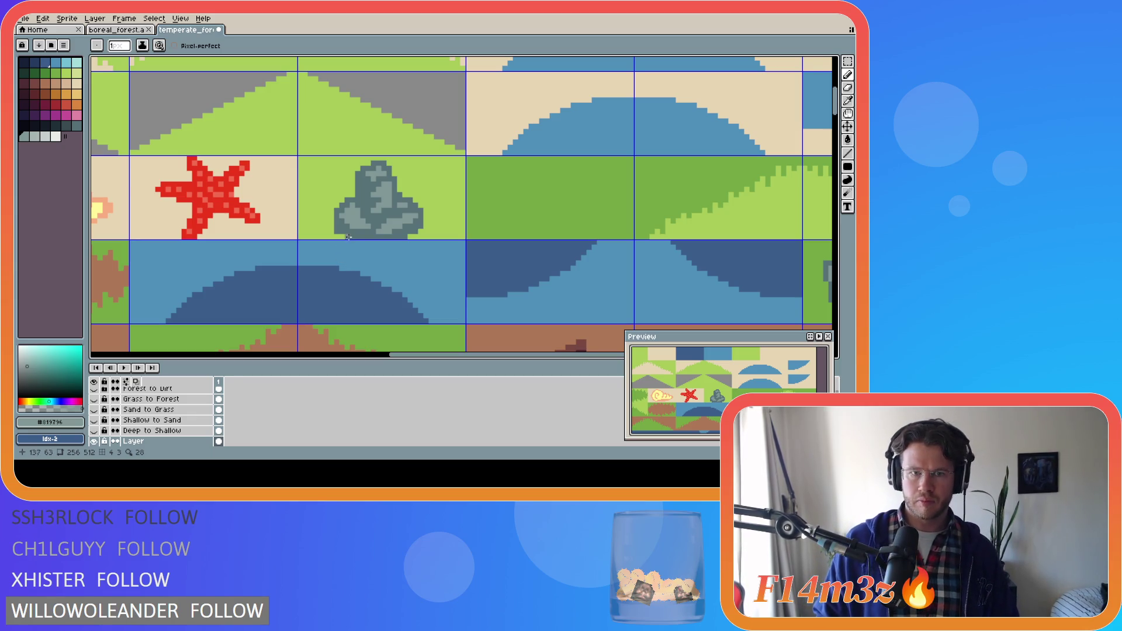
{"action": "key", "text": "m"}
Step: Move the rock up within its tile and bucket-fill the gap beneath with grass green
{"action": "left_click_drag", "start_coordinate": [335, 162], "coordinate": [422, 238]}
{"action": "key", "text": "Return"}
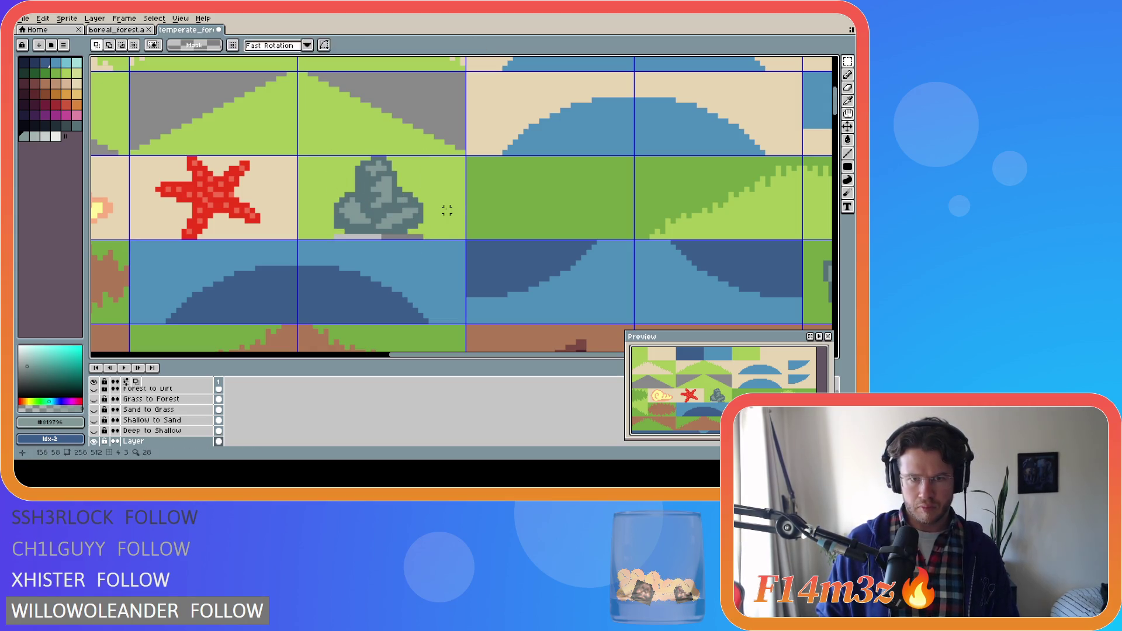
{"action": "left_click", "coordinate": [447, 210], "text": "alt"}
{"action": "key", "text": "g"}
{"action": "left_click", "coordinate": [403, 236]}
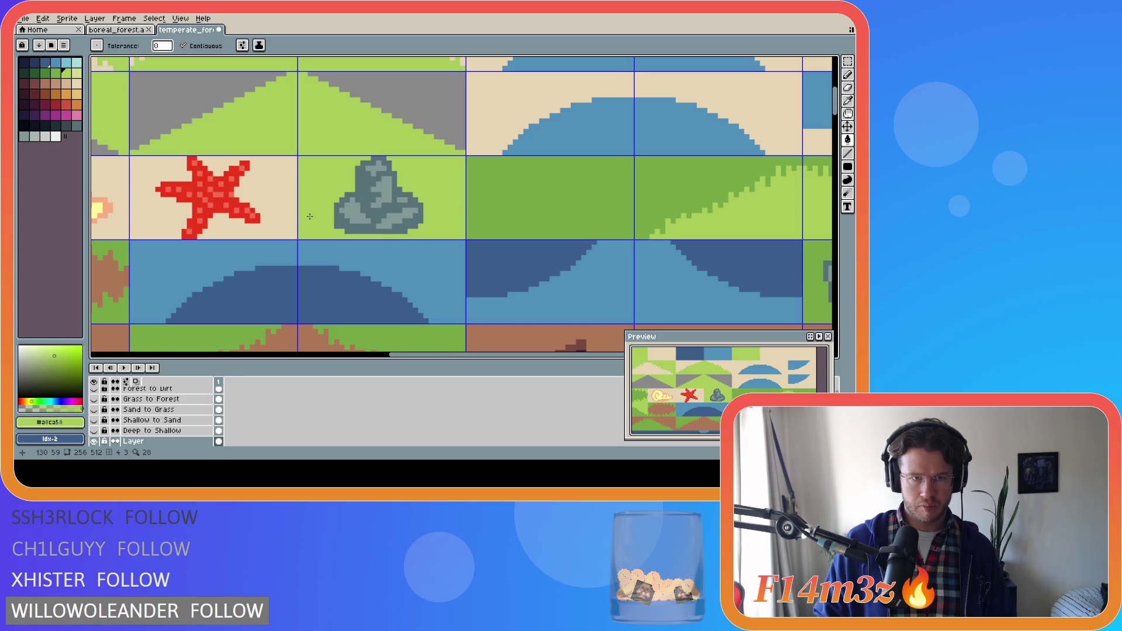
Step: Pencil a darker green shadow along the rock's base, including both ends
{"action": "left_click", "coordinate": [55, 73]}
{"action": "key", "text": "m"}
{"action": "key", "text": "b"}
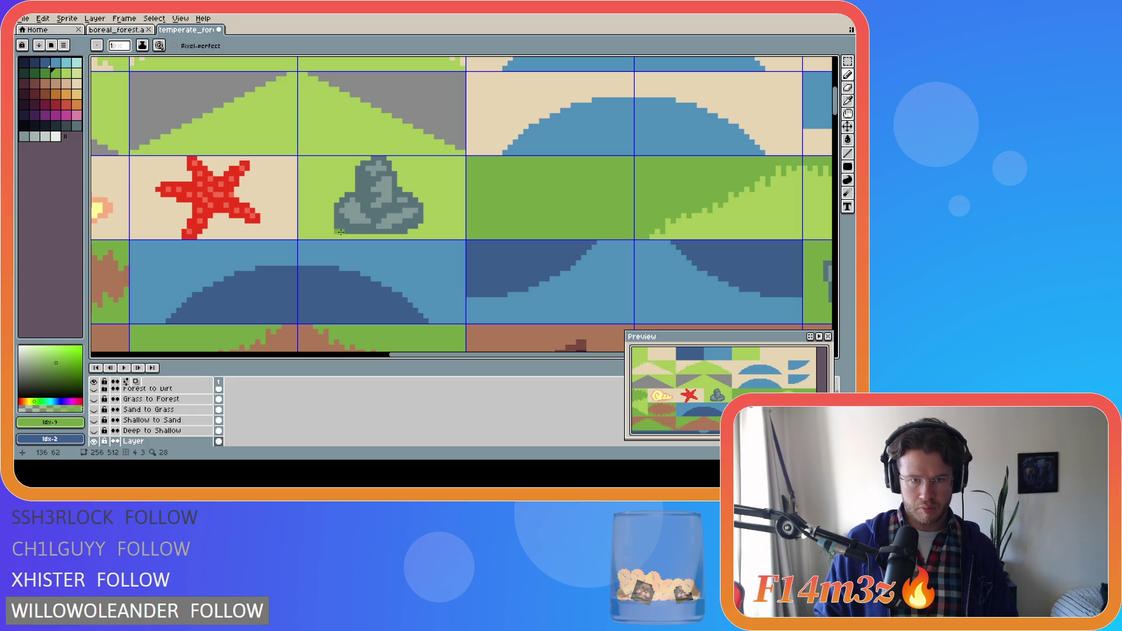
{"action": "mouse_move", "coordinate": [346, 234]}
{"action": "left_mouse_down"}
{"action": "mouse_move", "coordinate": [407, 236]}
{"action": "mouse_move", "coordinate": [421, 225]}
{"action": "left_mouse_up"}
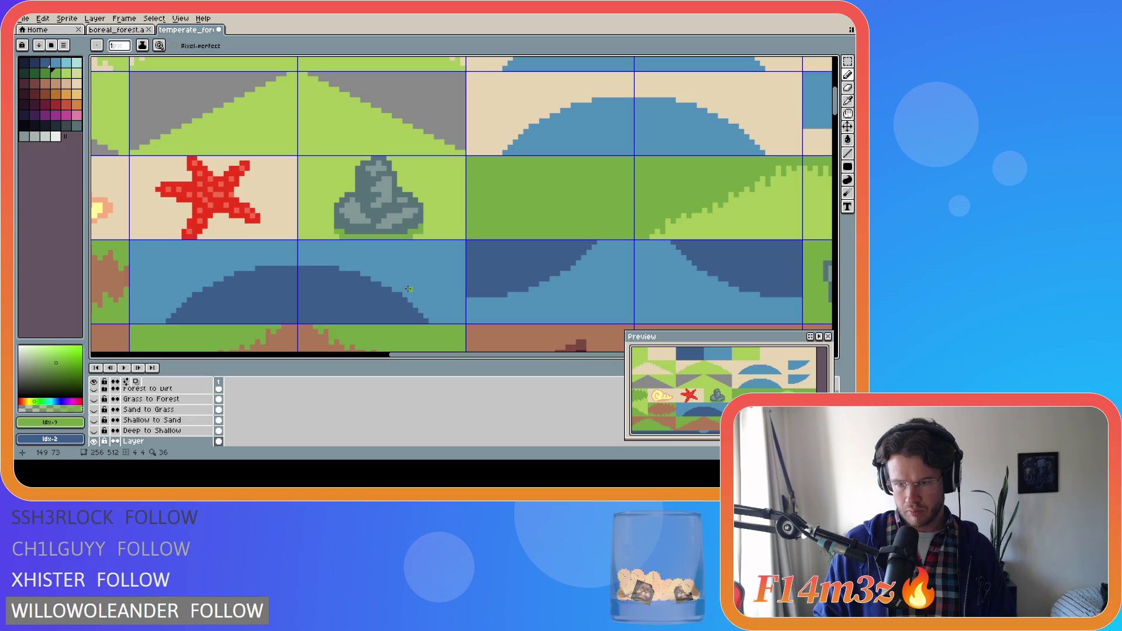
{"action": "left_click", "coordinate": [330, 229]}
{"action": "left_click", "coordinate": [426, 225]}
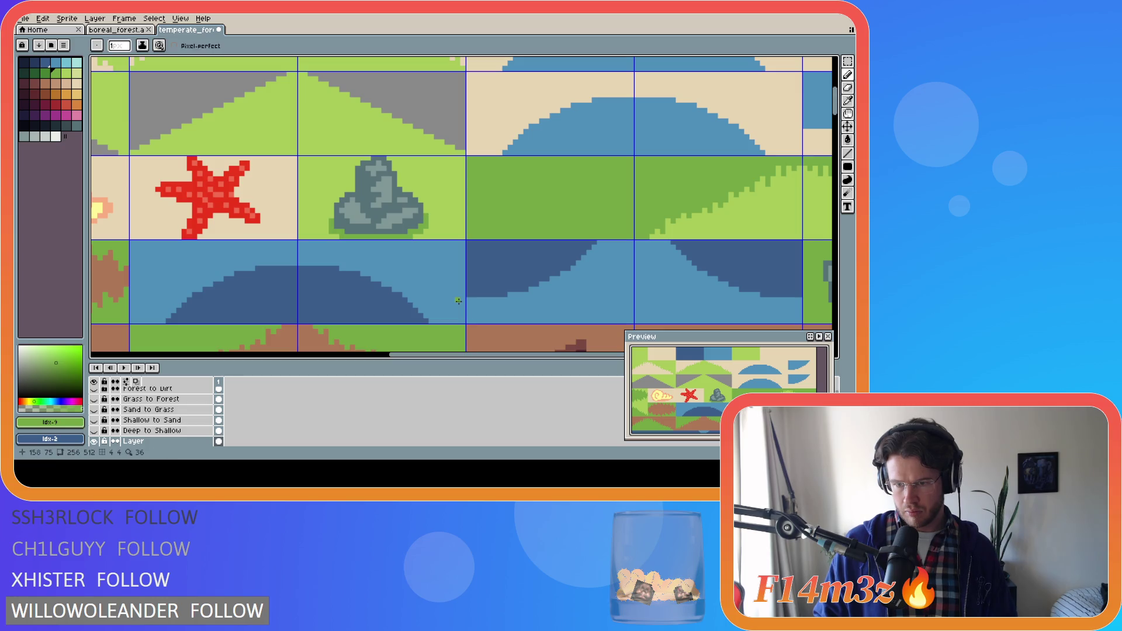
{"action": "scroll", "coordinate": [457, 300], "scroll_direction": "down", "scroll_amount": 5}
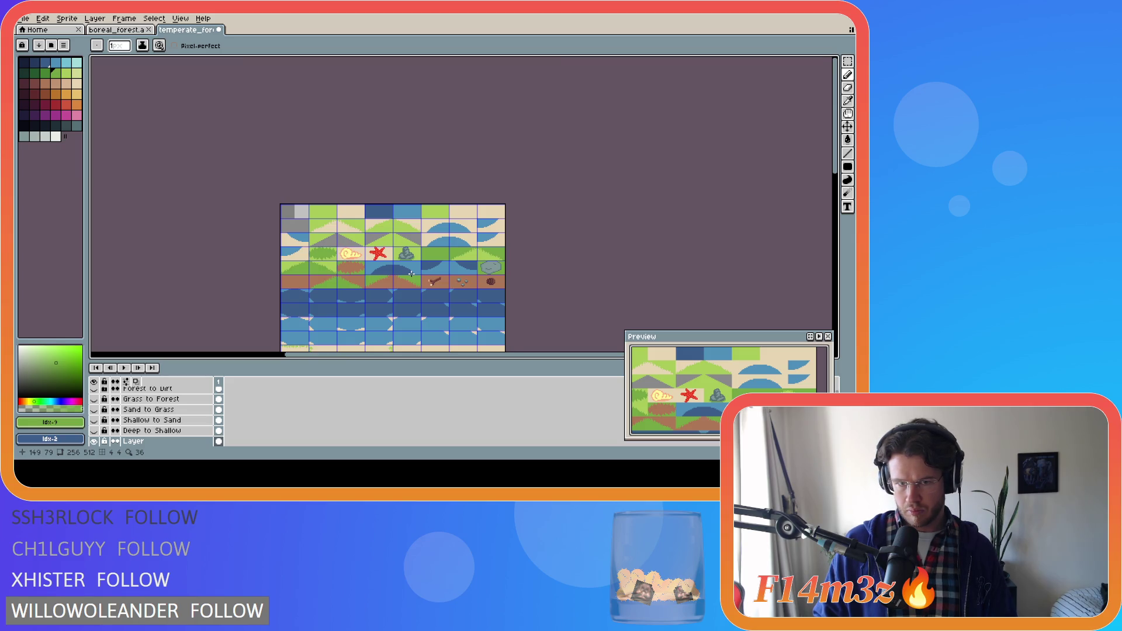
Step: Zoom out over the whole tileset and back in, sampling the rock's grey-blue #577277
{"action": "scroll", "coordinate": [411, 273], "scroll_direction": "up", "scroll_amount": 5}
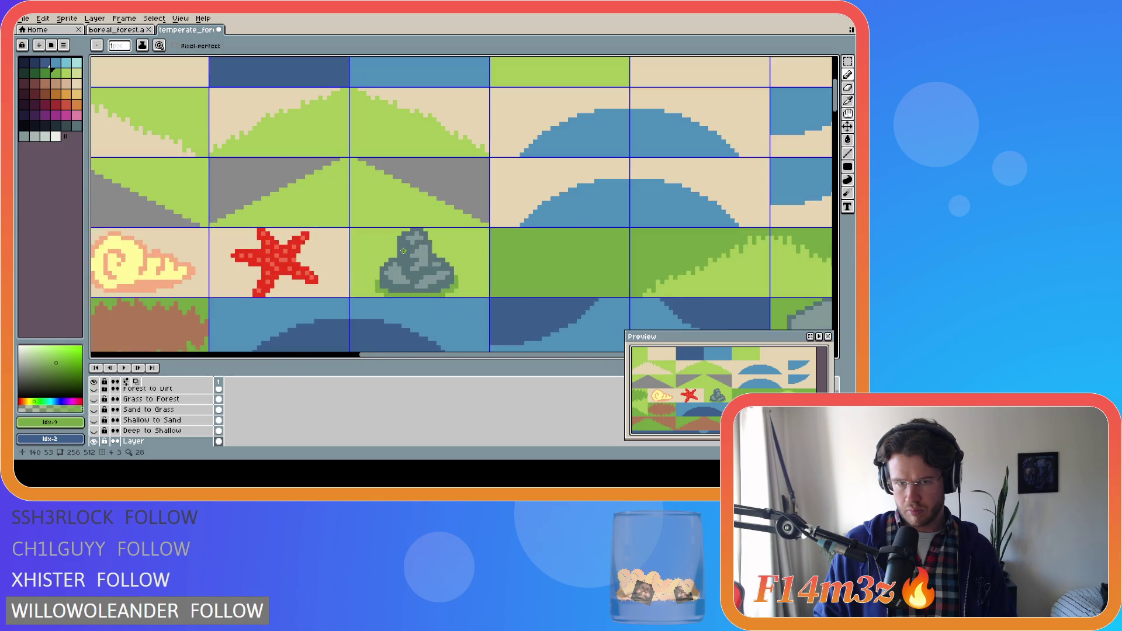
{"action": "left_click", "coordinate": [439, 269], "text": "alt"}
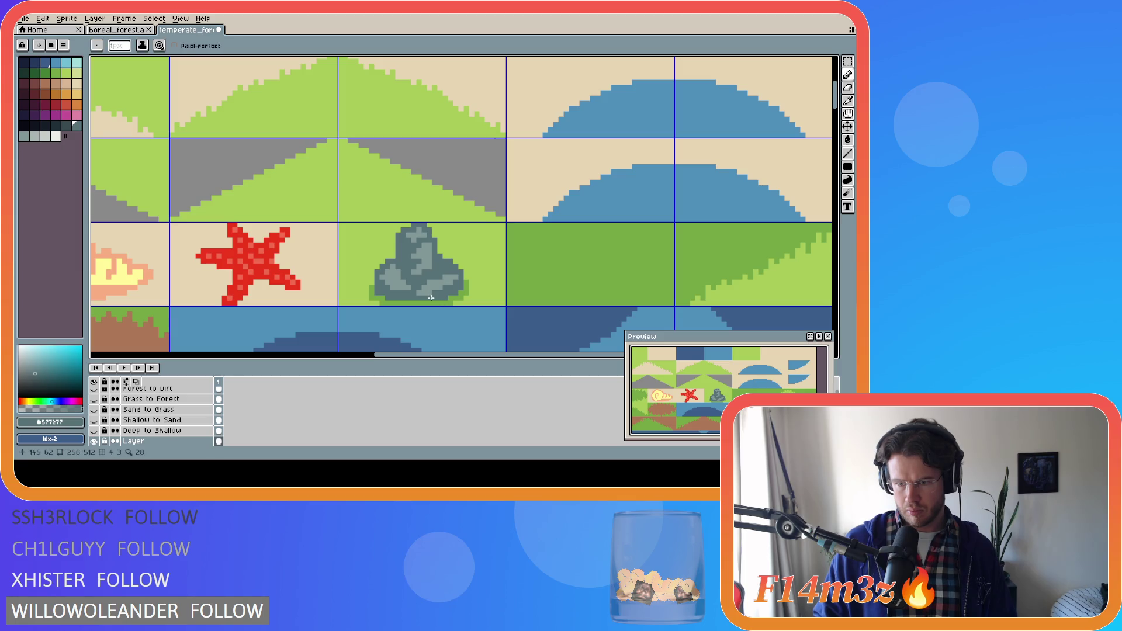
{"action": "scroll", "coordinate": [430, 298], "scroll_direction": "down", "scroll_amount": 5}
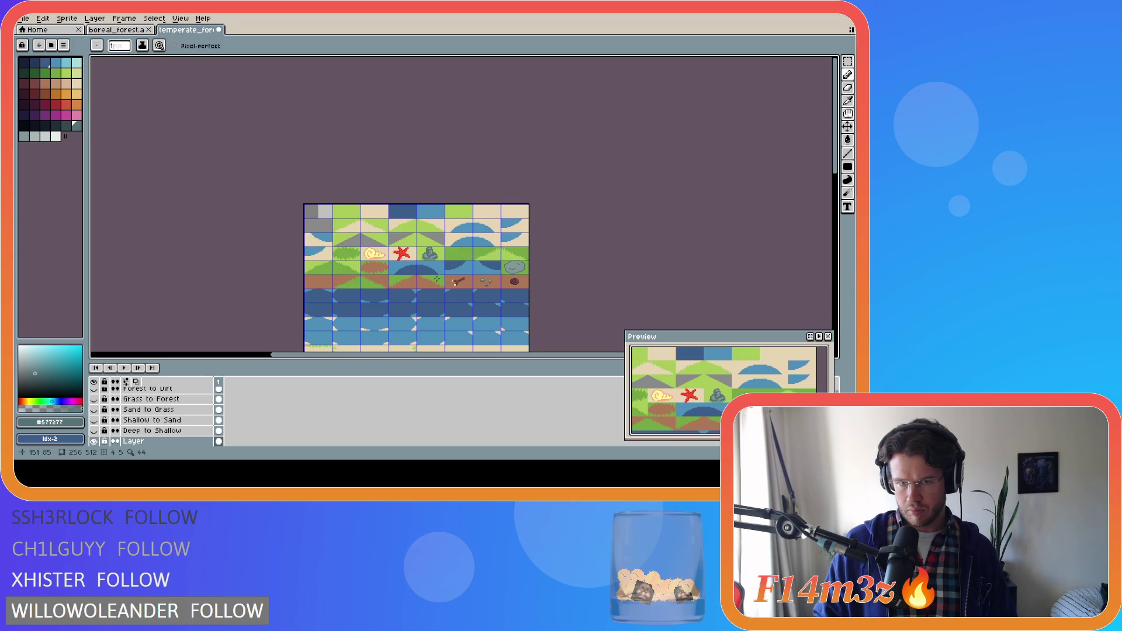
{"action": "scroll", "coordinate": [436, 279], "scroll_direction": "up", "scroll_amount": 3}
{"action": "scroll", "coordinate": [436, 279], "scroll_direction": "up", "scroll_amount": 1}
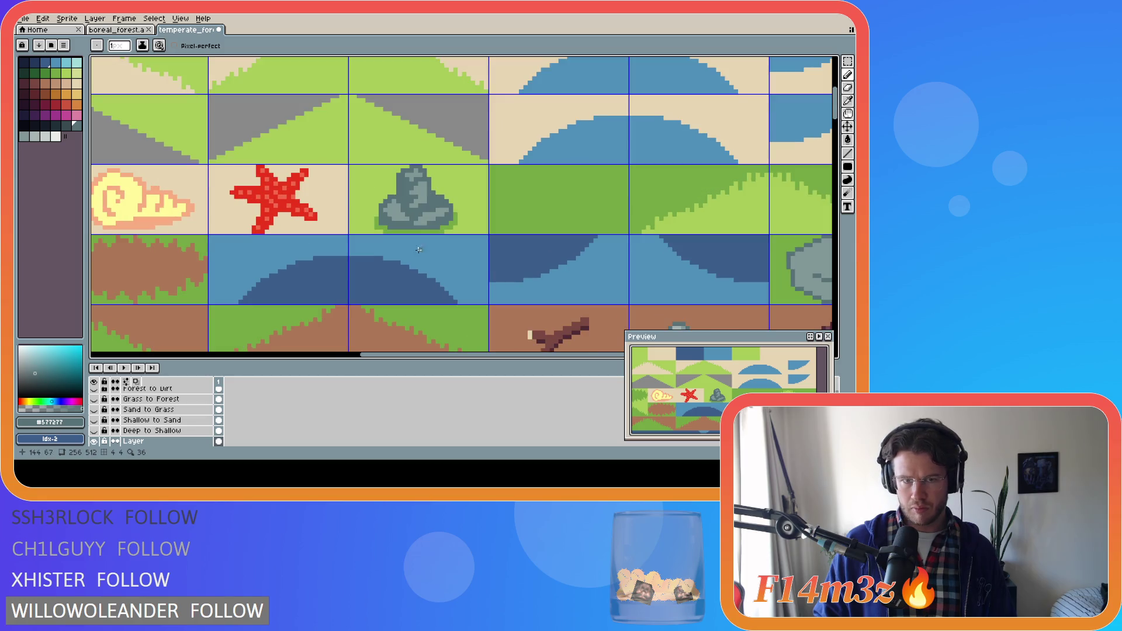
Step: Paint moss pixels with a palette green, then bucket-fill the rock's left patch a darker green
{"action": "left_click", "coordinate": [446, 222], "text": "alt"}
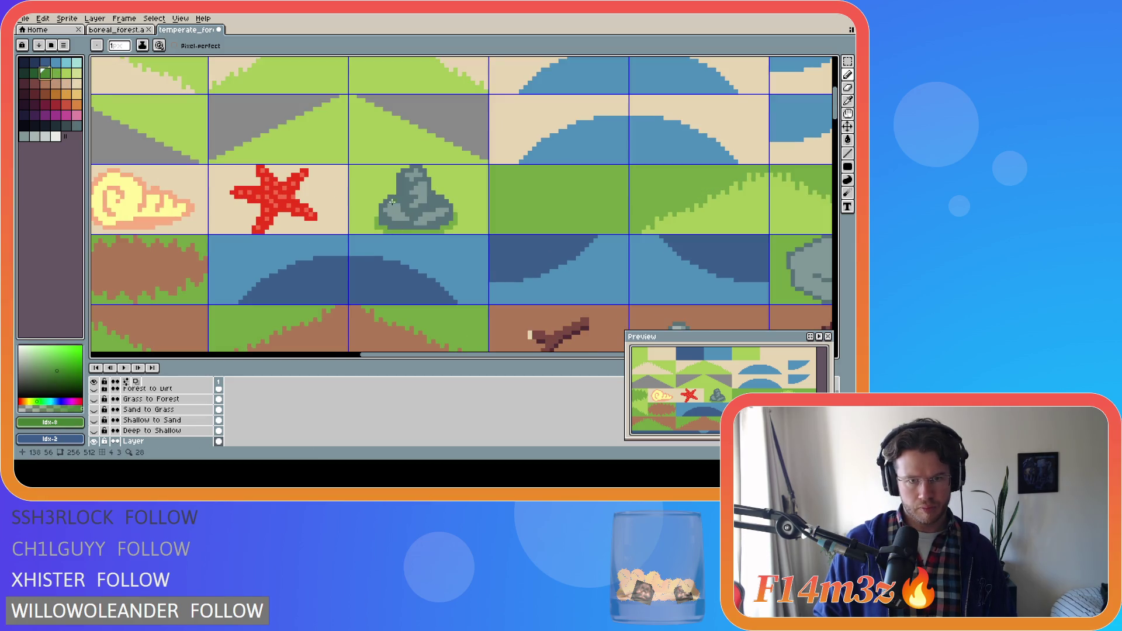
{"action": "left_click", "coordinate": [120, 111], "text": "alt"}
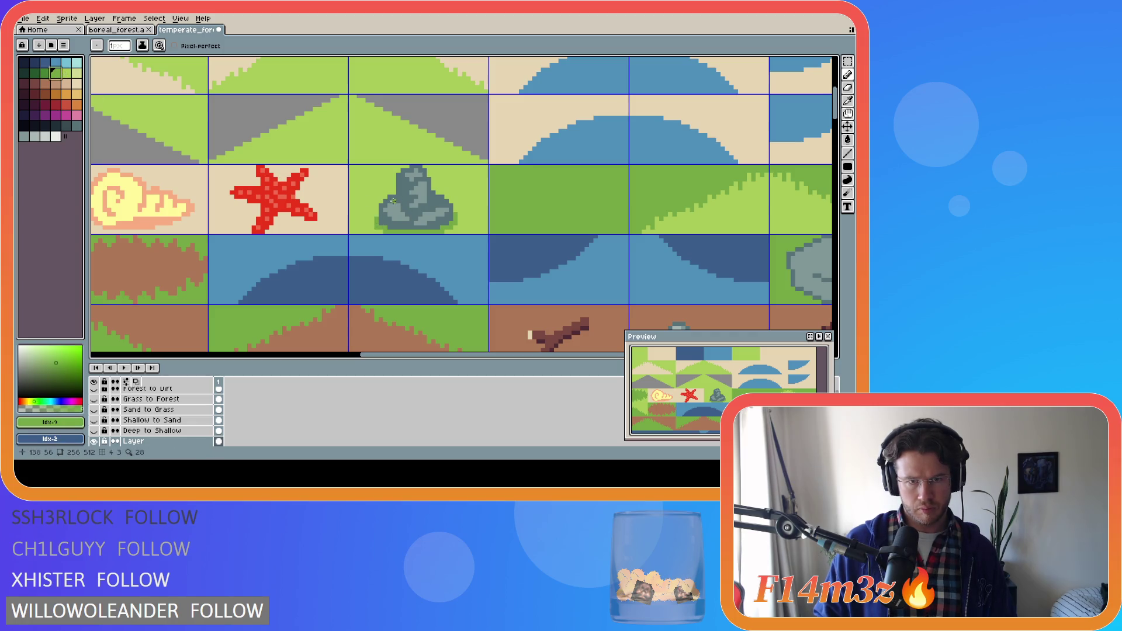
{"action": "left_click_drag", "start_coordinate": [390, 202], "coordinate": [397, 207]}
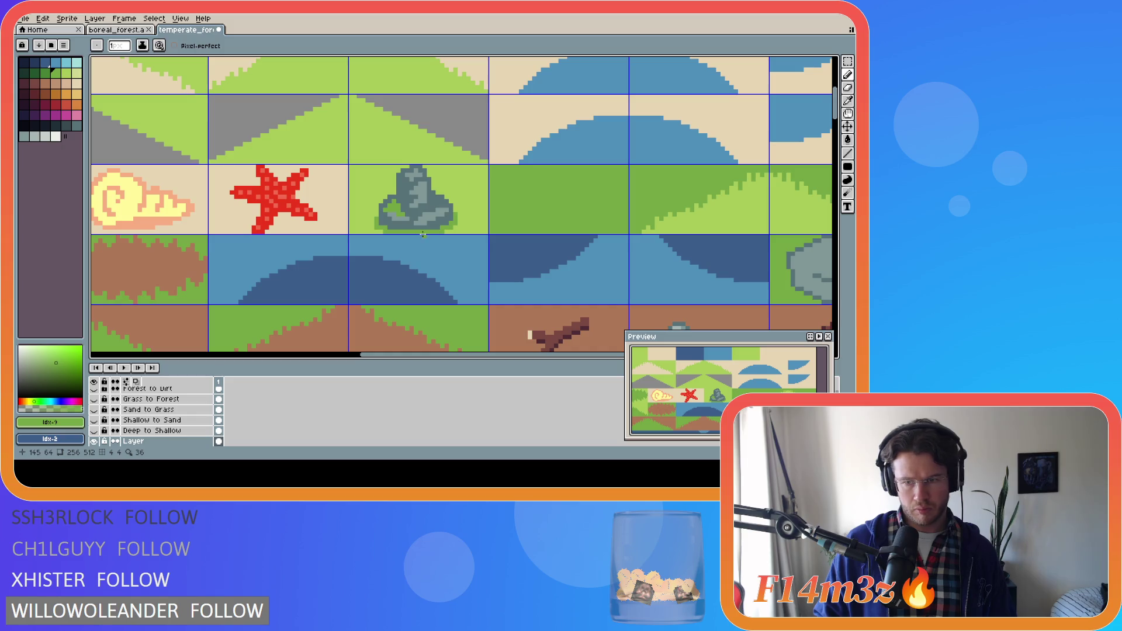
{"action": "left_click", "coordinate": [42, 70]}
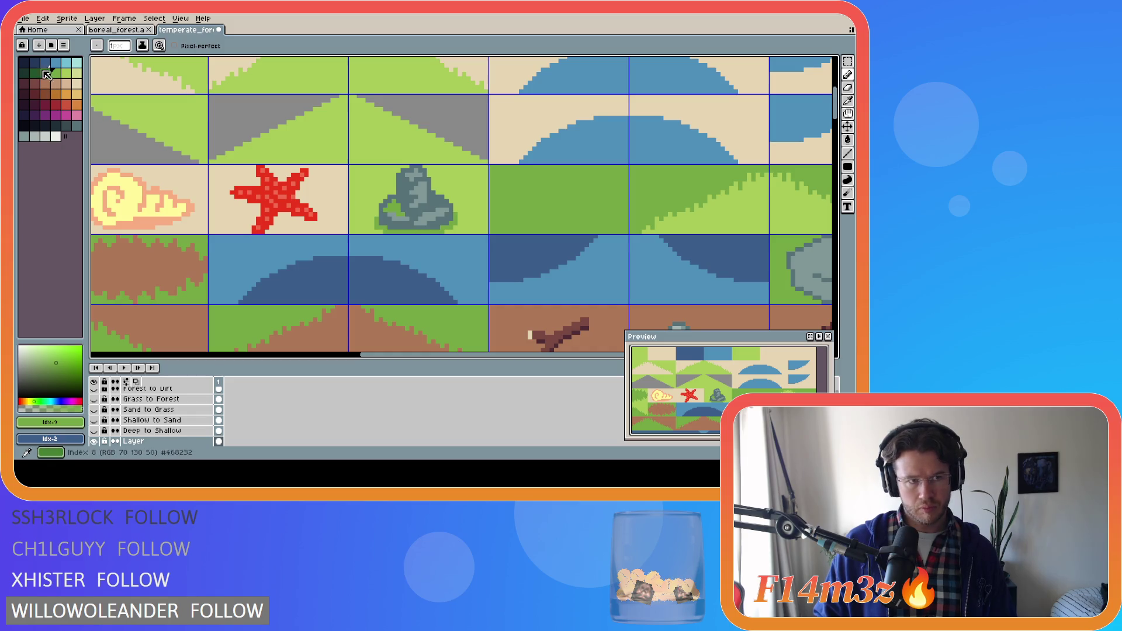
{"action": "key", "text": "g"}
{"action": "left_click", "coordinate": [395, 207]}
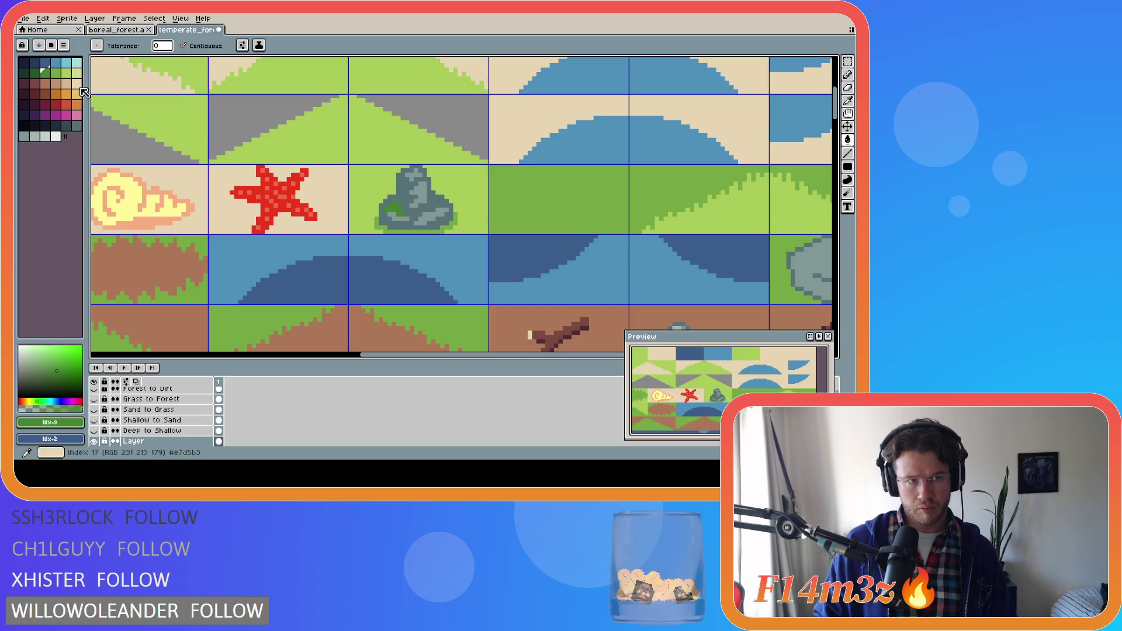
{"action": "key", "text": "b"}
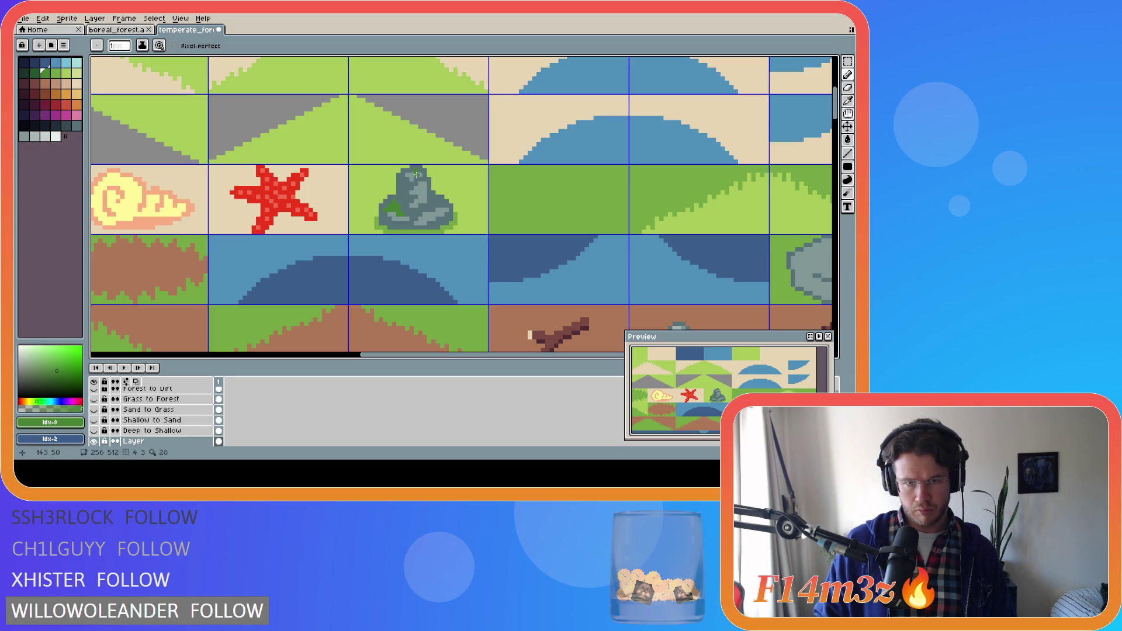
Step: Add moss down the rock's top and right side, then sample the rock's light grey
{"action": "left_click", "coordinate": [422, 182]}
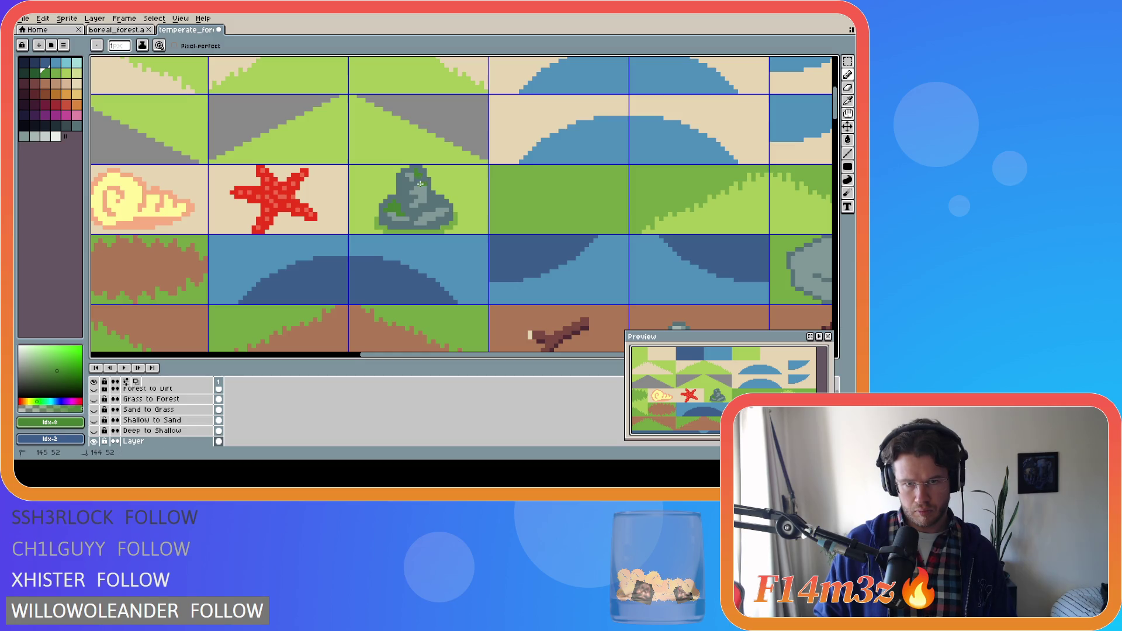
{"action": "left_click_drag", "start_coordinate": [424, 187], "coordinate": [425, 193]}
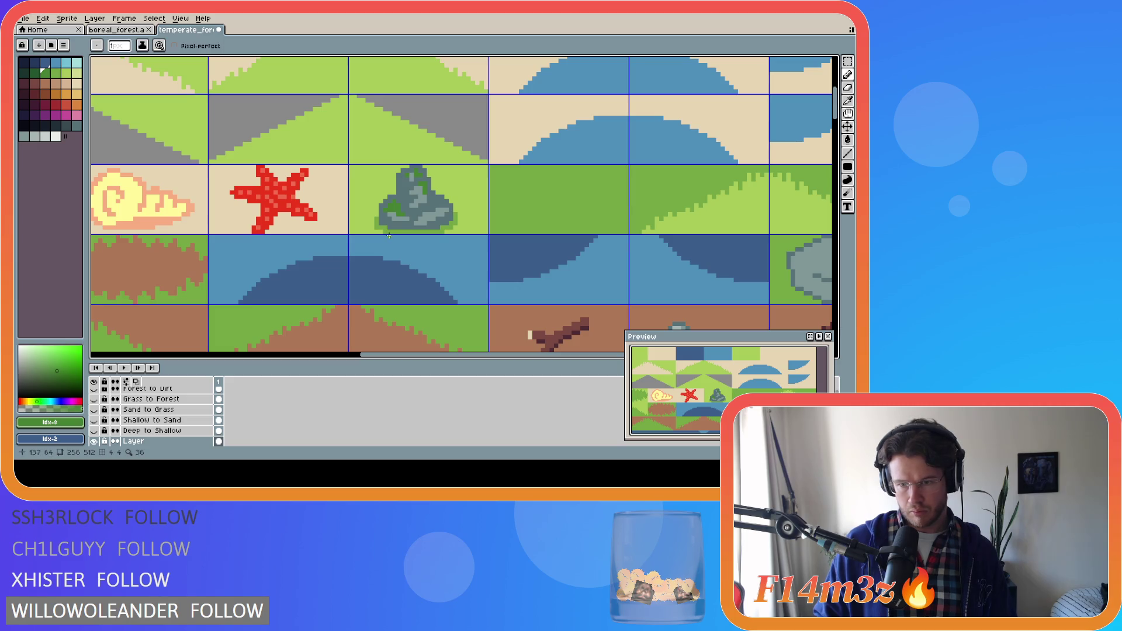
{"action": "left_click_drag", "start_coordinate": [444, 210], "coordinate": [431, 218]}
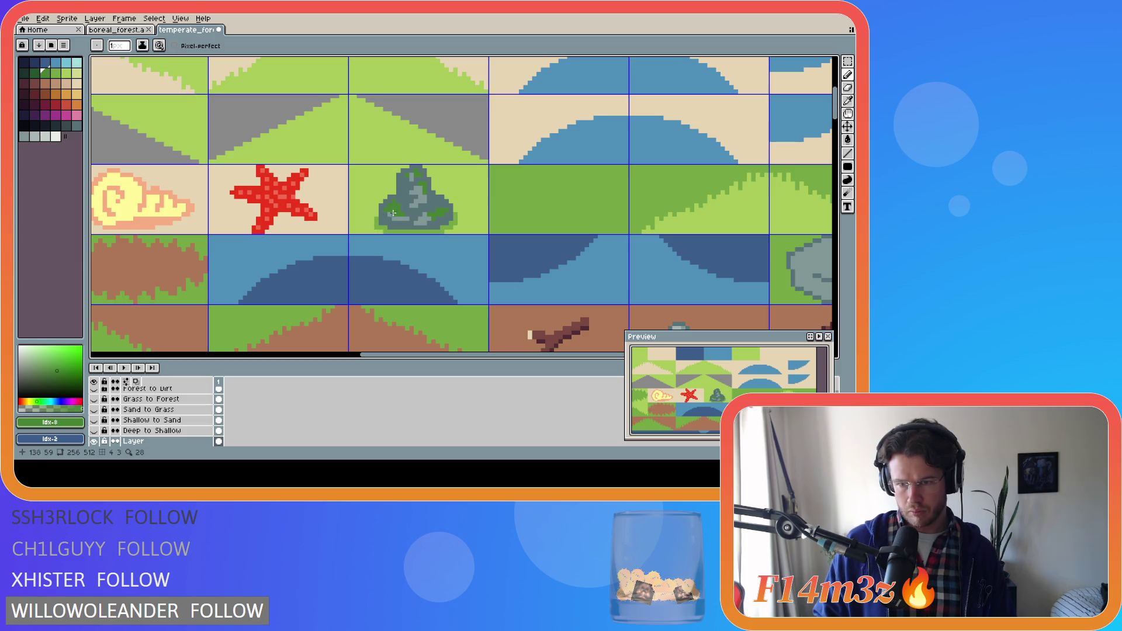
{"action": "key", "text": "alt"}
{"action": "left_click", "coordinate": [414, 172], "text": "alt"}
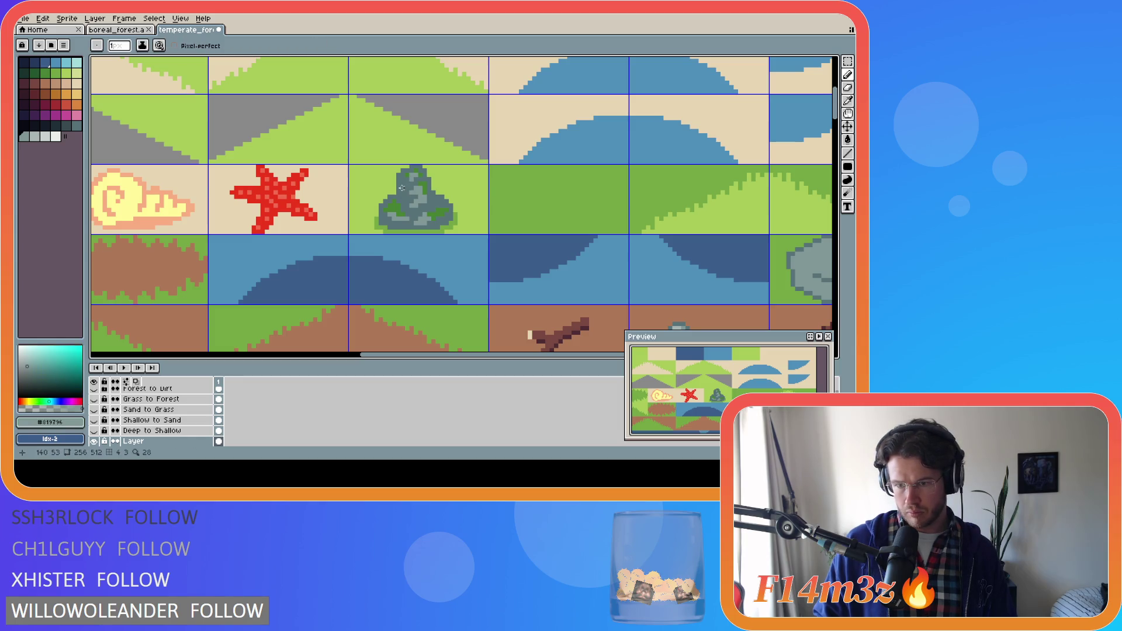
{"action": "key", "text": "alt"}
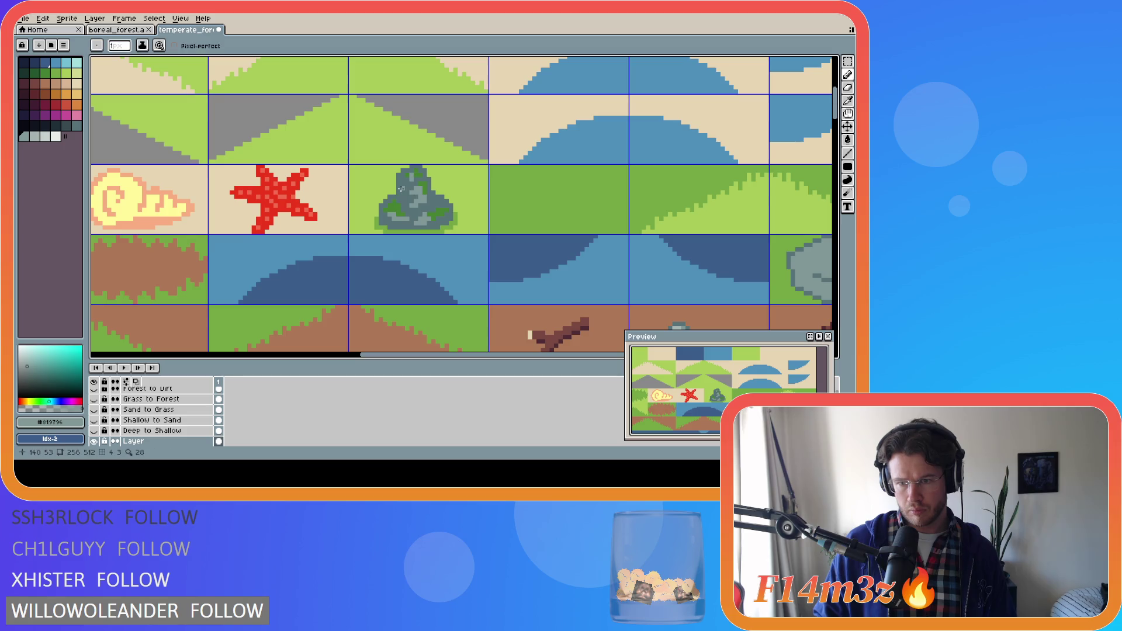
Step: Redo and undo the last moss stroke to compare, zooming in and out to check
{"action": "key", "text": "ctrl+y"}
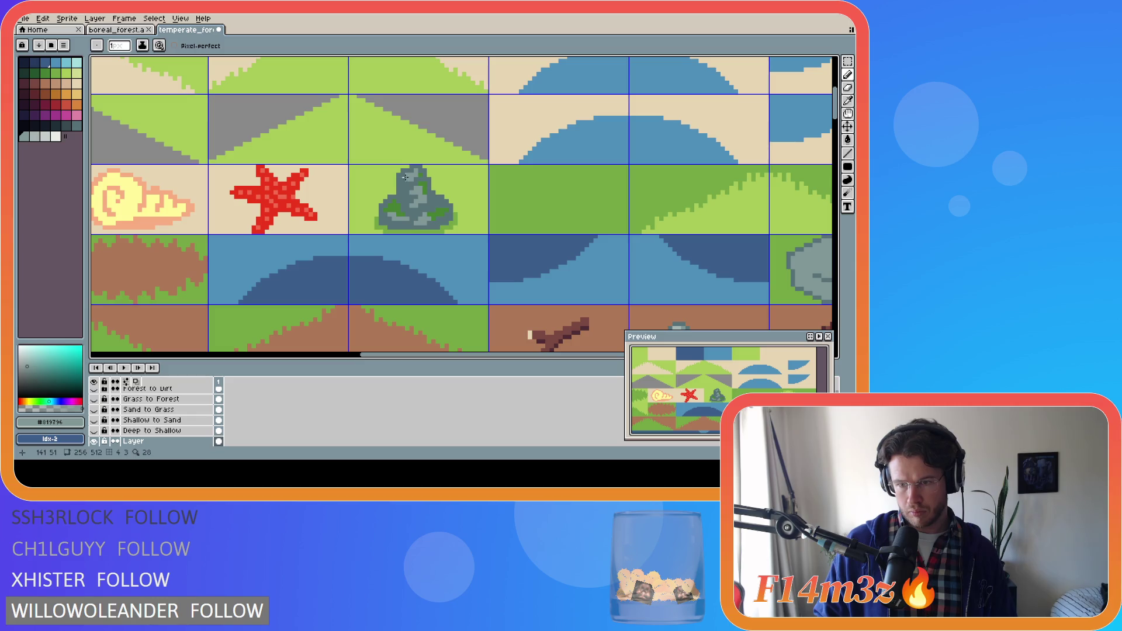
{"action": "key", "text": "ctrl+z"}
{"action": "key", "text": "ctrl+y"}
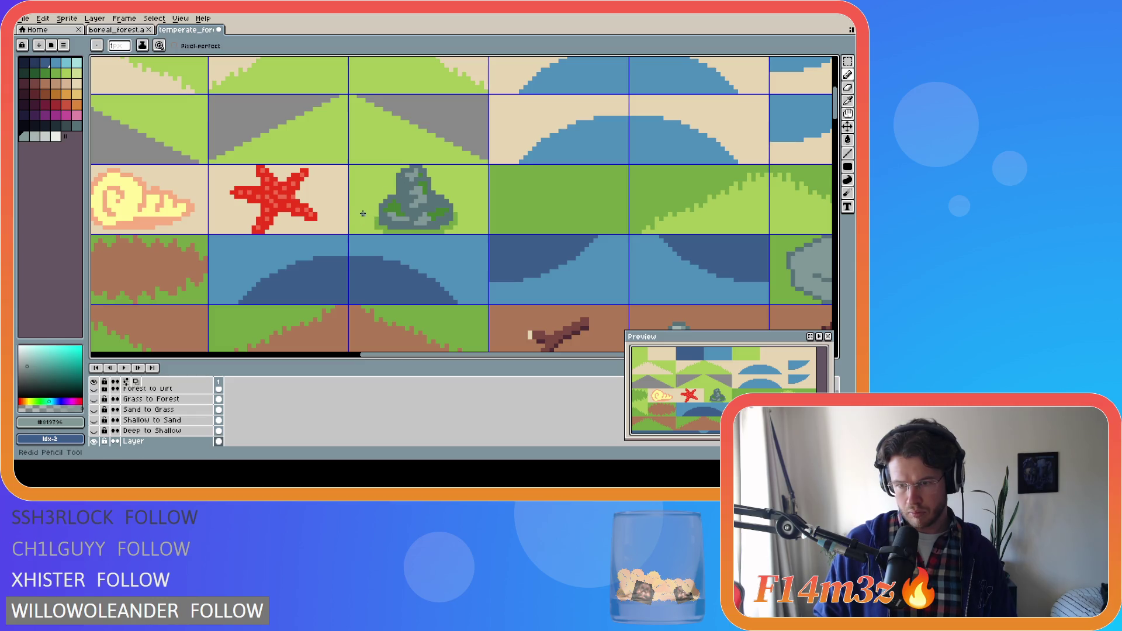
{"action": "scroll", "coordinate": [407, 206], "scroll_direction": "up", "scroll_amount": 1}
{"action": "key", "text": "v"}
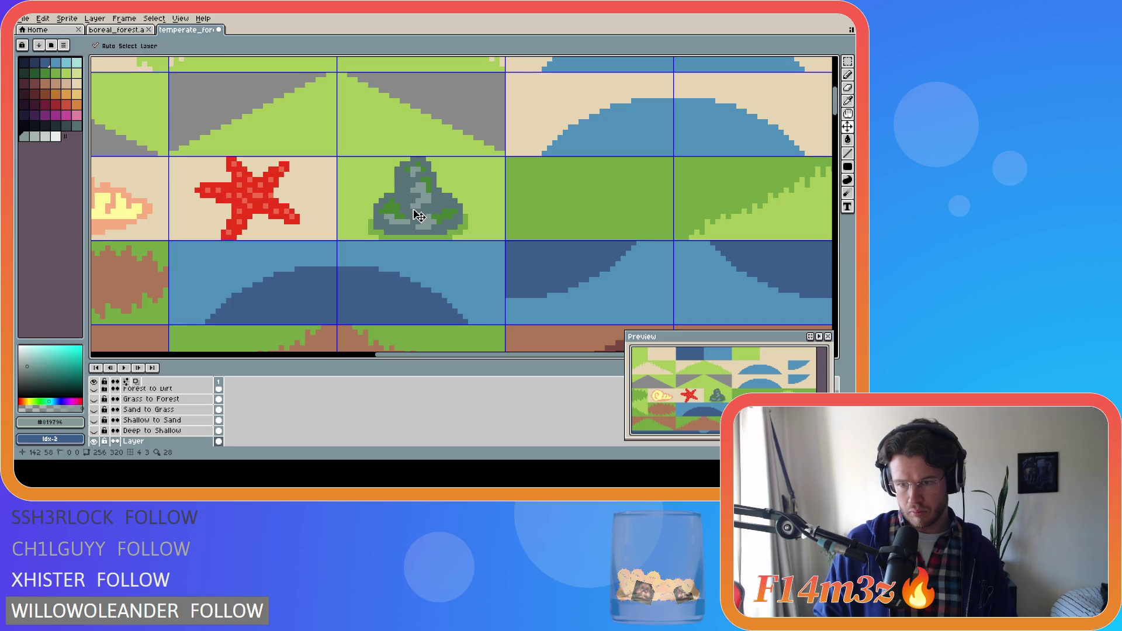
{"action": "key", "text": "b"}
{"action": "scroll", "coordinate": [395, 243], "scroll_direction": "down", "scroll_amount": 2}
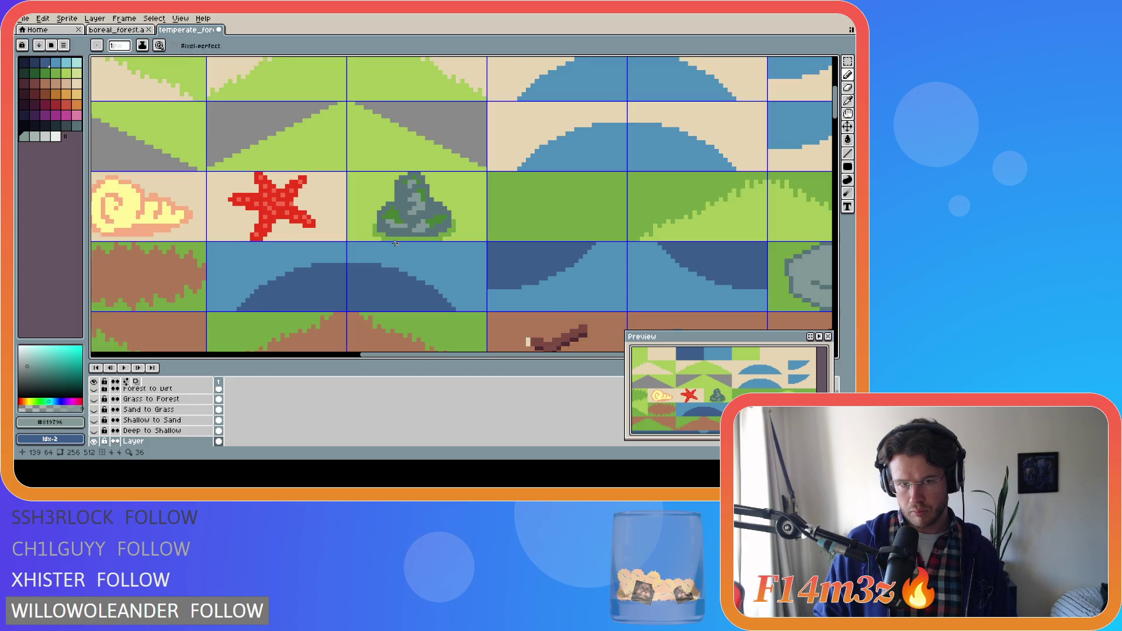
{"action": "scroll", "coordinate": [395, 242], "scroll_direction": "up", "scroll_amount": 1}
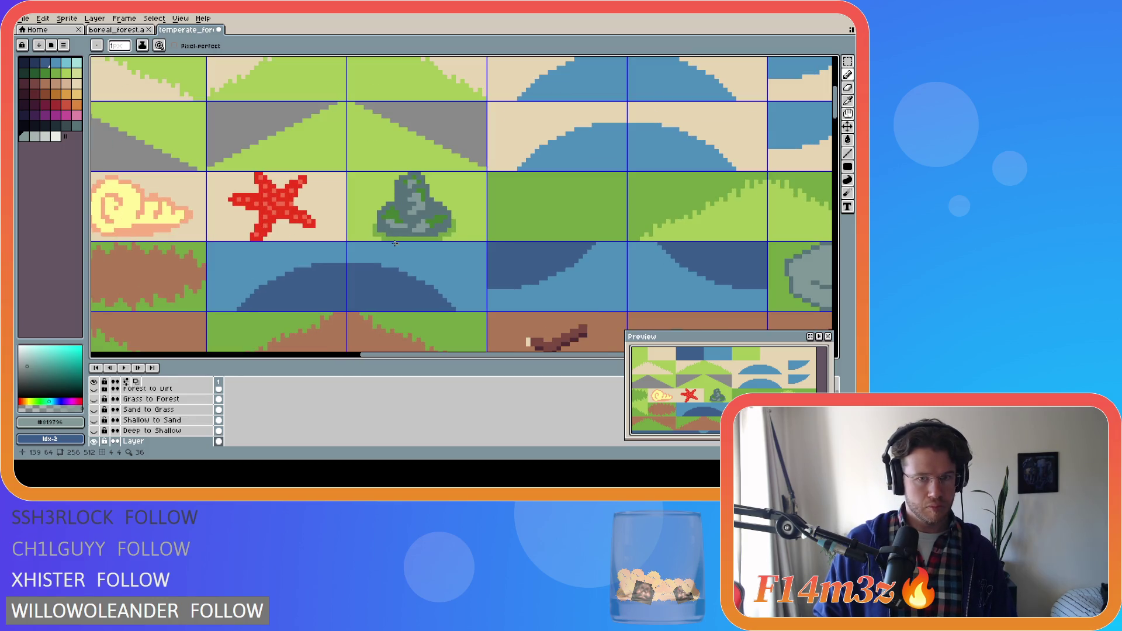
{"action": "scroll", "coordinate": [395, 243], "scroll_direction": "down", "scroll_amount": 2}
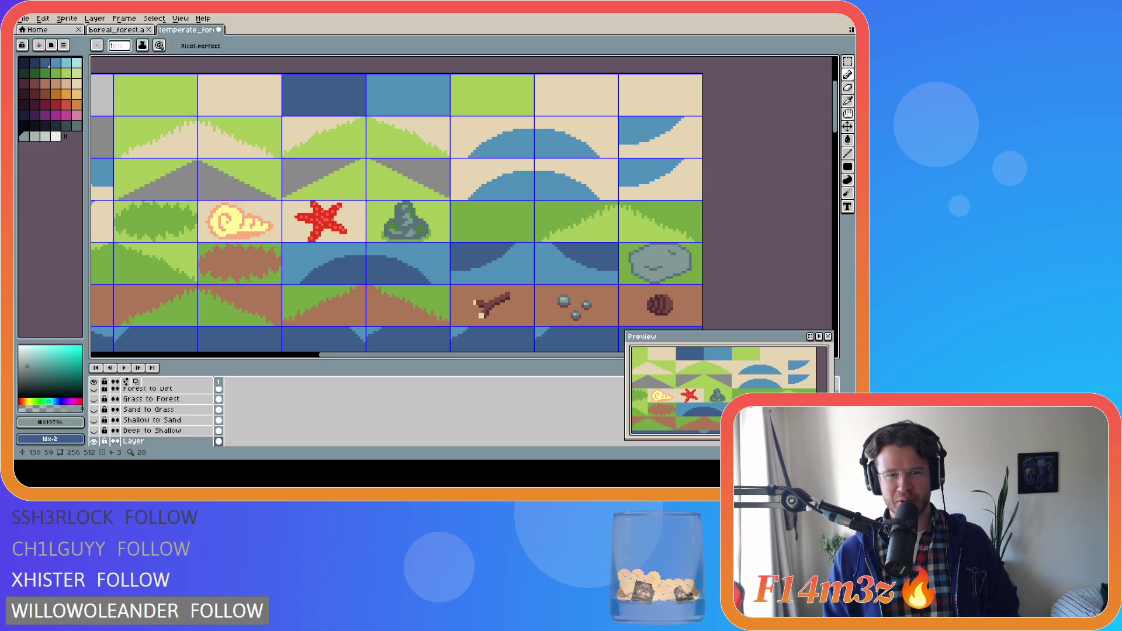
Step: Redo the last moss stroke and marquee-select the entire mossy rock tile
{"action": "scroll", "coordinate": [396, 243], "scroll_direction": "up", "scroll_amount": 2}
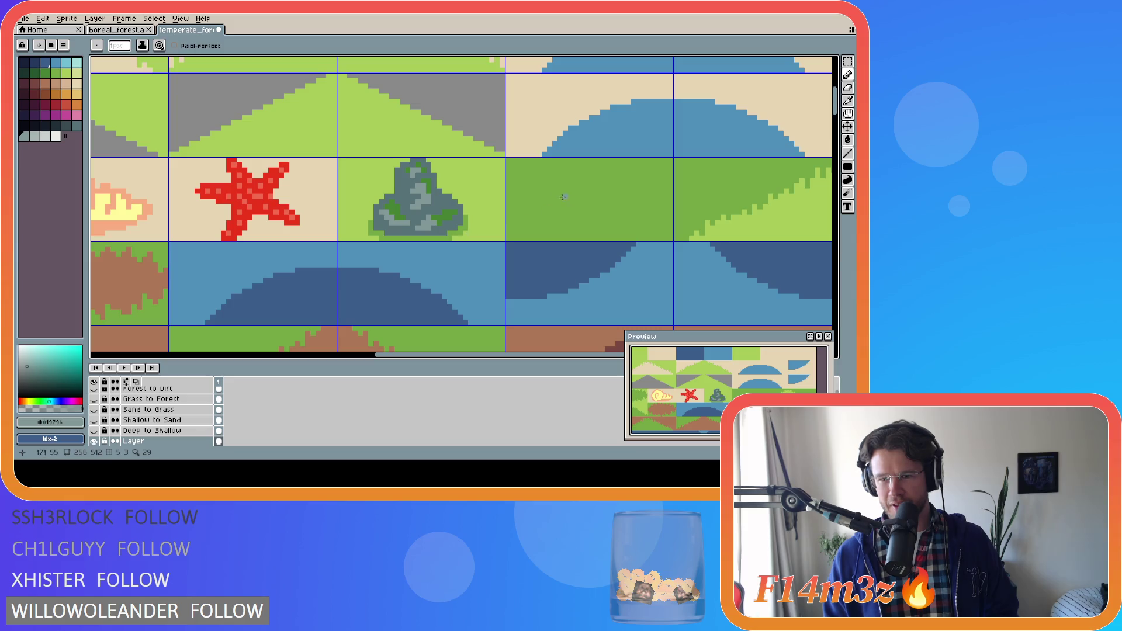
{"action": "key", "text": "ctrl+z"}
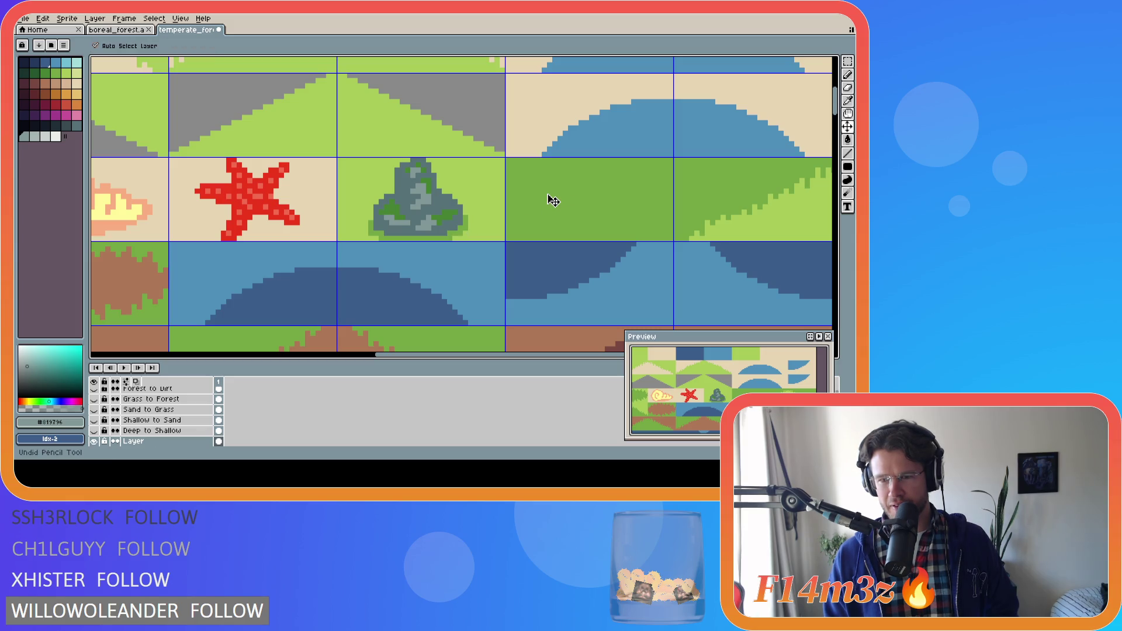
{"action": "key", "text": "ctrl+y"}
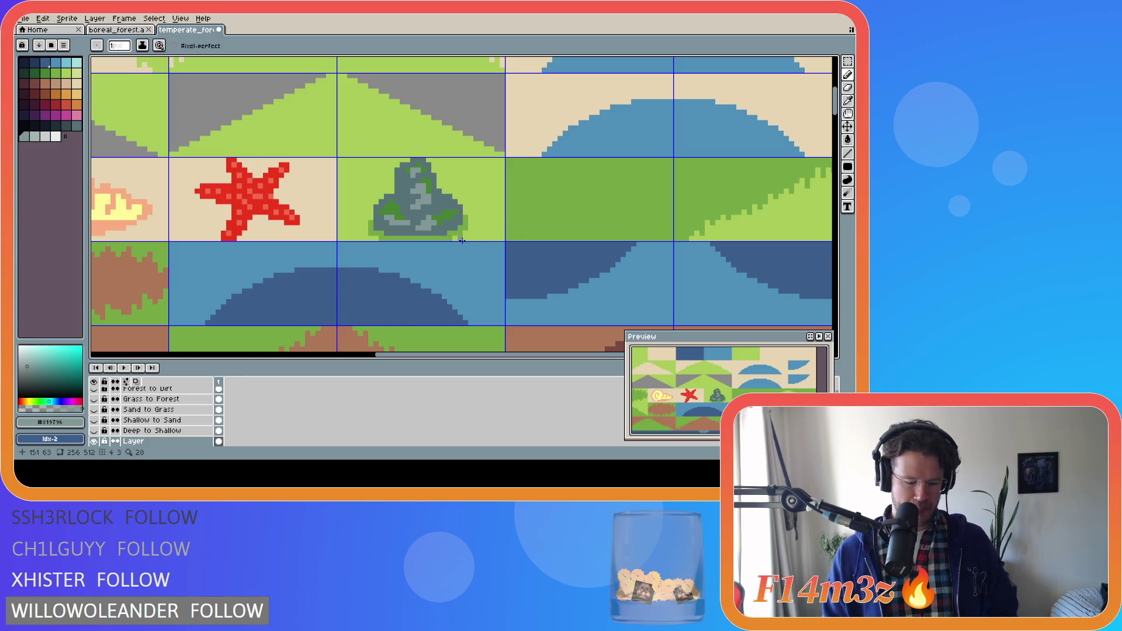
{"action": "key", "text": "m"}
{"action": "mouse_move", "coordinate": [339, 159]}
{"action": "left_mouse_down"}
{"action": "mouse_move", "coordinate": [458, 229]}
{"action": "mouse_move", "coordinate": [506, 242]}
{"action": "left_mouse_up"}
{"action": "scroll", "coordinate": [507, 243], "scroll_direction": "down", "scroll_amount": 2}
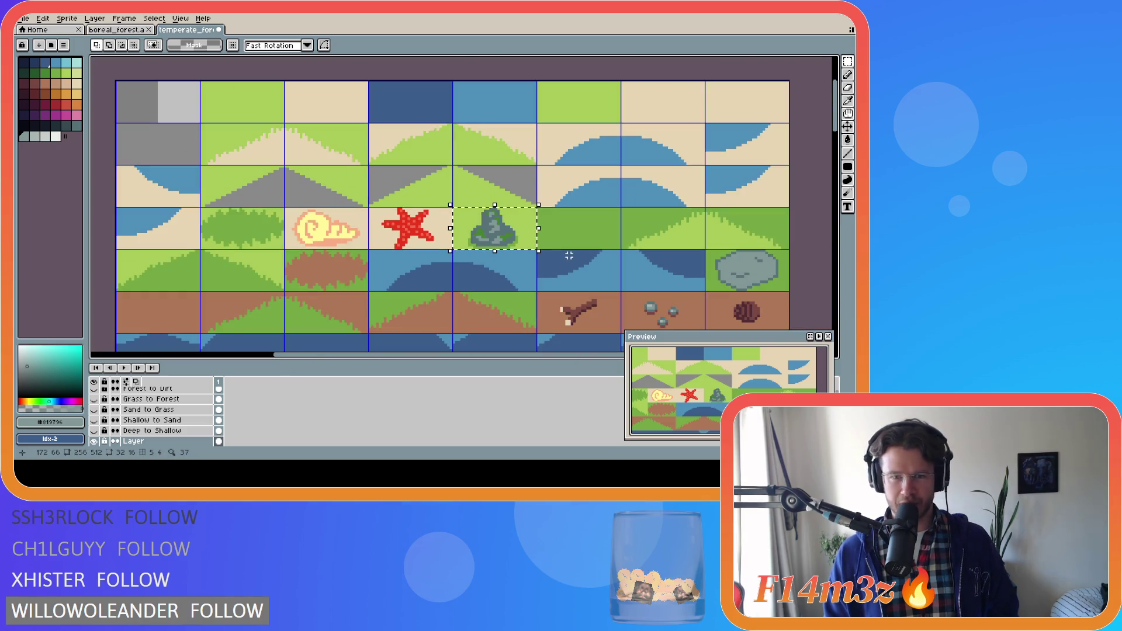
Step: Drag a copy of the mossy rock tile over the flat stone in the rightmost cell
{"action": "left_click_drag", "start_coordinate": [836, 134], "coordinate": [833, 144]}
{"action": "left_click_drag", "start_coordinate": [491, 135], "coordinate": [744, 177]}
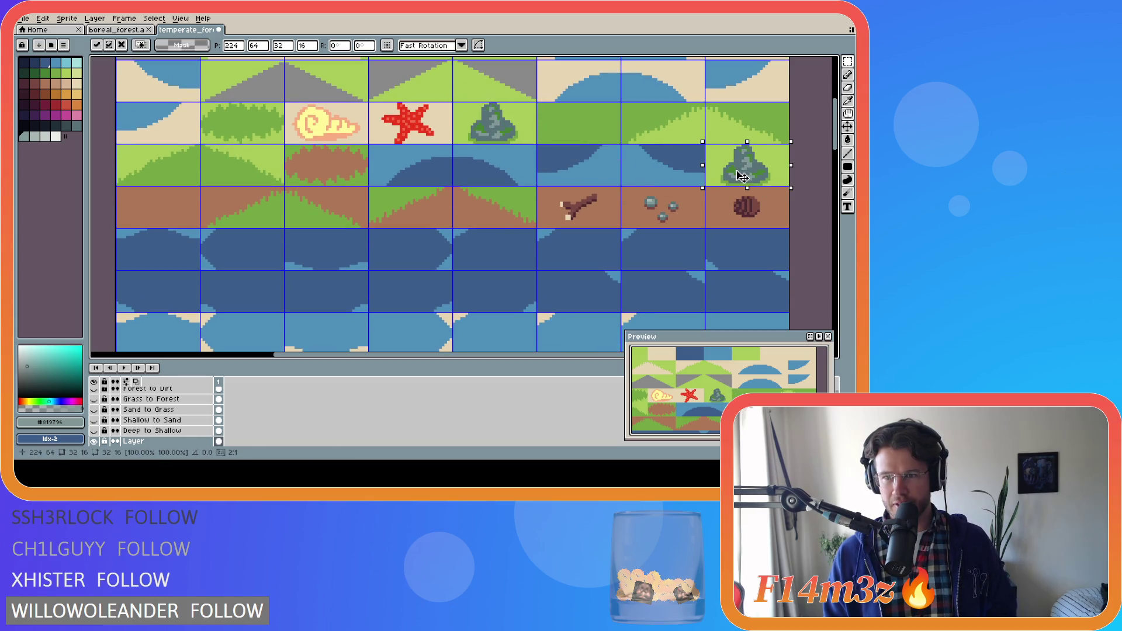
{"action": "left_click", "coordinate": [800, 124]}
{"action": "left_click", "coordinate": [770, 111], "text": "alt"}
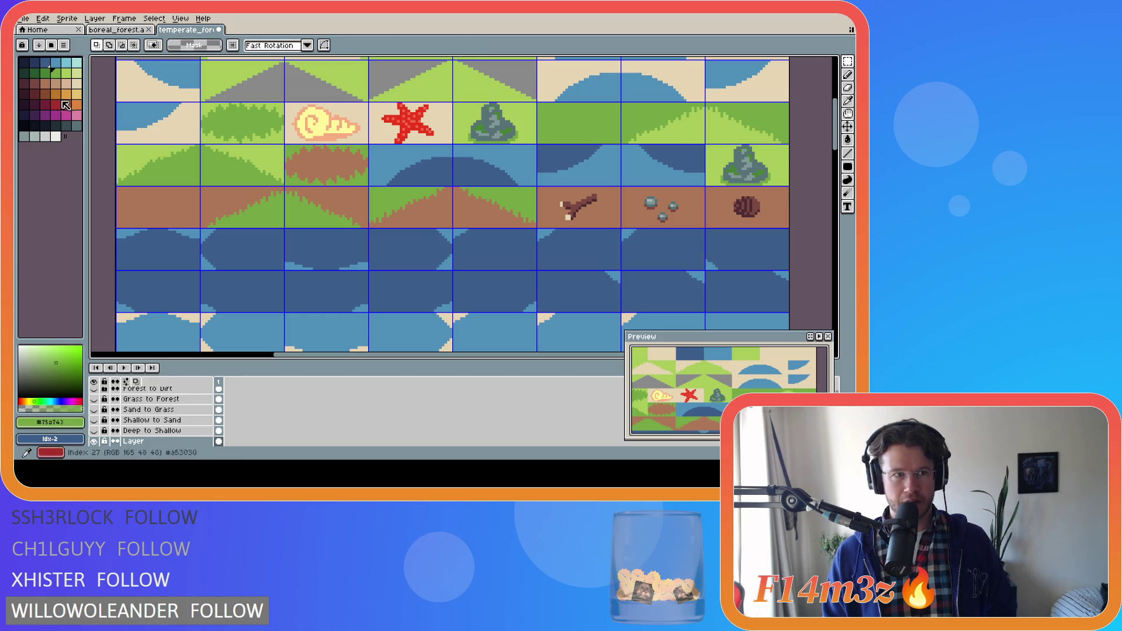
Step: Choose a dark green swatch with the Paint Bucket and sample the grass green
{"action": "left_click", "coordinate": [763, 179], "text": "alt"}
{"action": "scroll", "coordinate": [765, 180], "scroll_direction": "up", "scroll_amount": 2}
{"action": "key", "text": "g"}
{"action": "left_click", "coordinate": [766, 111], "text": "alt"}
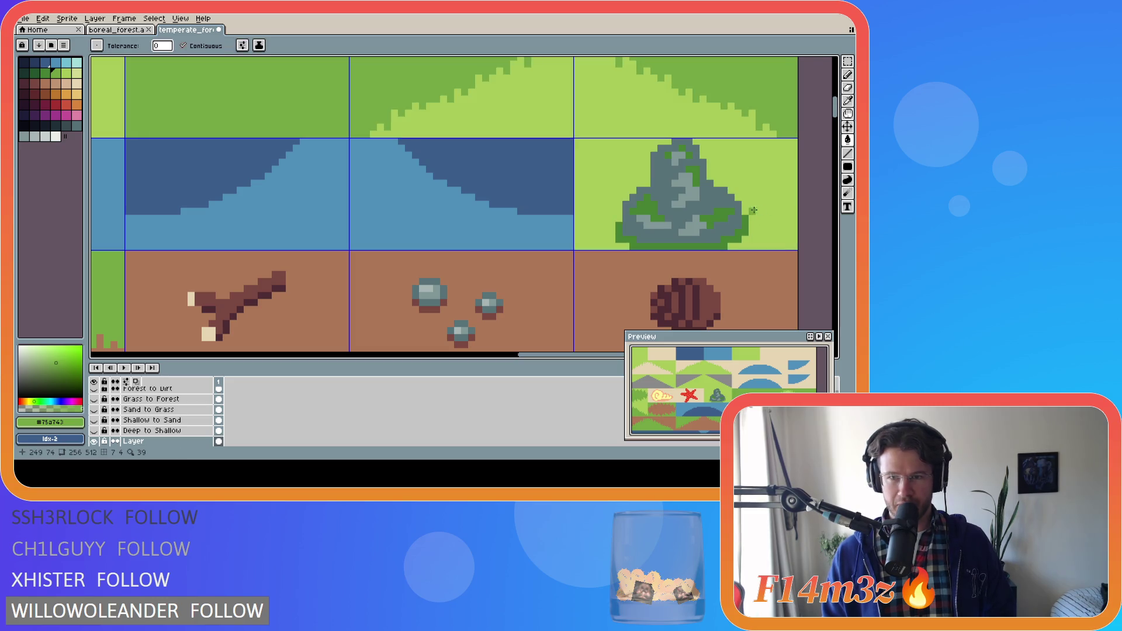
Step: Draw lines along the copied rock cell's edges and fill its background with darker grass green
{"action": "key", "text": "l"}
{"action": "left_click_drag", "start_coordinate": [666, 142], "coordinate": [577, 145]}
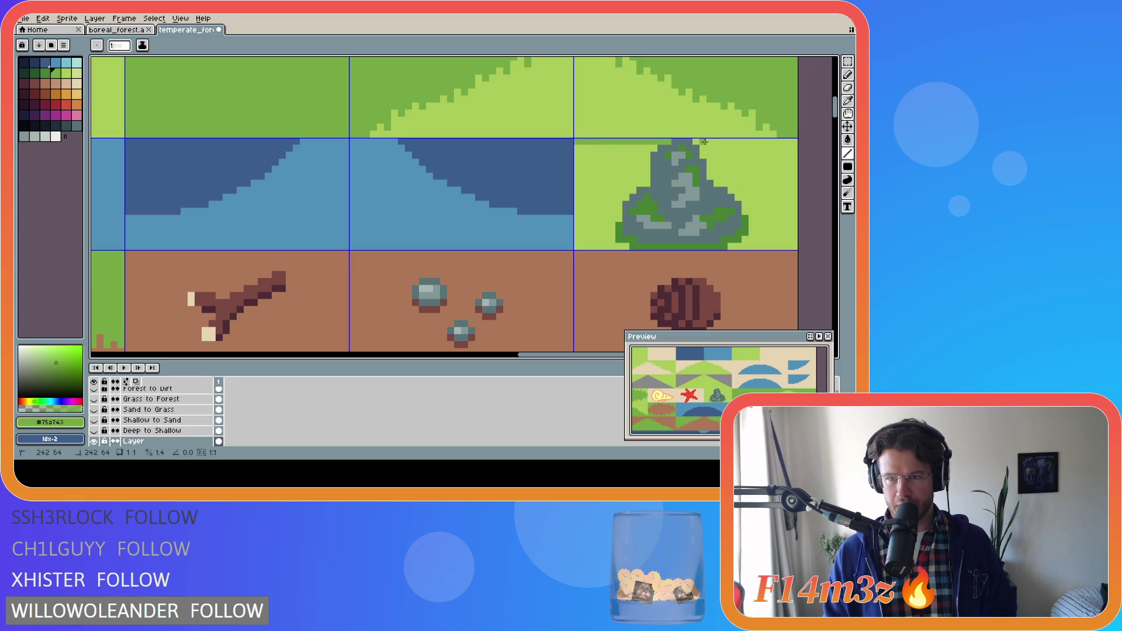
{"action": "left_click_drag", "start_coordinate": [694, 142], "coordinate": [792, 141]}
{"action": "key", "text": "g"}
{"action": "left_click", "coordinate": [787, 175]}
{"action": "left_click", "coordinate": [647, 183]}
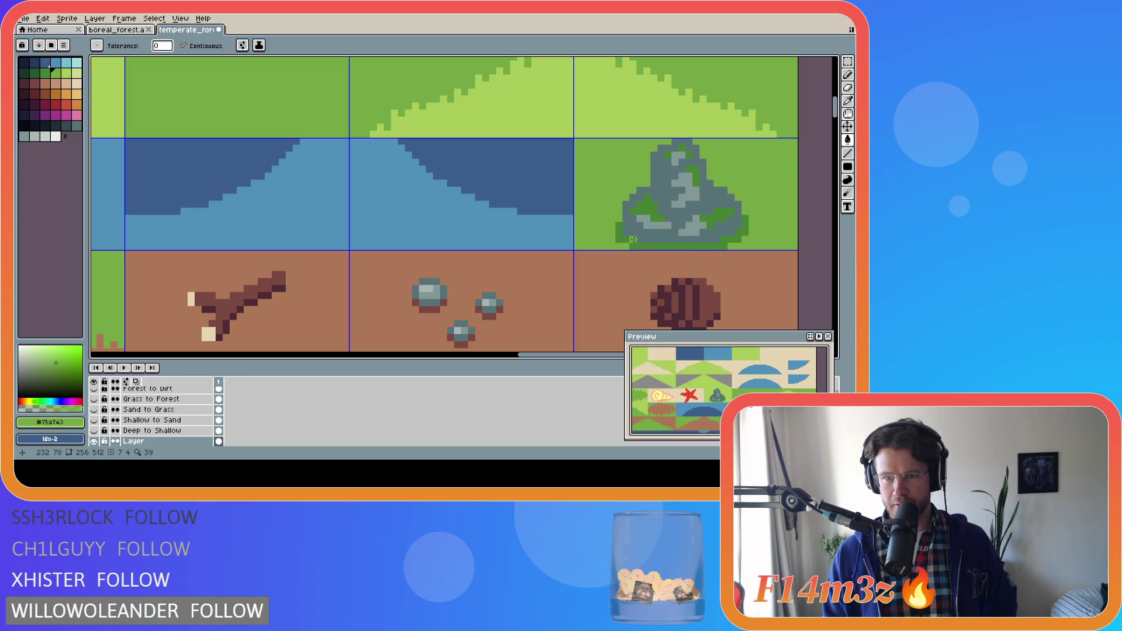
Step: Darken the rock's moss patches with a deep palette green, undo the last fill, and save temperate_forest.ase
{"action": "left_click", "coordinate": [45, 73]}
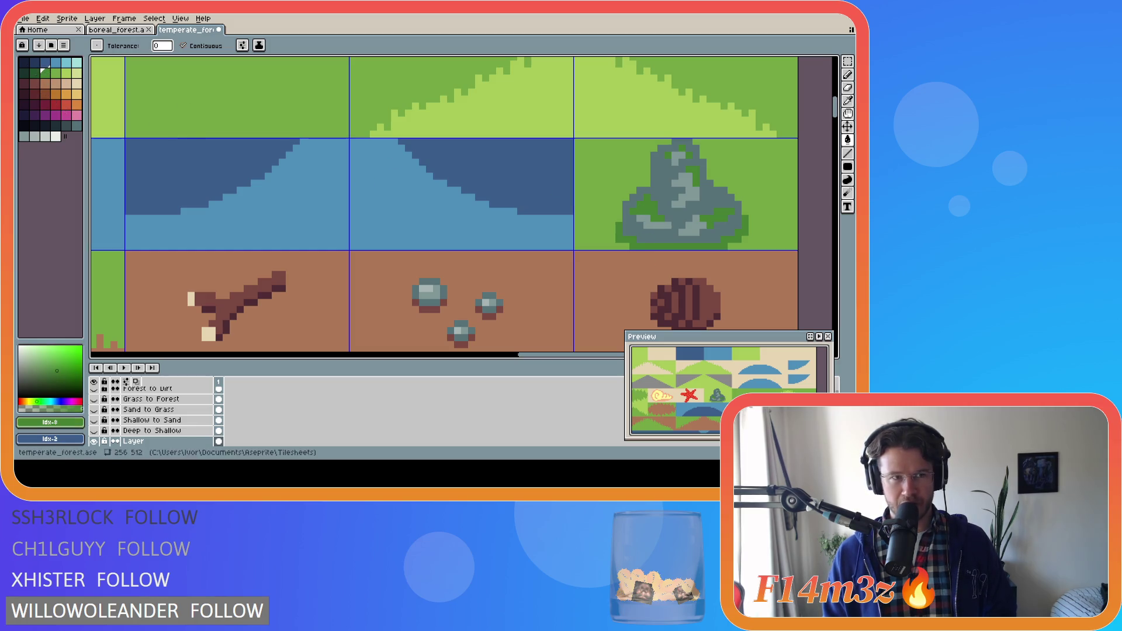
{"action": "left_click", "coordinate": [34, 73]}
{"action": "left_click", "coordinate": [647, 208]}
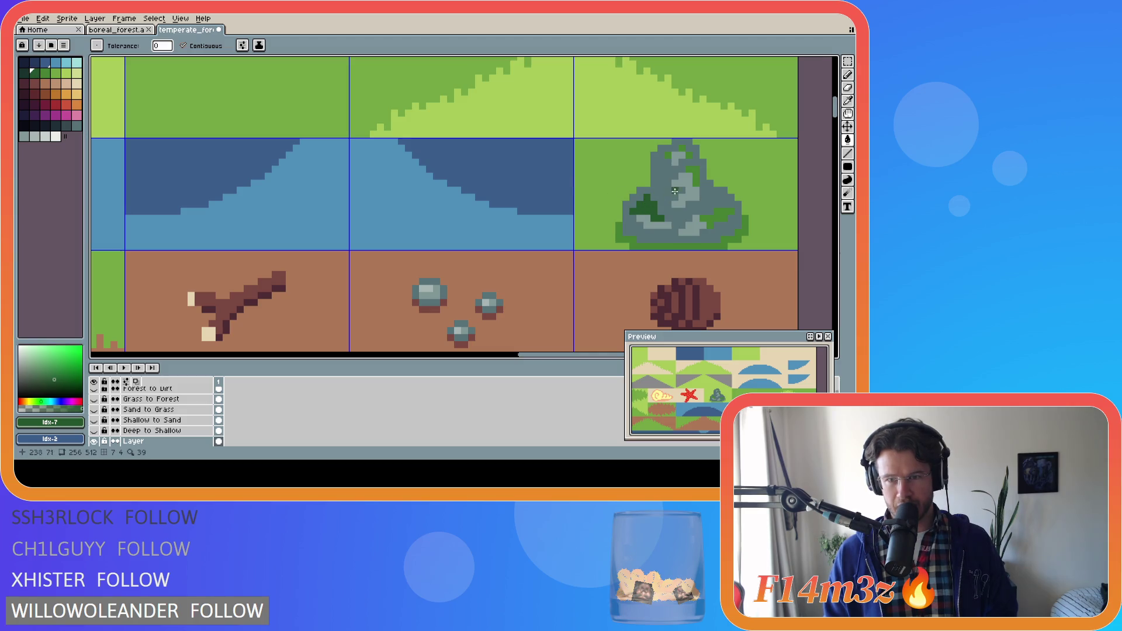
{"action": "left_click", "coordinate": [683, 152]}
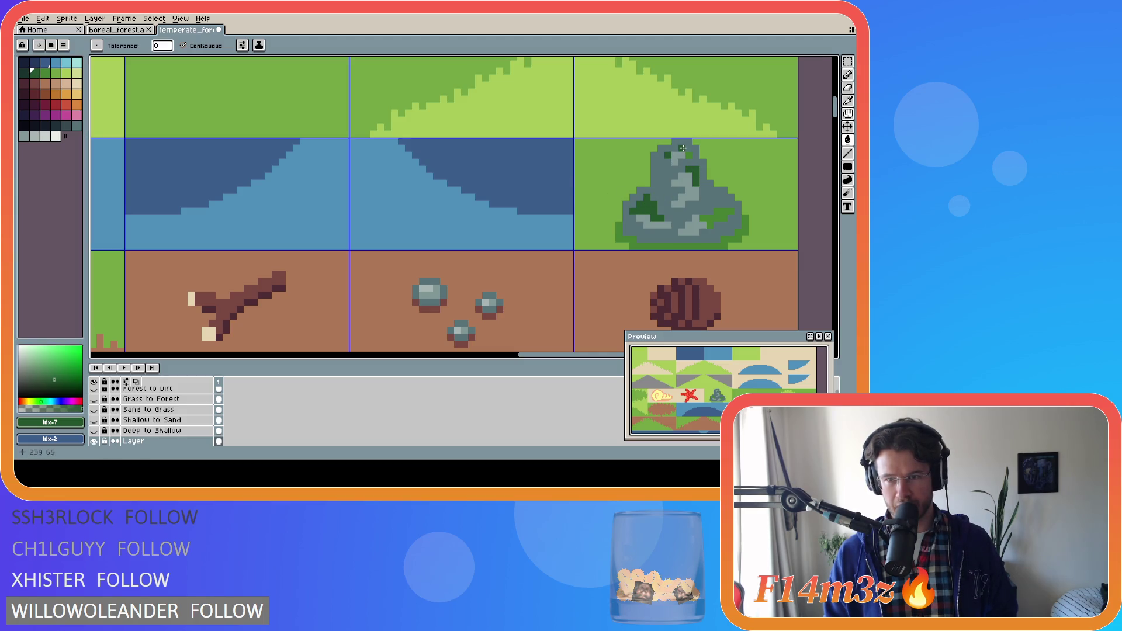
{"action": "left_click", "coordinate": [720, 218]}
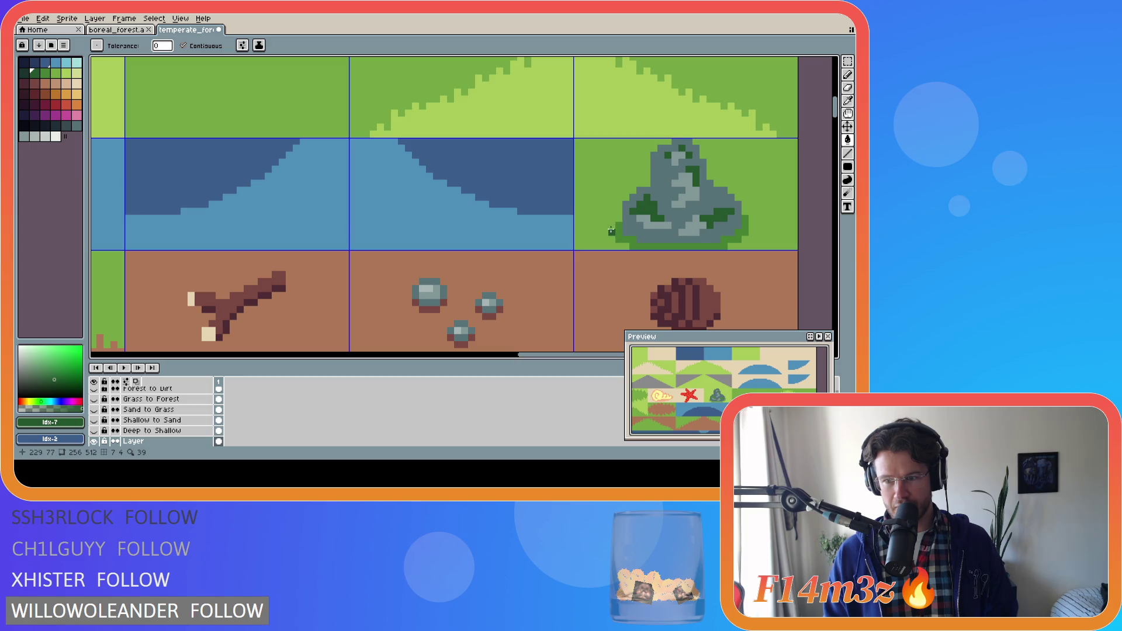
{"action": "key", "text": "ctrl+z"}
{"action": "key", "text": "ctrl+z"}
{"action": "key", "text": "ctrl+s"}
{"action": "scroll", "coordinate": [531, 217], "scroll_direction": "down", "scroll_amount": 2}
{"action": "scroll", "coordinate": [532, 217], "scroll_direction": "down", "scroll_amount": 1}
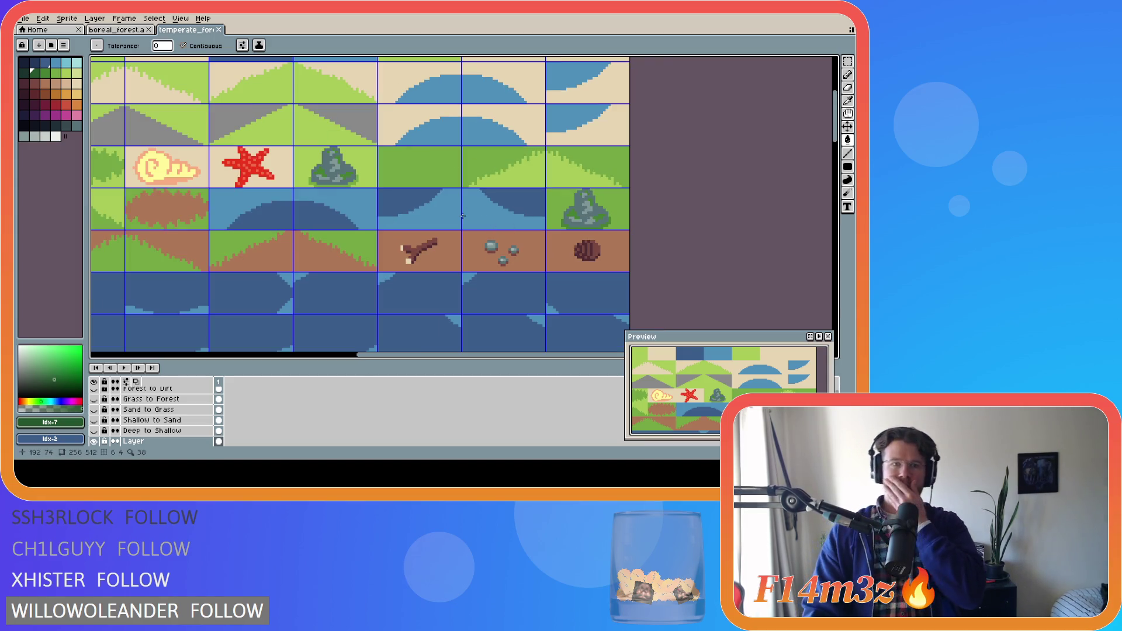
Step: Refill the original rock's five moss patches with the lighter grass green and save
{"action": "scroll", "coordinate": [328, 163], "scroll_direction": "up", "scroll_amount": 3}
{"action": "scroll", "coordinate": [281, 176], "scroll_direction": "up", "scroll_amount": 3}
{"action": "left_click", "coordinate": [266, 198], "text": "alt"}
{"action": "left_click", "coordinate": [289, 158]}
{"action": "left_click", "coordinate": [337, 107]}
{"action": "left_click", "coordinate": [352, 70]}
{"action": "left_click", "coordinate": [365, 111]}
{"action": "left_click", "coordinate": [390, 178]}
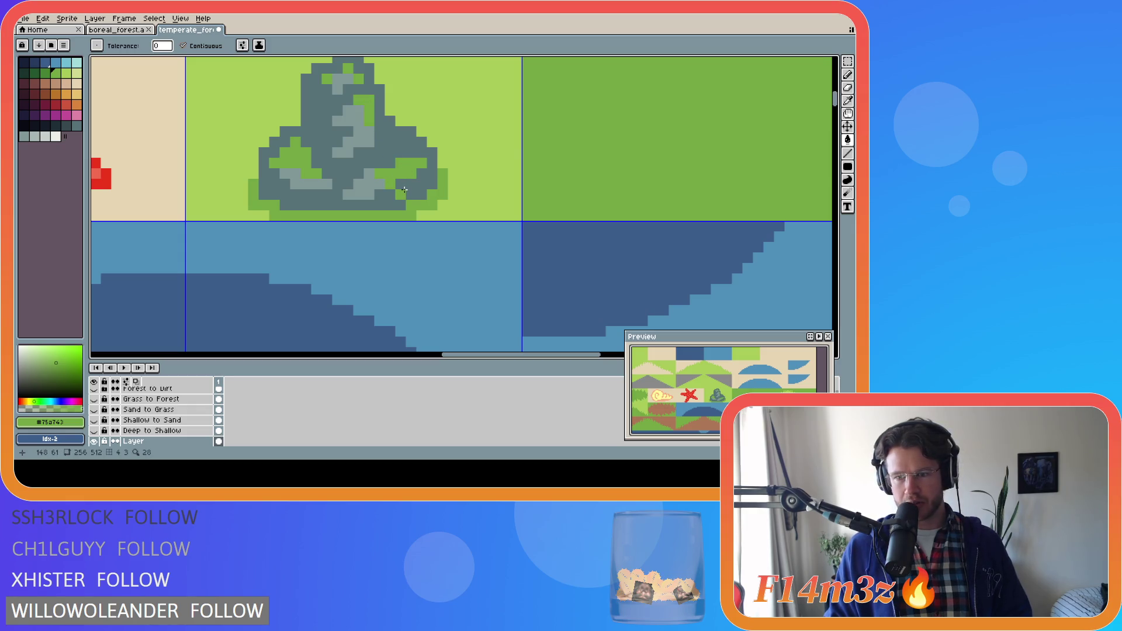
{"action": "key", "text": "ctrl+s"}
Step: Paint one pixel of the rock's own grey onto the rock with the Pencil
{"action": "scroll", "coordinate": [264, 168], "scroll_direction": "down", "scroll_amount": 3}
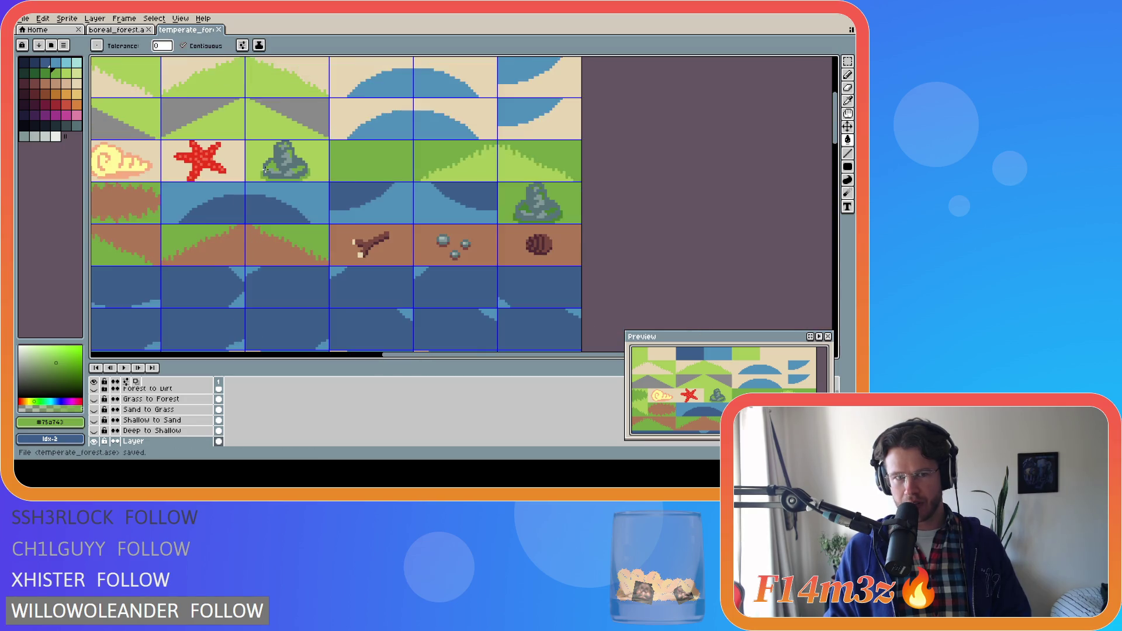
{"action": "scroll", "coordinate": [264, 168], "scroll_direction": "down", "scroll_amount": 1}
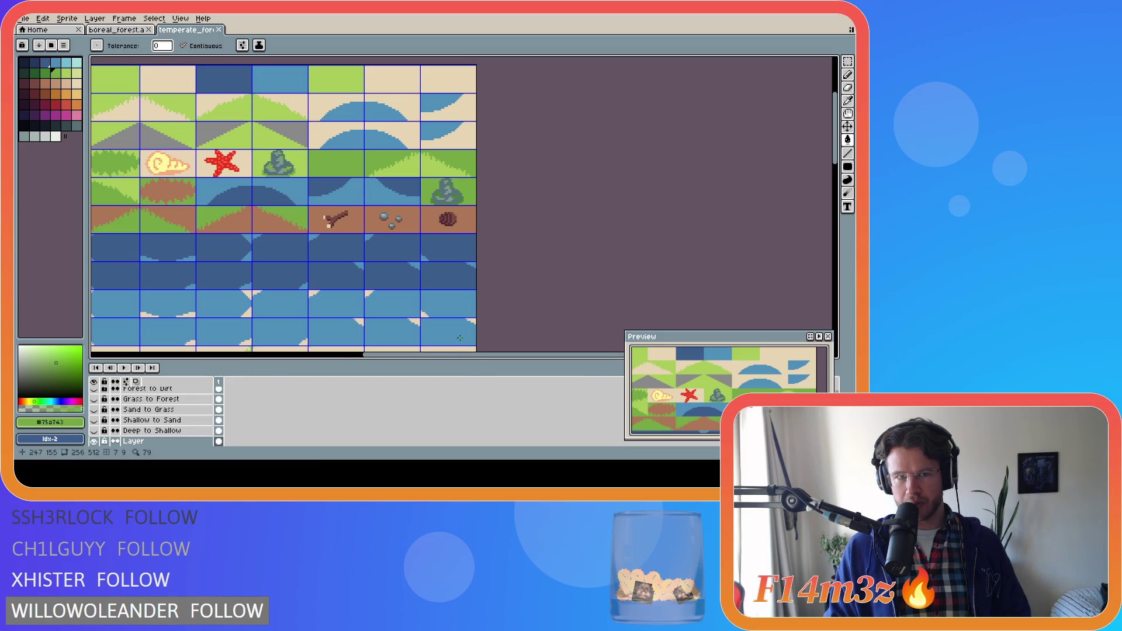
{"action": "scroll", "coordinate": [298, 164], "scroll_direction": "up", "scroll_amount": 5}
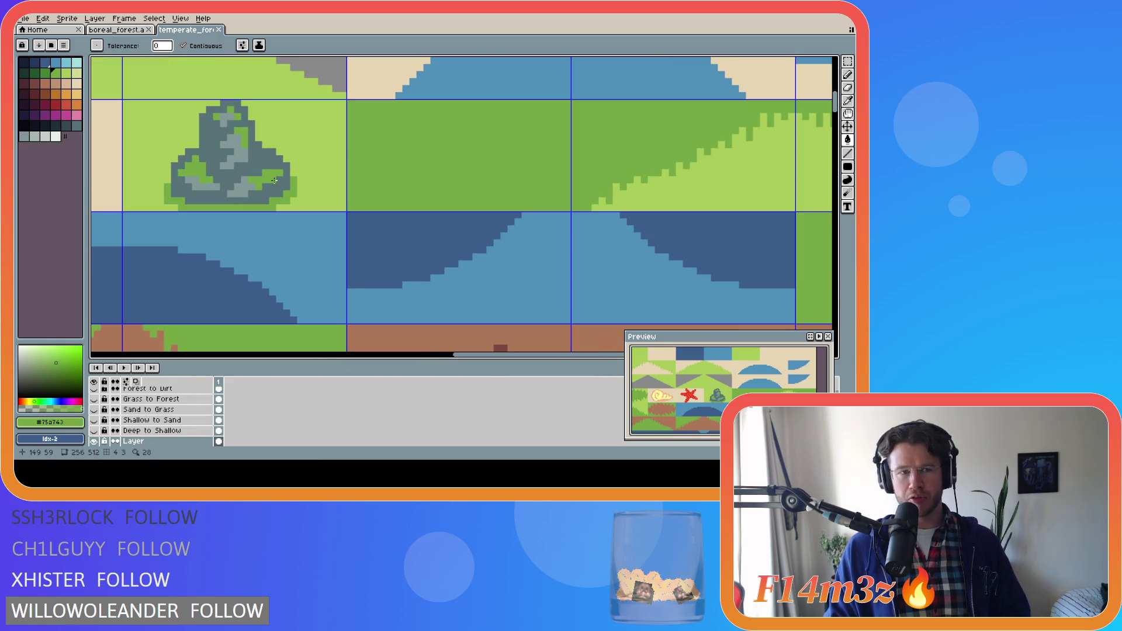
{"action": "left_click", "coordinate": [253, 187], "text": "alt"}
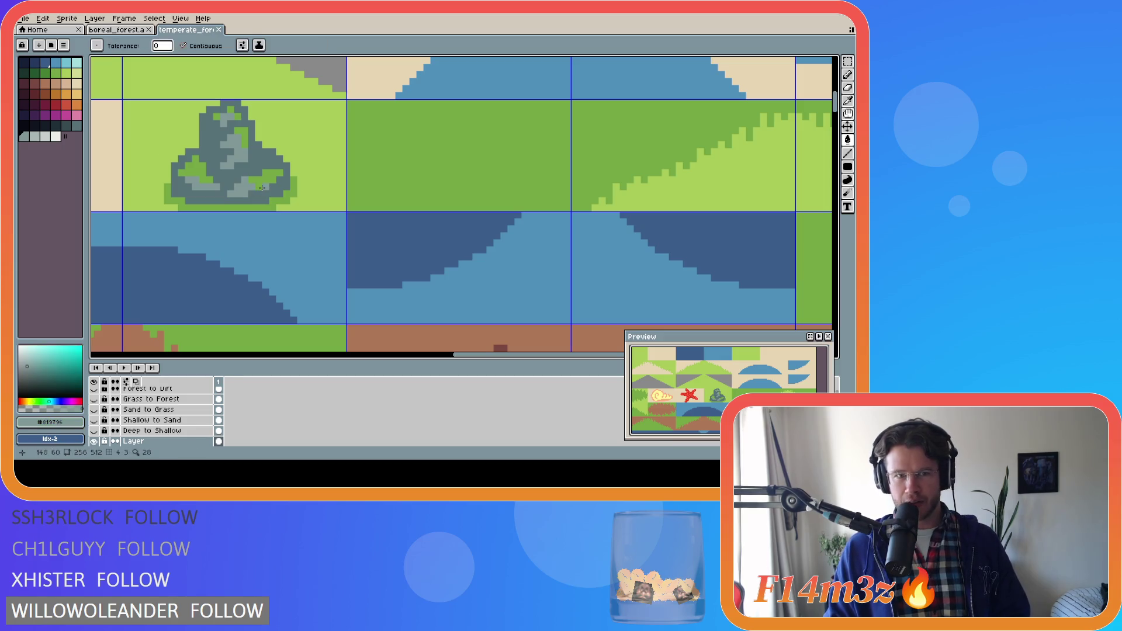
{"action": "key", "text": "b"}
{"action": "left_click", "coordinate": [264, 185]}
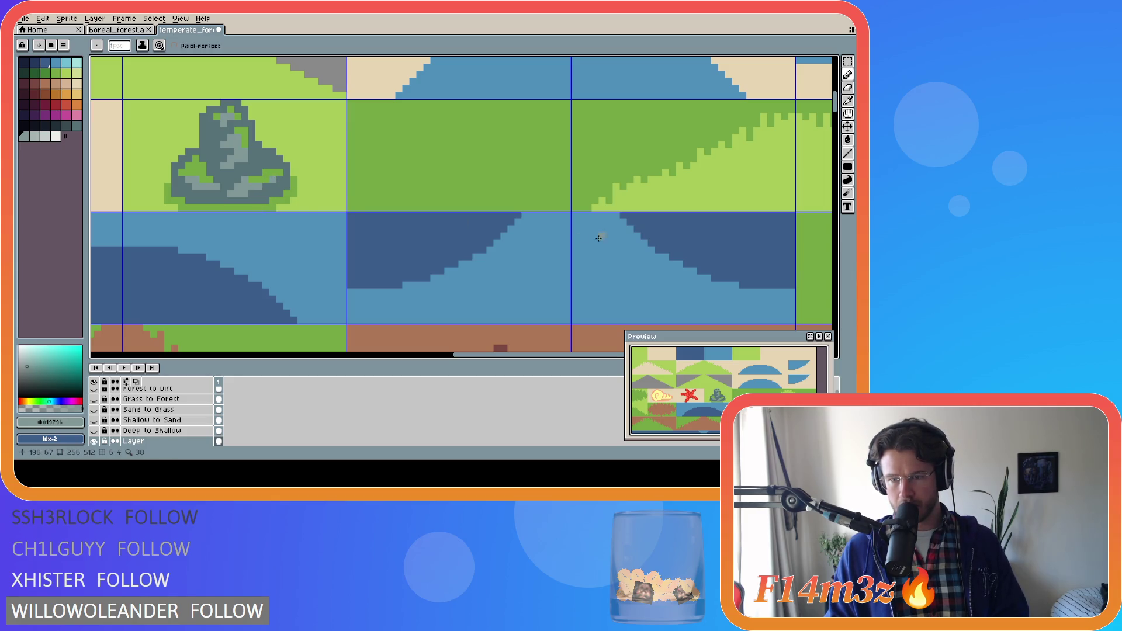
Step: Undo the last edit and save the tileset again
{"action": "left_click_drag", "start_coordinate": [498, 354], "coordinate": [619, 354]}
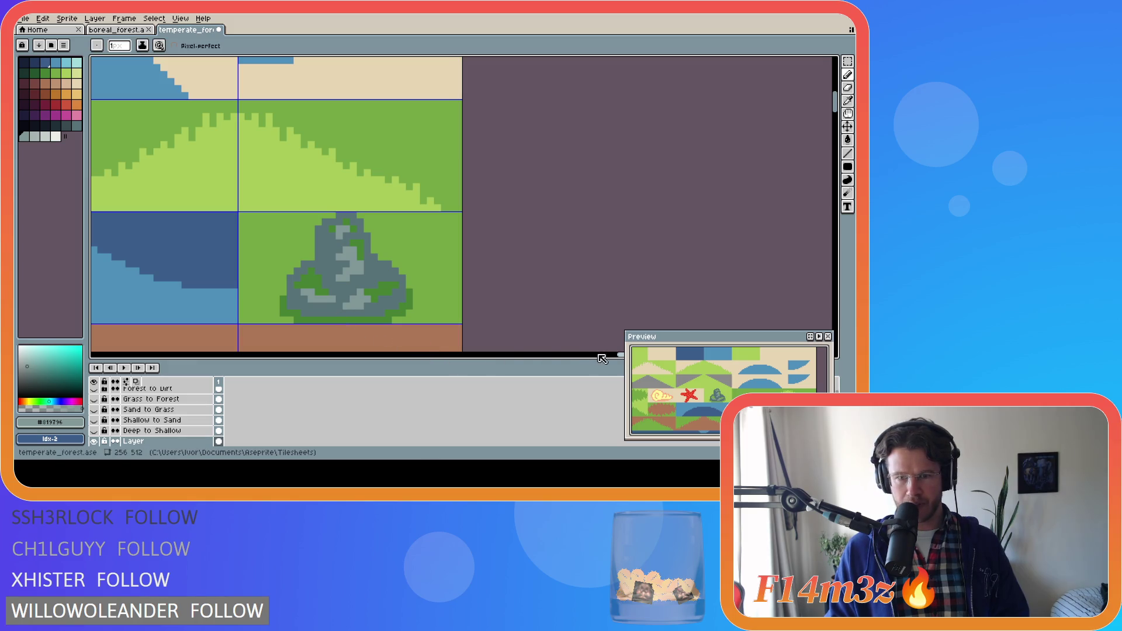
{"action": "key", "text": "ctrl+z"}
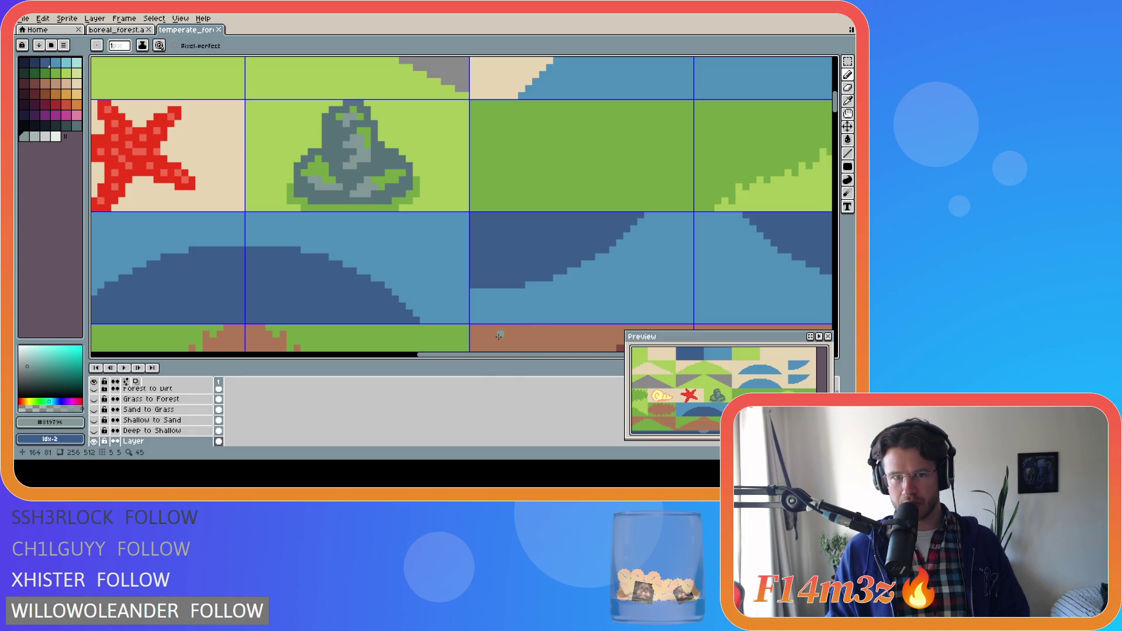
{"action": "mouse_move", "coordinate": [531, 360]}
{"action": "left_mouse_down"}
{"action": "mouse_move", "coordinate": [645, 361]}
{"action": "mouse_move", "coordinate": [533, 360]}
{"action": "mouse_move", "coordinate": [583, 360]}
{"action": "left_mouse_up"}
{"action": "scroll", "coordinate": [535, 309], "scroll_direction": "down", "scroll_amount": 3}
{"action": "key", "text": "ctrl+s"}
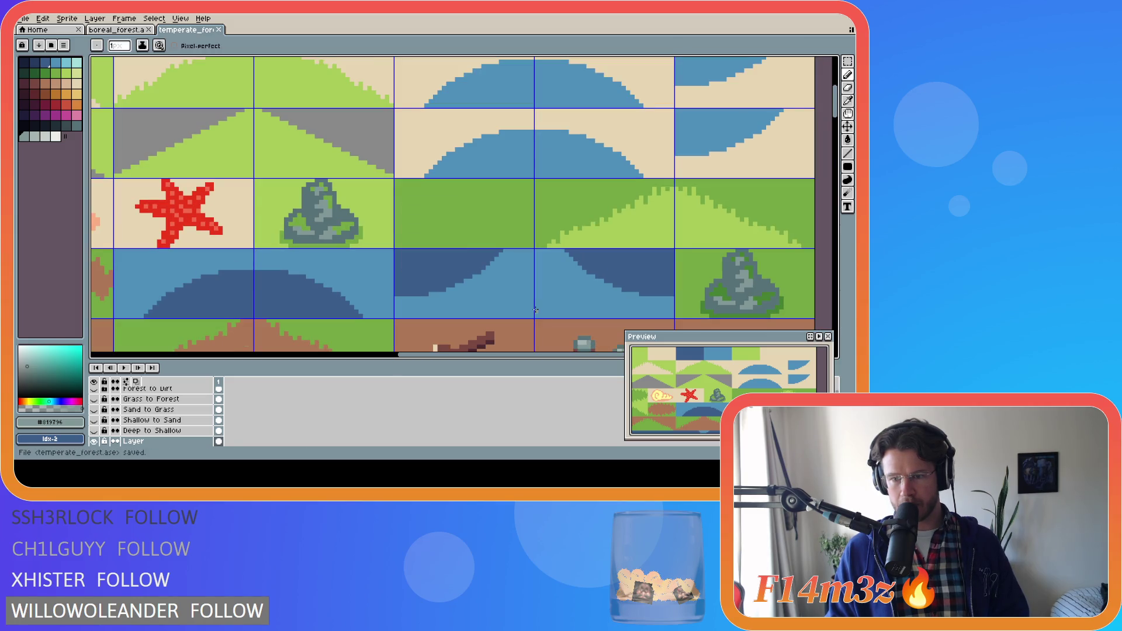
{"action": "scroll", "coordinate": [525, 306], "scroll_direction": "down", "scroll_amount": 1}
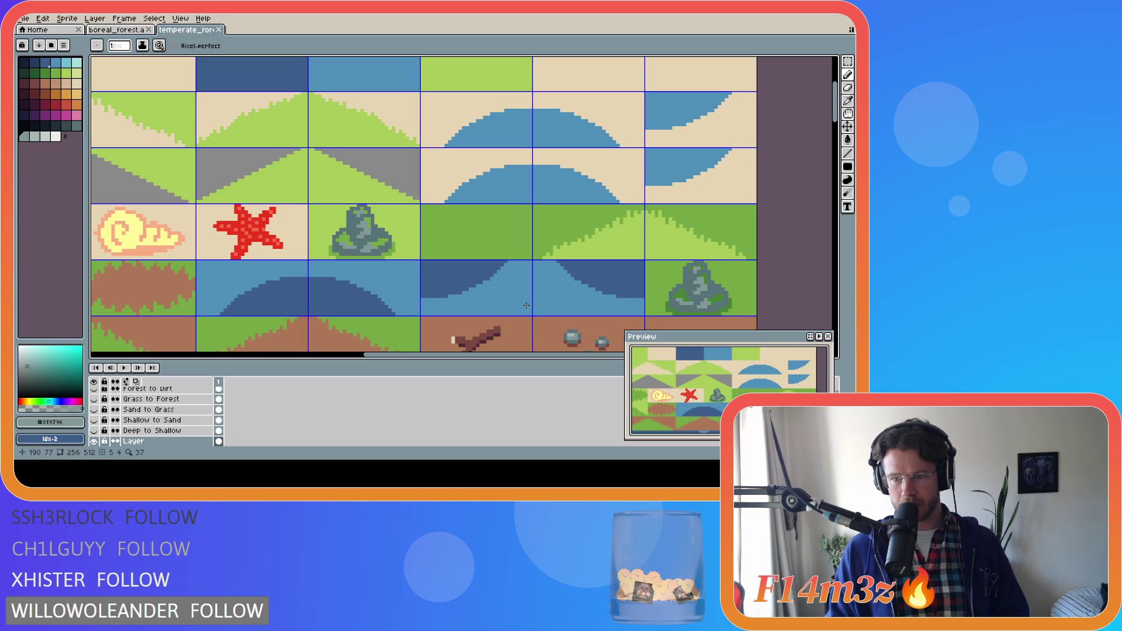
{"action": "key", "text": "ctrl+s"}
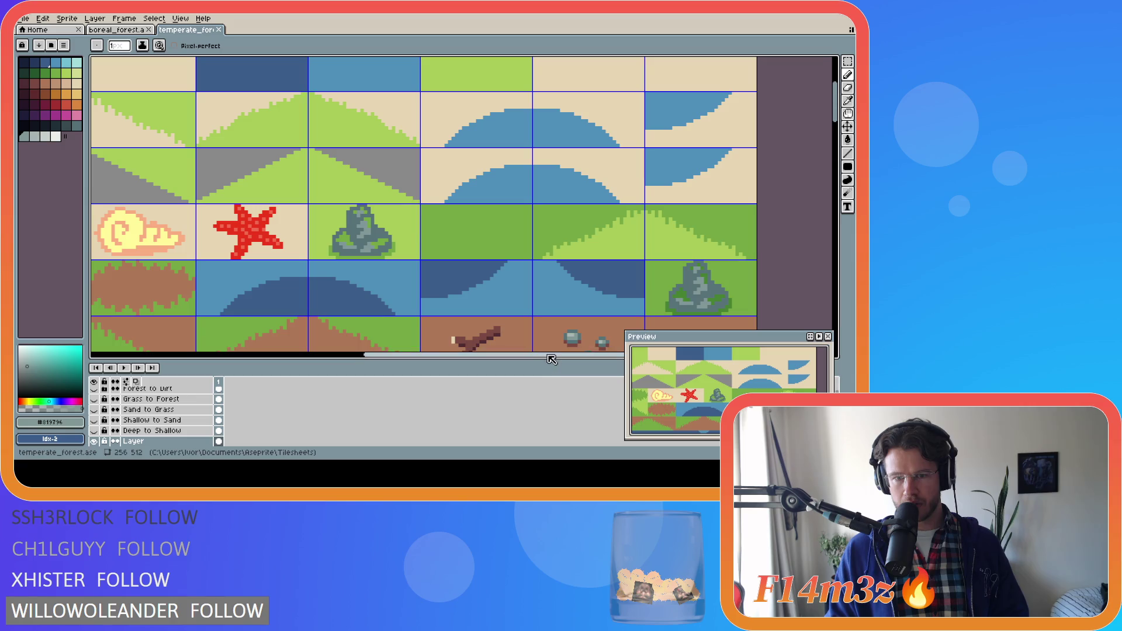
{"action": "scroll", "coordinate": [554, 353], "scroll_direction": "right", "scroll_amount": 3}
{"action": "scroll", "coordinate": [507, 302], "scroll_direction": "up", "scroll_amount": 1}
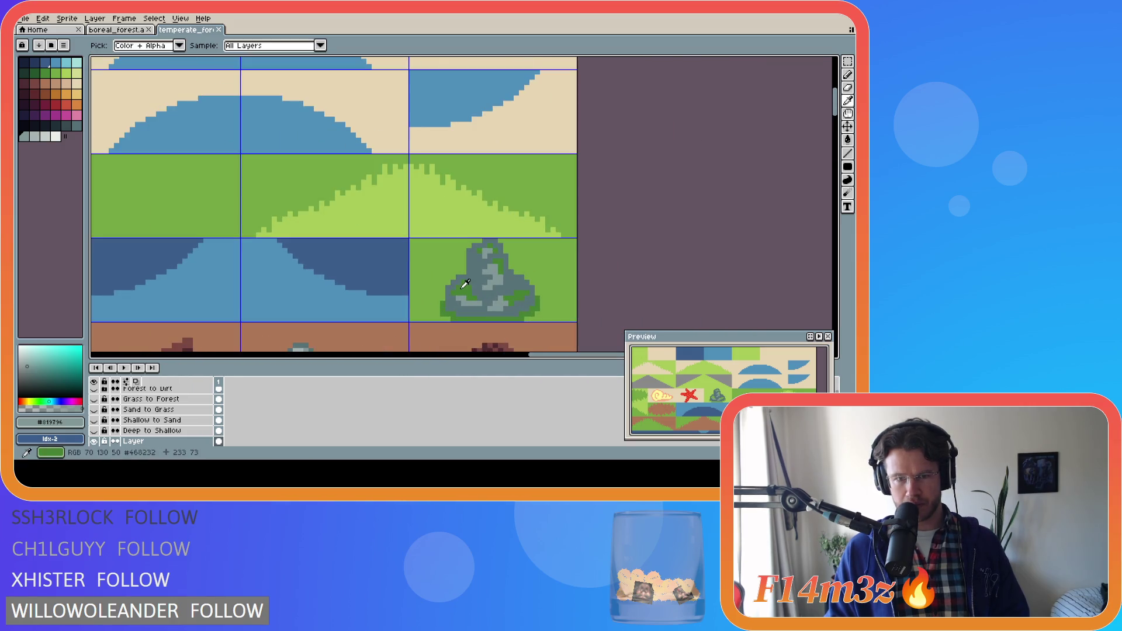
Step: Fill two moss patches on the rock with the lighter grass green
{"action": "left_click", "coordinate": [45, 73]}
{"action": "left_click", "coordinate": [55, 74]}
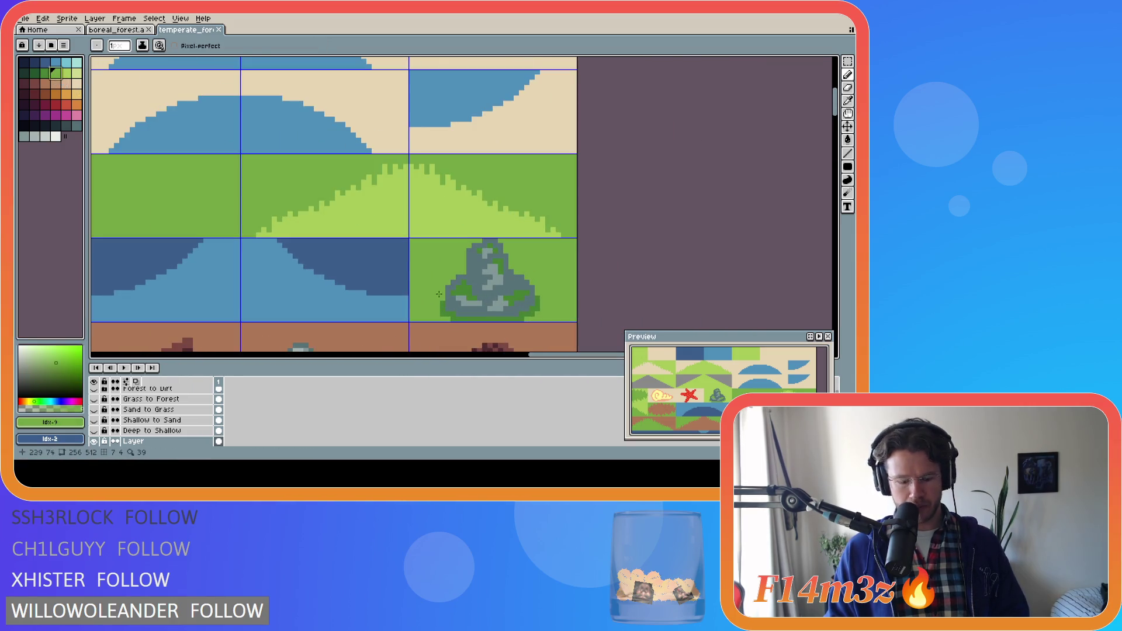
{"action": "key", "text": "g"}
{"action": "left_click", "coordinate": [463, 287]}
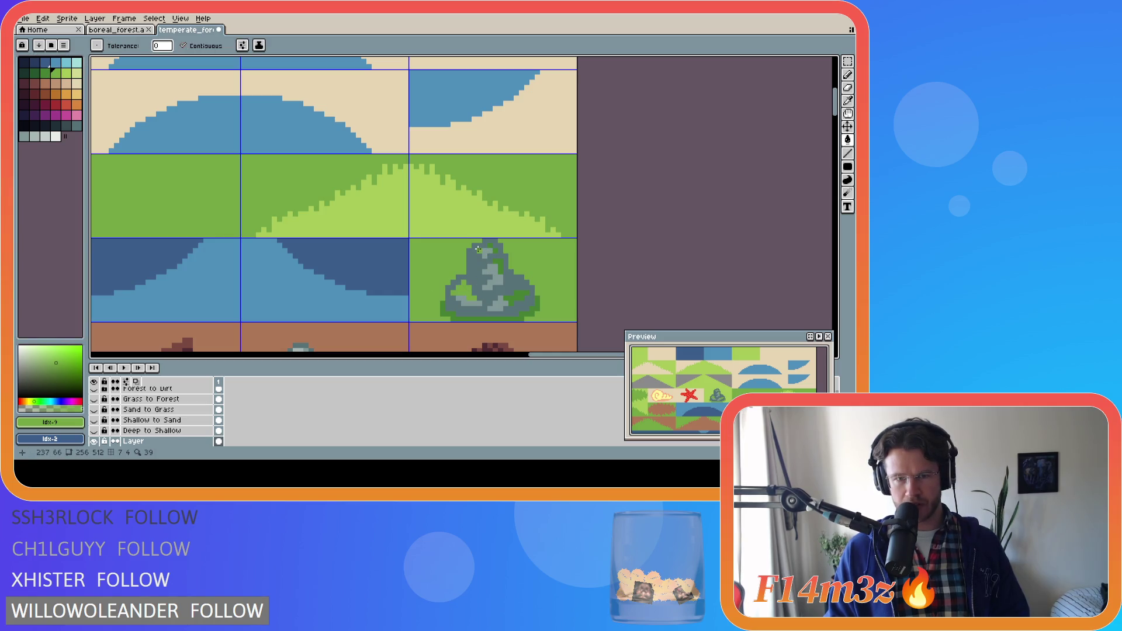
{"action": "left_click", "coordinate": [519, 297]}
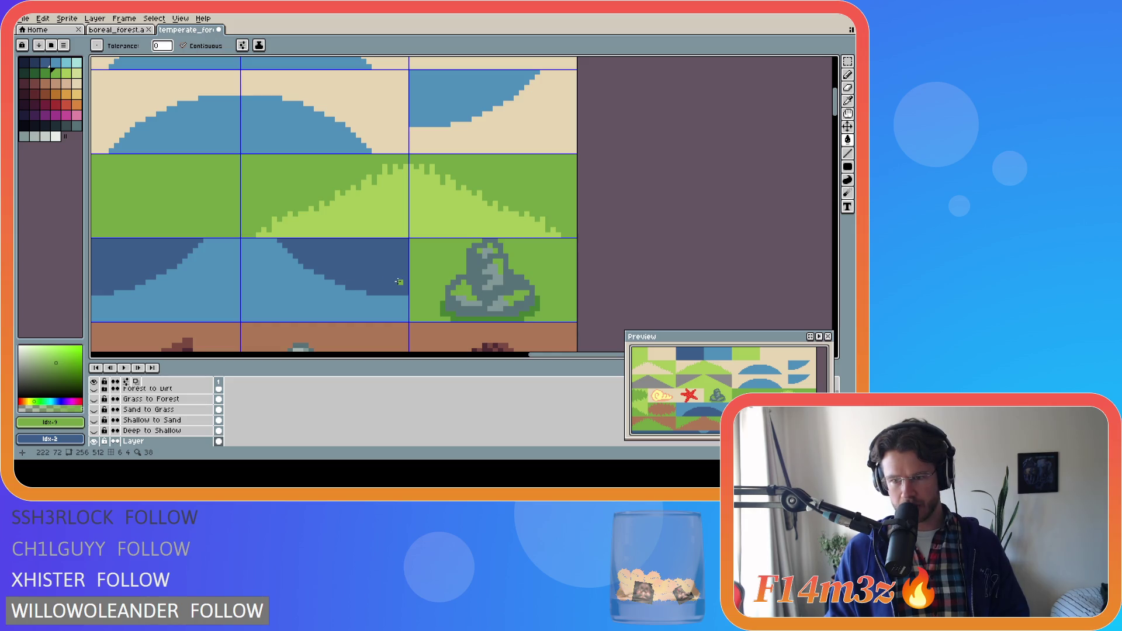
Step: Compare bright and dark moss via undo/redo, keep the darker moss, and save the tileset
{"action": "key", "text": "ctrl+z"}
{"action": "key", "text": "ctrl+z"}
{"action": "key", "text": "ctrl+z"}
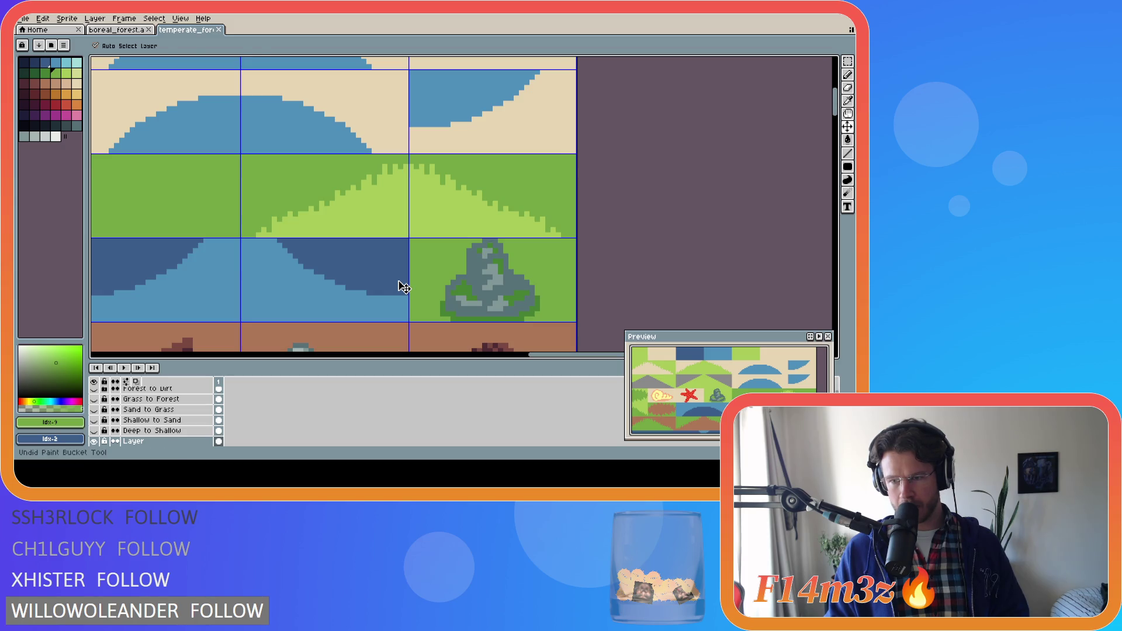
{"action": "key", "text": "ctrl+y"}
{"action": "key", "text": "ctrl+y"}
{"action": "key", "text": "ctrl+y"}
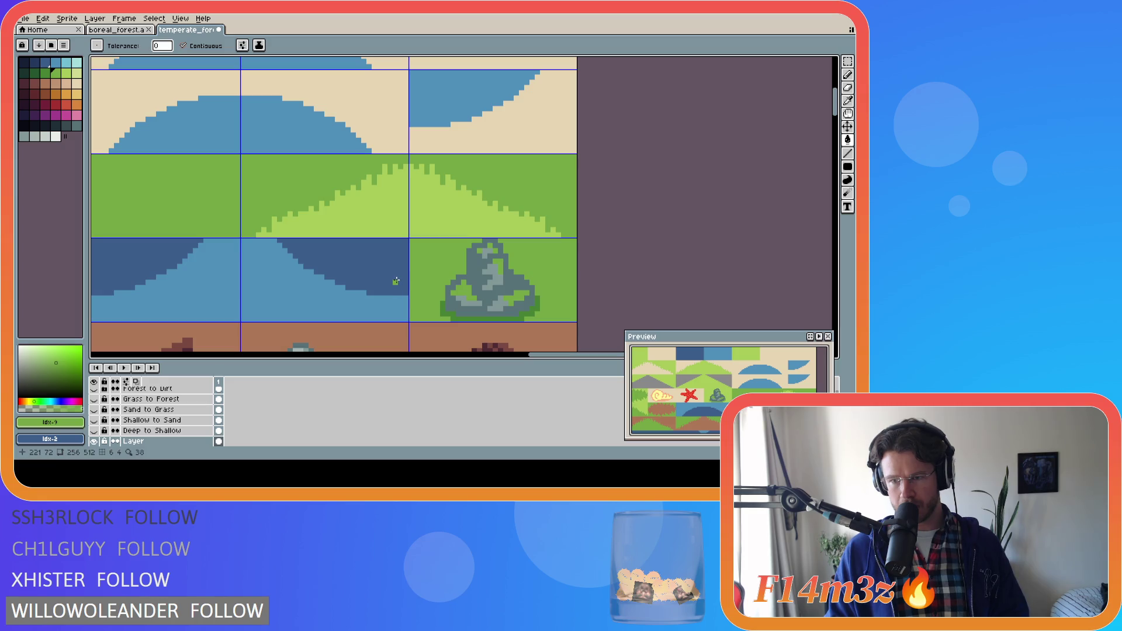
{"action": "key", "text": "ctrl+z"}
{"action": "key", "text": "ctrl+z"}
{"action": "key", "text": "ctrl+z"}
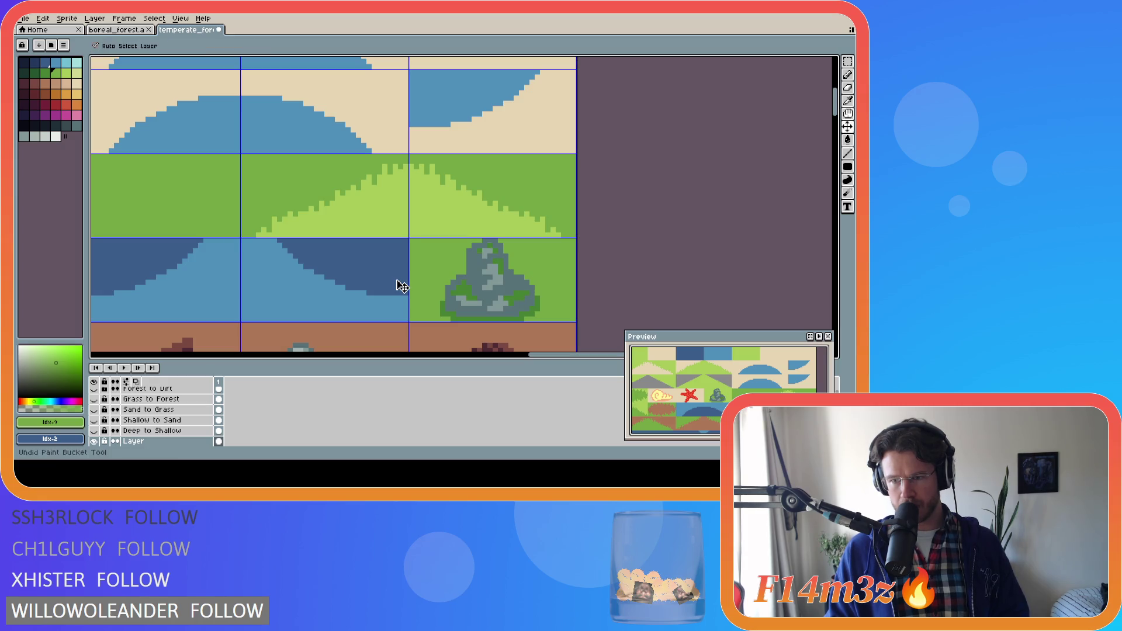
{"action": "key", "text": "ctrl+y"}
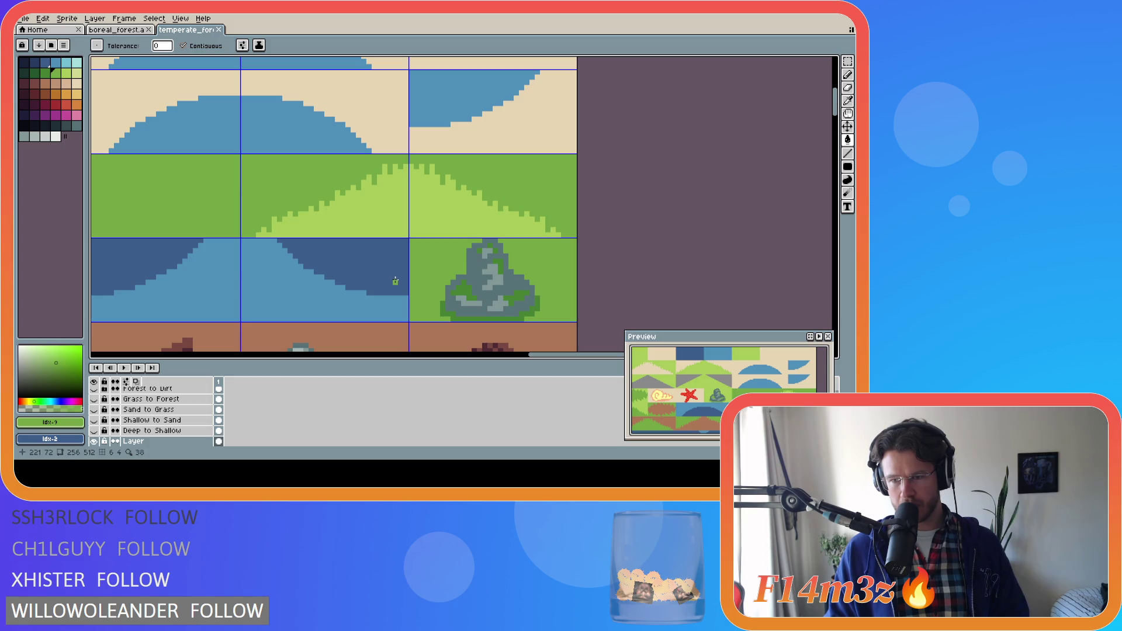
{"action": "key", "text": "ctrl+y"}
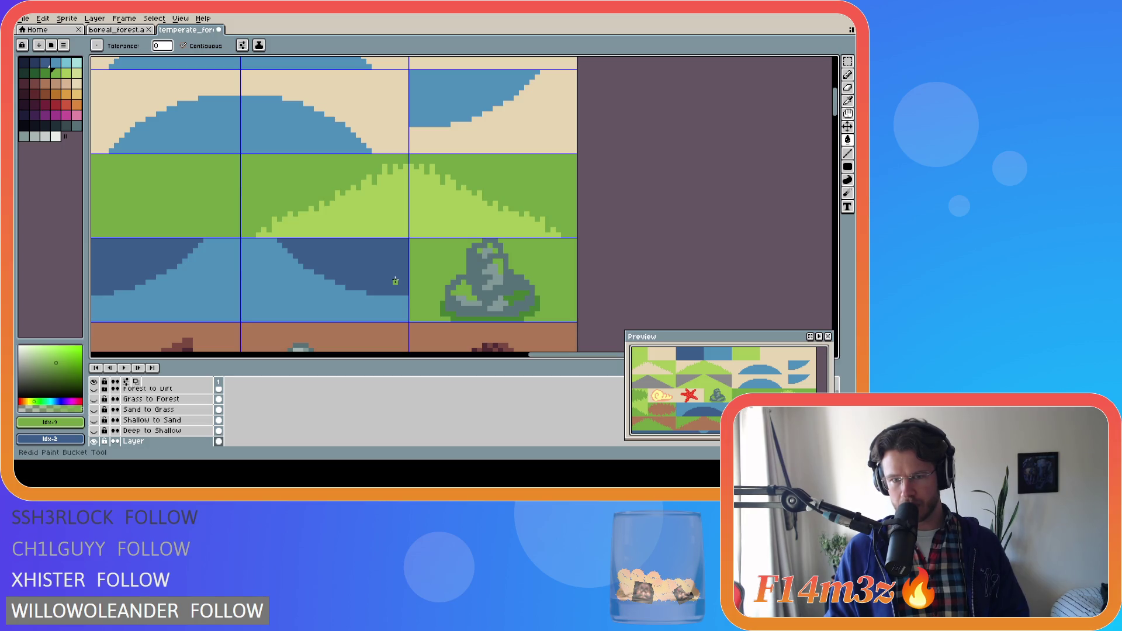
{"action": "key", "text": "ctrl+z"}
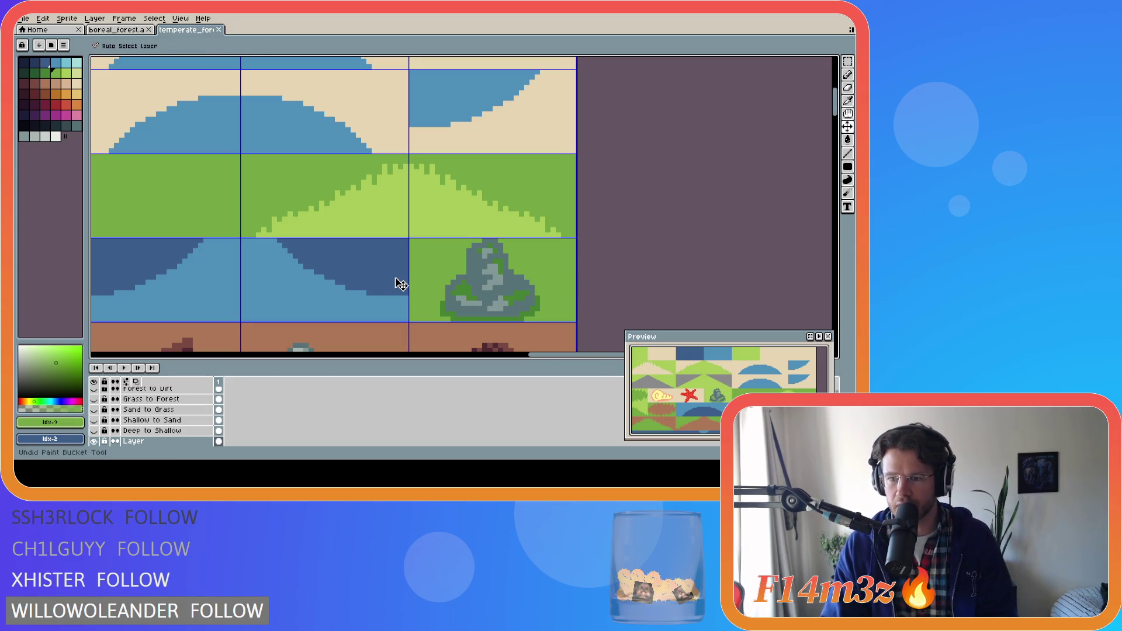
{"action": "key", "text": "ctrl+y"}
{"action": "key", "text": "ctrl+y"}
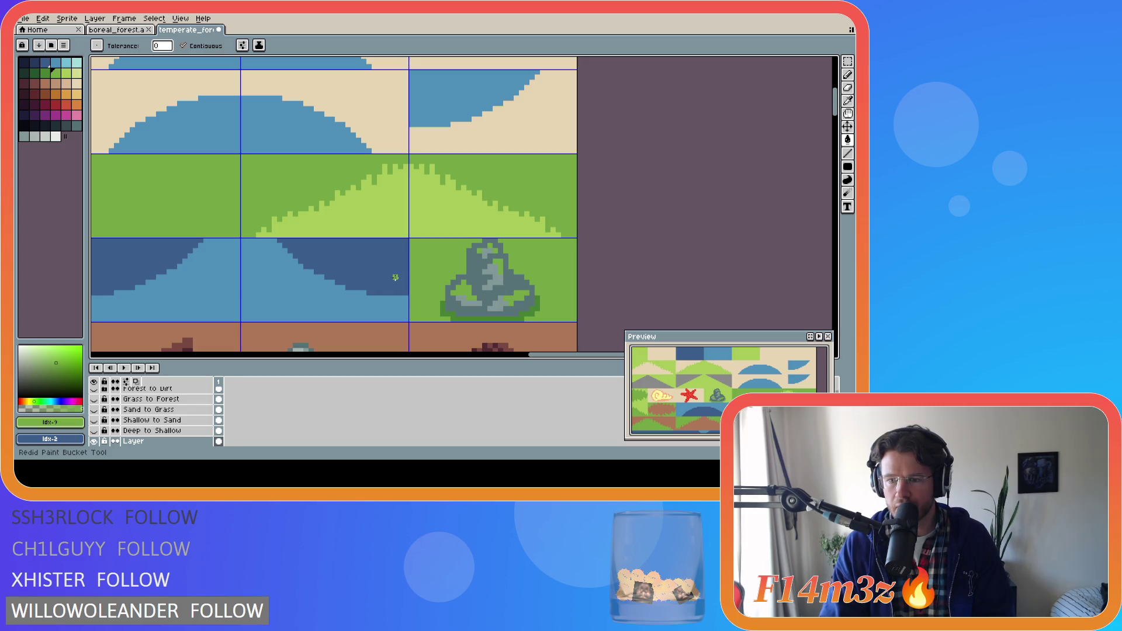
{"action": "key", "text": "ctrl+z"}
{"action": "key", "text": "ctrl+z"}
{"action": "key", "text": "ctrl+z"}
{"action": "key", "text": "ctrl+z"}
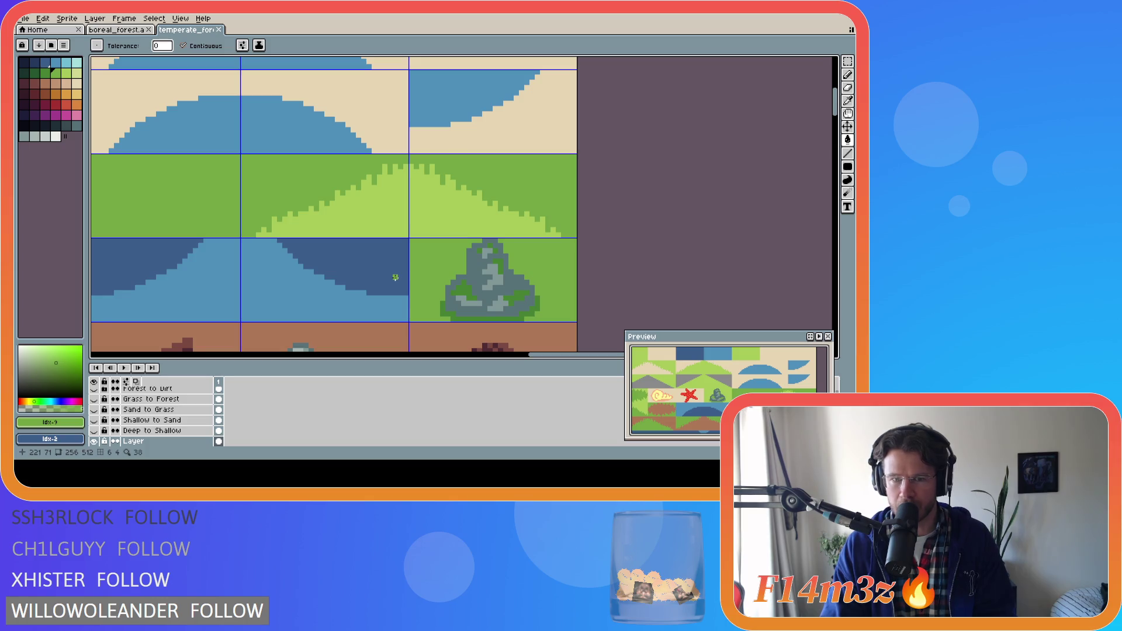
{"action": "key", "text": "ctrl+s"}
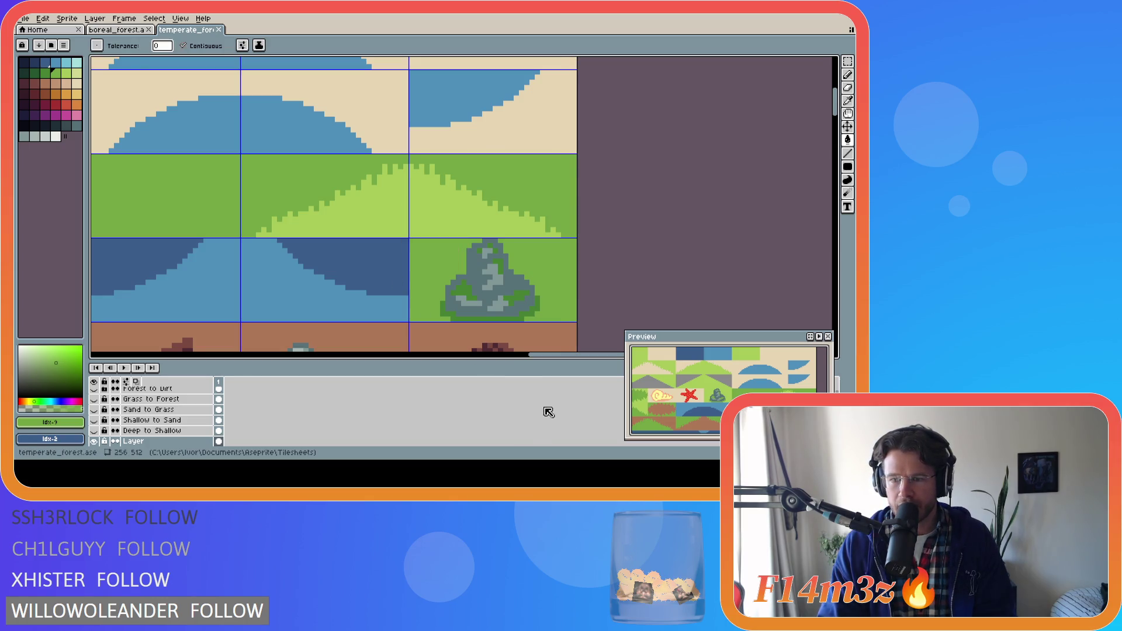
Step: Export the tileset as PNG, overwriting temperate_forest.png
{"action": "left_click", "coordinate": [23, 18]}
{"action": "mouse_move", "coordinate": [64, 105]}
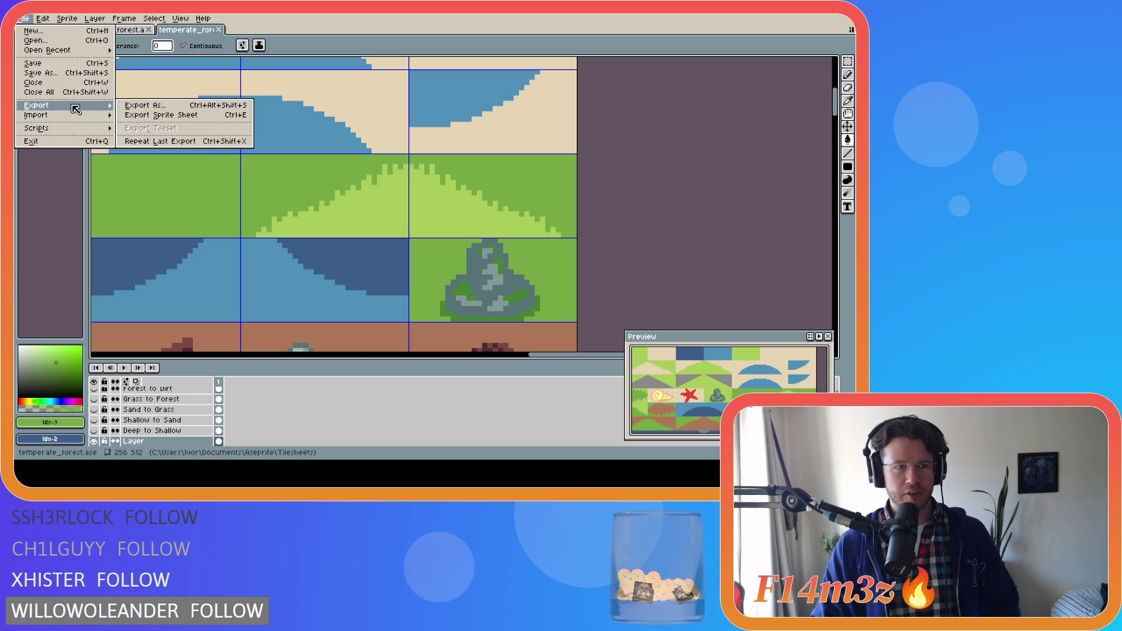
{"action": "left_click", "coordinate": [161, 110]}
{"action": "left_click", "coordinate": [270, 196]}
{"action": "left_click", "coordinate": [402, 262]}
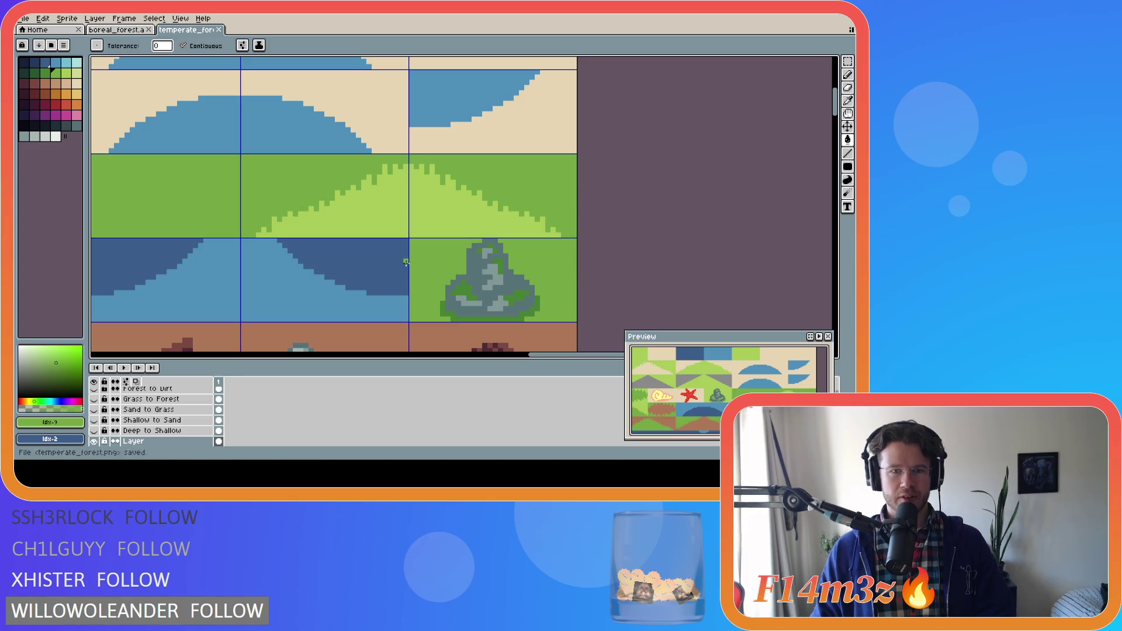
{"action": "key", "text": "alt+Tab"}
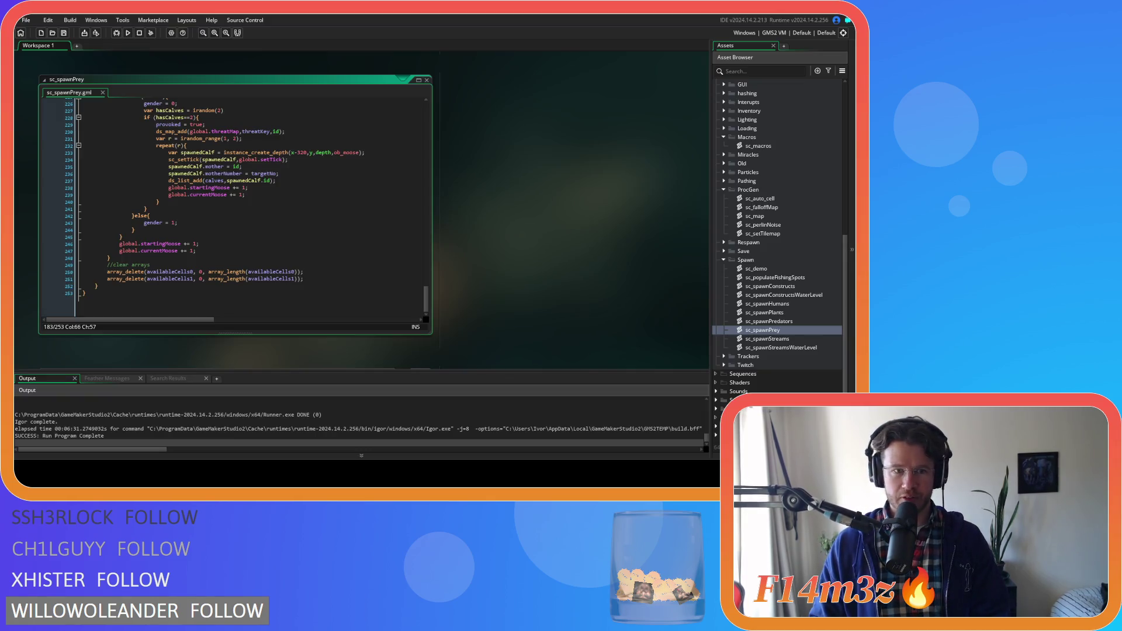
Step: Open the sp_boreal_tiles sprite from Sprites > Tiles > Isometric to check the updated tiles, then view the running game
{"action": "left_click", "coordinate": [716, 399]}
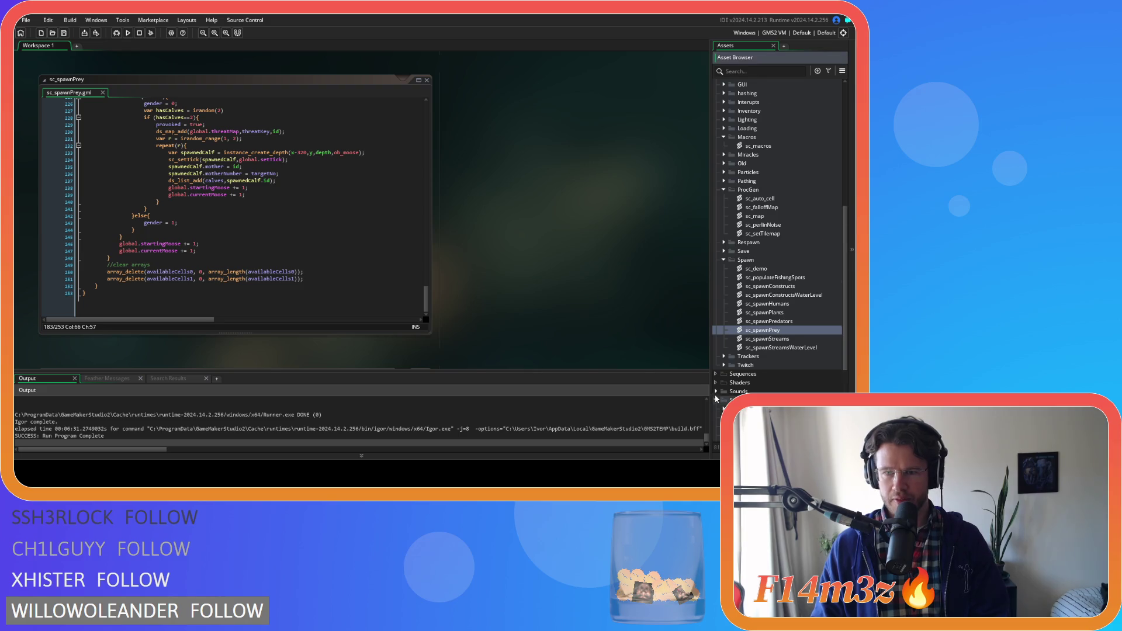
{"action": "scroll", "coordinate": [717, 393], "scroll_direction": "down", "scroll_amount": 5}
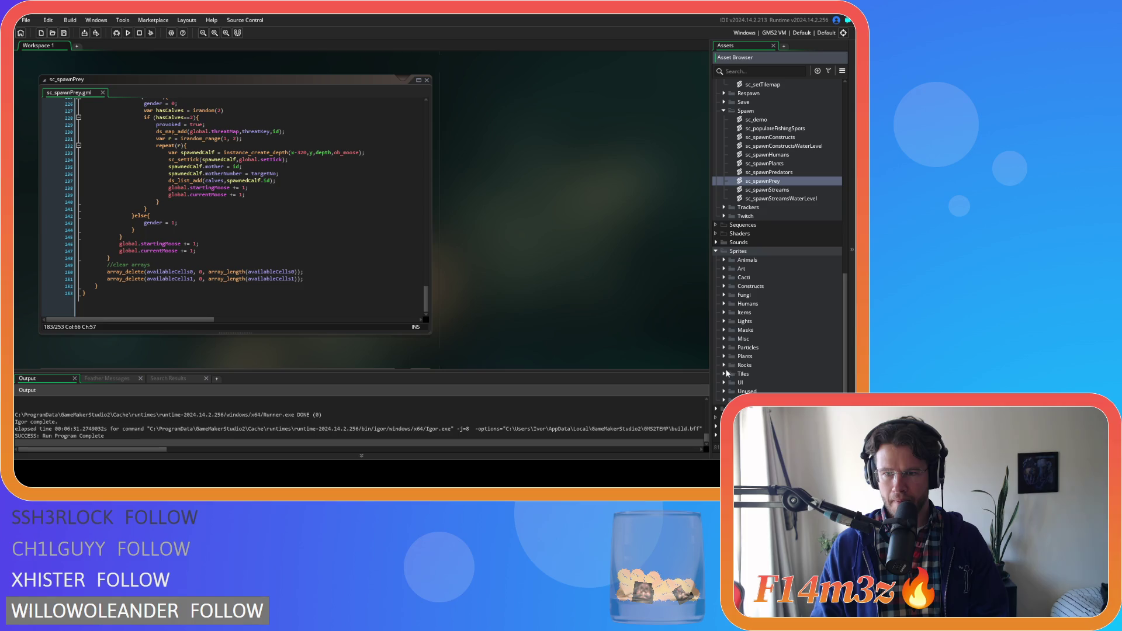
{"action": "left_click", "coordinate": [732, 391]}
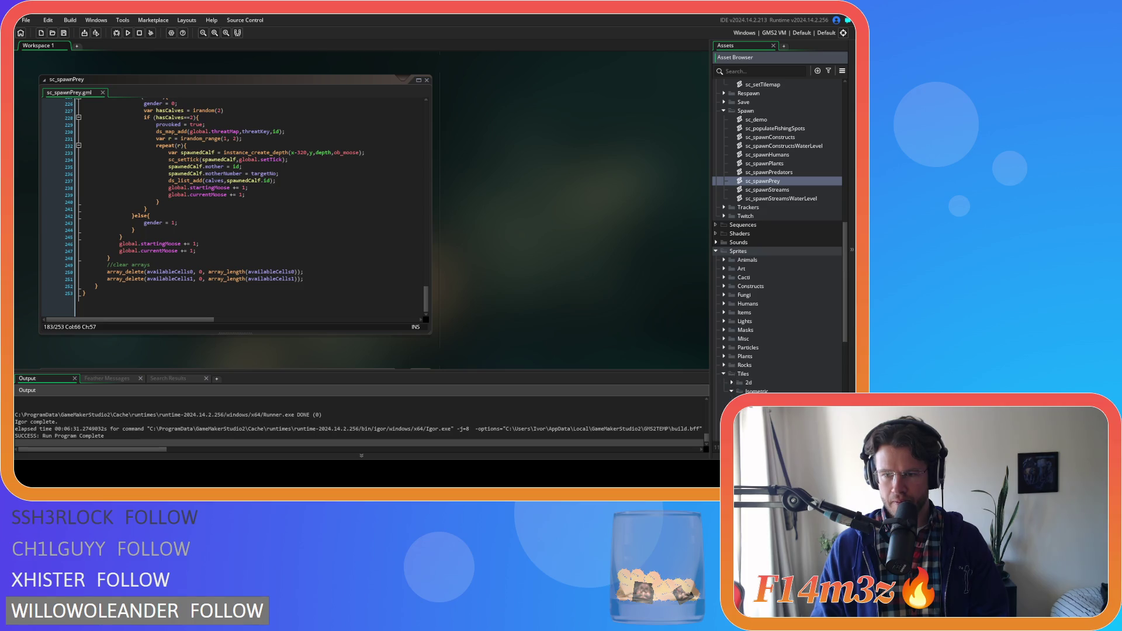
{"action": "double_click", "coordinate": [754, 408]}
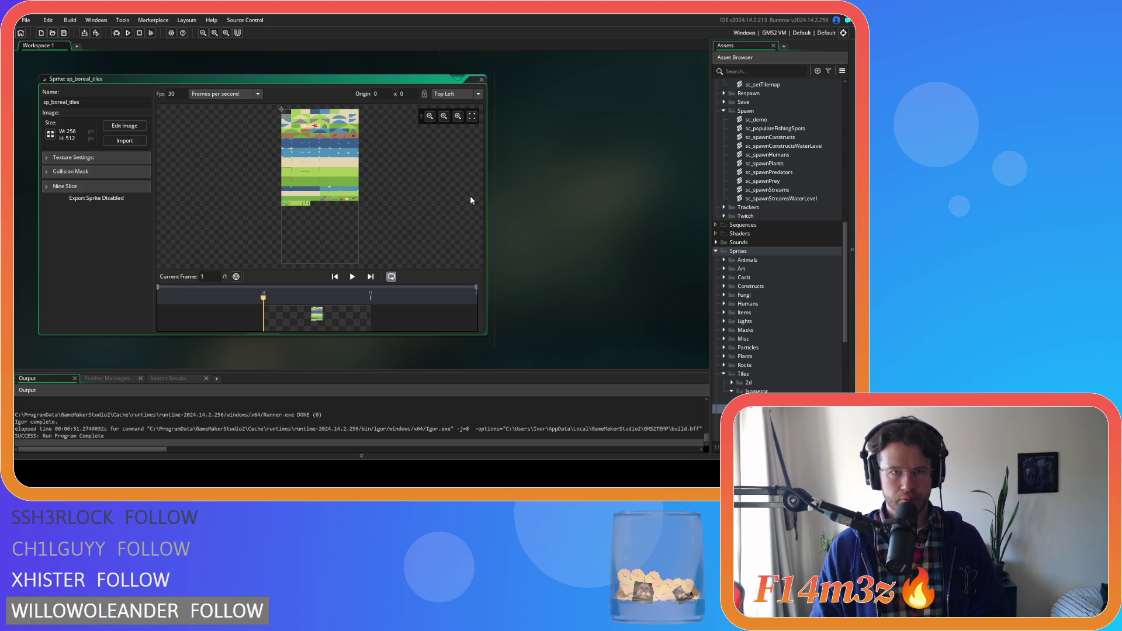
{"action": "left_click", "coordinate": [551, 167]}
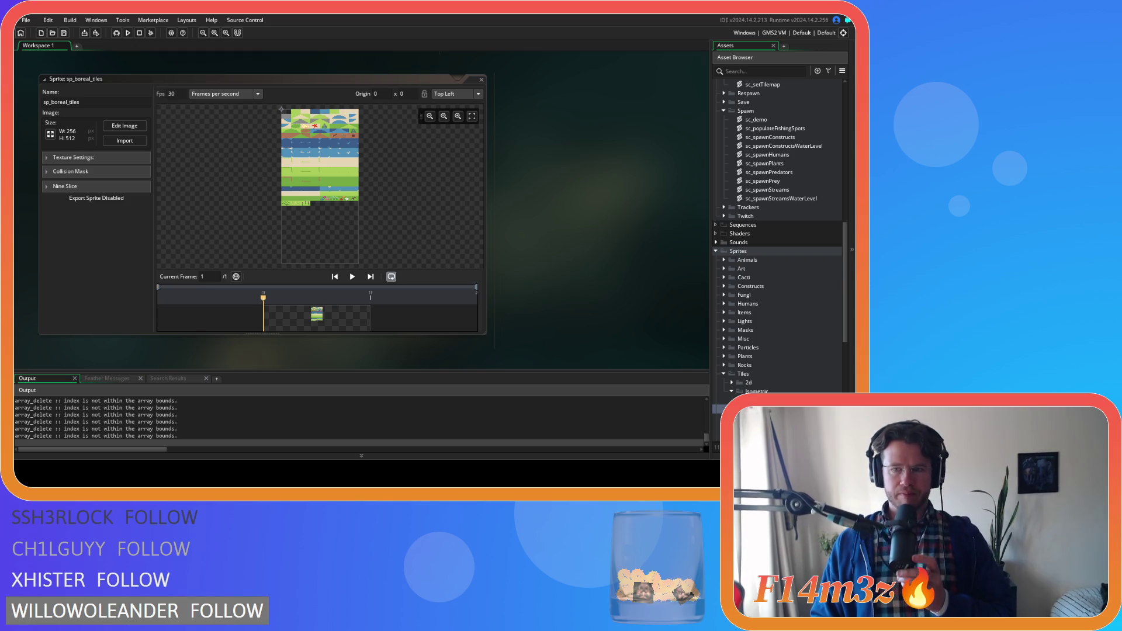
{"action": "key", "text": "alt+Tab"}
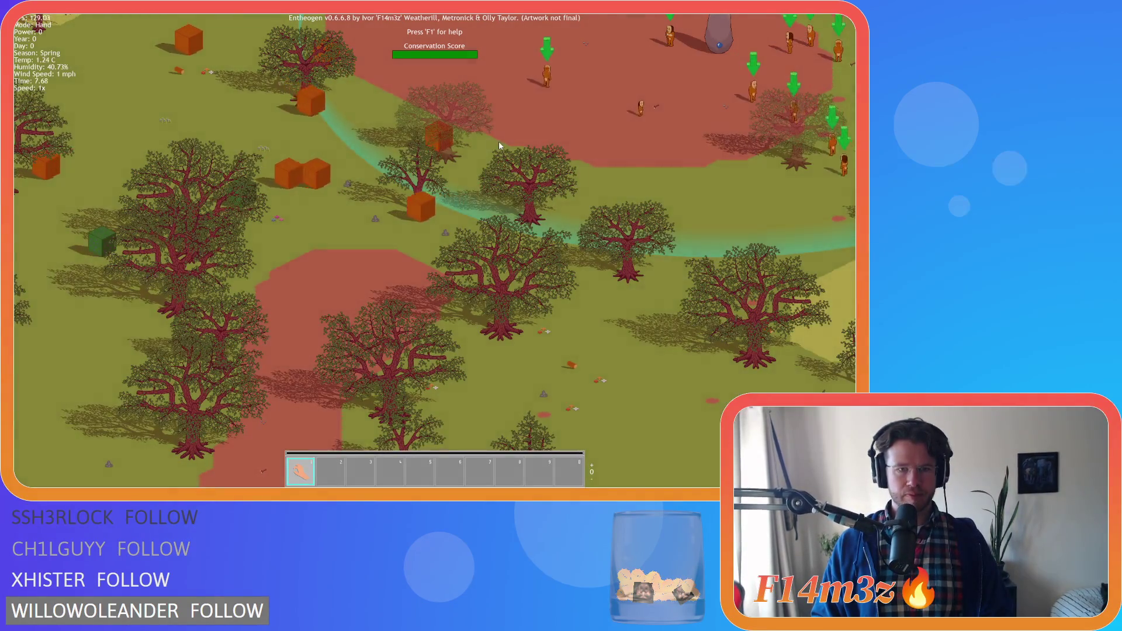
Step: Zoom and pan the game camera up and left to inspect the forest's meadow areas
{"action": "scroll", "coordinate": [485, 174], "scroll_direction": "up", "scroll_amount": 5}
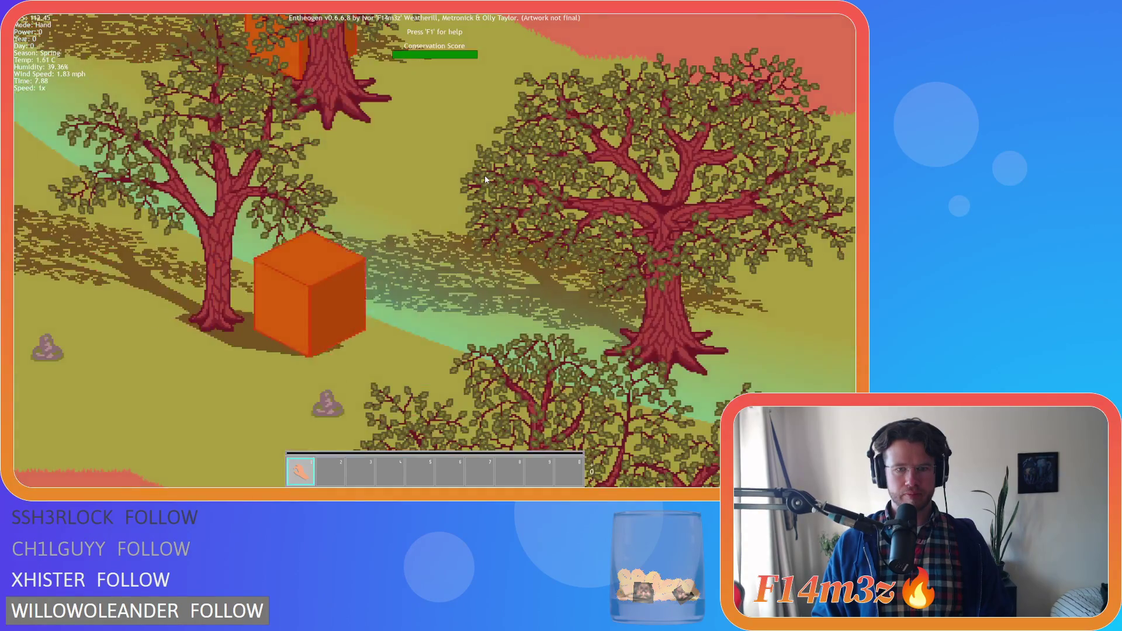
{"action": "scroll", "coordinate": [485, 174], "scroll_direction": "down", "scroll_amount": 5}
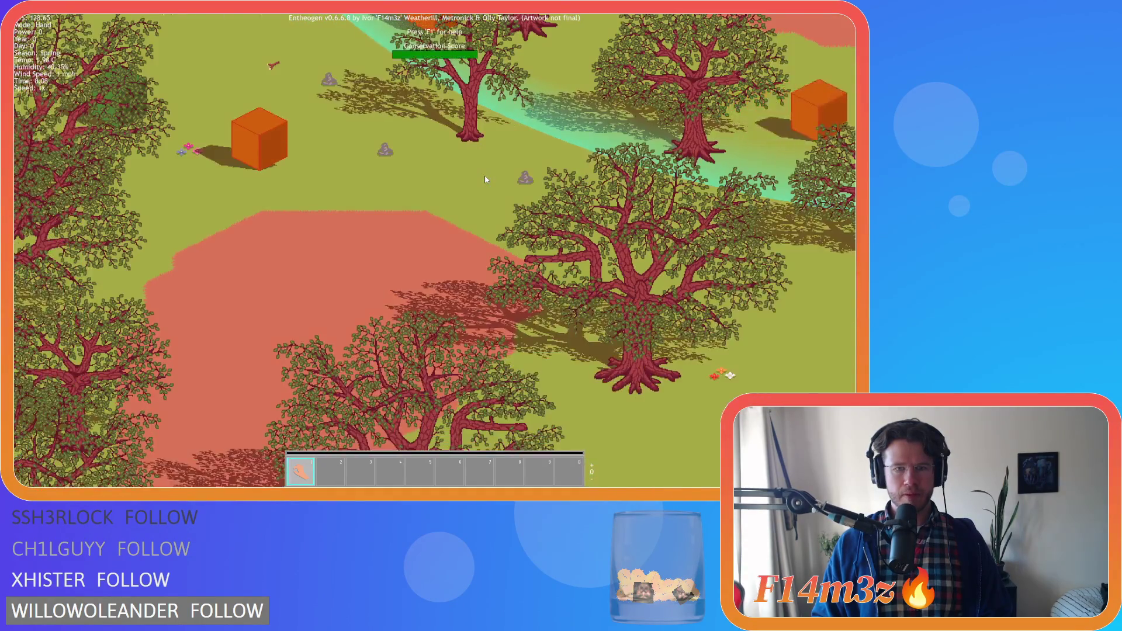
{"action": "scroll", "coordinate": [484, 175], "scroll_direction": "up", "scroll_amount": 5}
{"action": "scroll", "coordinate": [485, 180], "scroll_direction": "down", "scroll_amount": 3}
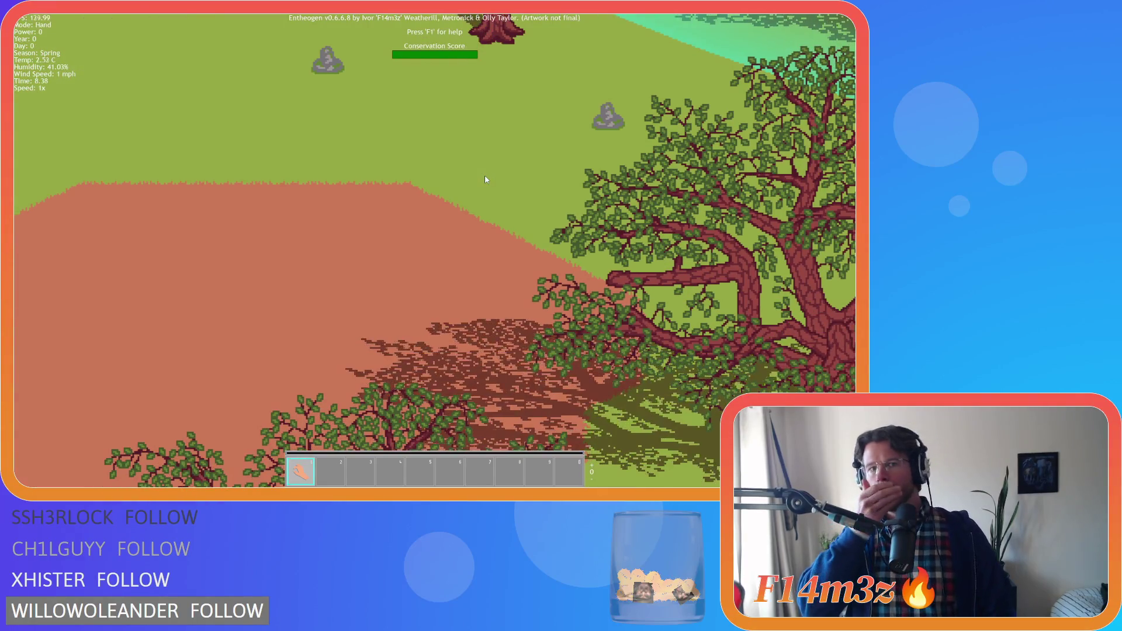
{"action": "key", "text": "w"}
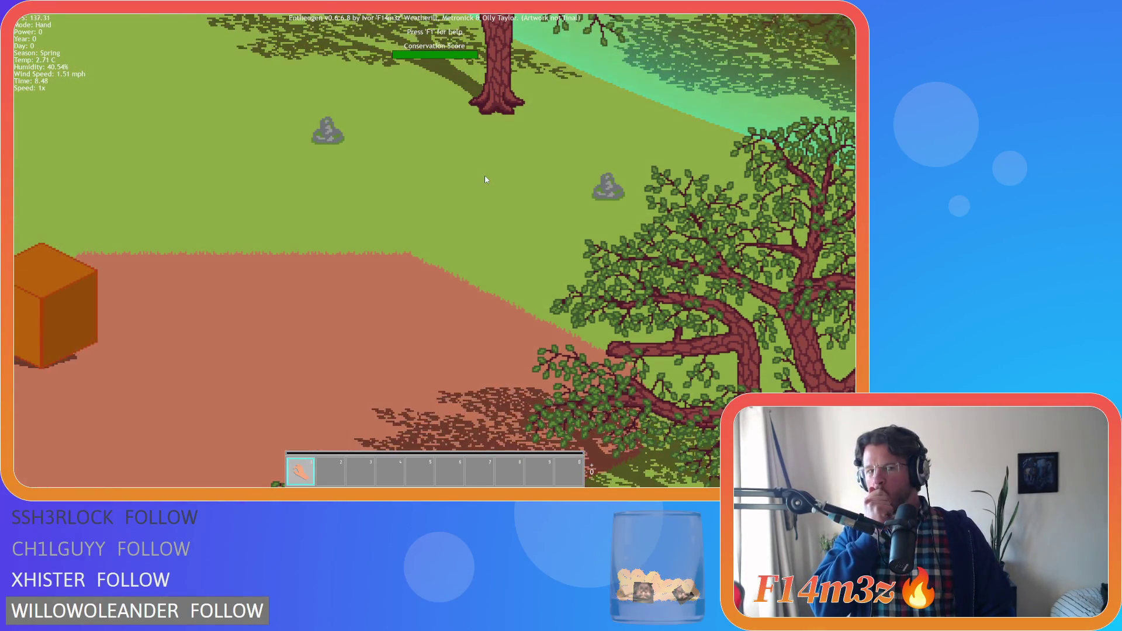
{"action": "key", "text": "w"}
{"action": "key", "text": "a"}
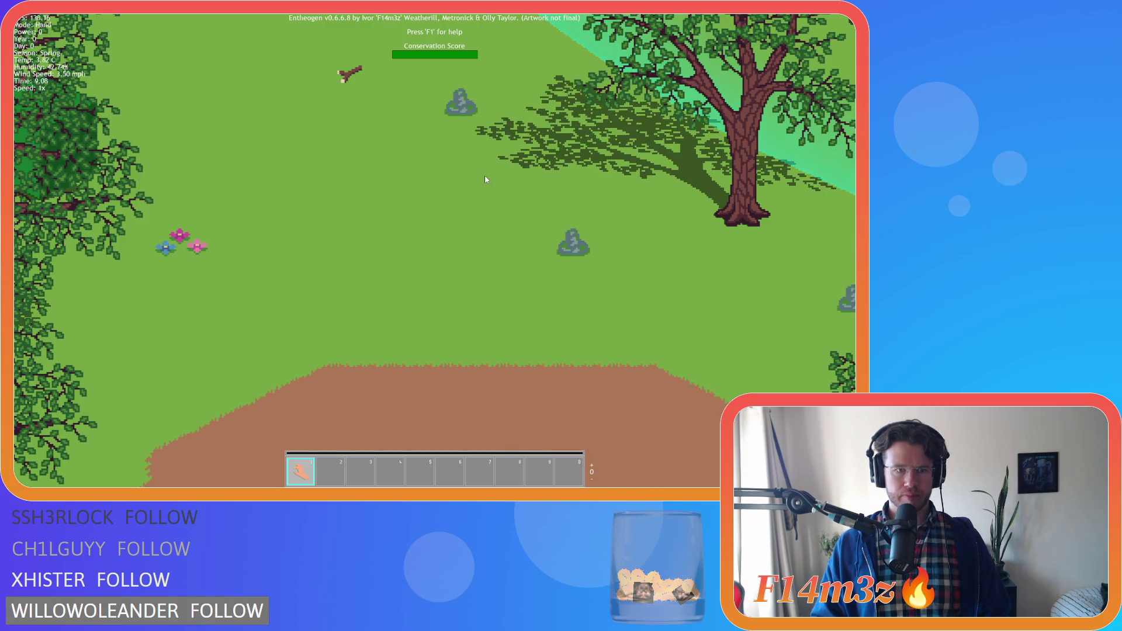
{"action": "scroll", "coordinate": [485, 177], "scroll_direction": "down", "scroll_amount": 3}
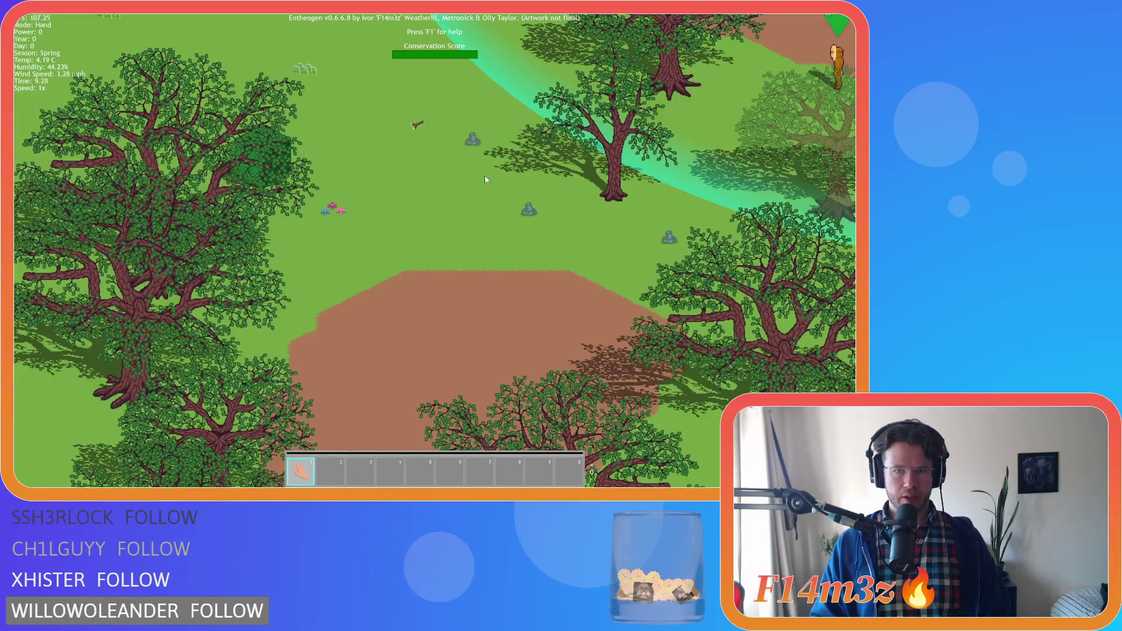
{"action": "key", "text": "w"}
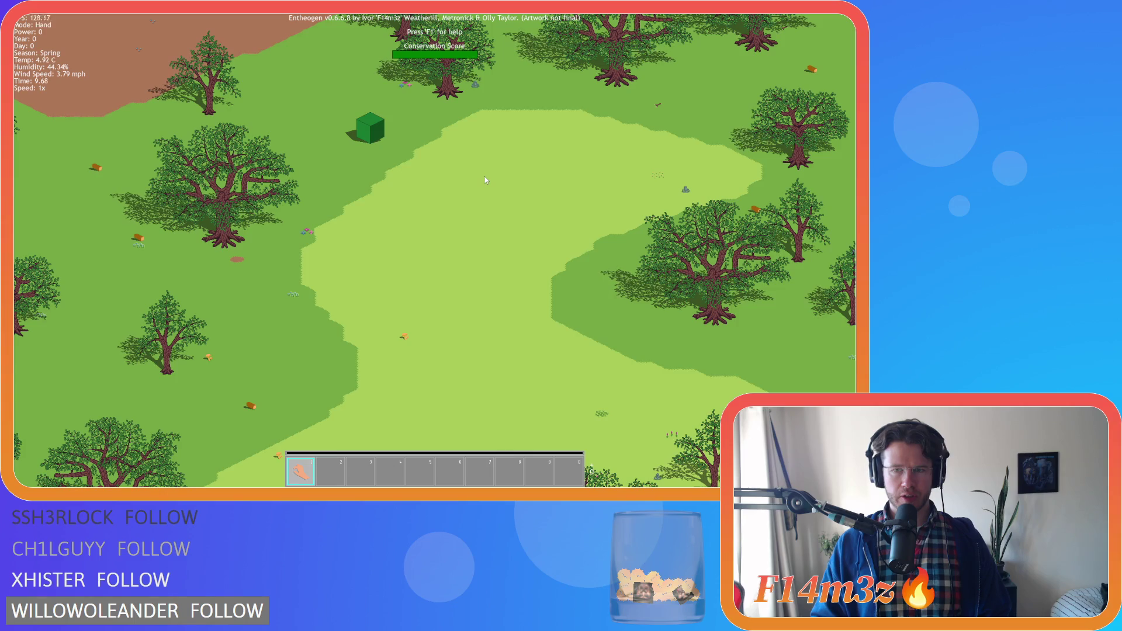
{"action": "scroll", "coordinate": [484, 177], "scroll_direction": "up", "scroll_amount": 3}
{"action": "scroll", "coordinate": [485, 180], "scroll_direction": "down", "scroll_amount": 3}
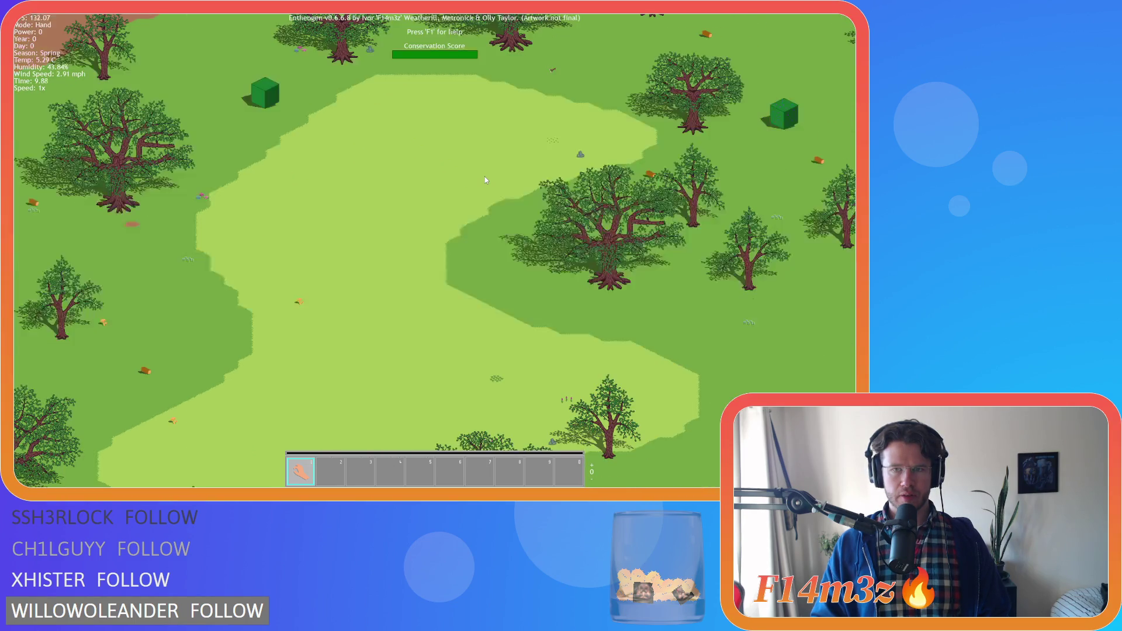
{"action": "scroll", "coordinate": [485, 180], "scroll_direction": "up", "scroll_amount": 2}
{"action": "scroll", "coordinate": [485, 180], "scroll_direction": "down", "scroll_amount": 2}
{"action": "scroll", "coordinate": [485, 180], "scroll_direction": "up", "scroll_amount": 2}
{"action": "scroll", "coordinate": [485, 180], "scroll_direction": "up", "scroll_amount": 2}
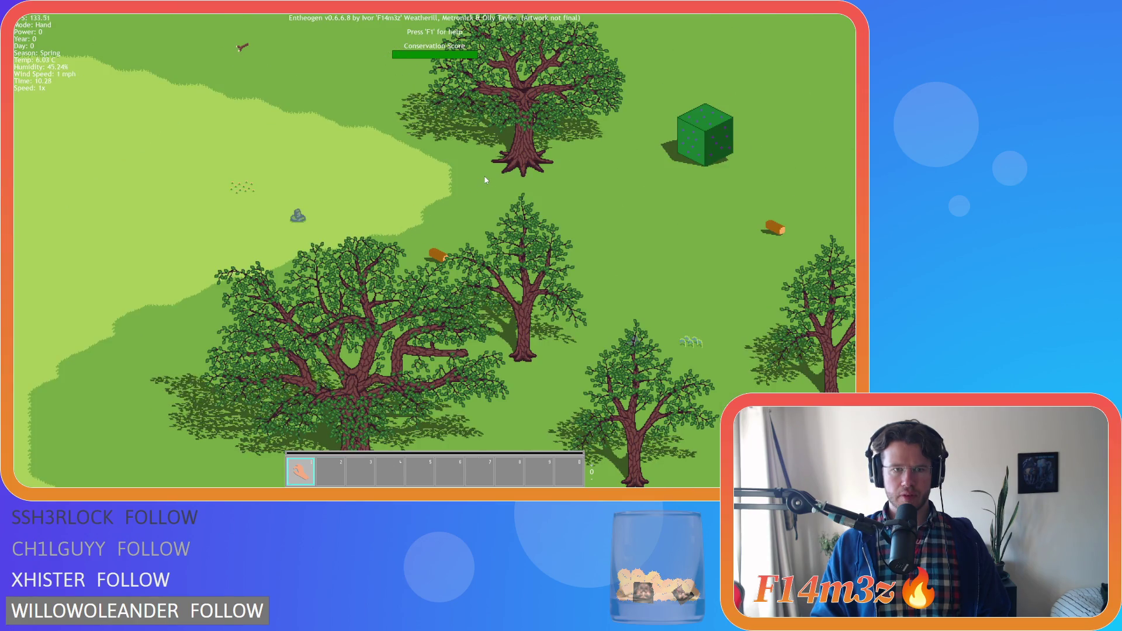
{"action": "scroll", "coordinate": [485, 180], "scroll_direction": "down", "scroll_amount": 2}
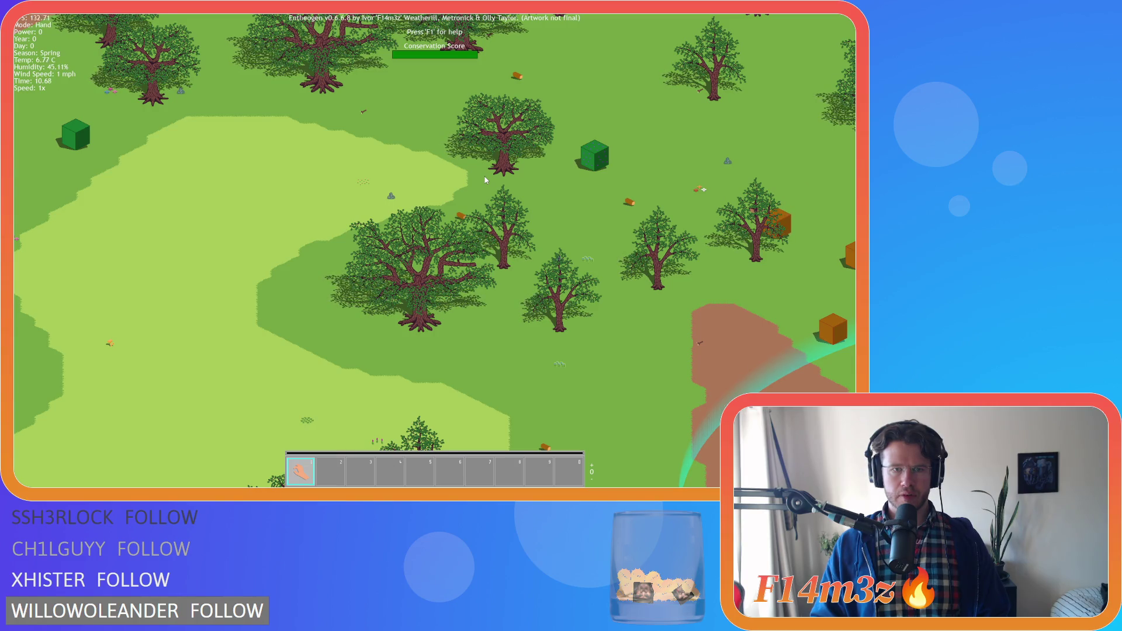
{"action": "scroll", "coordinate": [485, 180], "scroll_direction": "up", "scroll_amount": 2}
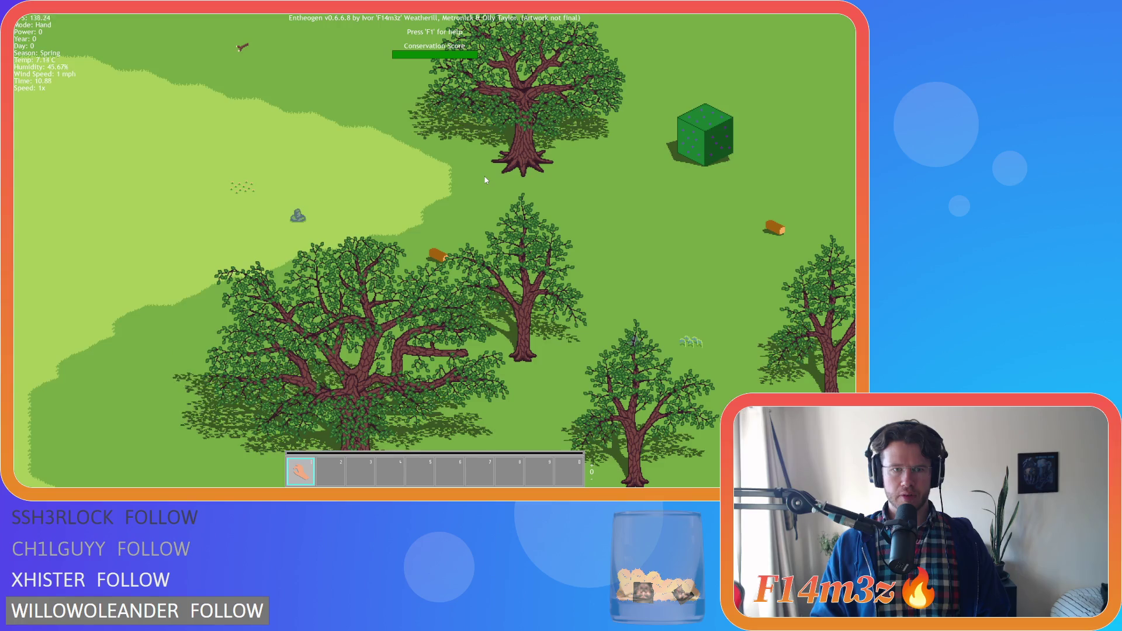
Step: Pan the camera right across the forest map, then quit the test run with Escape
{"action": "key", "text": "d"}
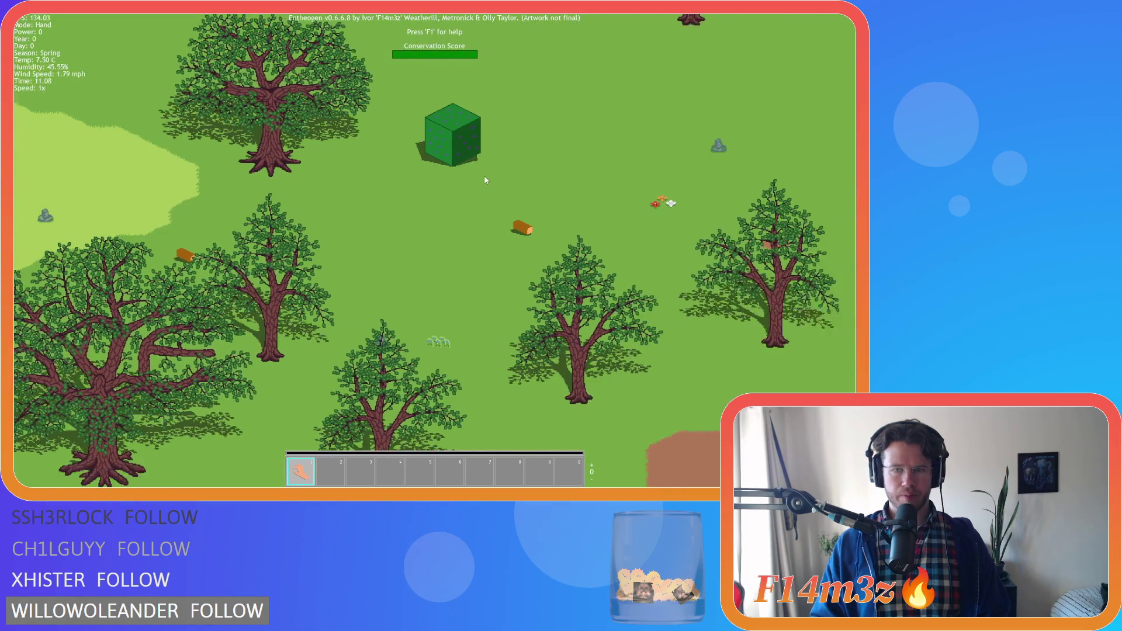
{"action": "key", "text": "w"}
{"action": "key", "text": "d"}
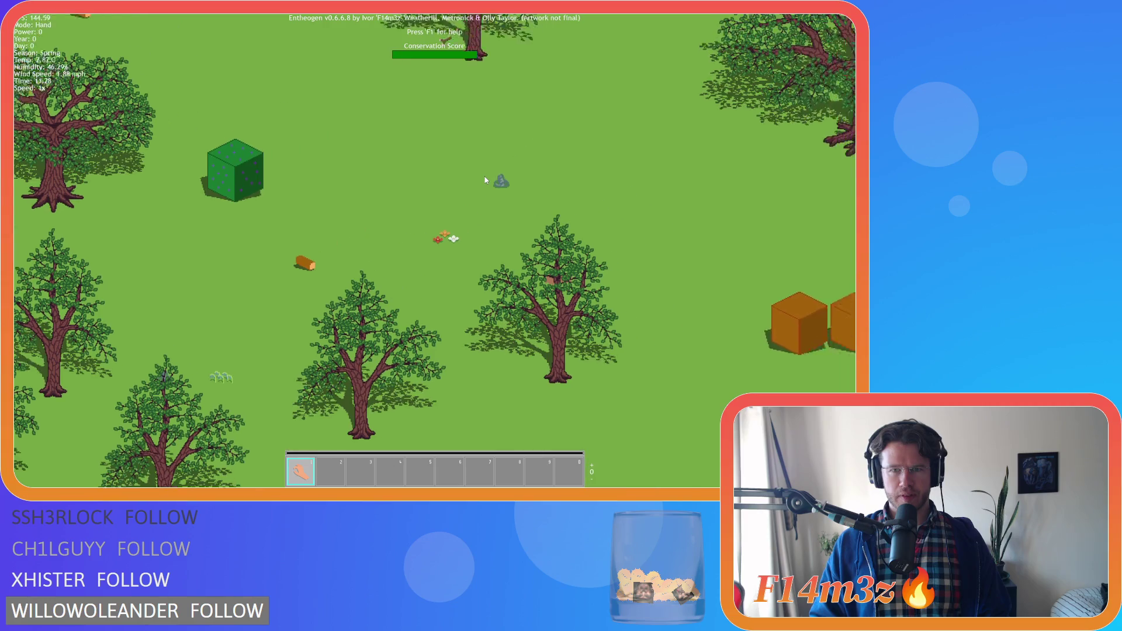
{"action": "key", "text": "d"}
{"action": "key", "text": "s"}
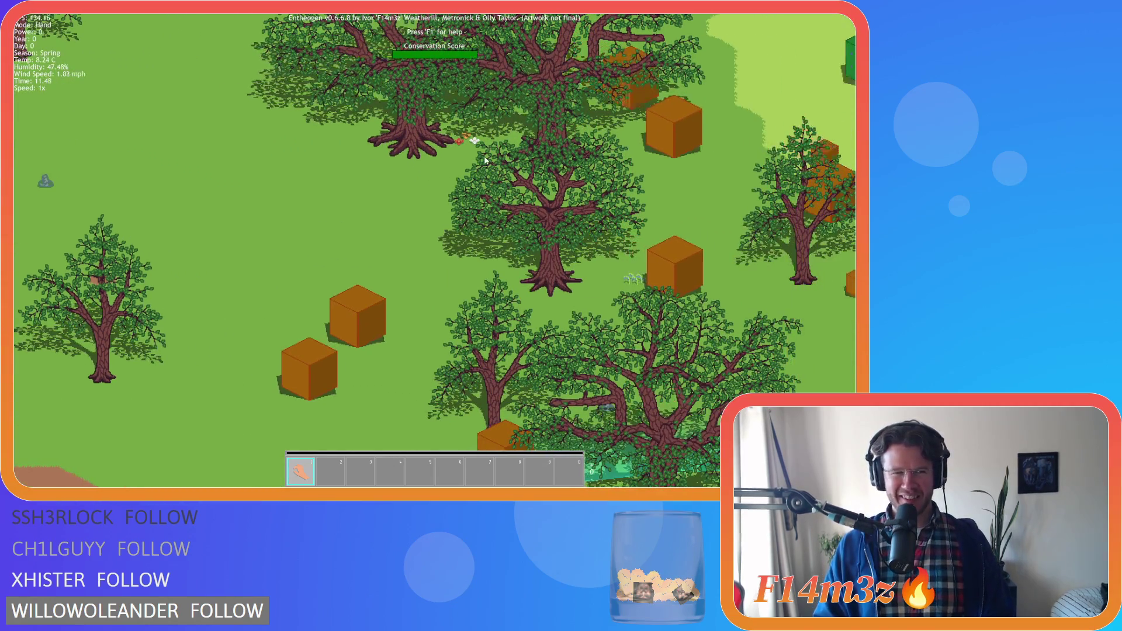
{"action": "key", "text": "d"}
{"action": "key", "text": "w"}
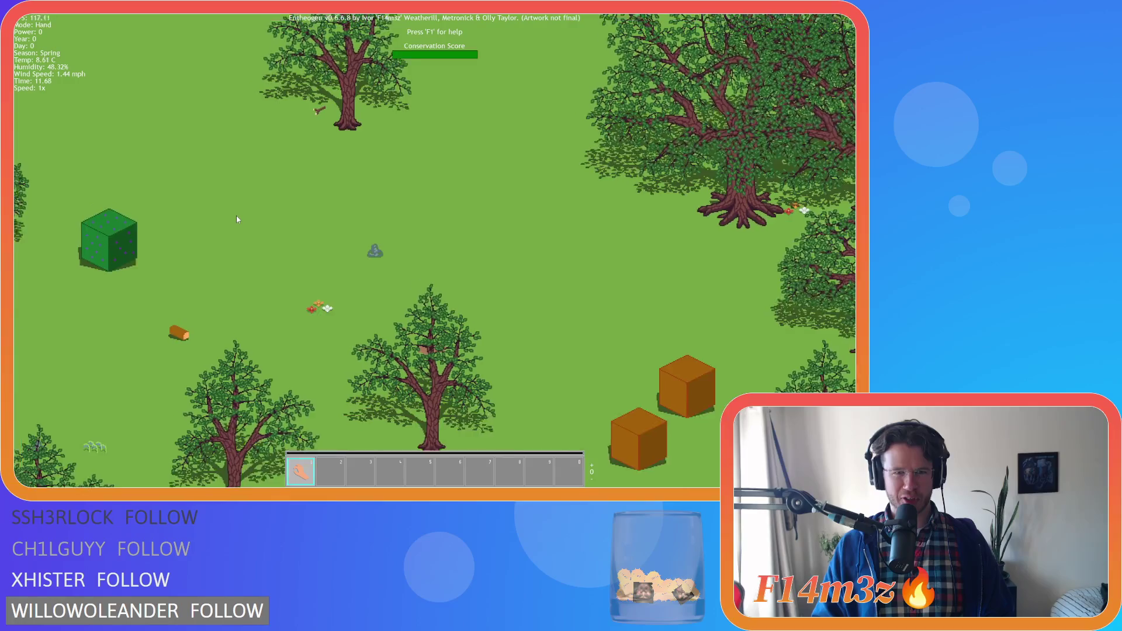
{"action": "scroll", "coordinate": [441, 250], "scroll_direction": "up", "scroll_amount": 2}
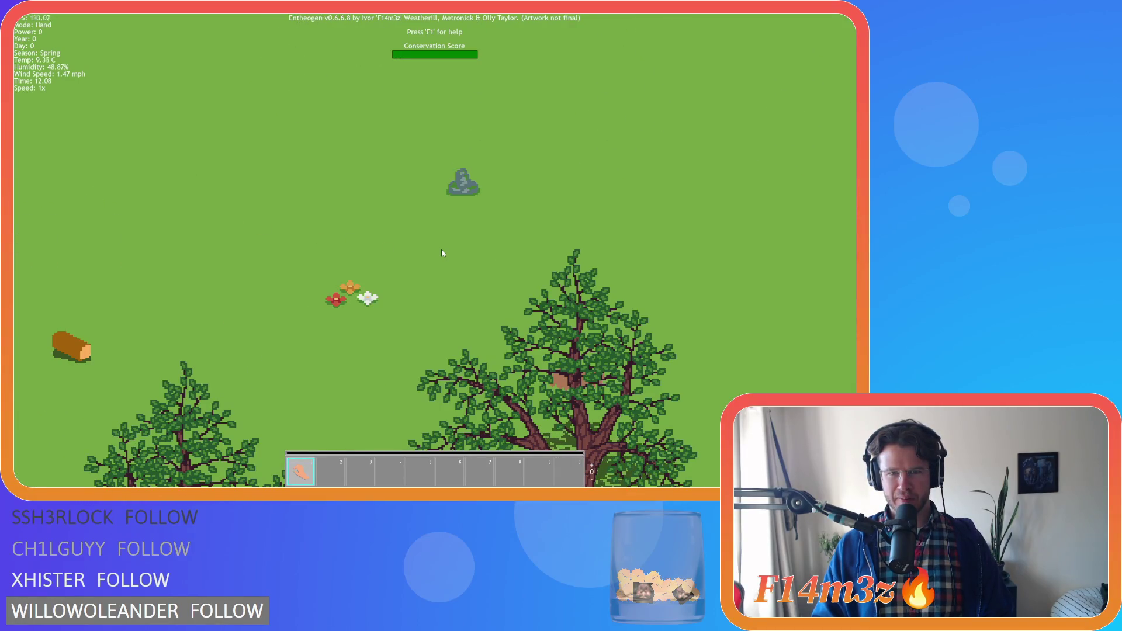
{"action": "key", "text": "d"}
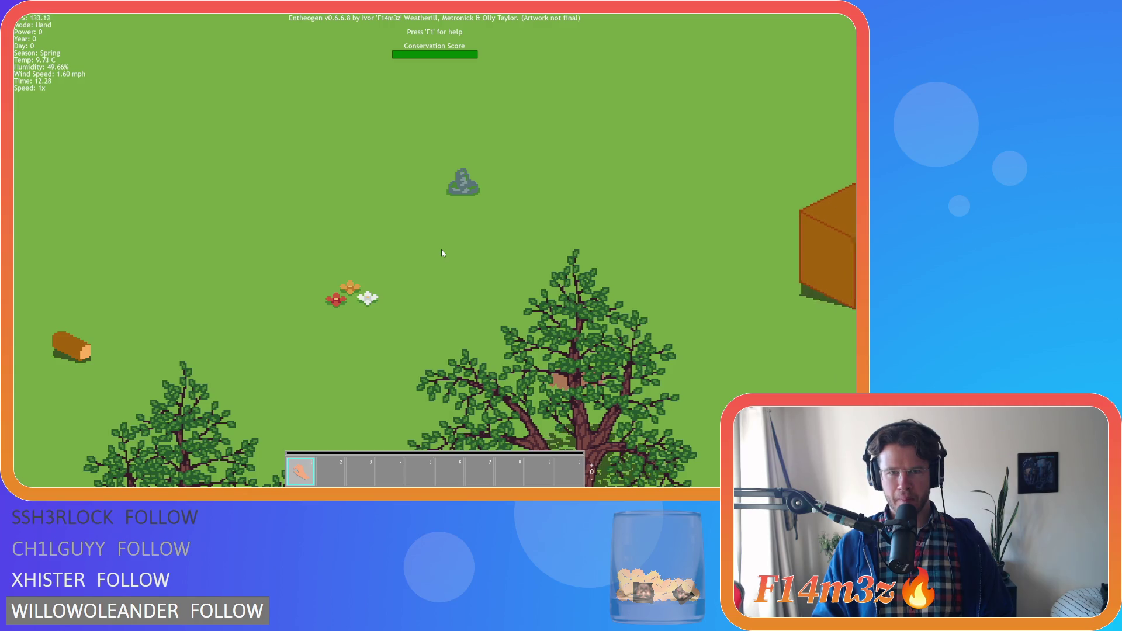
{"action": "scroll", "coordinate": [441, 252], "scroll_direction": "down", "scroll_amount": 2}
{"action": "key", "text": "s"}
{"action": "scroll", "coordinate": [441, 253], "scroll_direction": "down", "scroll_amount": 2}
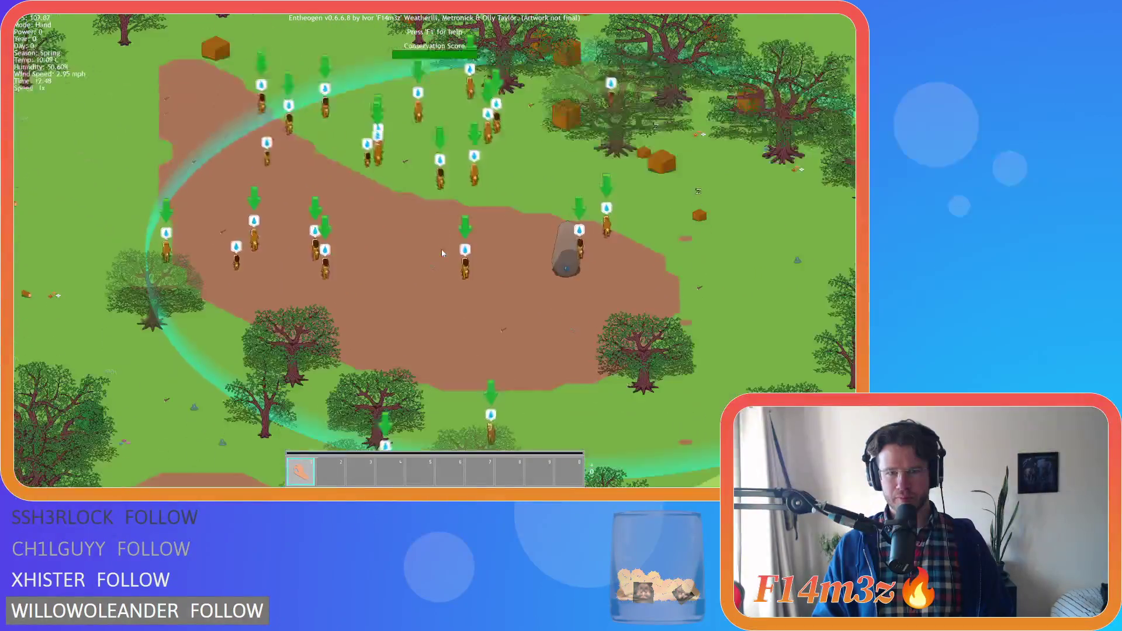
{"action": "key", "text": "d"}
{"action": "scroll", "coordinate": [441, 253], "scroll_direction": "up", "scroll_amount": 2}
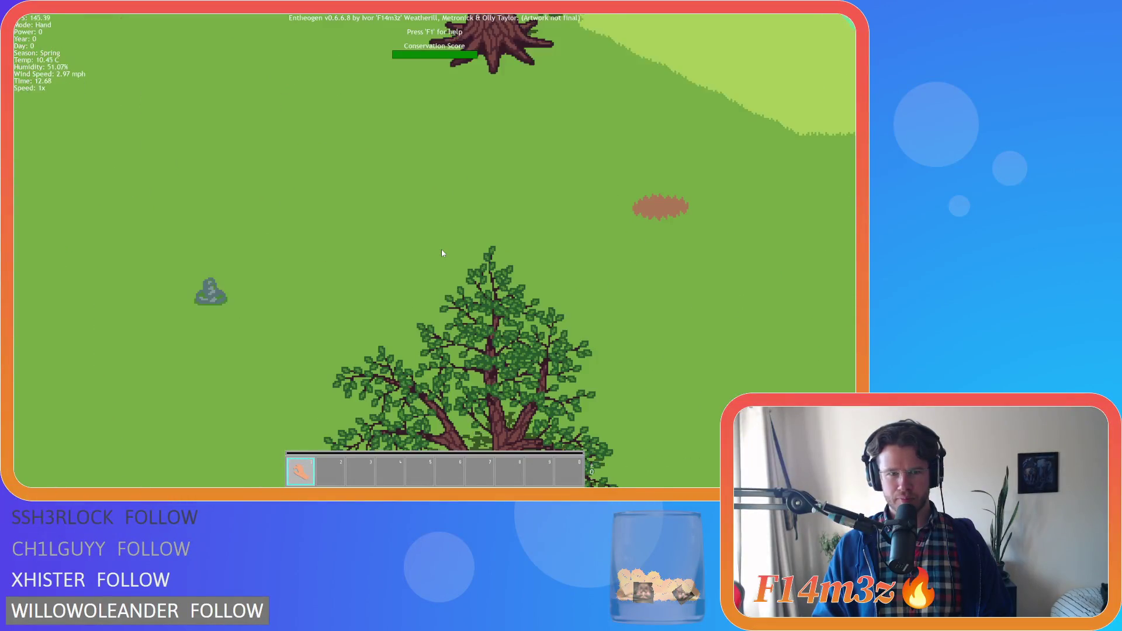
{"action": "scroll", "coordinate": [441, 253], "scroll_direction": "down", "scroll_amount": 2}
{"action": "key", "text": "d"}
{"action": "key", "text": "d"}
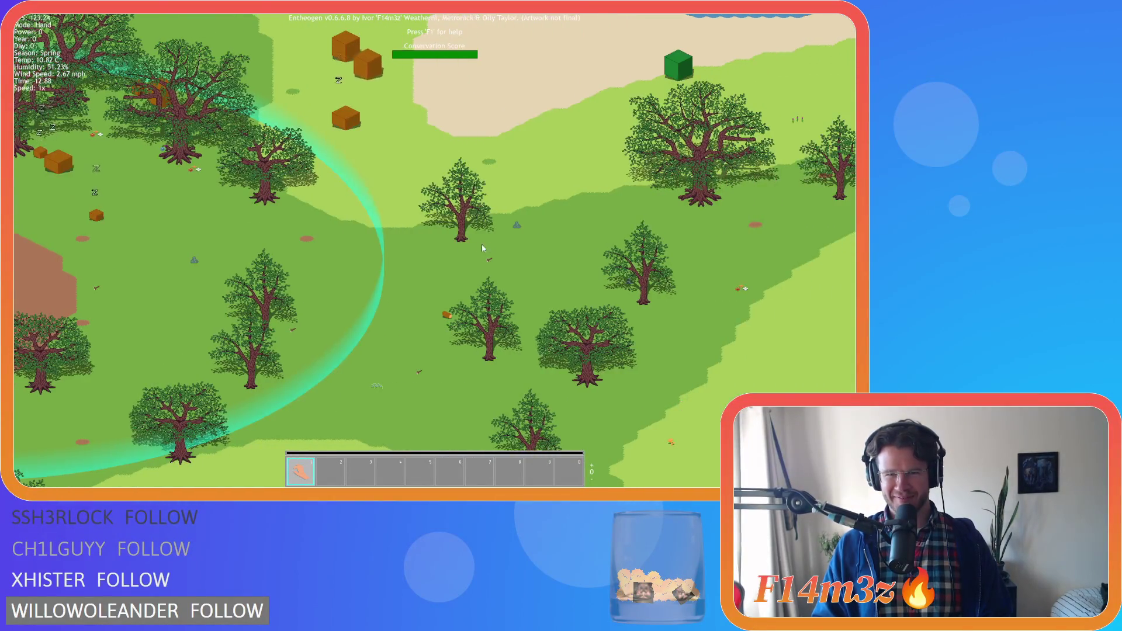
{"action": "scroll", "coordinate": [491, 244], "scroll_direction": "up", "scroll_amount": 2}
{"action": "scroll", "coordinate": [490, 249], "scroll_direction": "down", "scroll_amount": 2}
{"action": "key", "text": "Escape"}
{"action": "key", "text": "Escape"}
{"action": "key", "text": "Escape"}
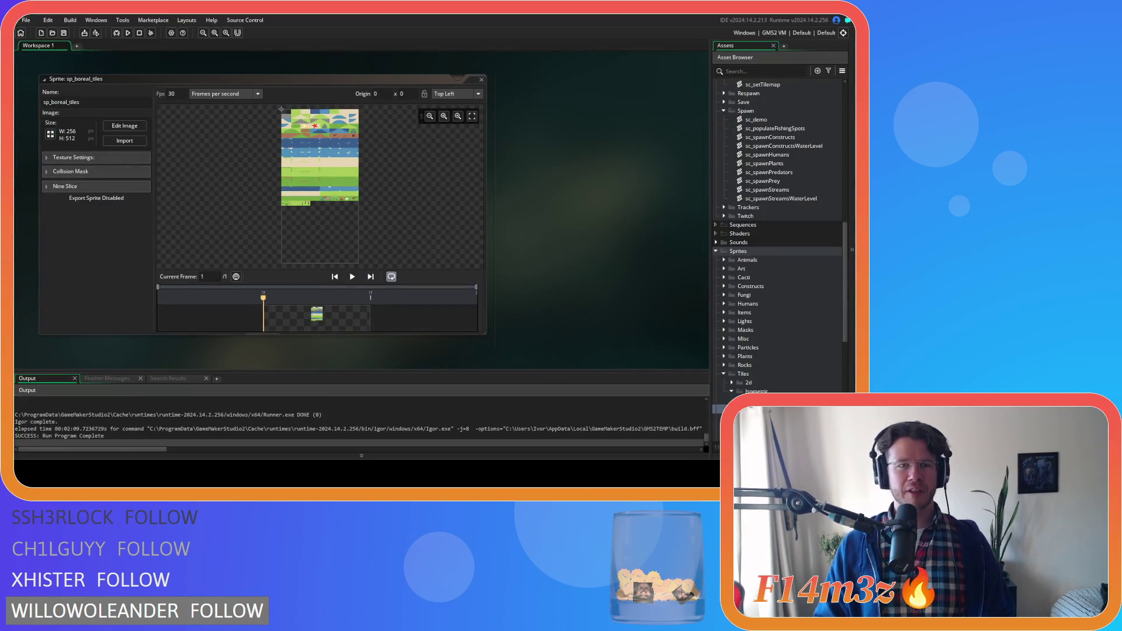
Step: In Aseprite, paint a light grass-green pixel beside the mossy rock and save the tileset
{"action": "key", "text": "alt+Tab"}
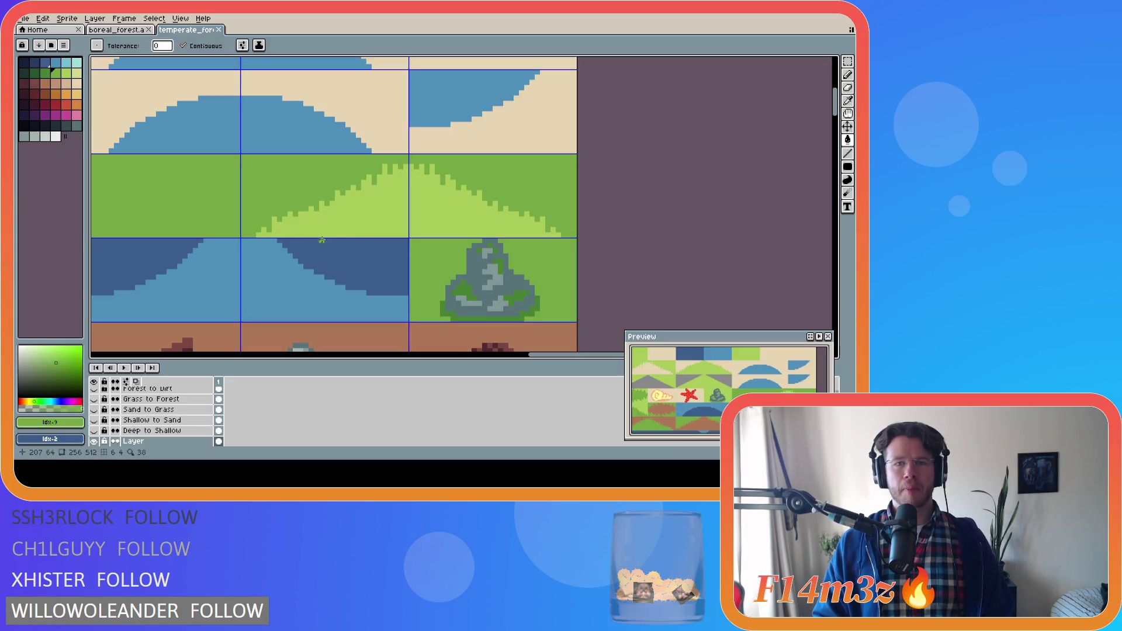
{"action": "scroll", "coordinate": [528, 317], "scroll_direction": "up", "scroll_amount": 2}
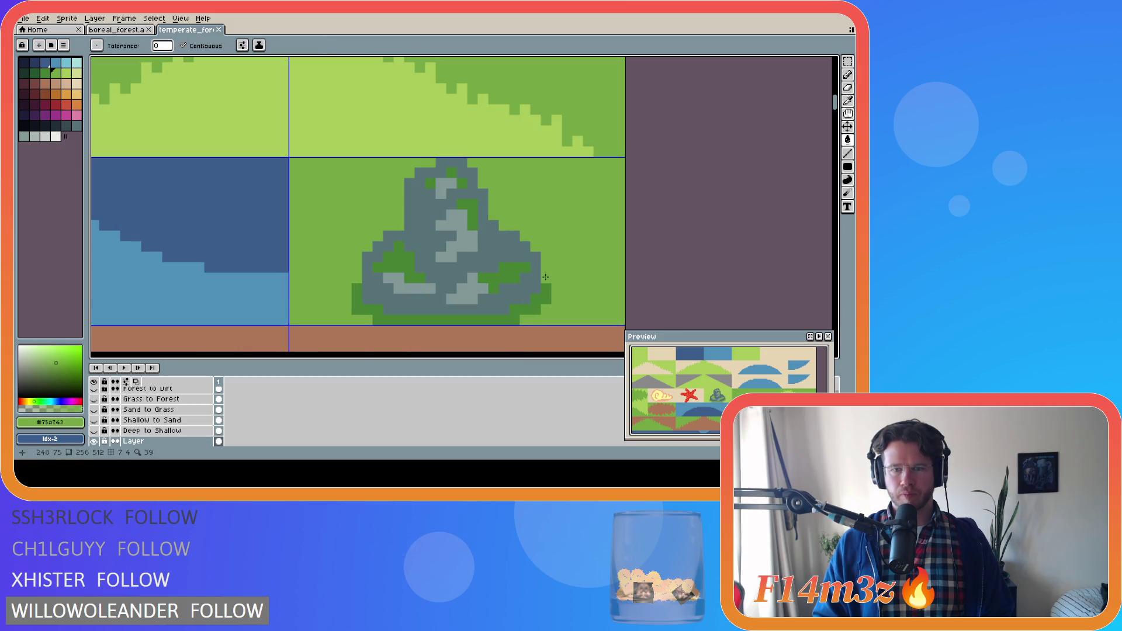
{"action": "key", "text": "b"}
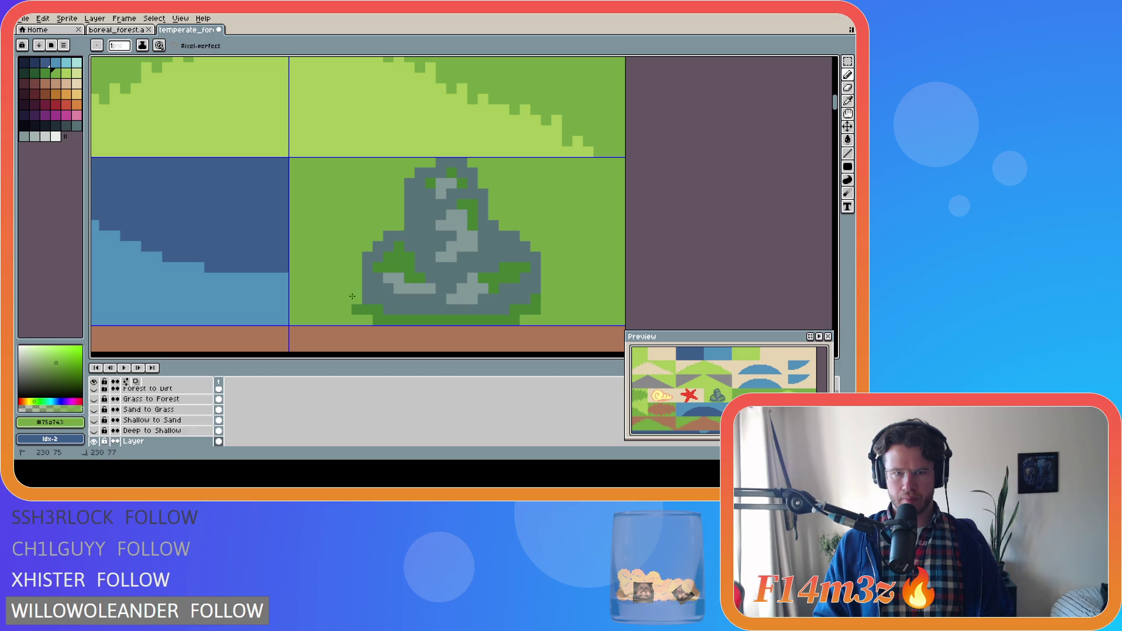
{"action": "key", "text": "ctrl+s"}
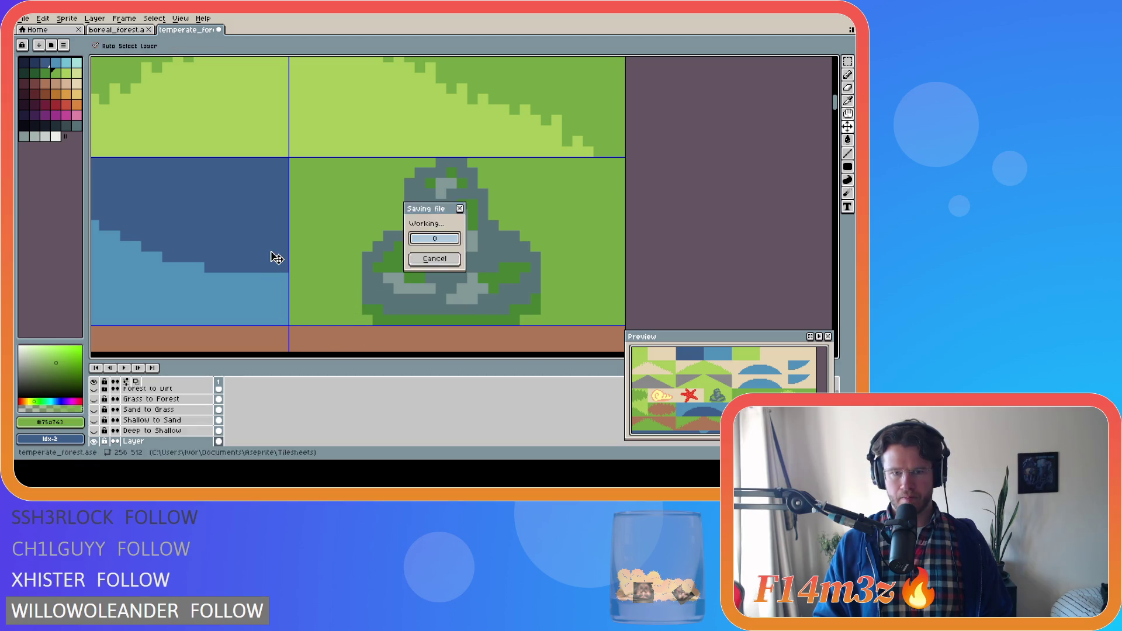
{"action": "scroll", "coordinate": [271, 252], "scroll_direction": "down", "scroll_amount": 2}
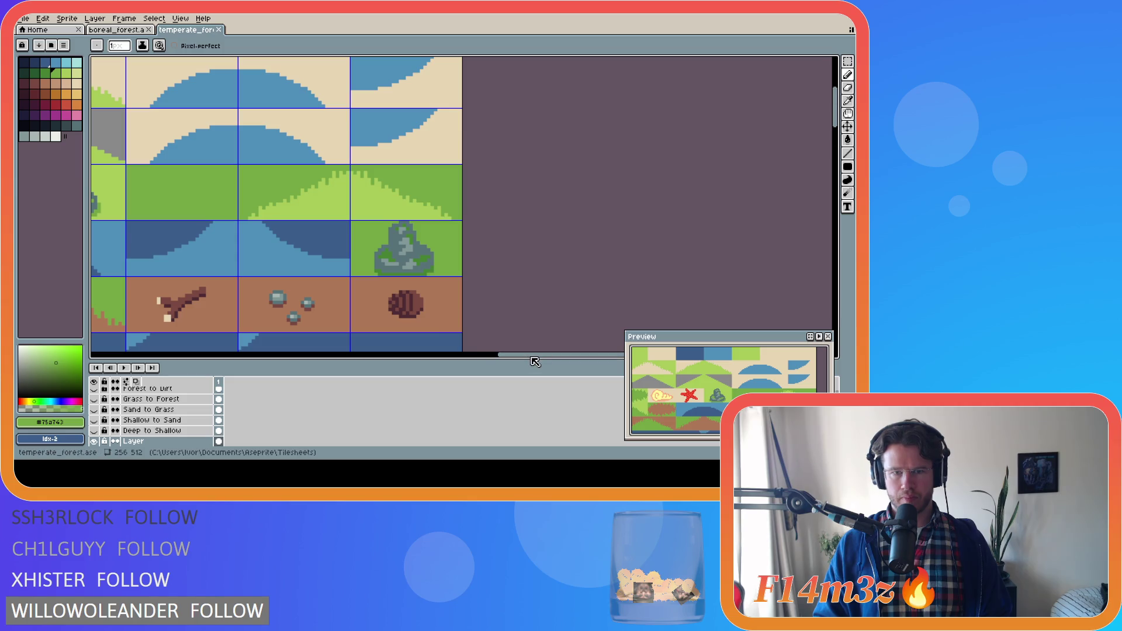
{"action": "left_click_drag", "start_coordinate": [521, 355], "coordinate": [400, 354]}
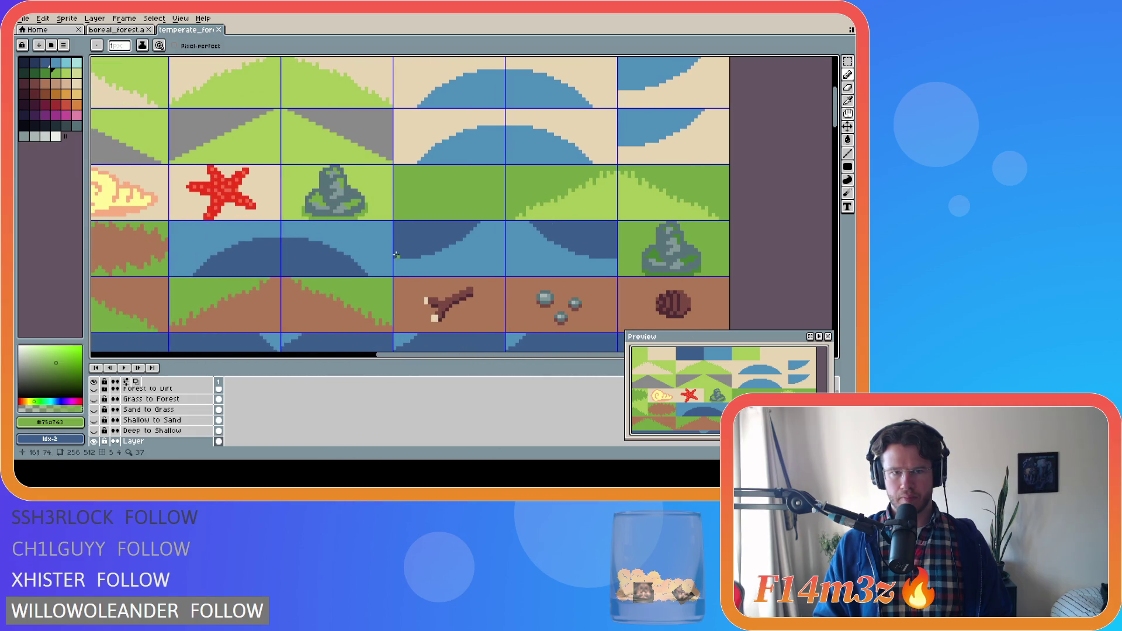
{"action": "left_click", "coordinate": [369, 199], "text": "alt"}
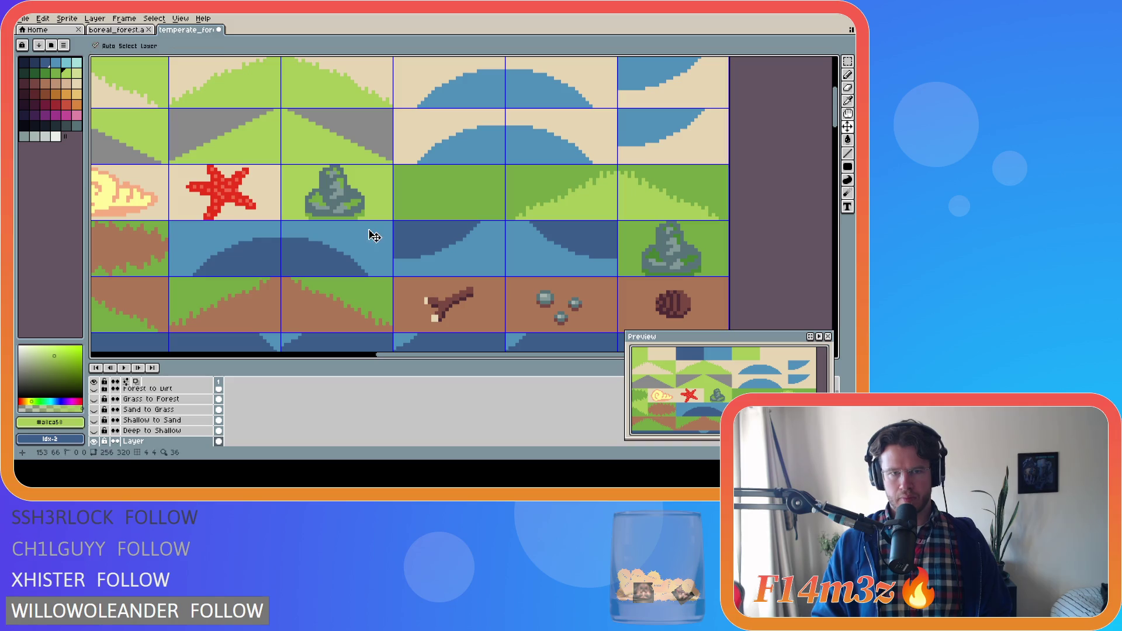
{"action": "left_click", "coordinate": [362, 213]}
{"action": "key", "text": "ctrl+s"}
Step: Re-export the tileset over final/temperate_forest.png, then return to the sp_boreal_tiles sprite in GameMaker
{"action": "key", "text": "ctrl+alt+shift+s"}
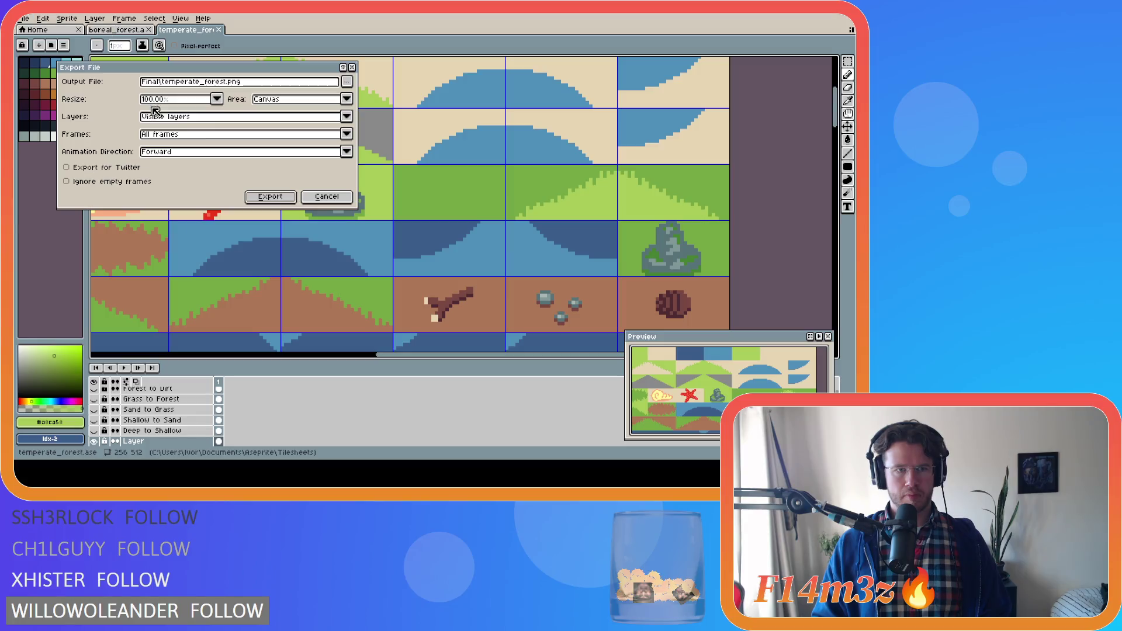
{"action": "left_click", "coordinate": [279, 200]}
{"action": "left_click", "coordinate": [407, 264]}
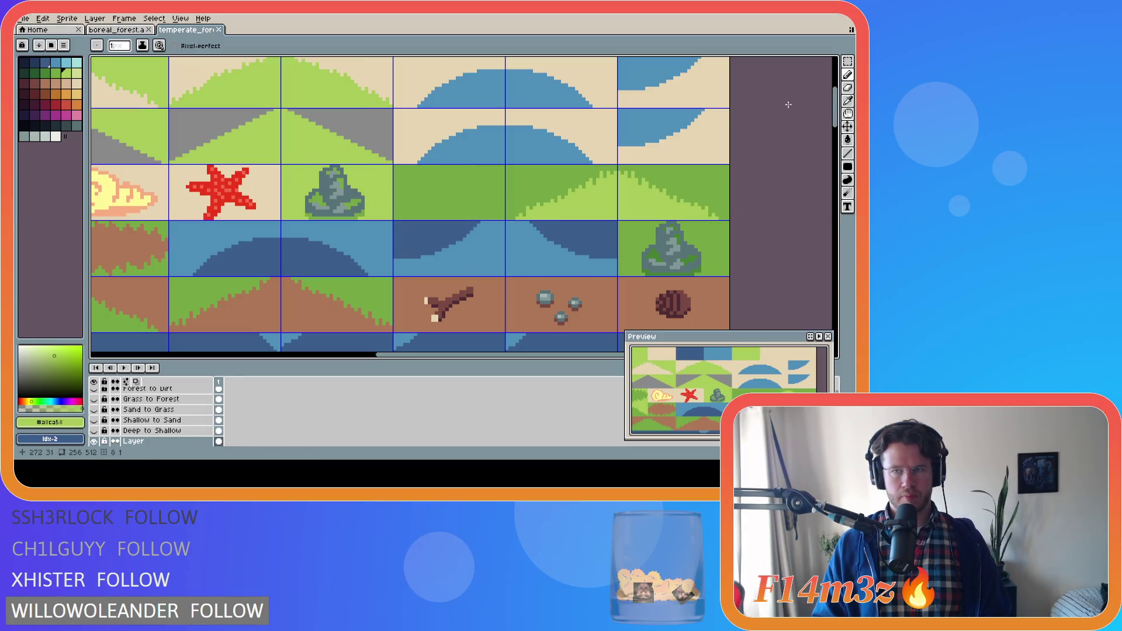
{"action": "key", "text": "alt+Tab"}
{"action": "left_click", "coordinate": [135, 143]}
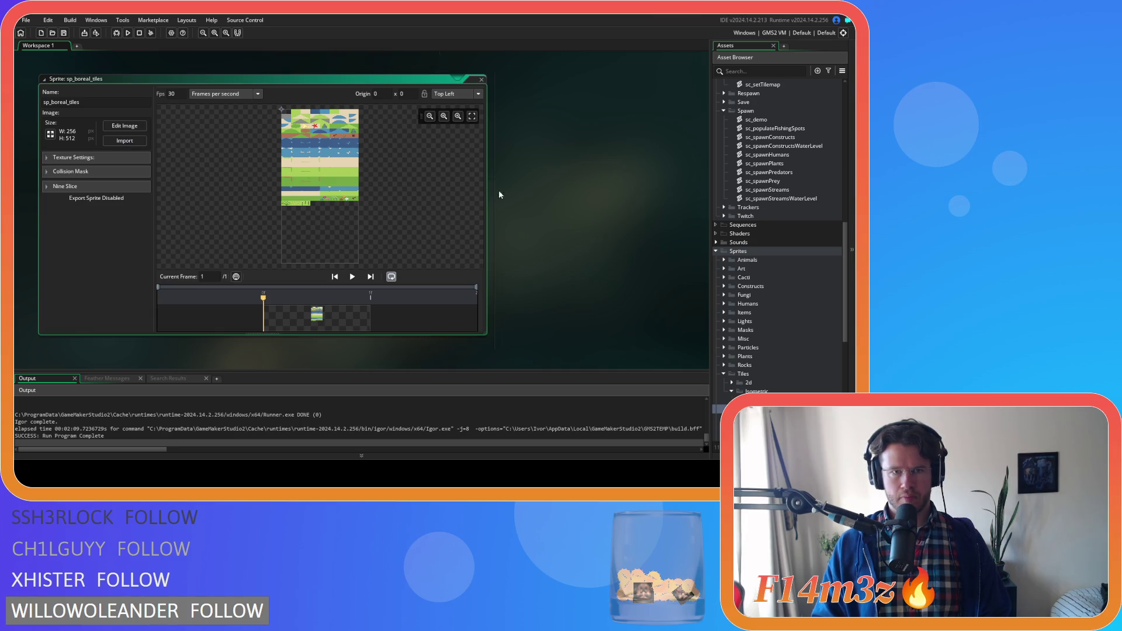
Step: Build and run the Entheogen game with F5 to load the re-exported tileset
{"action": "key", "text": "F5"}
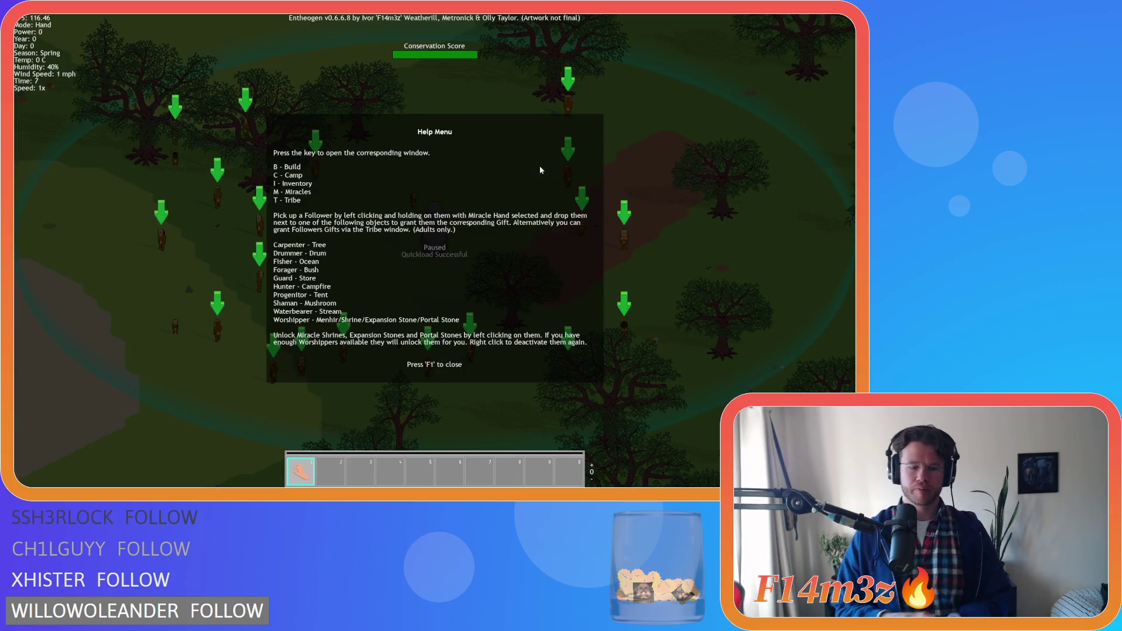
Step: Close the help overlay, then pan and zoom across the grassland past the rock
{"action": "key", "text": "F1"}
{"action": "key", "text": "d"}
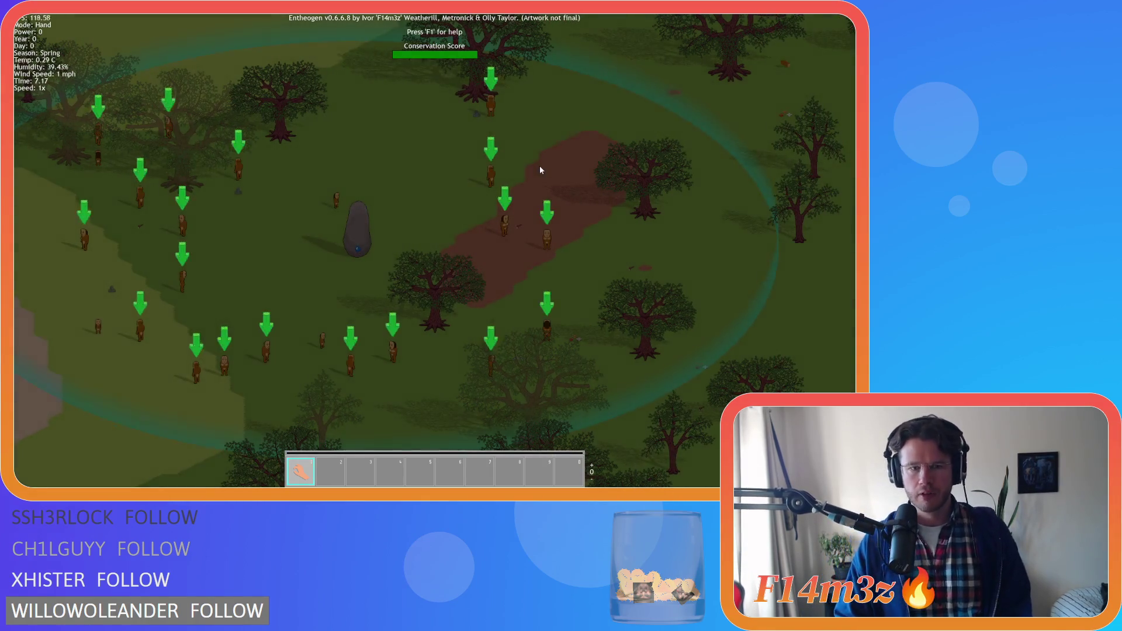
{"action": "key", "text": "a"}
{"action": "scroll", "coordinate": [286, 282], "scroll_direction": "up", "scroll_amount": 5}
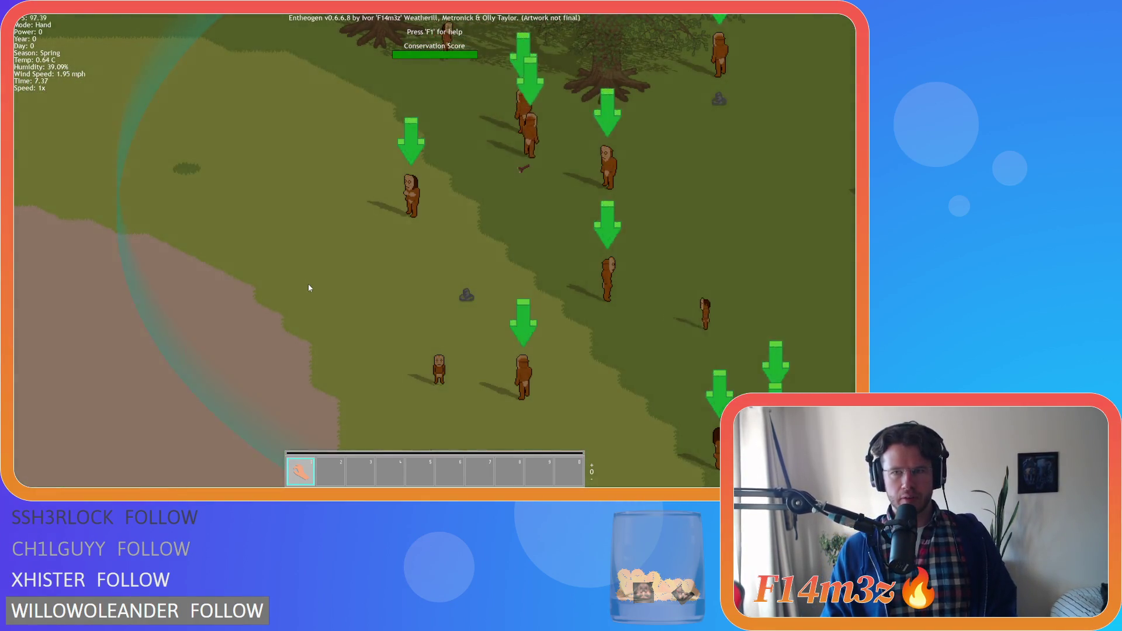
{"action": "scroll", "coordinate": [351, 305], "scroll_direction": "up", "scroll_amount": 3}
{"action": "key", "text": "d"}
{"action": "scroll", "coordinate": [351, 305], "scroll_direction": "up", "scroll_amount": 3}
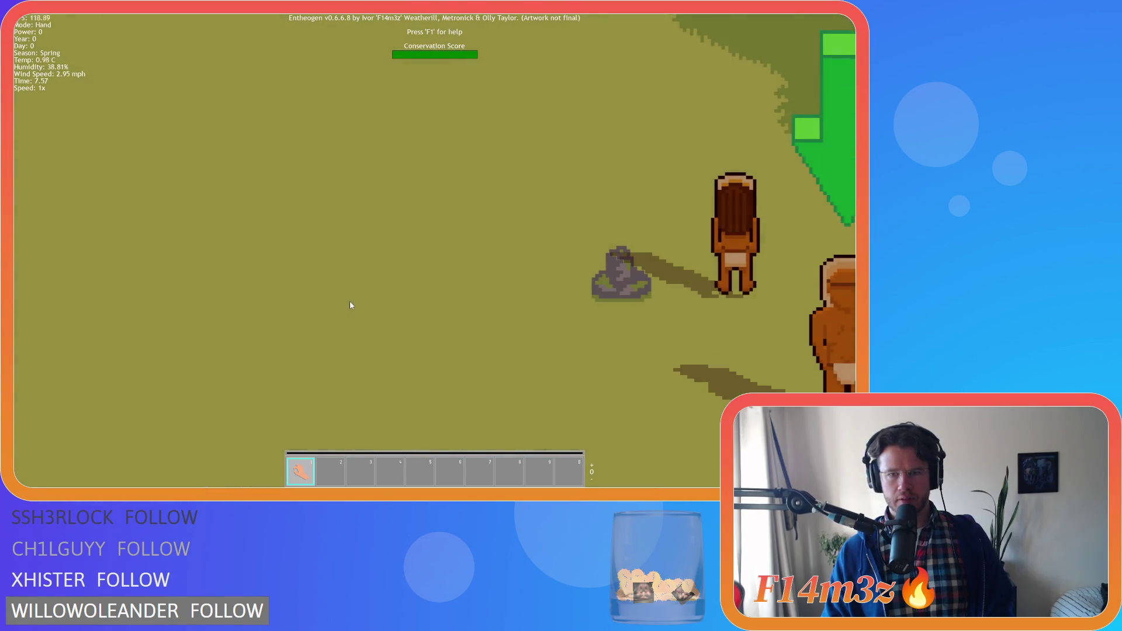
{"action": "key", "text": "d"}
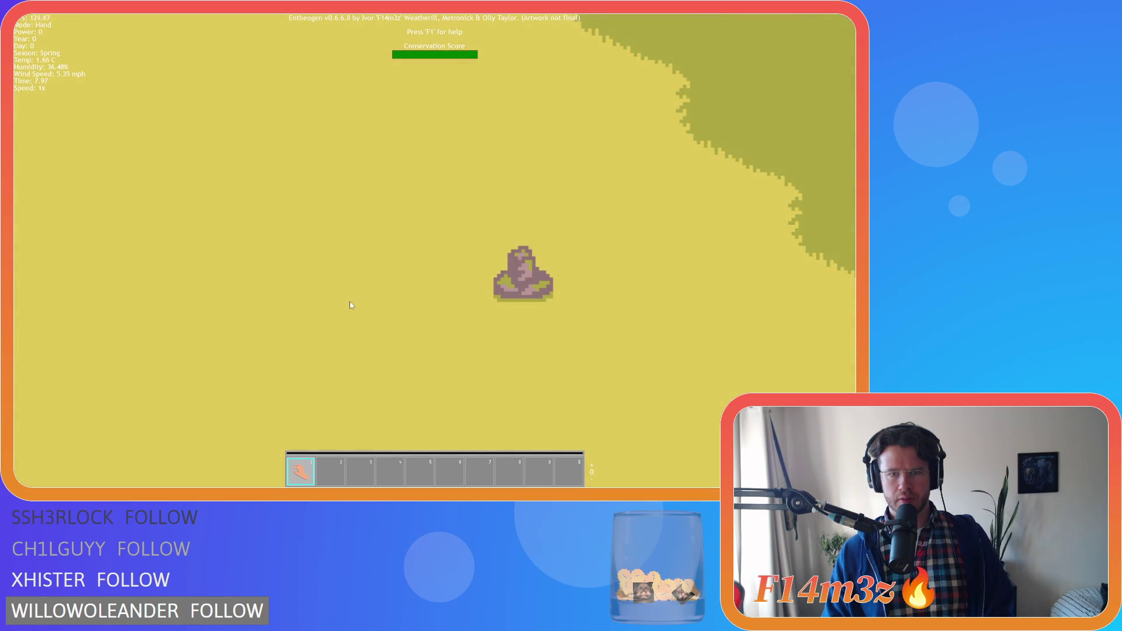
{"action": "key", "text": "d"}
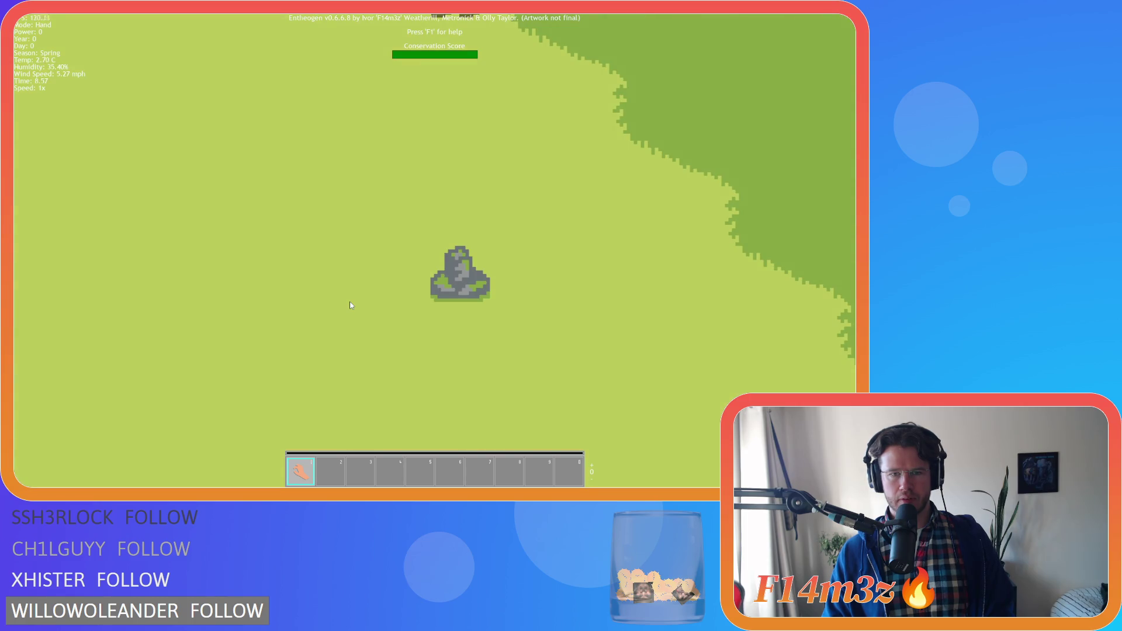
{"action": "key", "text": "d"}
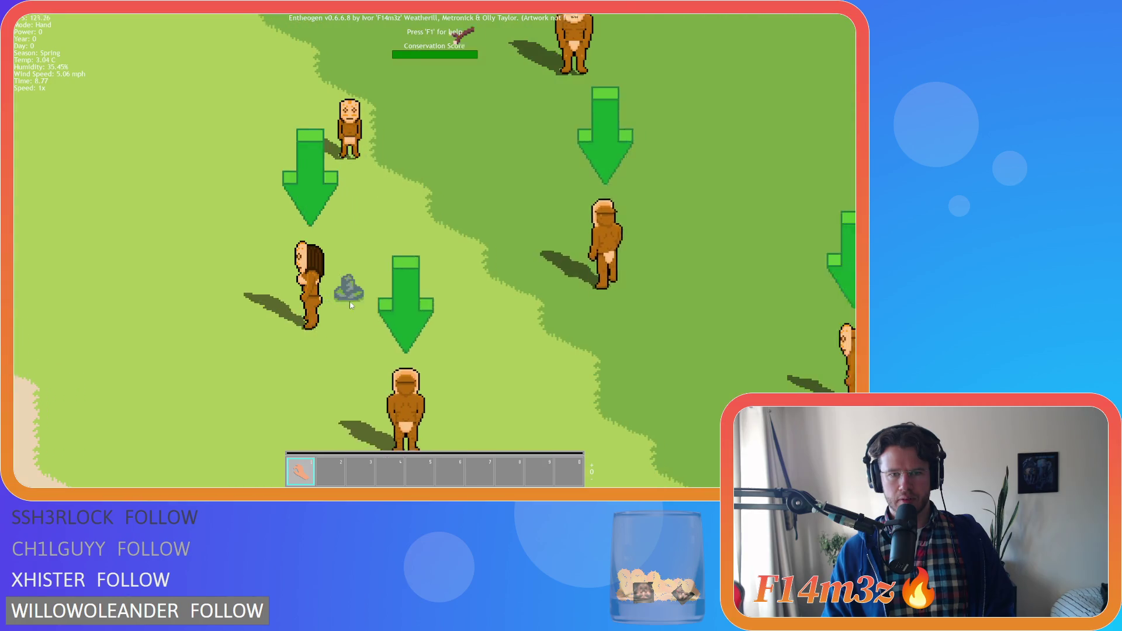
{"action": "scroll", "coordinate": [350, 301], "scroll_direction": "down", "scroll_amount": 3}
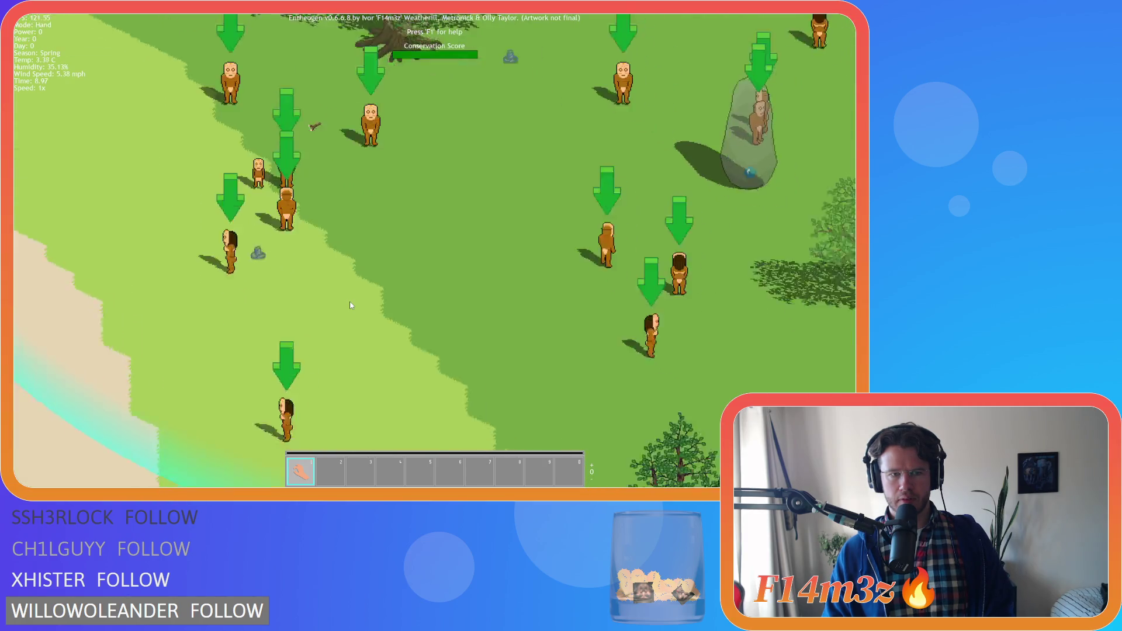
{"action": "key", "text": "d"}
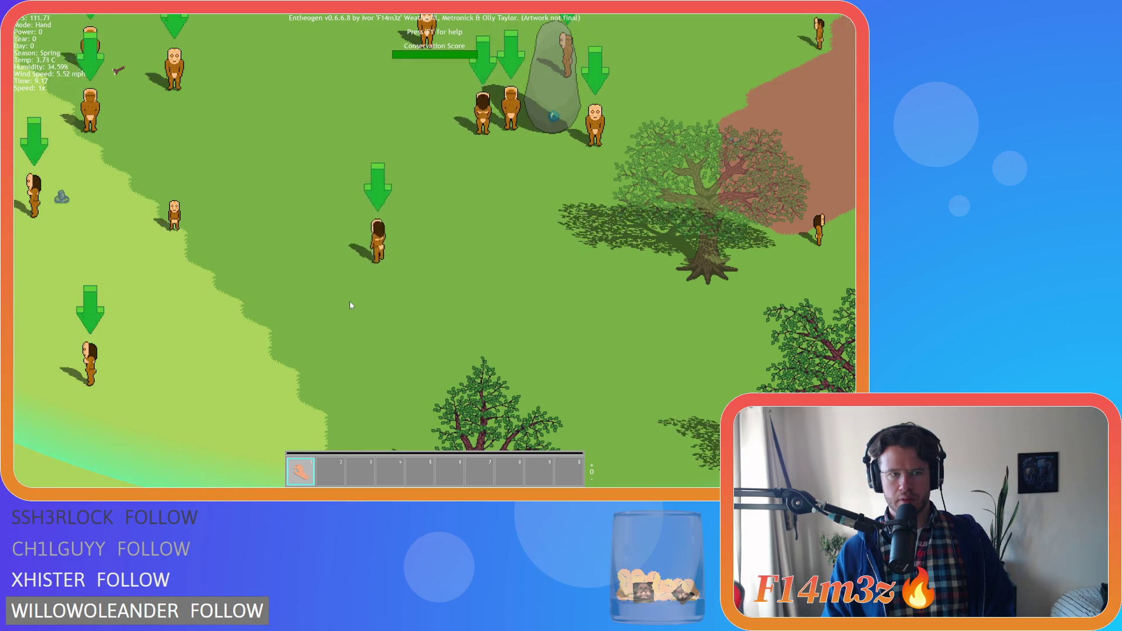
{"action": "key", "text": "w"}
{"action": "scroll", "coordinate": [278, 305], "scroll_direction": "up", "scroll_amount": 3}
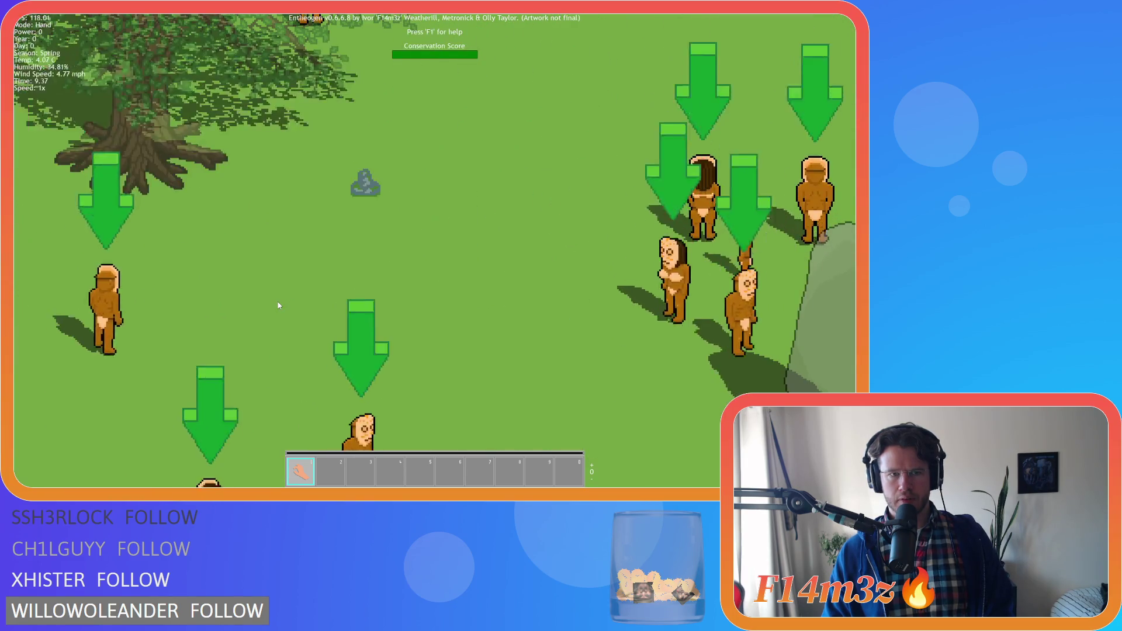
{"action": "key", "text": "s"}
{"action": "key", "text": "a"}
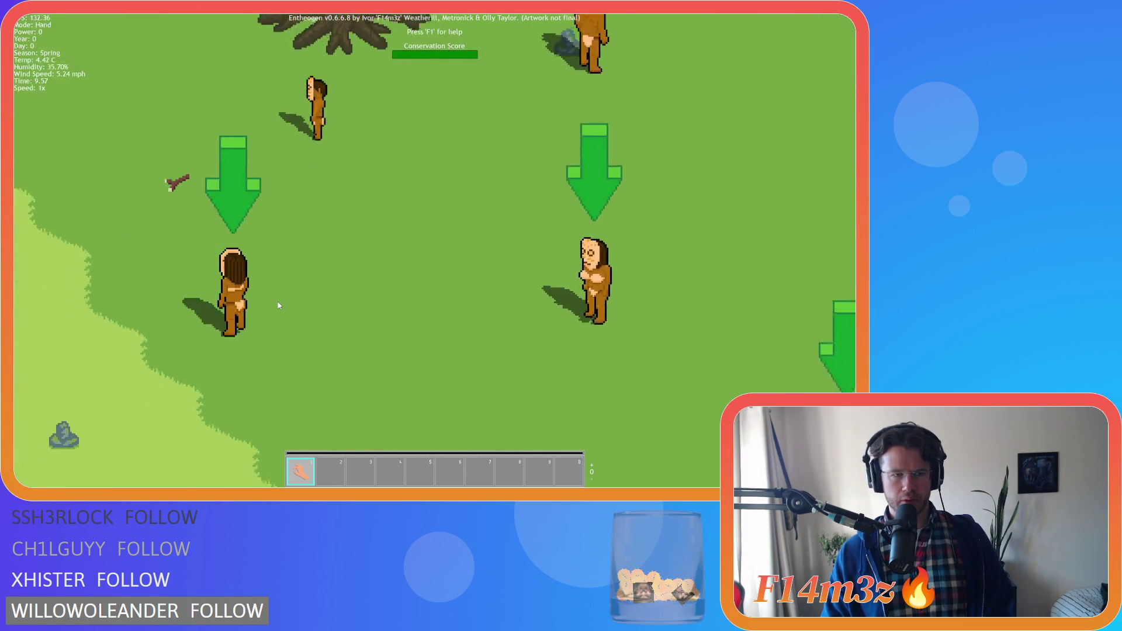
{"action": "scroll", "coordinate": [341, 311], "scroll_direction": "up", "scroll_amount": 2}
{"action": "scroll", "coordinate": [341, 311], "scroll_direction": "down", "scroll_amount": 4}
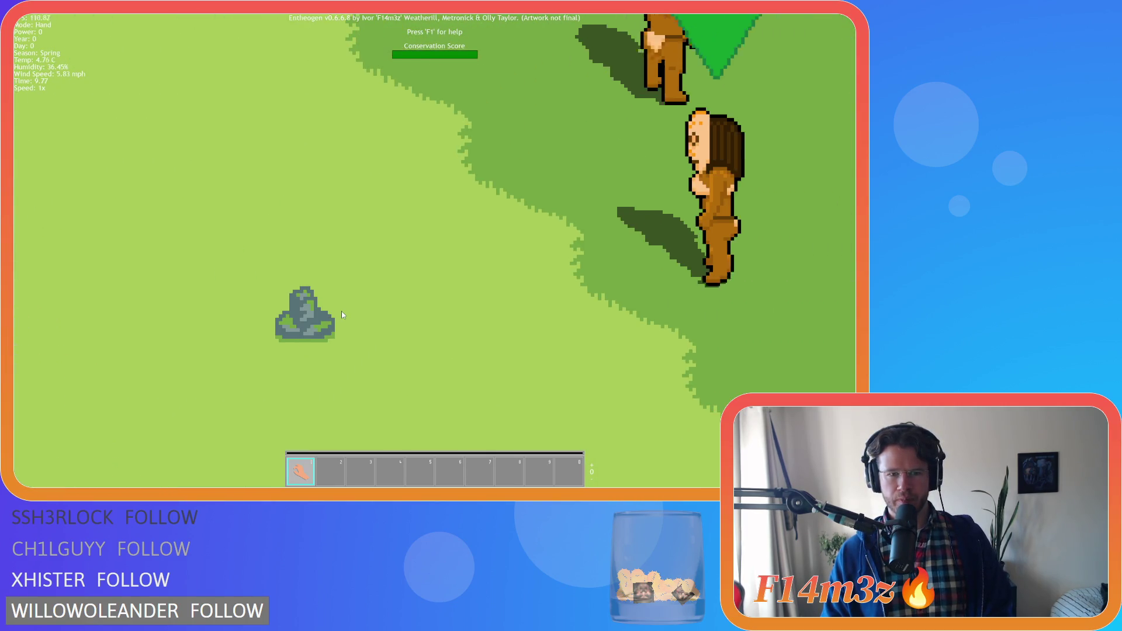
{"action": "scroll", "coordinate": [341, 311], "scroll_direction": "down", "scroll_amount": 2}
{"action": "scroll", "coordinate": [341, 311], "scroll_direction": "up", "scroll_amount": 3}
Step: Pan through the forest back to the river and zoom in on the grey rock
{"action": "key", "text": "d"}
{"action": "key", "text": "w"}
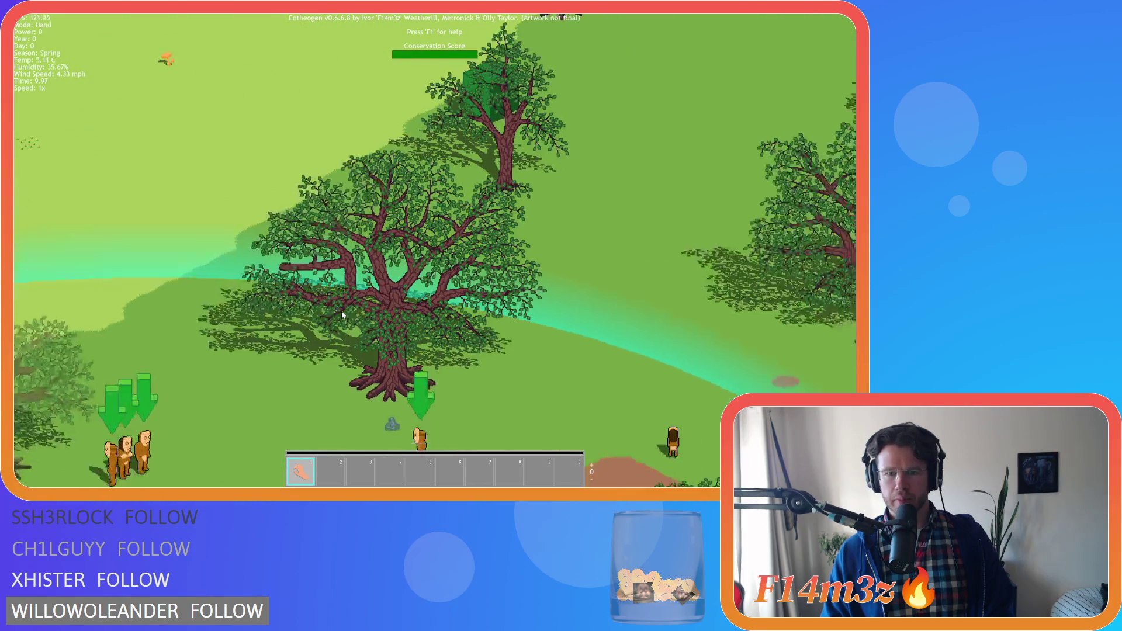
{"action": "scroll", "coordinate": [341, 311], "scroll_direction": "down", "scroll_amount": 2}
{"action": "key", "text": "s"}
{"action": "key", "text": "d"}
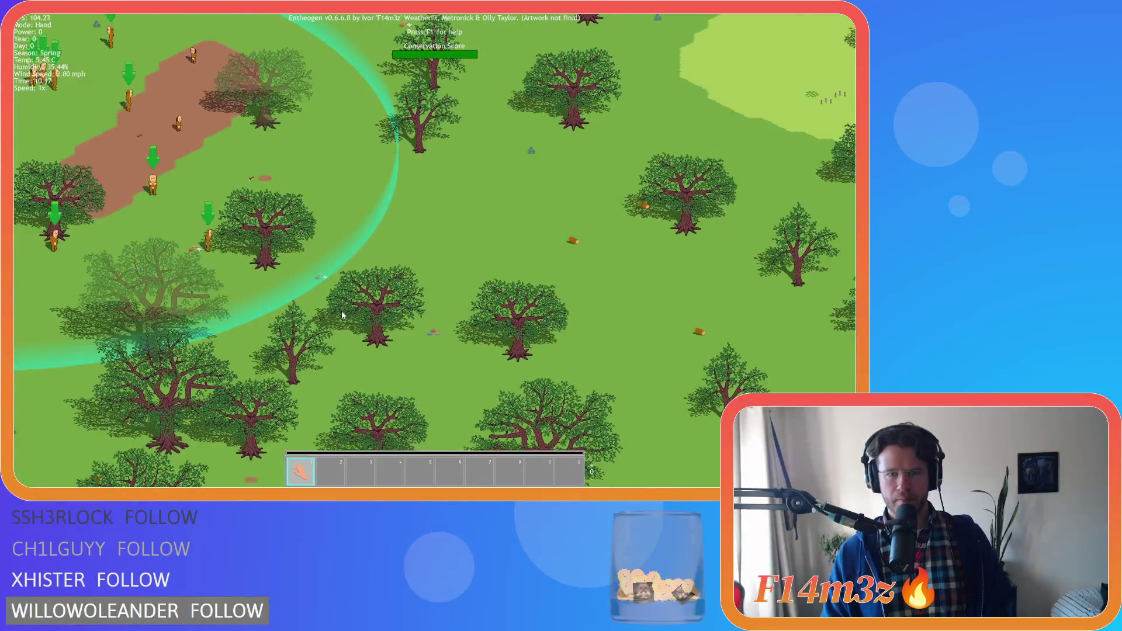
{"action": "key", "text": "d"}
{"action": "key", "text": "s"}
{"action": "key", "text": "s"}
{"action": "key", "text": "d"}
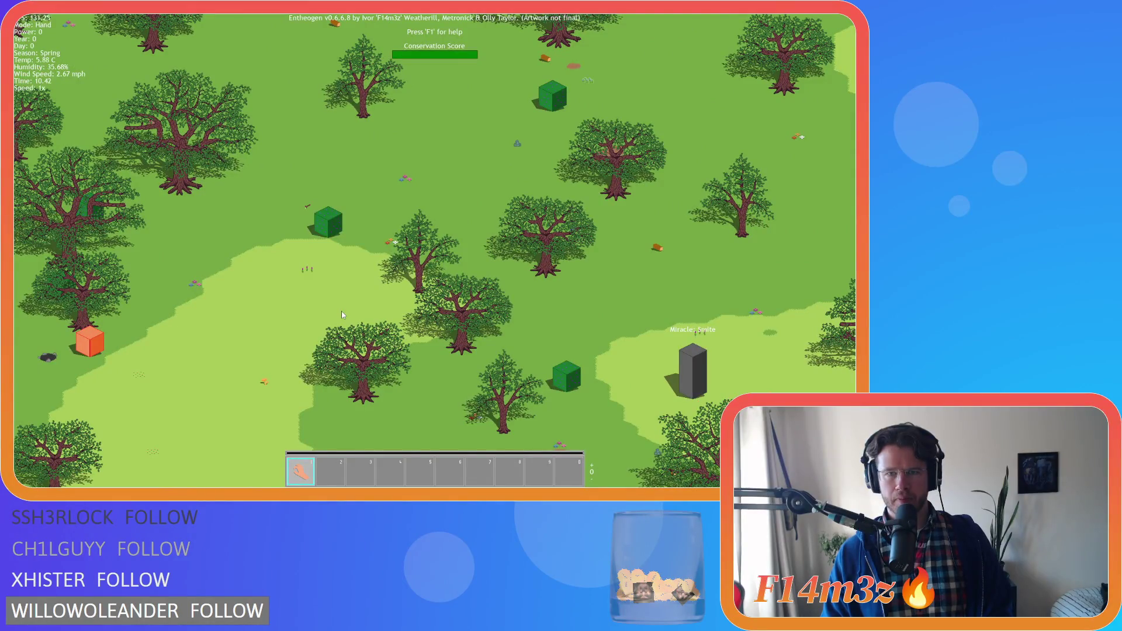
{"action": "key", "text": "w"}
{"action": "key", "text": "a"}
{"action": "key", "text": "d"}
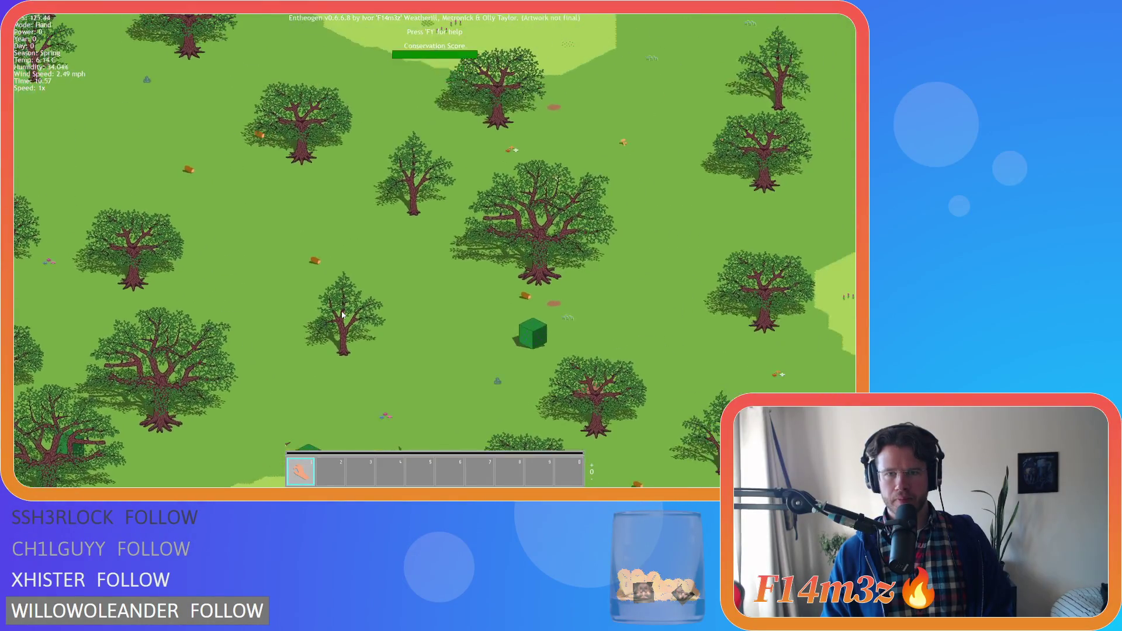
{"action": "key", "text": "w"}
{"action": "key", "text": "d"}
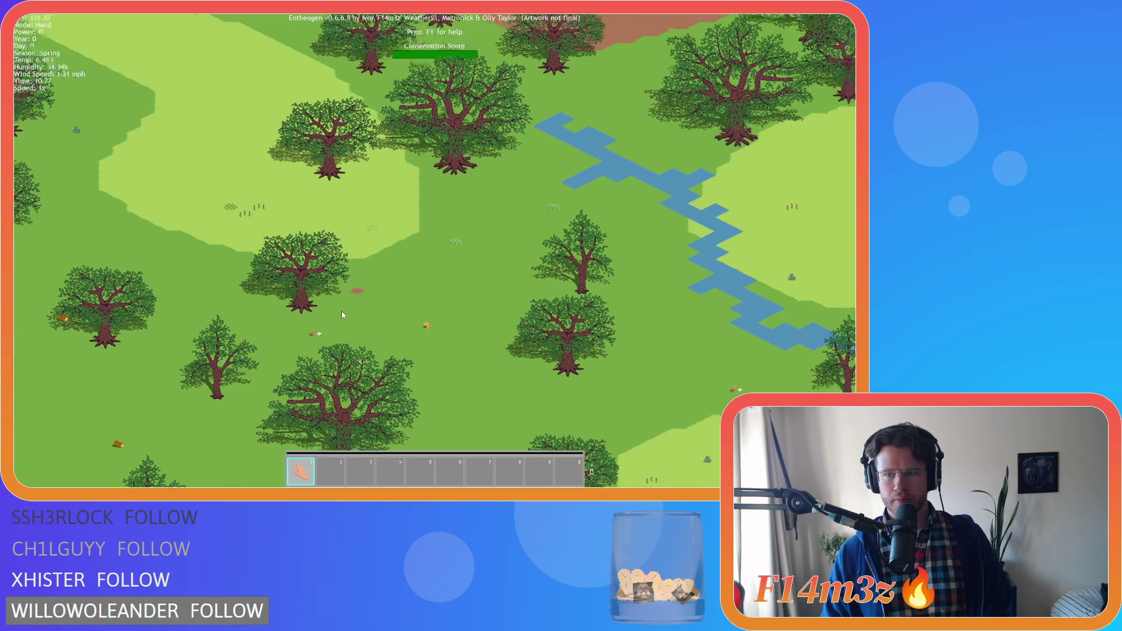
{"action": "key", "text": "w"}
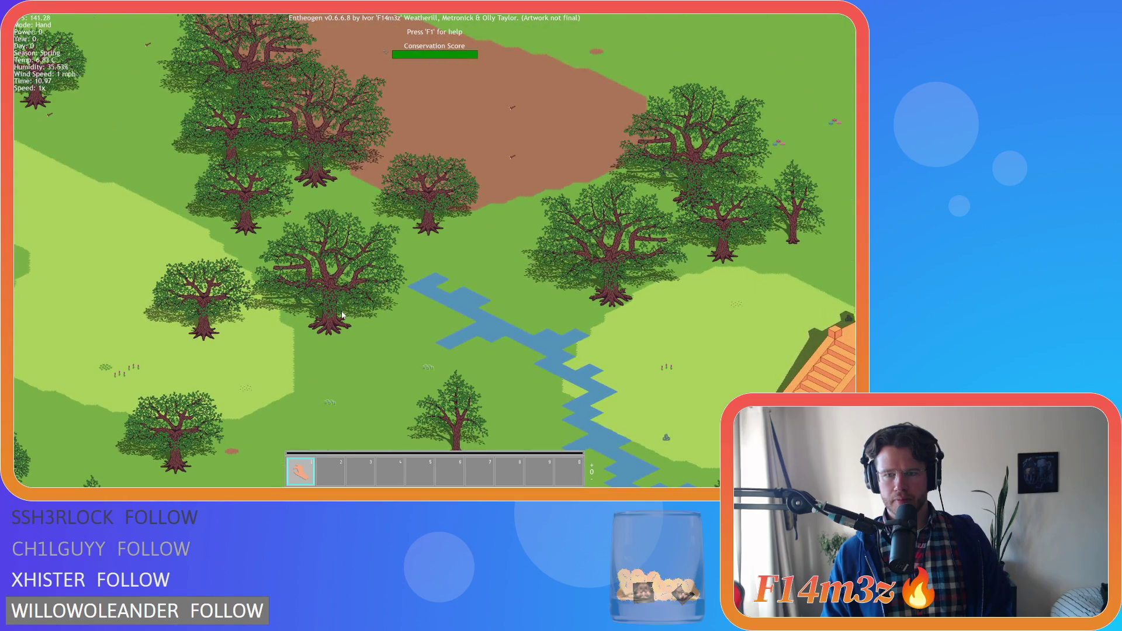
{"action": "key", "text": "s"}
{"action": "scroll", "coordinate": [342, 315], "scroll_direction": "down", "scroll_amount": 3}
{"action": "scroll", "coordinate": [342, 315], "scroll_direction": "up", "scroll_amount": 3}
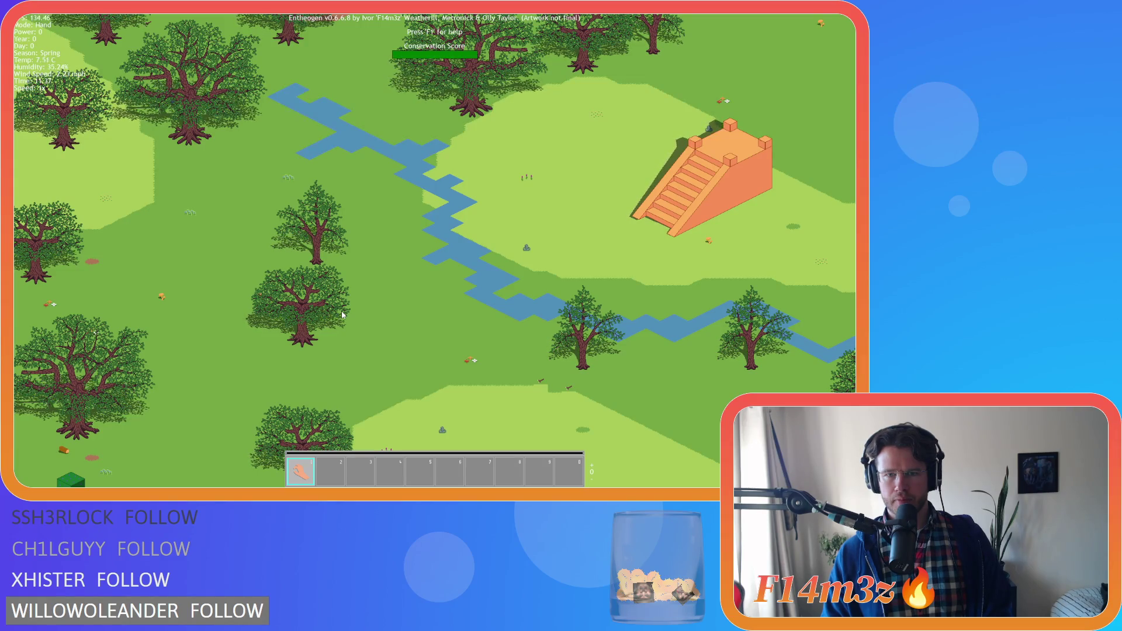
{"action": "scroll", "coordinate": [342, 315], "scroll_direction": "down", "scroll_amount": 2}
{"action": "scroll", "coordinate": [343, 314], "scroll_direction": "up", "scroll_amount": 3}
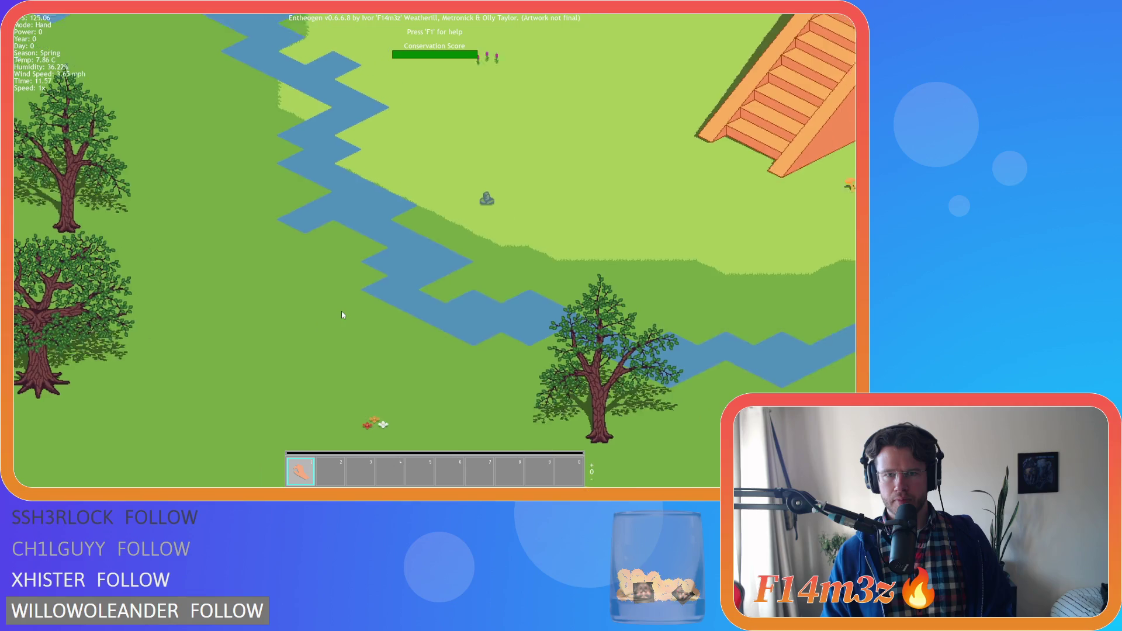
{"action": "key", "text": "w"}
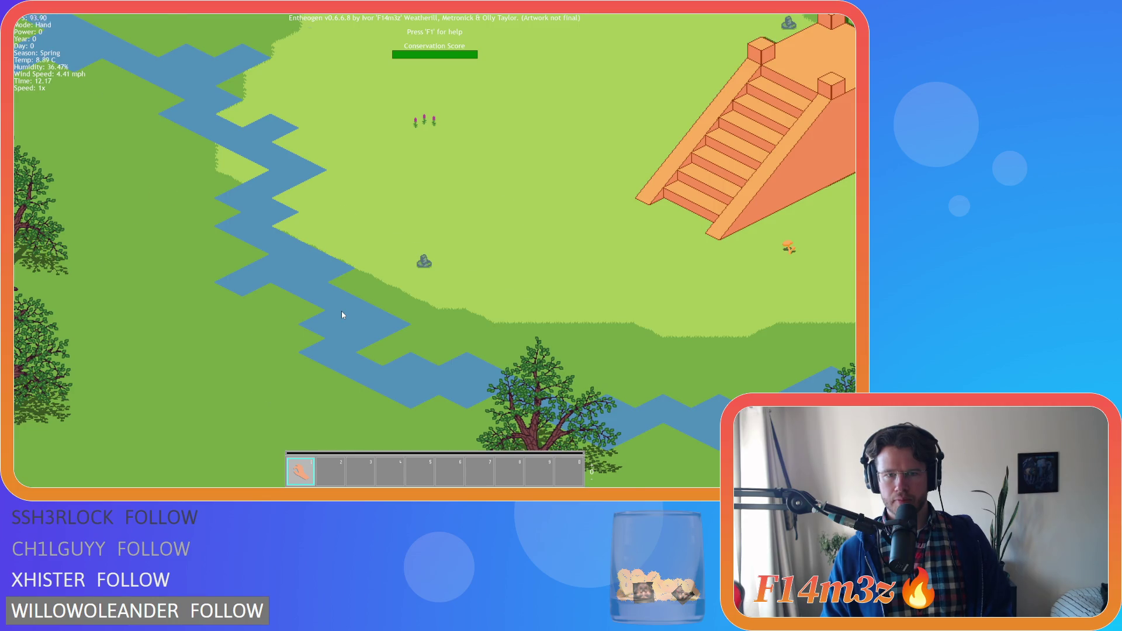
{"action": "scroll", "coordinate": [343, 315], "scroll_direction": "up", "scroll_amount": 1}
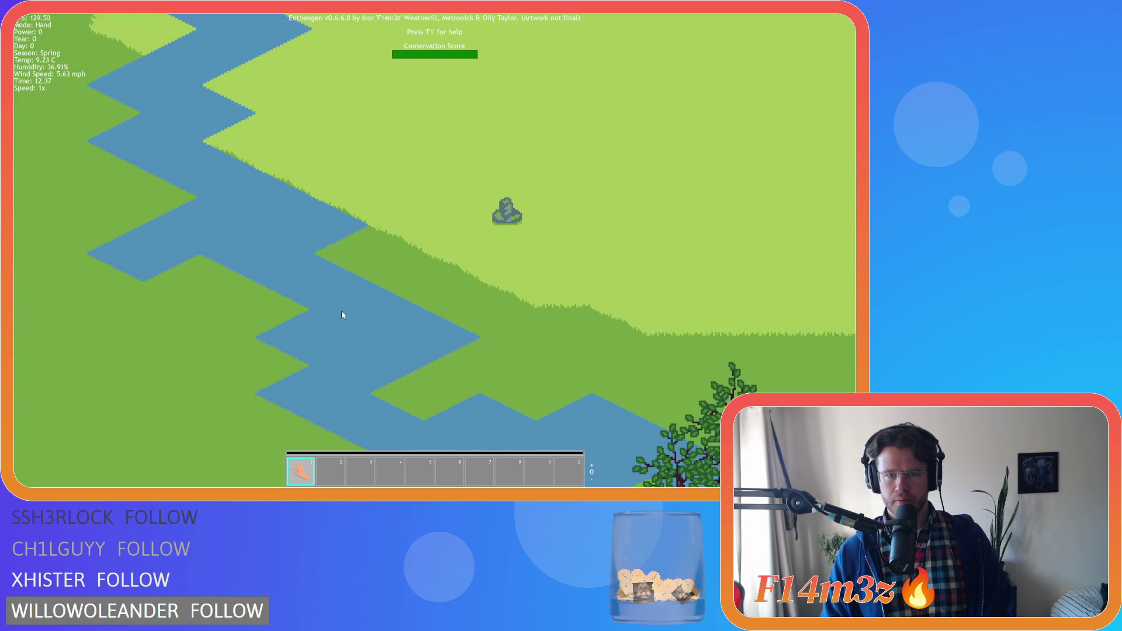
{"action": "scroll", "coordinate": [343, 315], "scroll_direction": "down", "scroll_amount": 4}
{"action": "scroll", "coordinate": [343, 315], "scroll_direction": "up", "scroll_amount": 2}
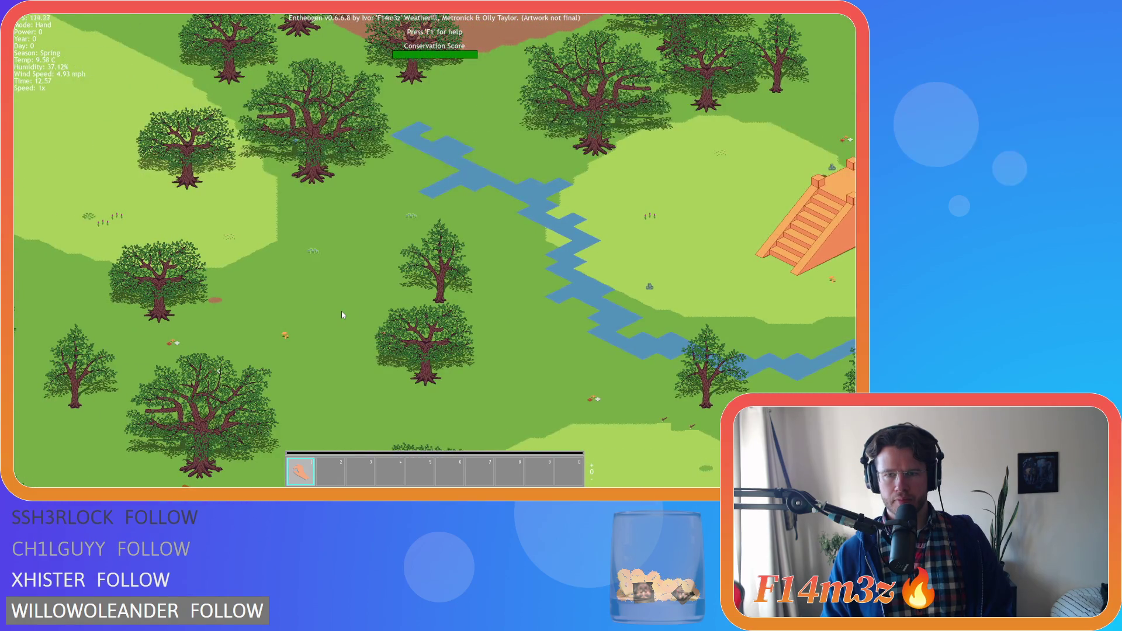
{"action": "scroll", "coordinate": [342, 315], "scroll_direction": "up", "scroll_amount": 1}
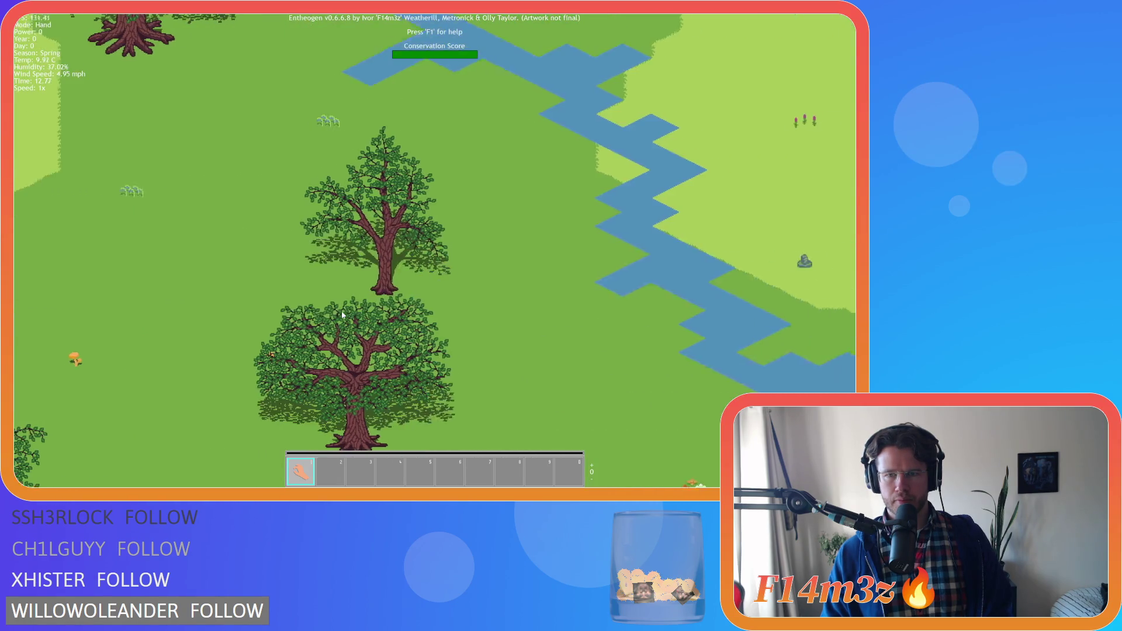
{"action": "scroll", "coordinate": [342, 315], "scroll_direction": "up", "scroll_amount": 1}
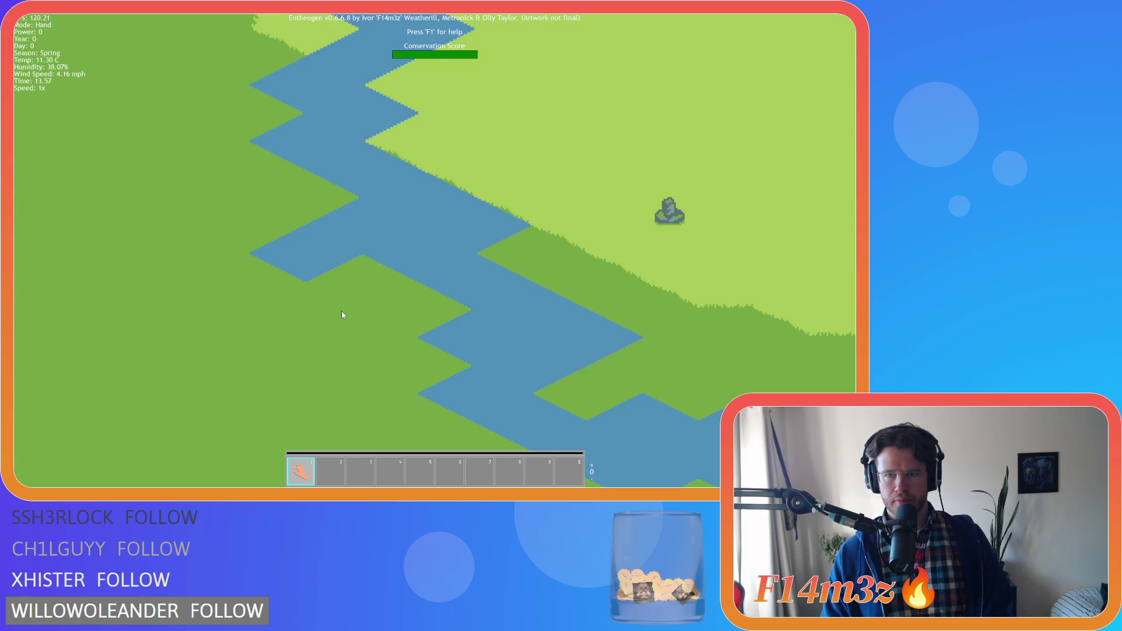
{"action": "scroll", "coordinate": [342, 315], "scroll_direction": "down", "scroll_amount": 1}
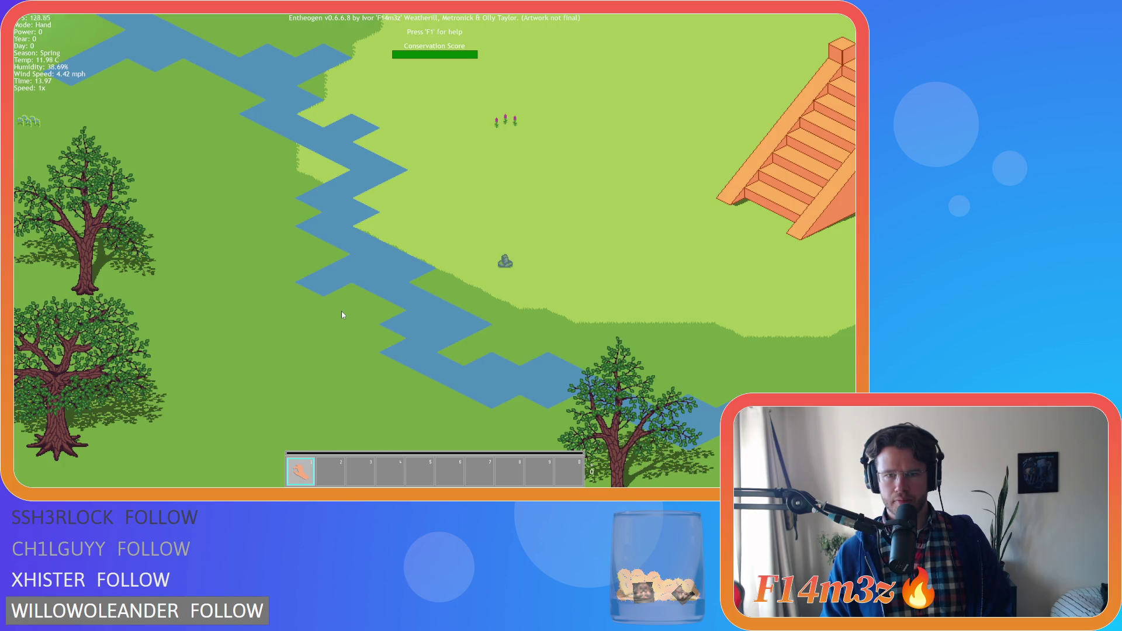
{"action": "scroll", "coordinate": [343, 315], "scroll_direction": "down", "scroll_amount": 2}
{"action": "scroll", "coordinate": [342, 314], "scroll_direction": "up", "scroll_amount": 1}
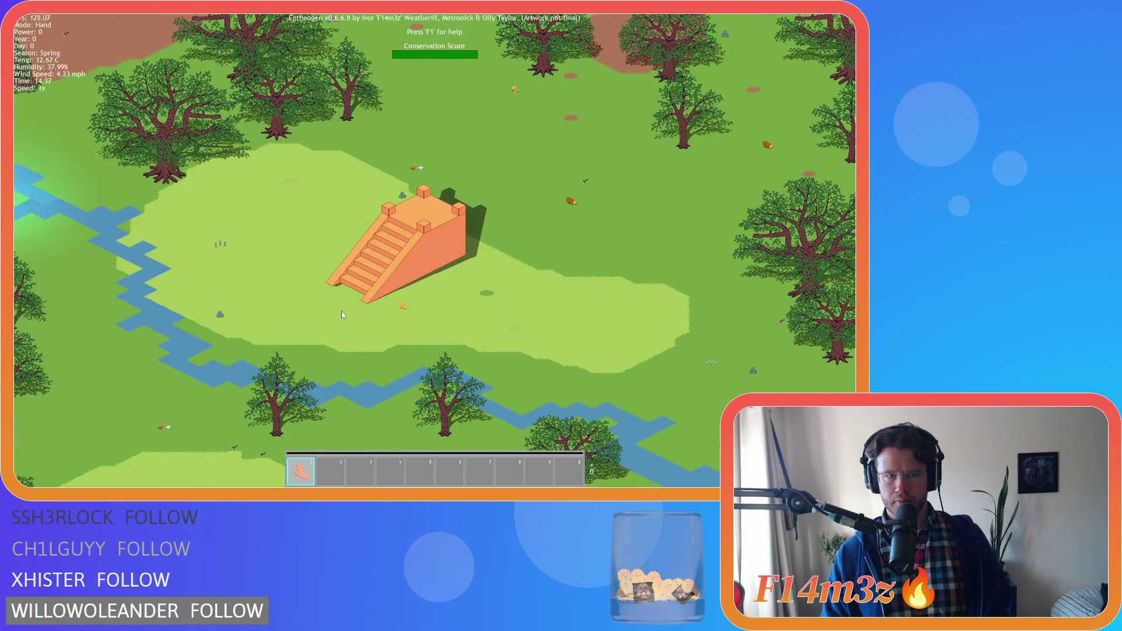
{"action": "scroll", "coordinate": [342, 314], "scroll_direction": "up", "scroll_amount": 2}
{"action": "scroll", "coordinate": [343, 315], "scroll_direction": "down", "scroll_amount": 2}
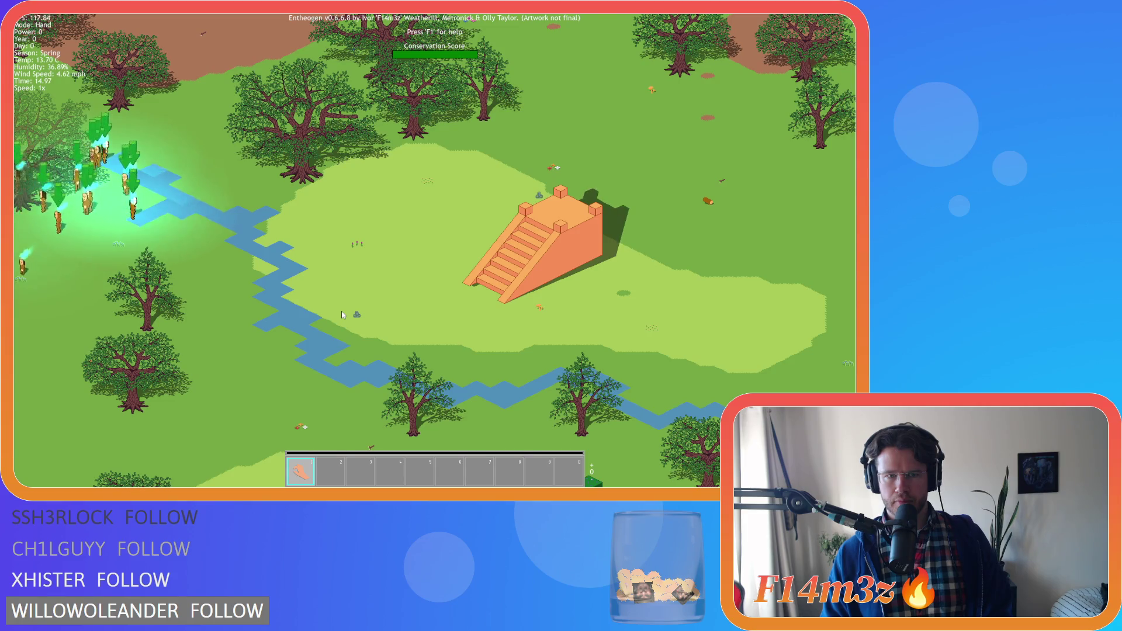
{"action": "key", "text": "Up"}
{"action": "key", "text": "Right"}
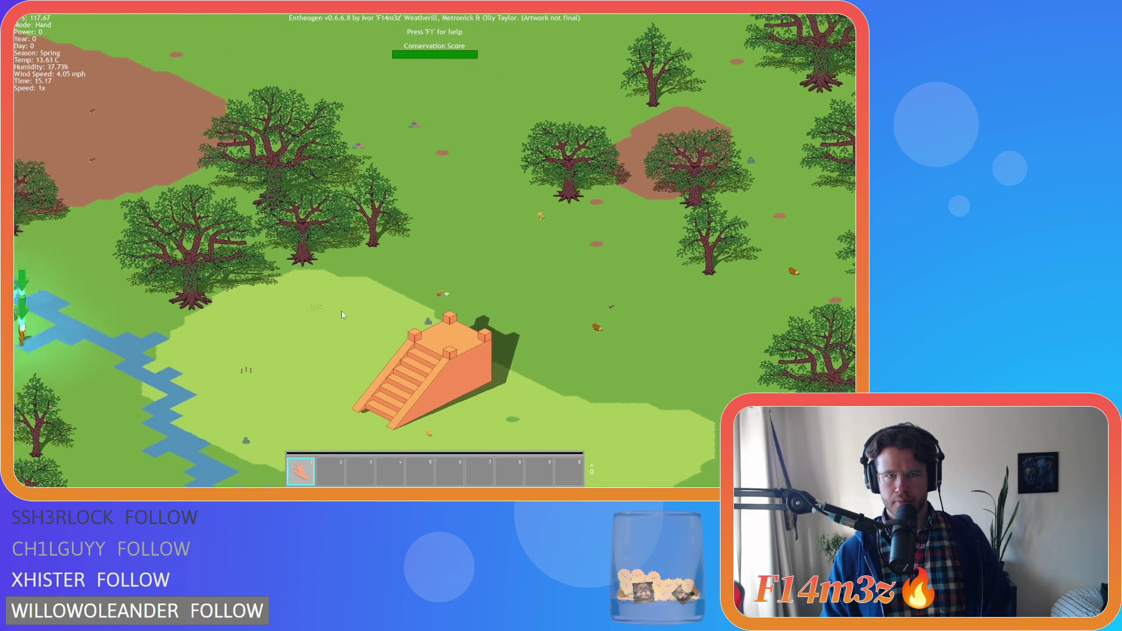
{"action": "key", "text": "Up"}
{"action": "key", "text": "Left"}
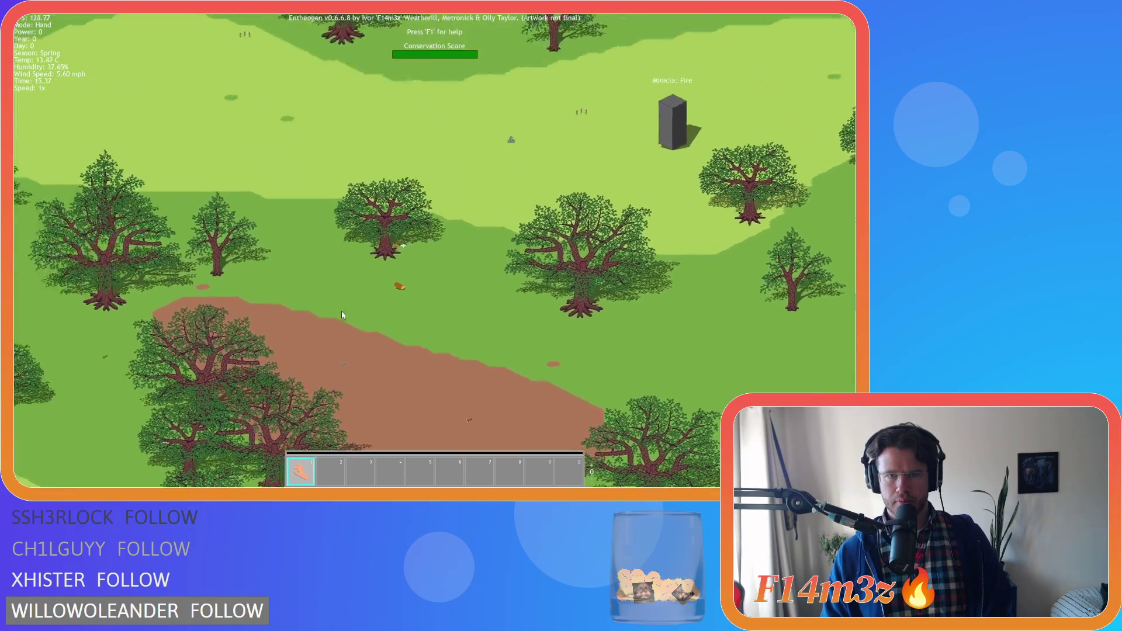
{"action": "key", "text": "Up"}
{"action": "key", "text": "Left"}
{"action": "key", "text": "Up"}
{"action": "key", "text": "Left"}
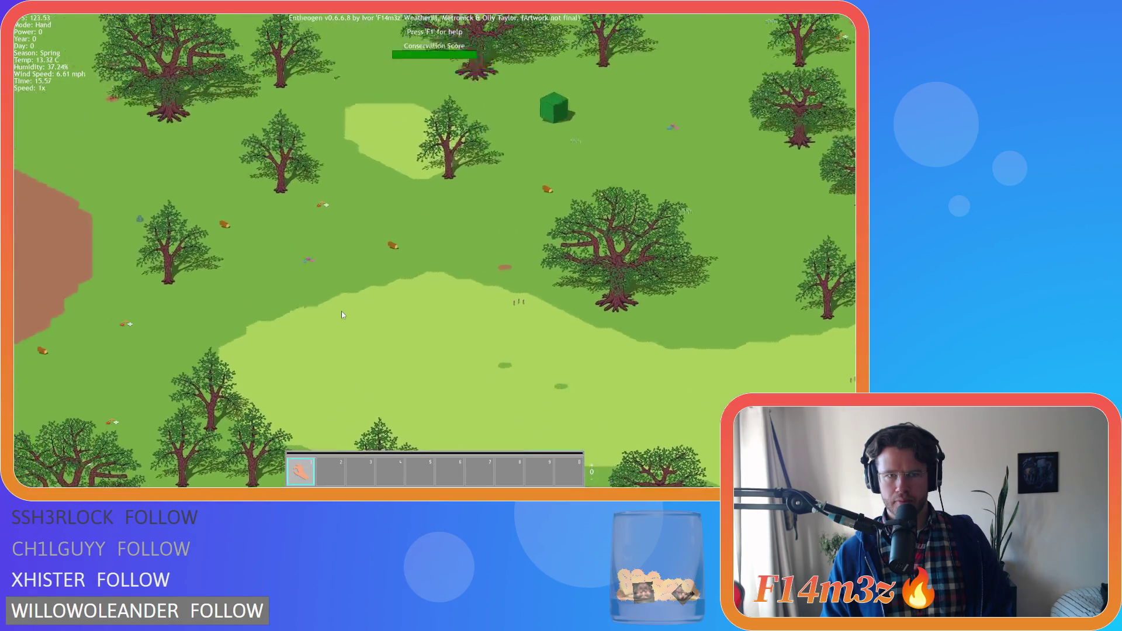
{"action": "key", "text": "Up"}
{"action": "key", "text": "Left"}
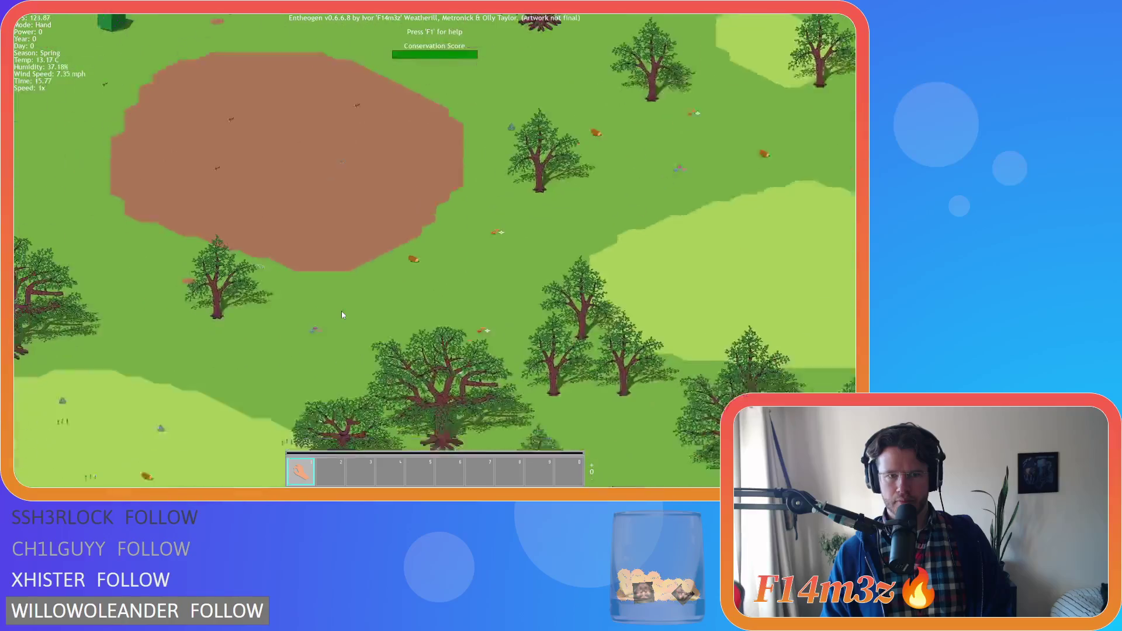
{"action": "key", "text": "Down"}
{"action": "key", "text": "Left"}
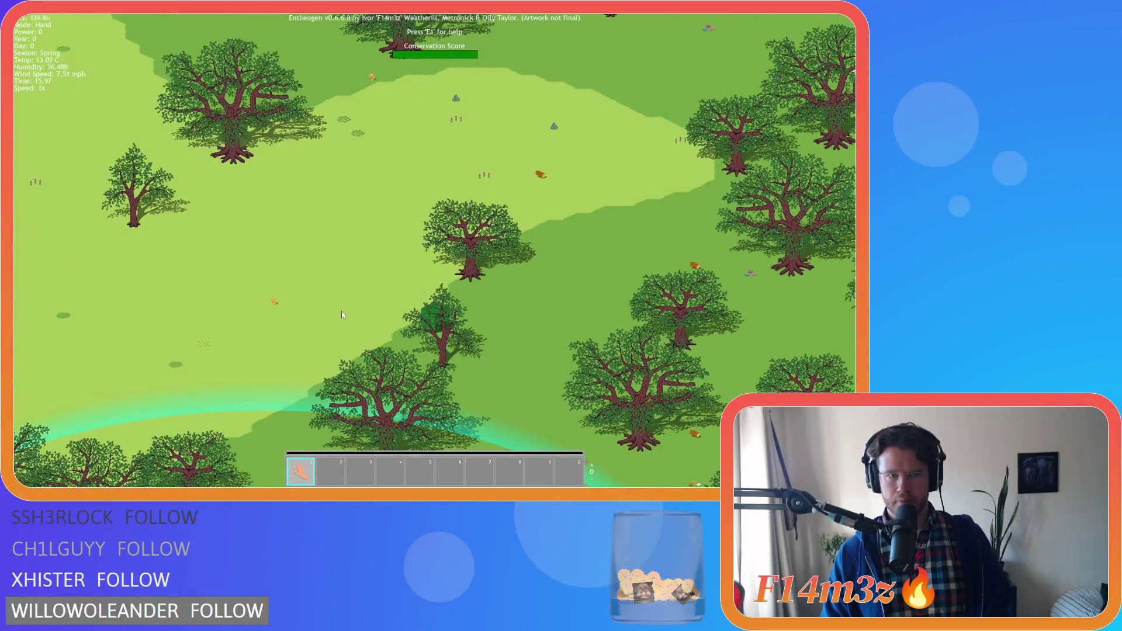
{"action": "key", "text": "Down"}
{"action": "key", "text": "Left"}
{"action": "key", "text": "Down"}
{"action": "key", "text": "Left"}
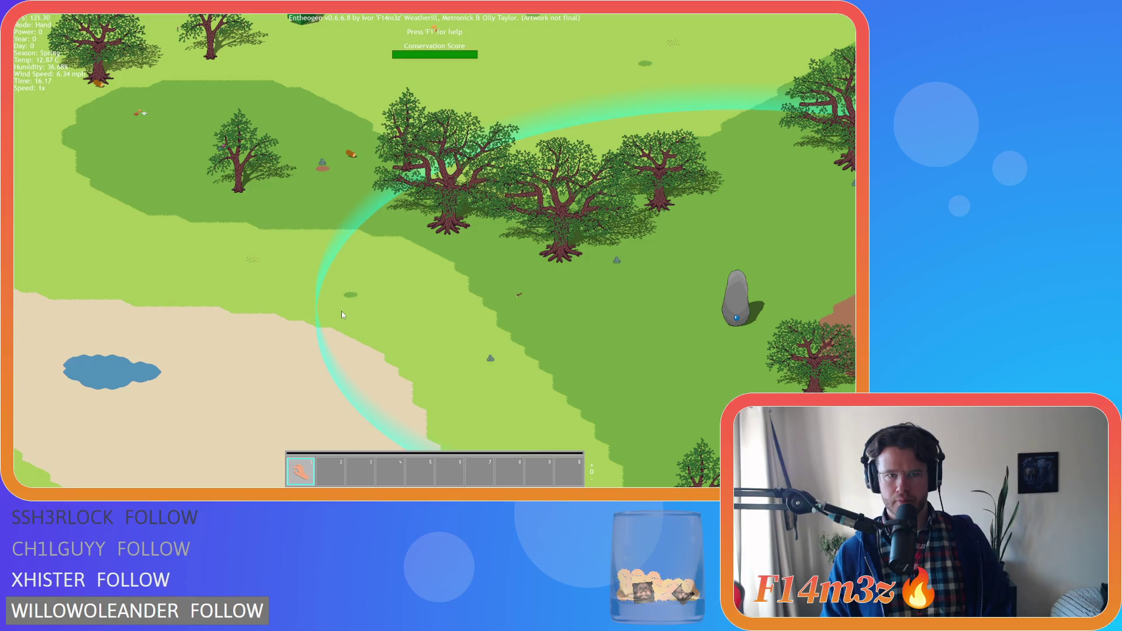
{"action": "key", "text": "Up"}
{"action": "key", "text": "Left"}
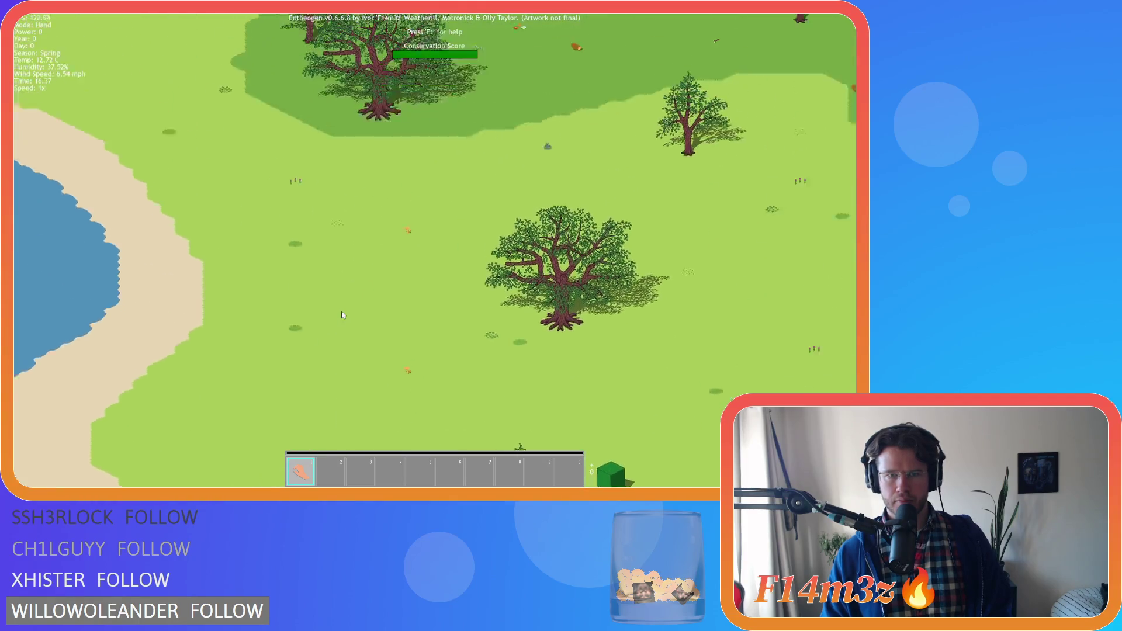
{"action": "key", "text": "Down"}
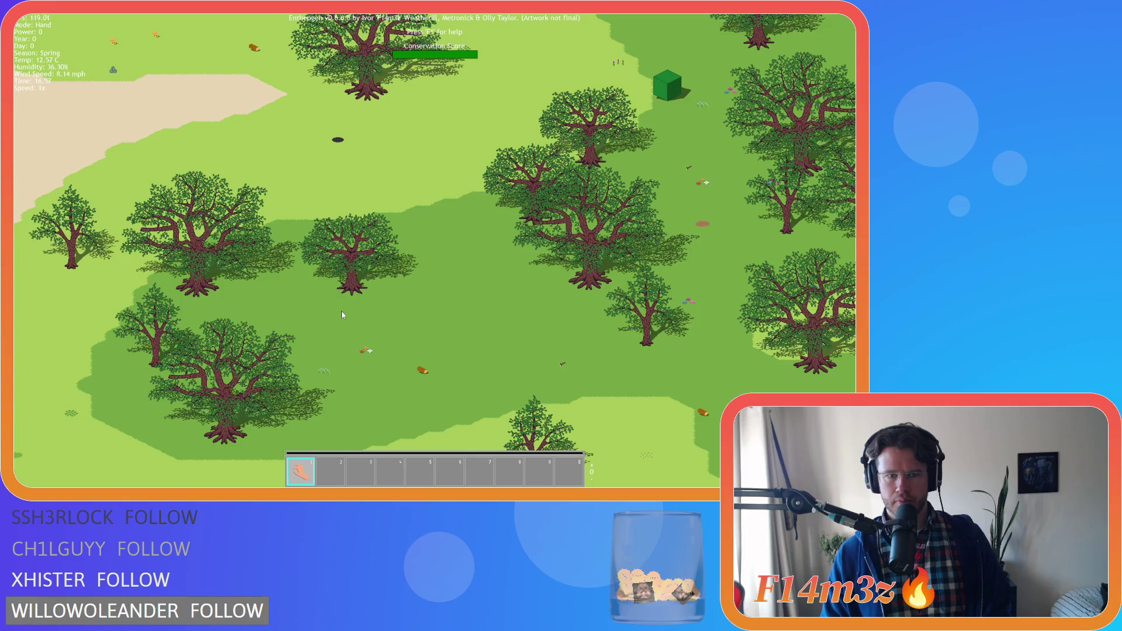
{"action": "key", "text": "Up"}
{"action": "key", "text": "Right"}
{"action": "scroll", "coordinate": [342, 315], "scroll_direction": "up", "scroll_amount": 3}
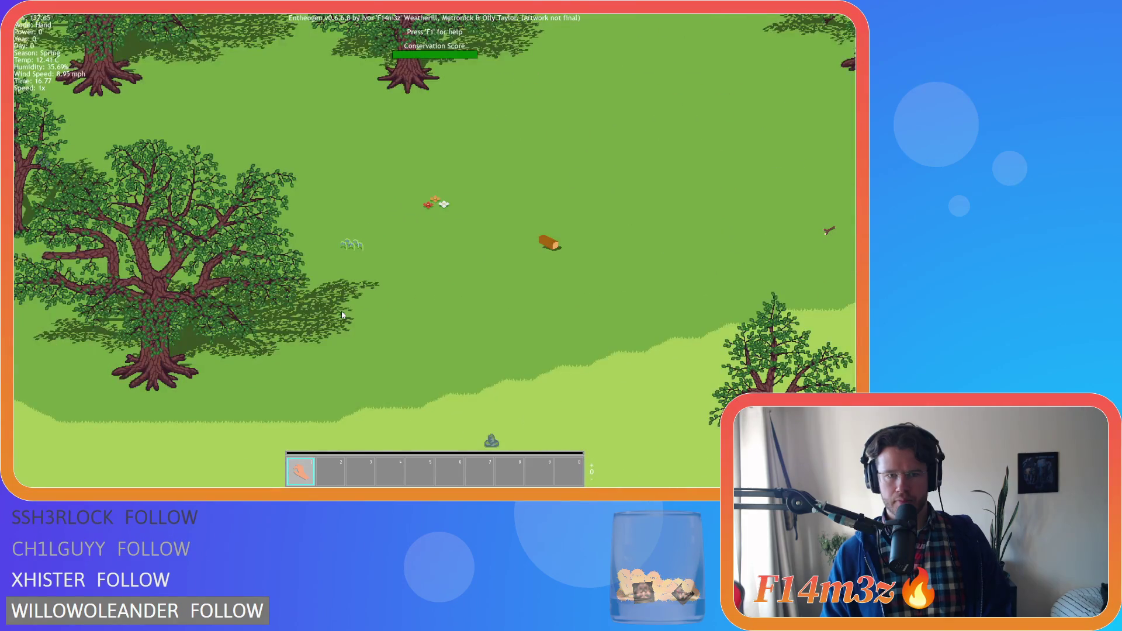
{"action": "key", "text": "Up"}
{"action": "key", "text": "Right"}
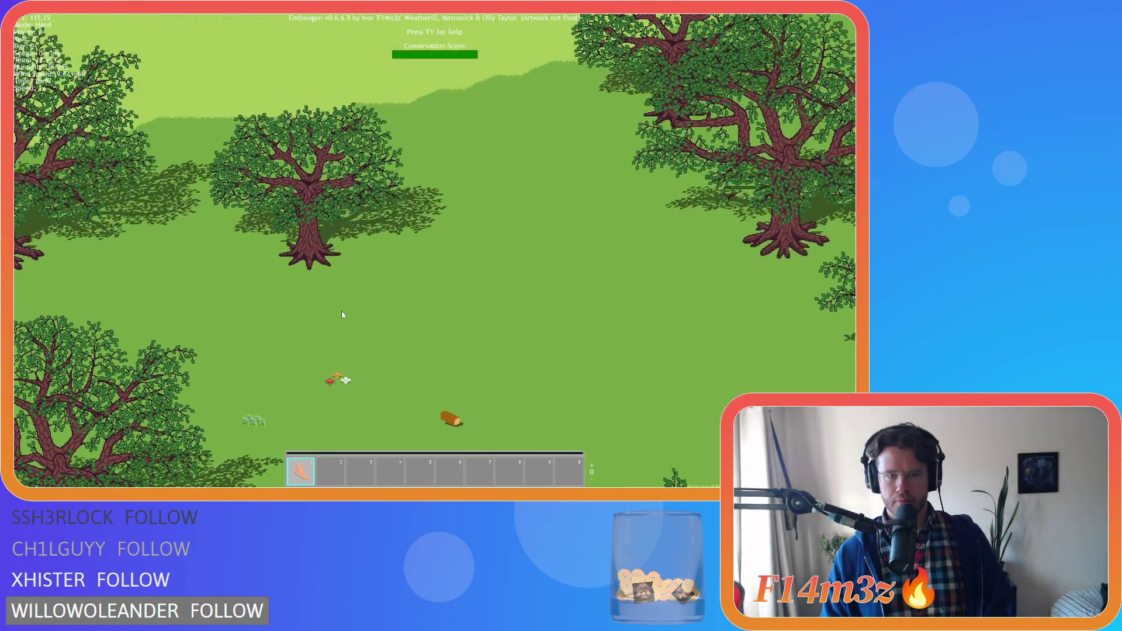
{"action": "scroll", "coordinate": [342, 315], "scroll_direction": "down", "scroll_amount": 3}
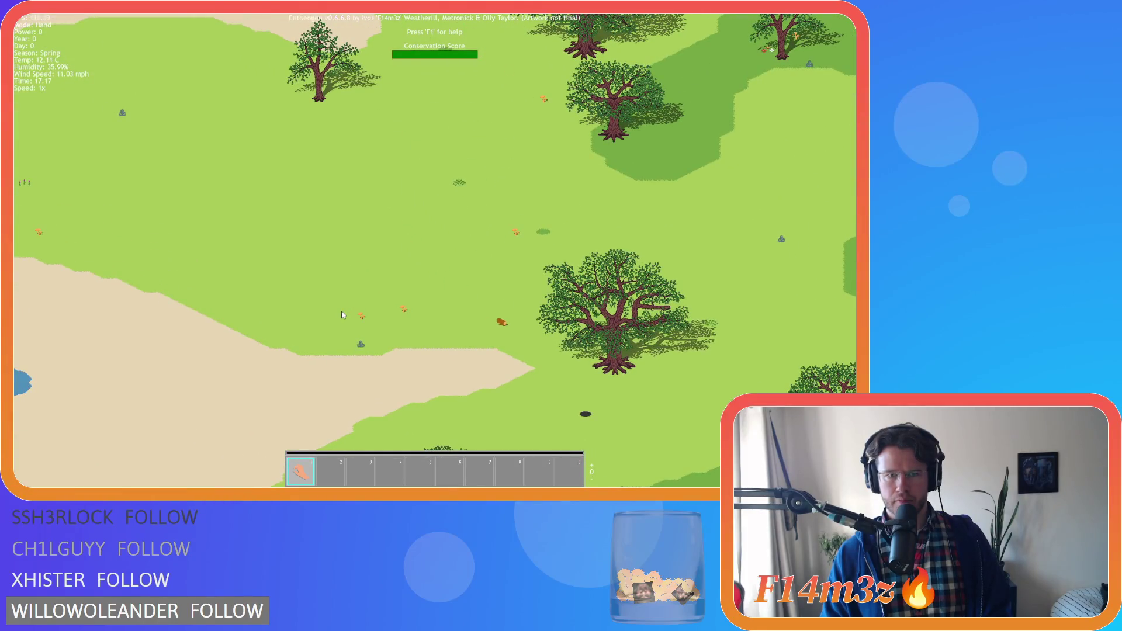
{"action": "key", "text": "Up"}
{"action": "key", "text": "Left"}
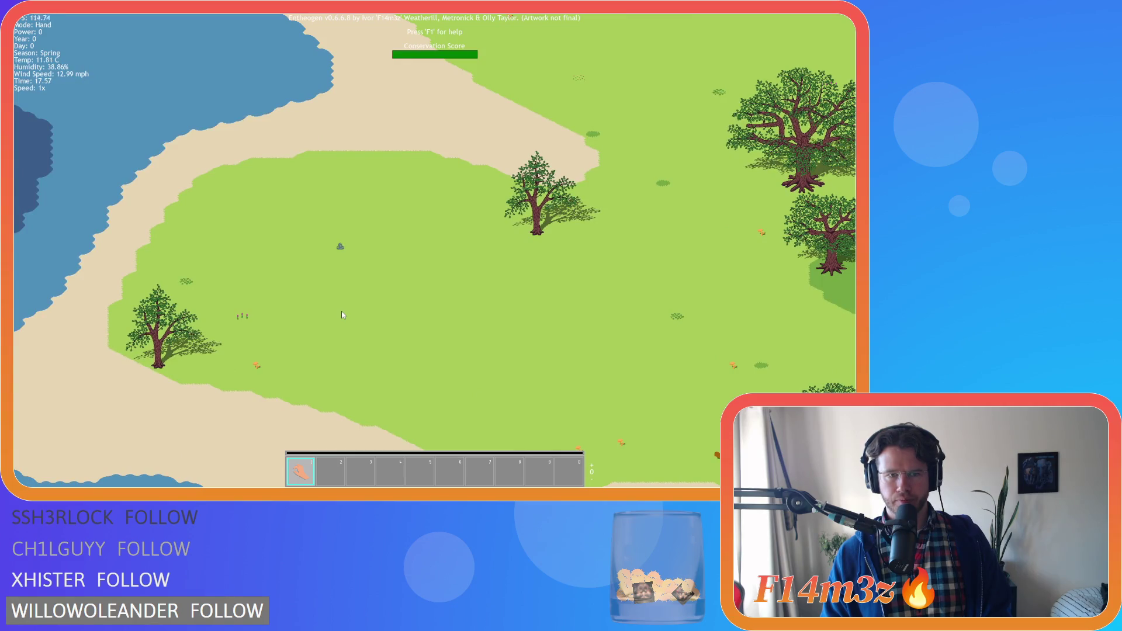
{"action": "scroll", "coordinate": [342, 314], "scroll_direction": "up", "scroll_amount": 3}
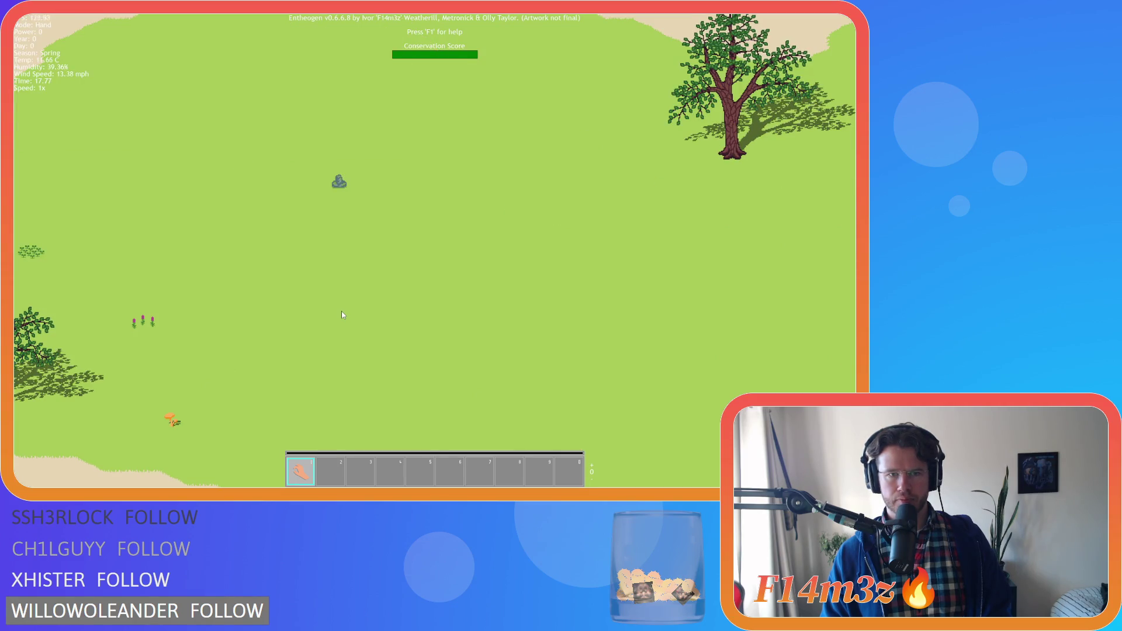
{"action": "scroll", "coordinate": [342, 314], "scroll_direction": "down", "scroll_amount": 3}
{"action": "scroll", "coordinate": [342, 315], "scroll_direction": "up", "scroll_amount": 3}
{"action": "scroll", "coordinate": [343, 314], "scroll_direction": "up", "scroll_amount": 2}
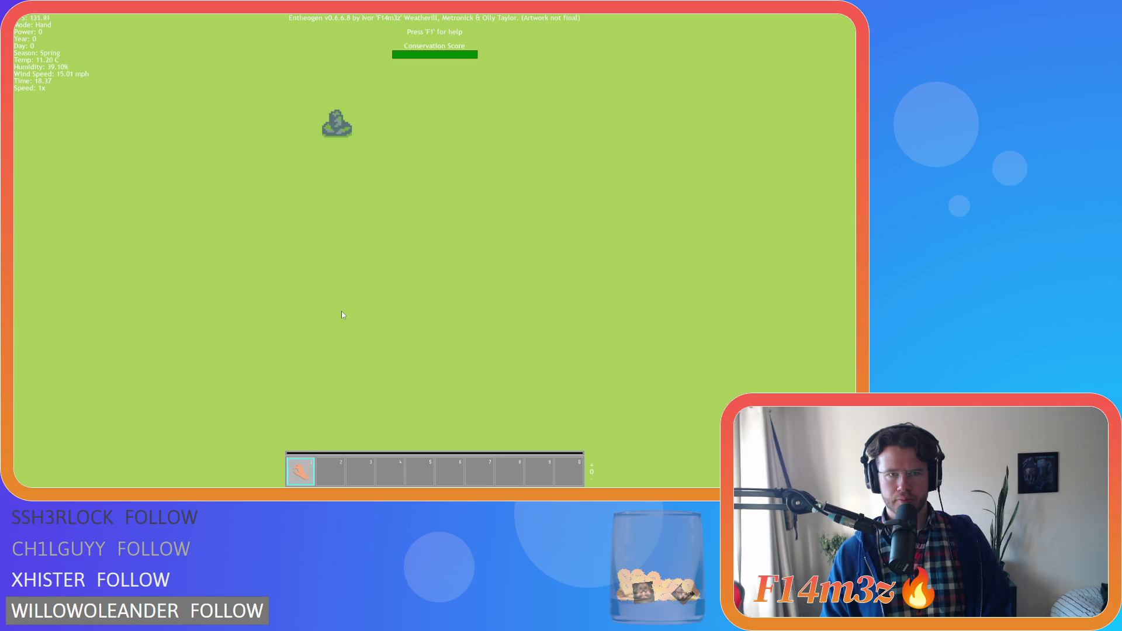
{"action": "scroll", "coordinate": [342, 315], "scroll_direction": "down", "scroll_amount": 3}
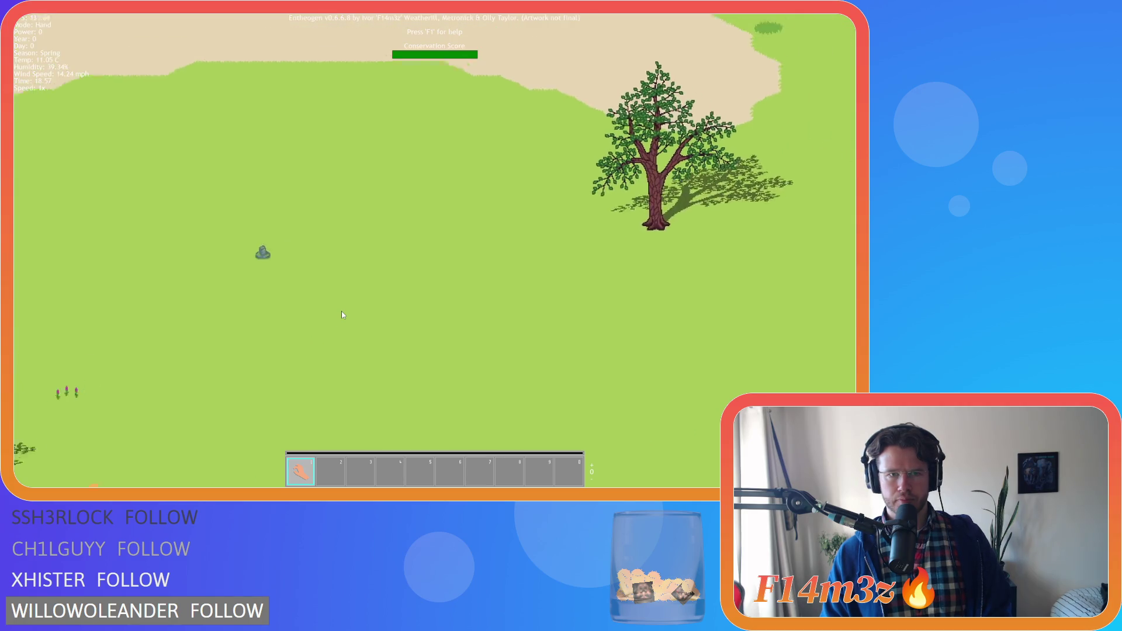
{"action": "key", "text": "s"}
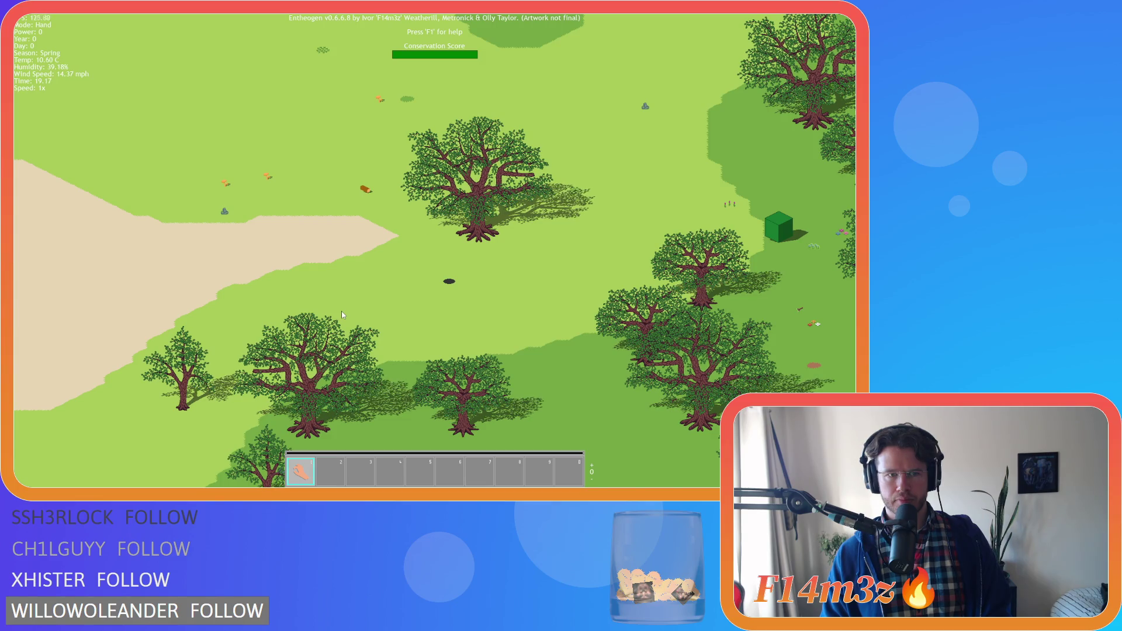
{"action": "key", "text": "d"}
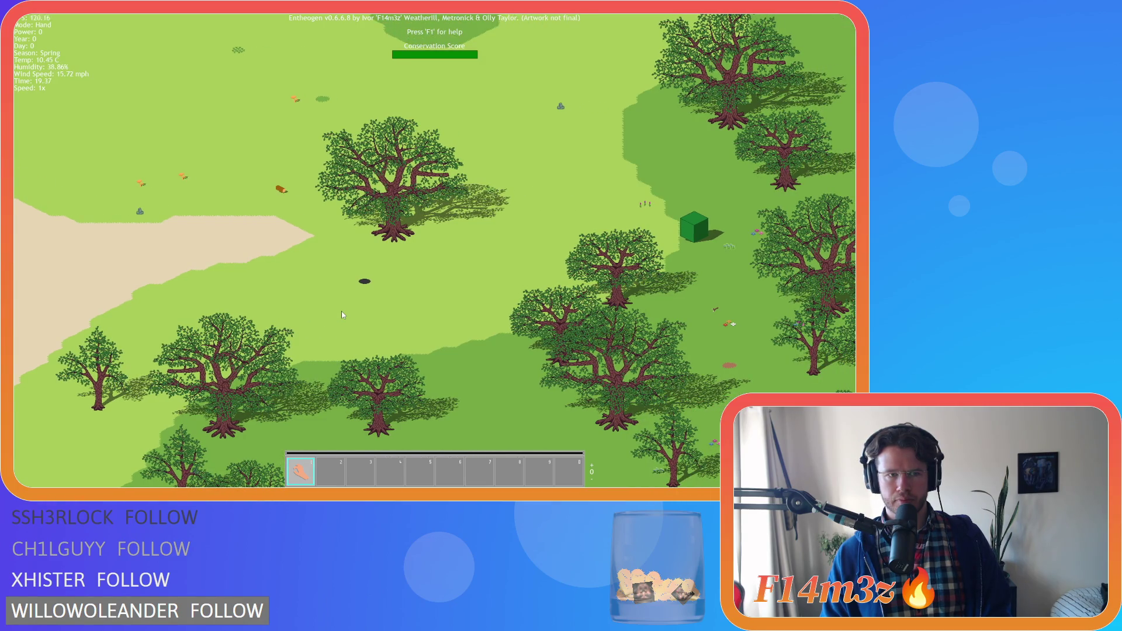
{"action": "key", "text": "w"}
{"action": "key", "text": "d"}
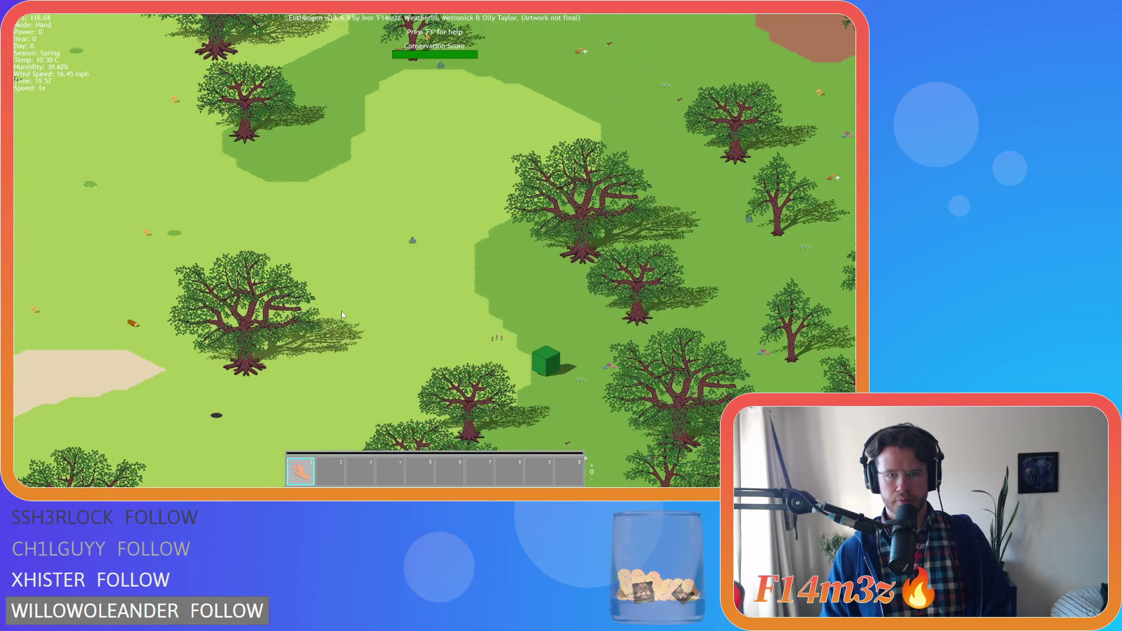
{"action": "key", "text": "d"}
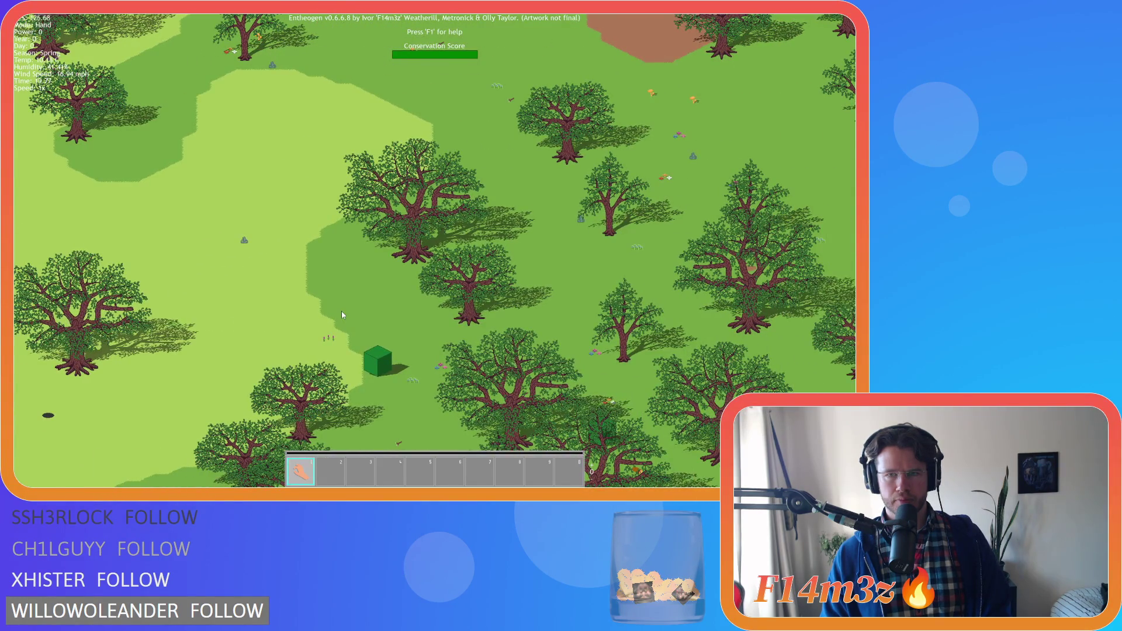
{"action": "key", "text": "w"}
{"action": "key", "text": "d"}
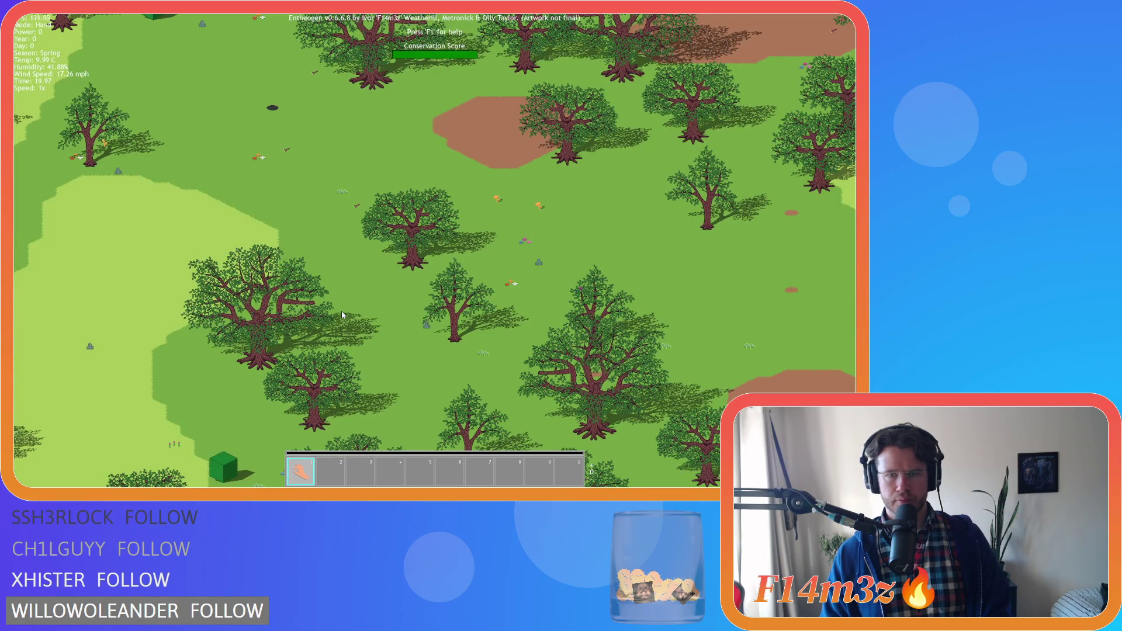
{"action": "key", "text": "w"}
{"action": "key", "text": "d"}
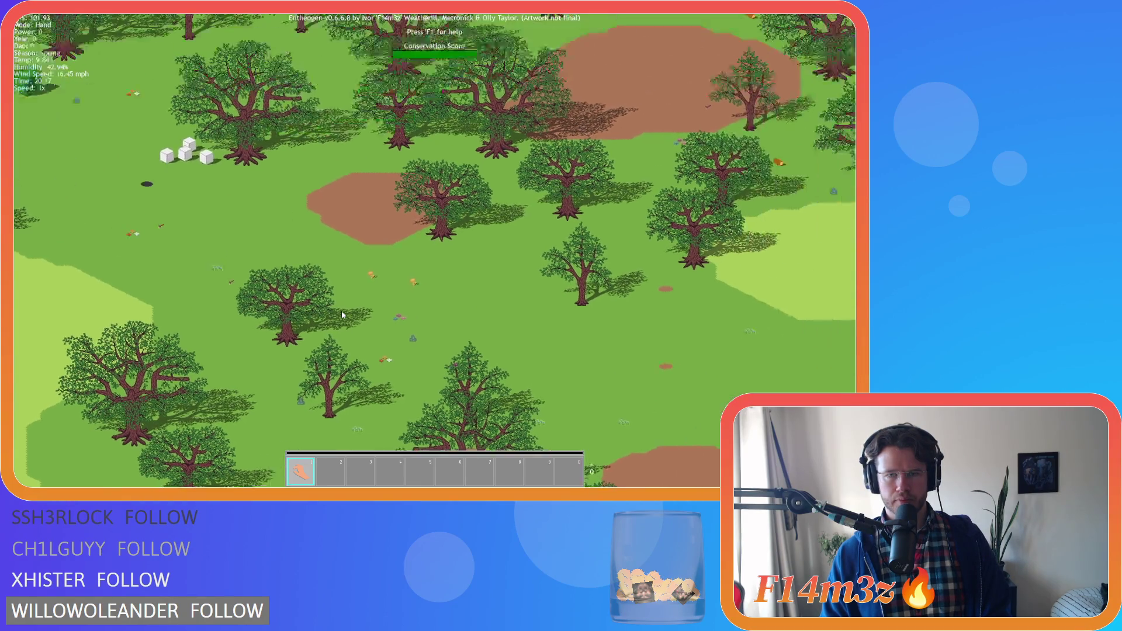
{"action": "scroll", "coordinate": [342, 315], "scroll_direction": "up", "scroll_amount": 3}
{"action": "key", "text": "w"}
{"action": "key", "text": "d"}
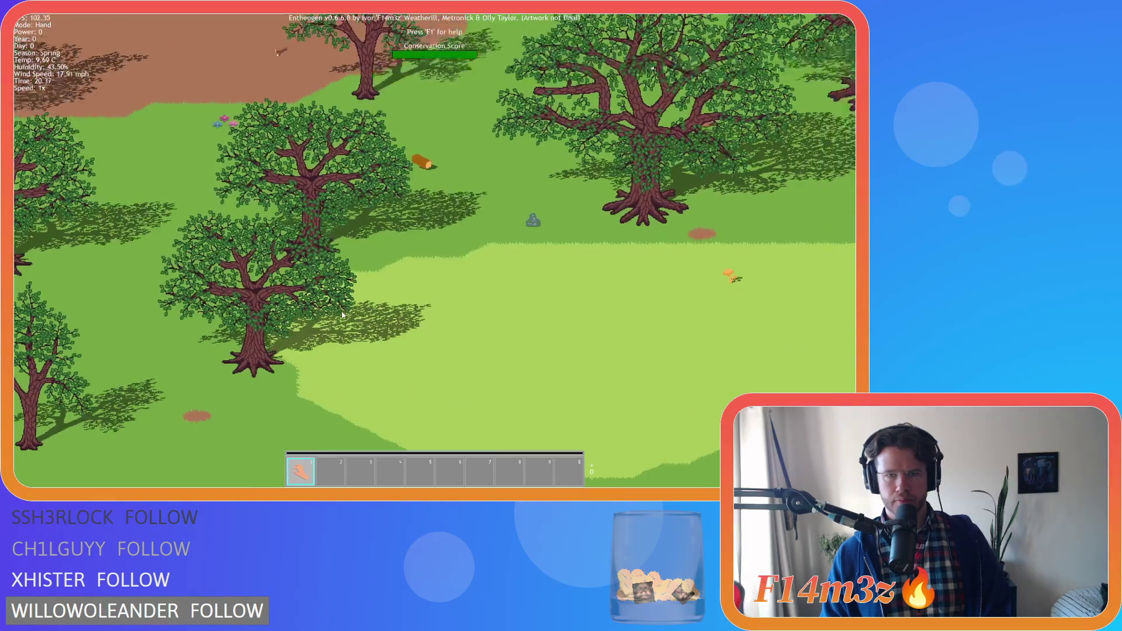
{"action": "scroll", "coordinate": [343, 315], "scroll_direction": "up", "scroll_amount": 2}
{"action": "scroll", "coordinate": [342, 314], "scroll_direction": "up", "scroll_amount": 2}
{"action": "key", "text": "w"}
{"action": "key", "text": "d"}
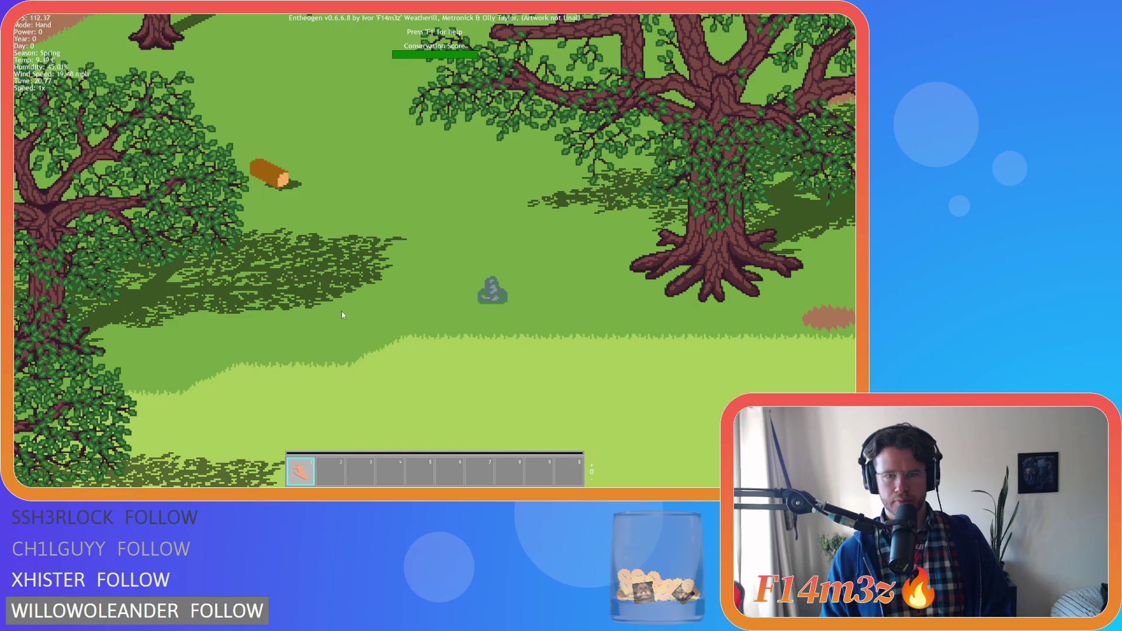
{"action": "key", "text": "d"}
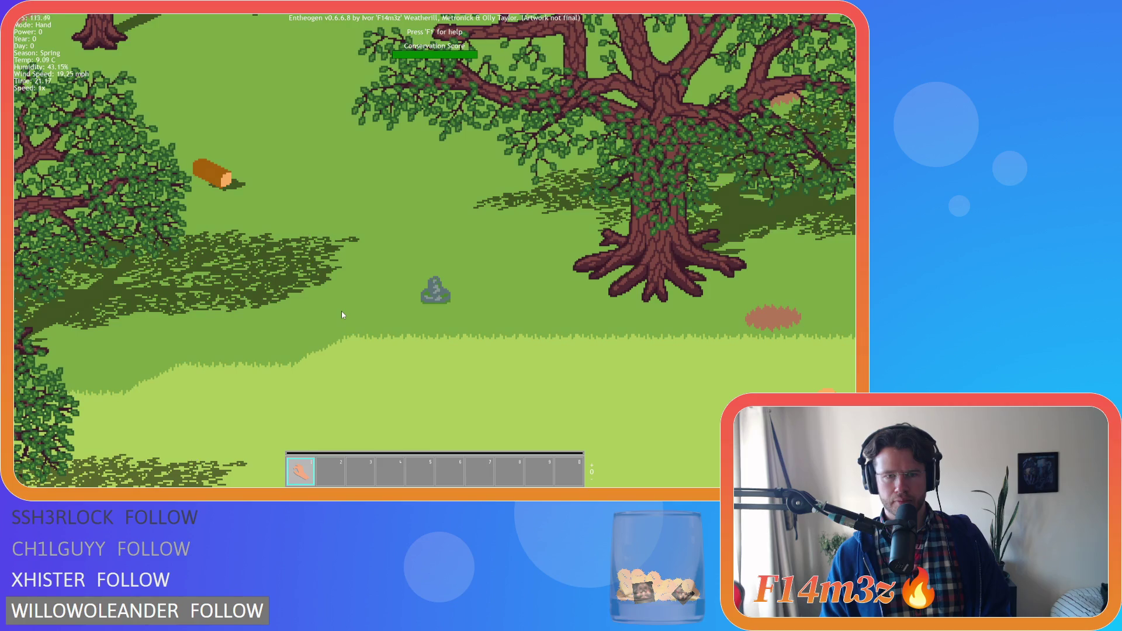
{"action": "scroll", "coordinate": [342, 315], "scroll_direction": "down", "scroll_amount": 5}
{"action": "key", "text": "s"}
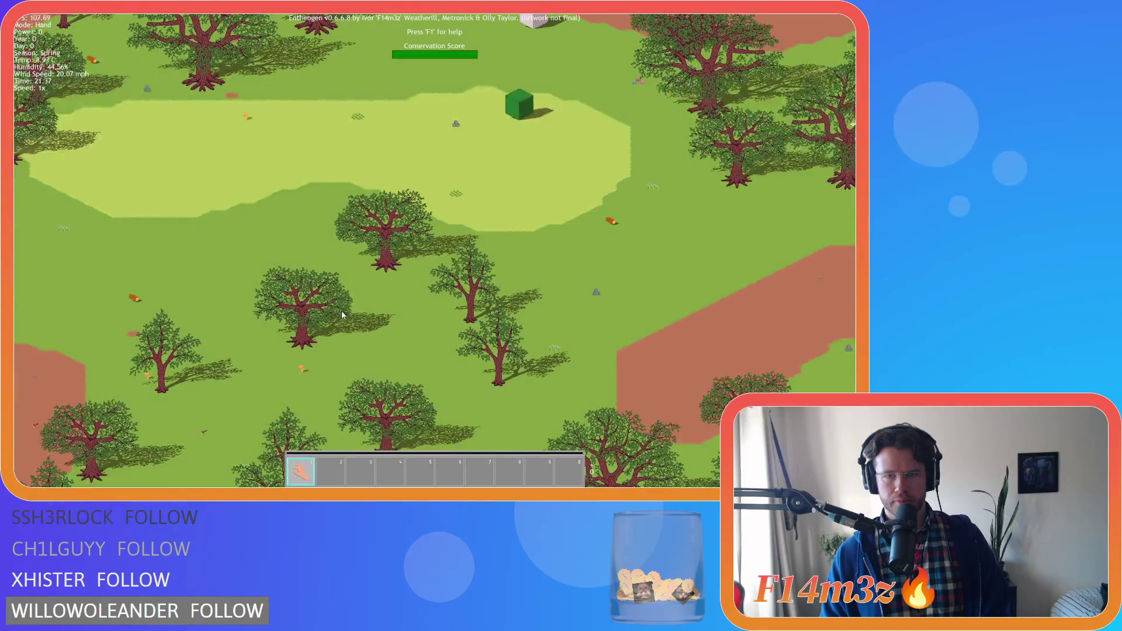
Step: Pan and zoom to the portal stone, then quit Entheogen and confirm the exit prompt
{"action": "key", "text": "s"}
{"action": "key", "text": "d"}
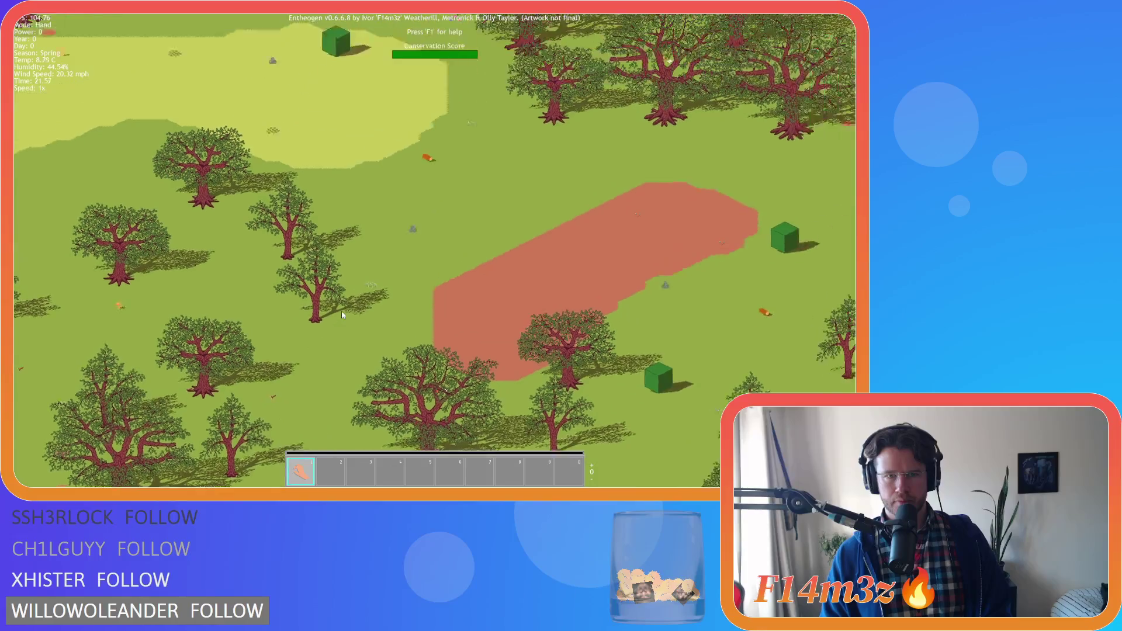
{"action": "scroll", "coordinate": [342, 314], "scroll_direction": "up", "scroll_amount": 5}
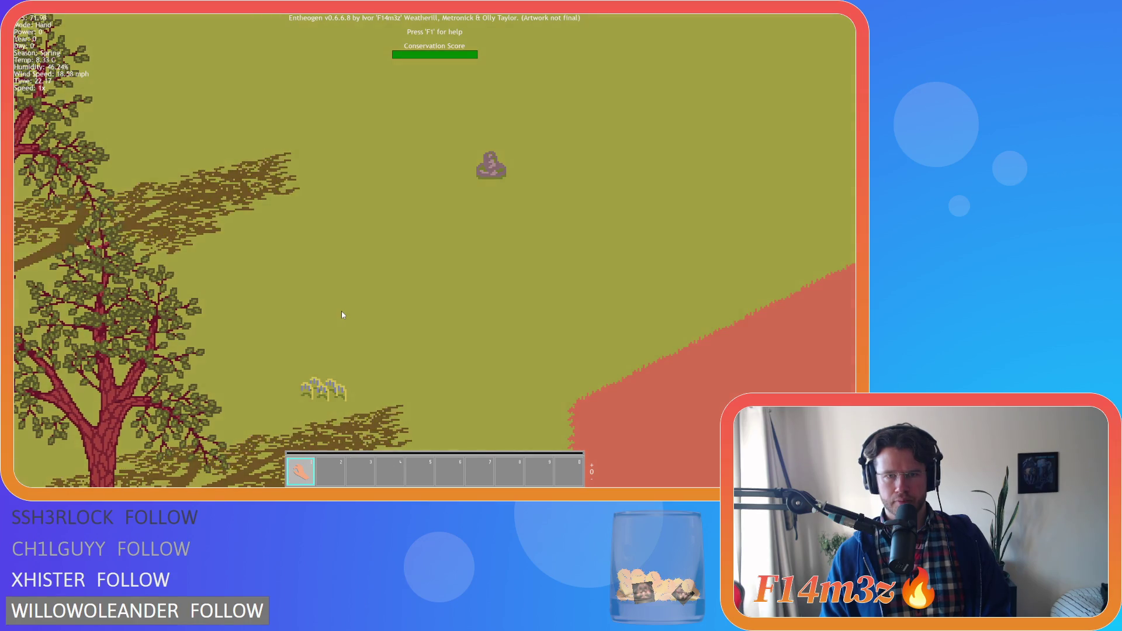
{"action": "scroll", "coordinate": [342, 315], "scroll_direction": "down", "scroll_amount": 5}
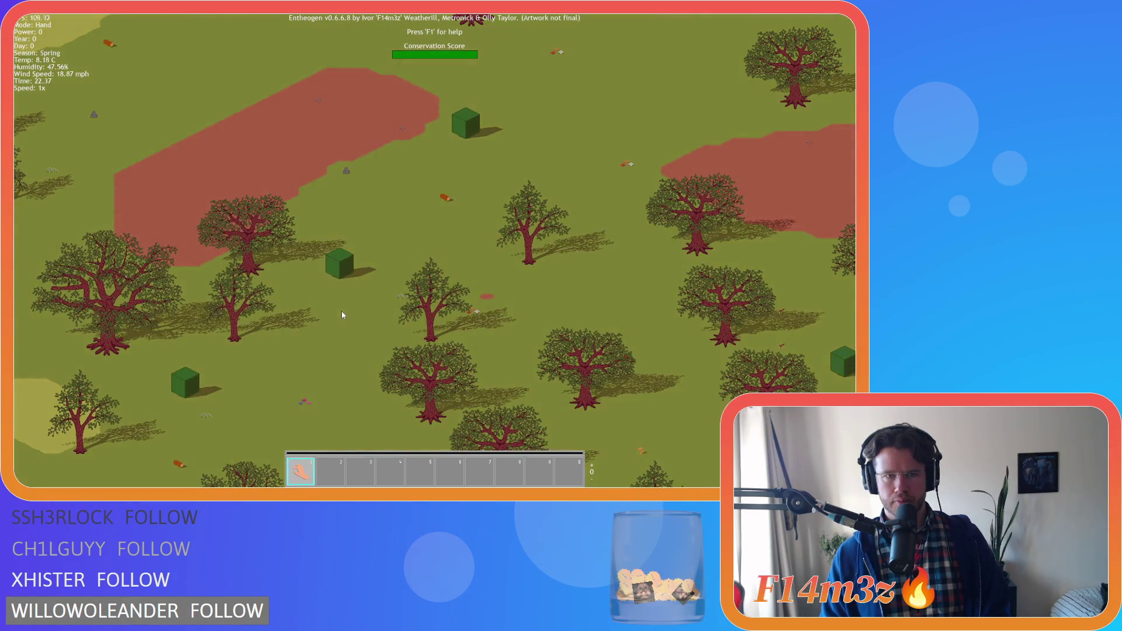
{"action": "scroll", "coordinate": [342, 315], "scroll_direction": "up", "scroll_amount": 5}
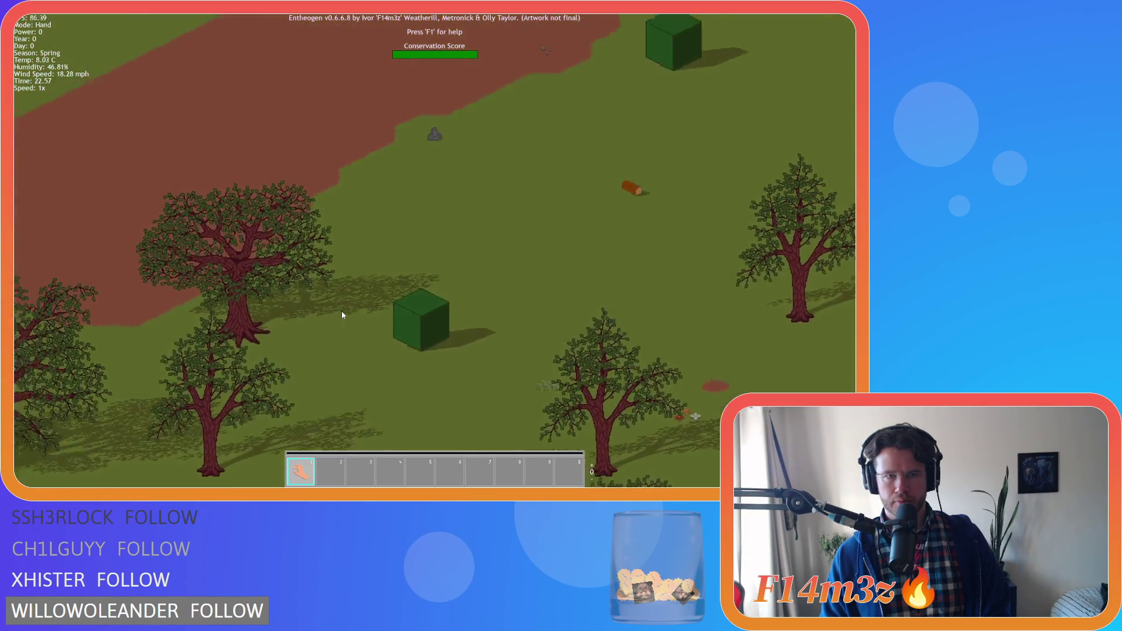
{"action": "key", "text": "a"}
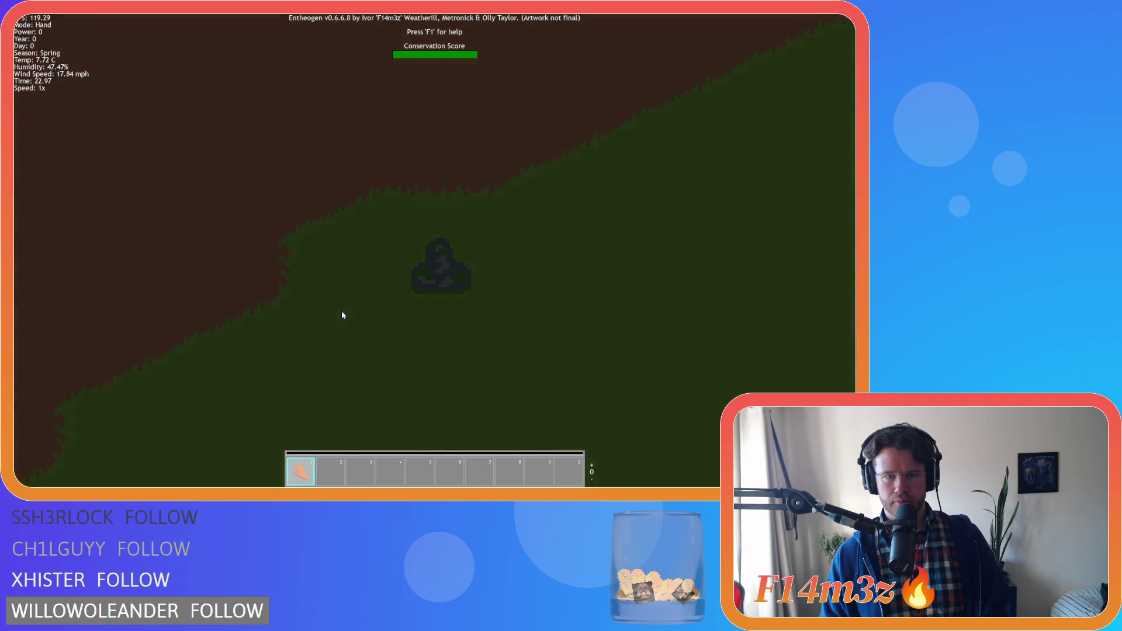
{"action": "key", "text": "Escape"}
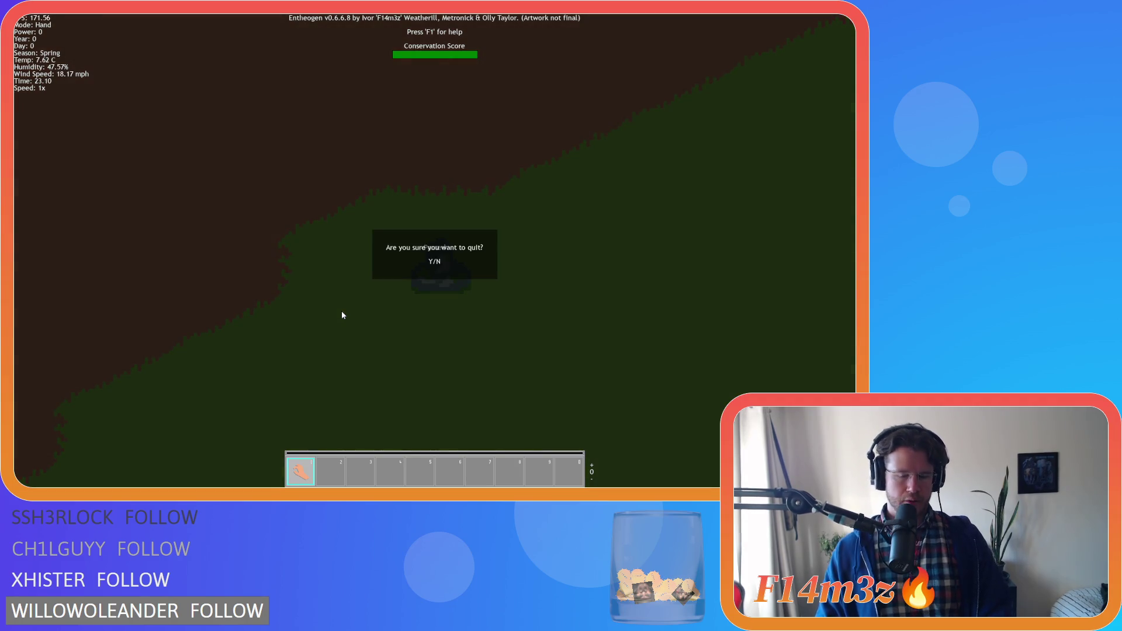
{"action": "key", "text": "Return"}
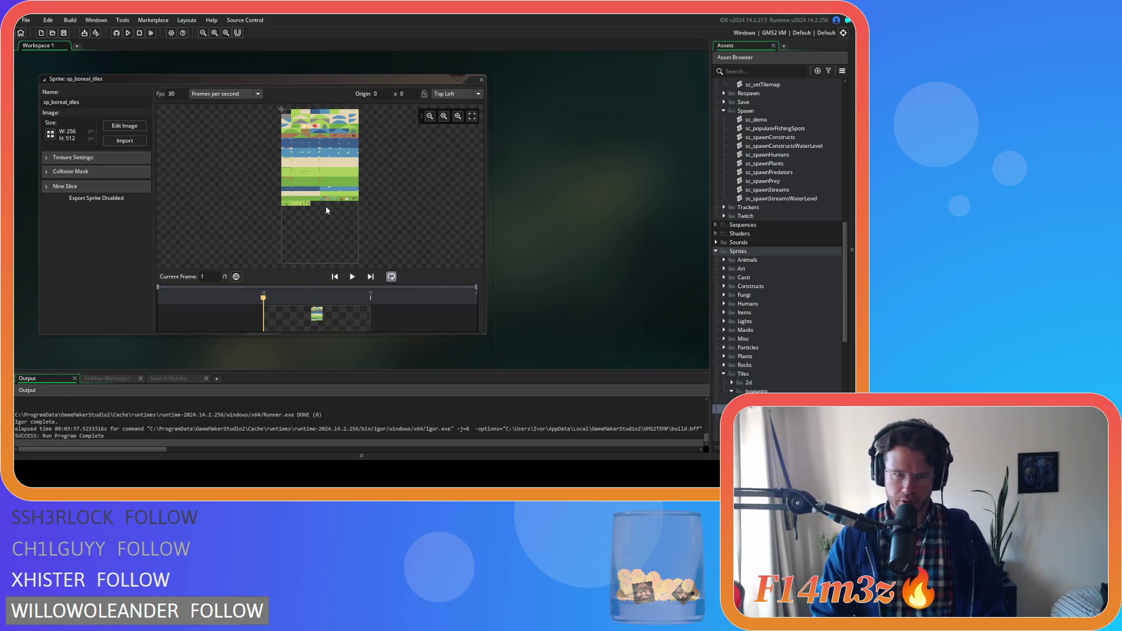
Step: Select and move the lower-left part of the rock in the temperate_forest tile
{"action": "key", "text": "alt+Tab"}
{"action": "scroll", "coordinate": [353, 186], "scroll_direction": "up", "scroll_amount": 3}
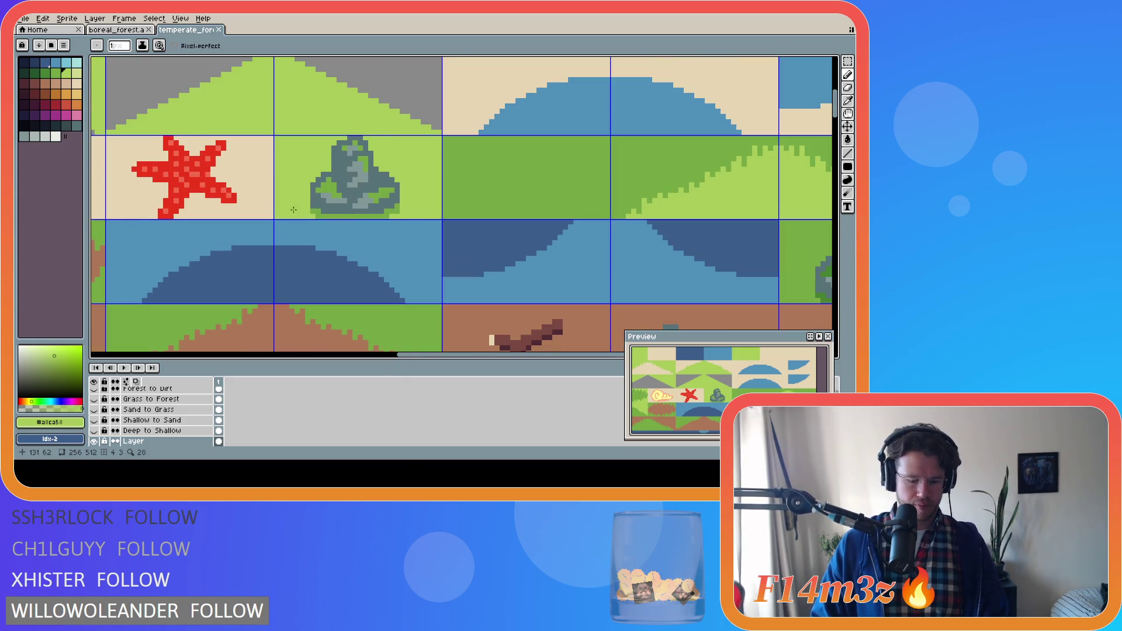
{"action": "key", "text": "m"}
{"action": "left_click_drag", "start_coordinate": [318, 166], "coordinate": [350, 218]}
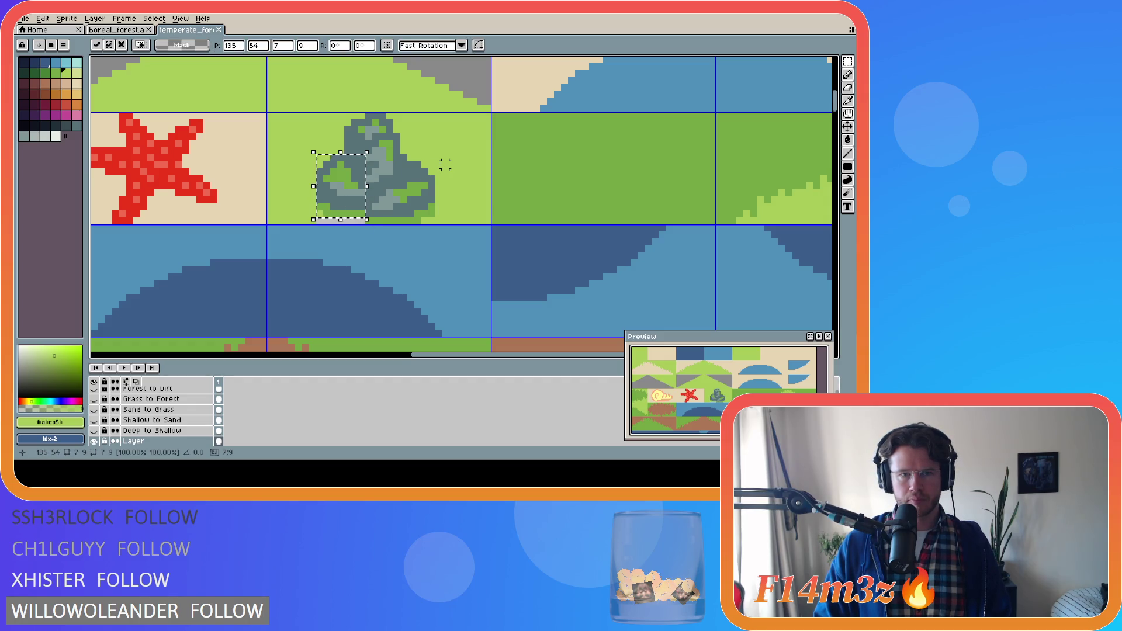
{"action": "key", "text": "ctrl+d"}
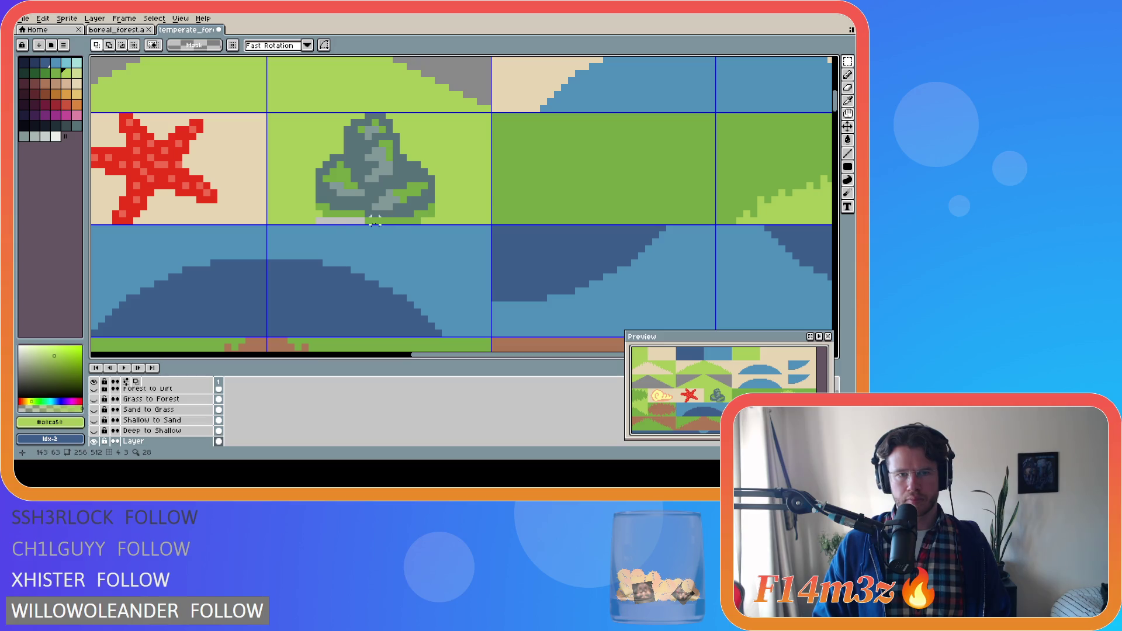
Step: Flood fill the light-green grass area, undoing the accidental darker green fill
{"action": "key", "text": "g"}
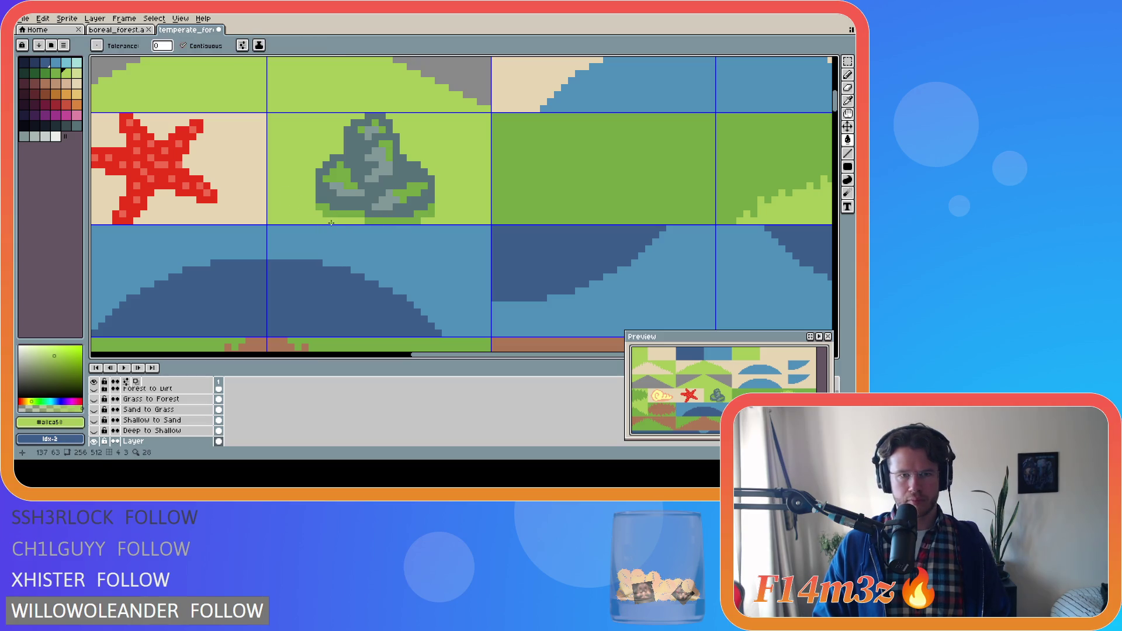
{"action": "left_click", "coordinate": [368, 220], "text": "alt"}
{"action": "left_click", "coordinate": [357, 222]}
{"action": "key", "text": "v"}
{"action": "key", "text": "ctrl+z"}
{"action": "key", "text": "b"}
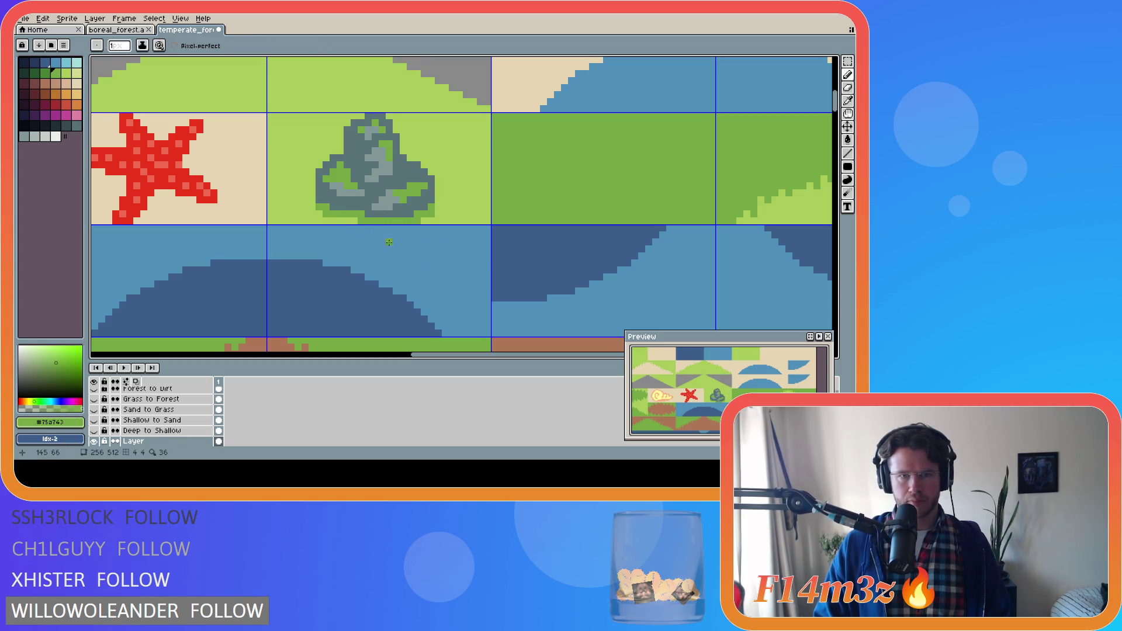
{"action": "scroll", "coordinate": [467, 270], "scroll_direction": "down", "scroll_amount": 3}
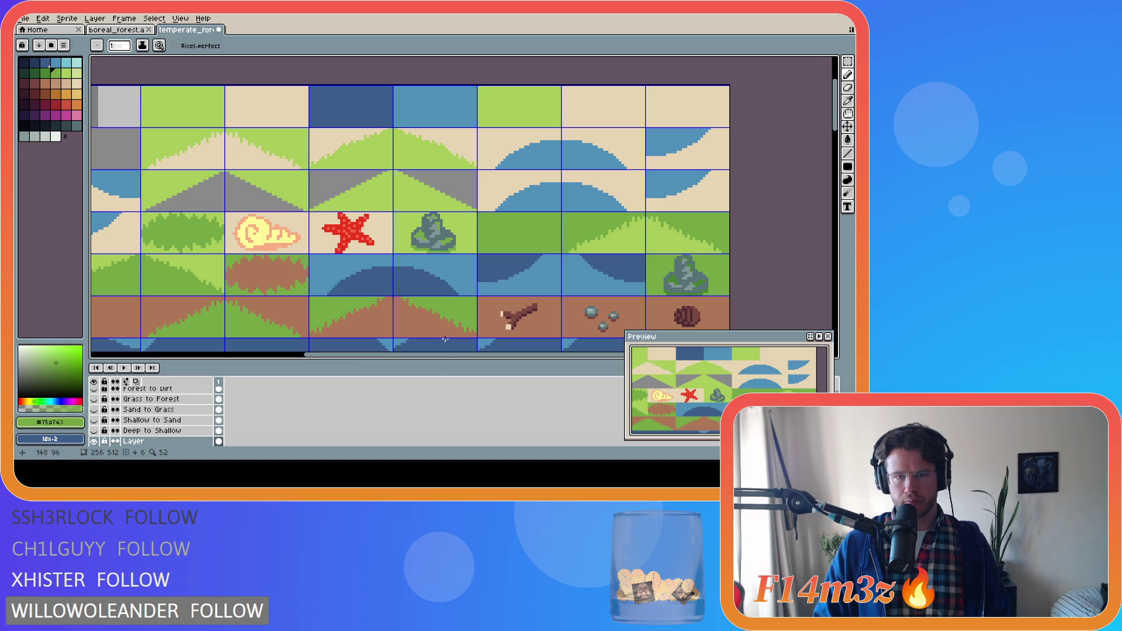
{"action": "left_click_drag", "start_coordinate": [450, 358], "coordinate": [552, 359]}
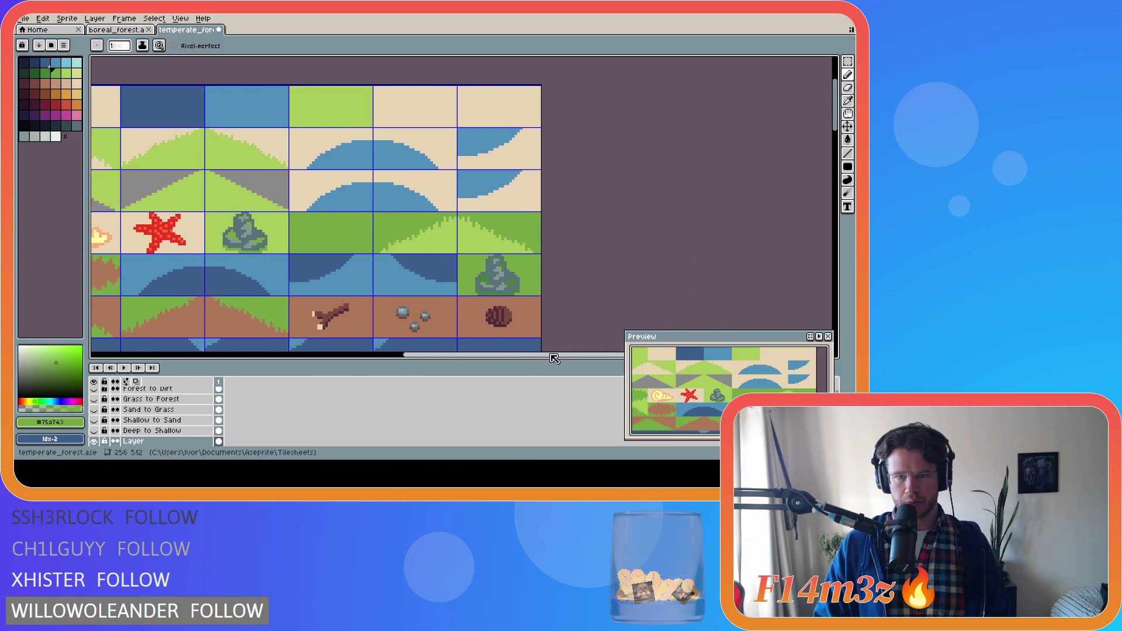
Step: Select and shift the left part of the rock to its new position
{"action": "scroll", "coordinate": [433, 240], "scroll_direction": "up", "scroll_amount": 2}
{"action": "scroll", "coordinate": [431, 237], "scroll_direction": "up", "scroll_amount": 1}
{"action": "key", "text": "m"}
{"action": "mouse_move", "coordinate": [425, 226]}
{"action": "left_mouse_down"}
{"action": "mouse_move", "coordinate": [461, 289]}
{"action": "mouse_move", "coordinate": [479, 292]}
{"action": "mouse_move", "coordinate": [453, 272]}
{"action": "left_mouse_up"}
{"action": "left_click", "coordinate": [557, 257]}
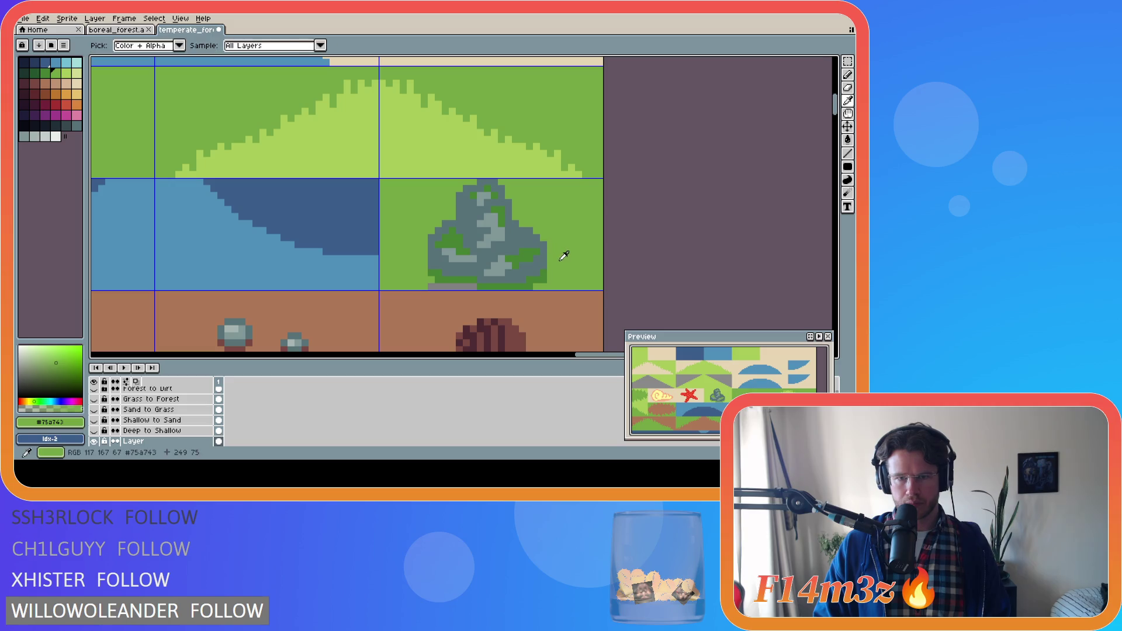
Step: Fill the purplish strip and gaps beneath the rock with green
{"action": "key", "text": "g"}
{"action": "left_click", "coordinate": [435, 285]}
{"action": "left_click", "coordinate": [462, 286]}
{"action": "left_click", "coordinate": [479, 286], "text": "alt"}
Step: Save the tileset file
{"action": "key", "text": "b"}
{"action": "key", "text": "ctrl+s"}
{"action": "scroll", "coordinate": [262, 260], "scroll_direction": "down", "scroll_amount": 3}
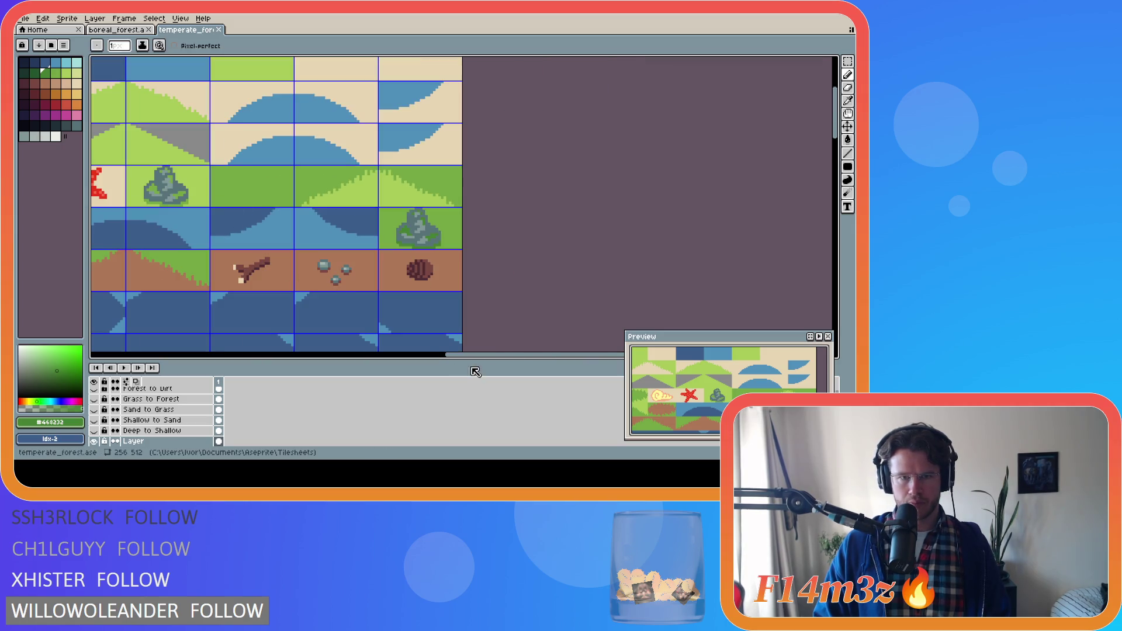
{"action": "left_click_drag", "start_coordinate": [462, 362], "coordinate": [375, 358]}
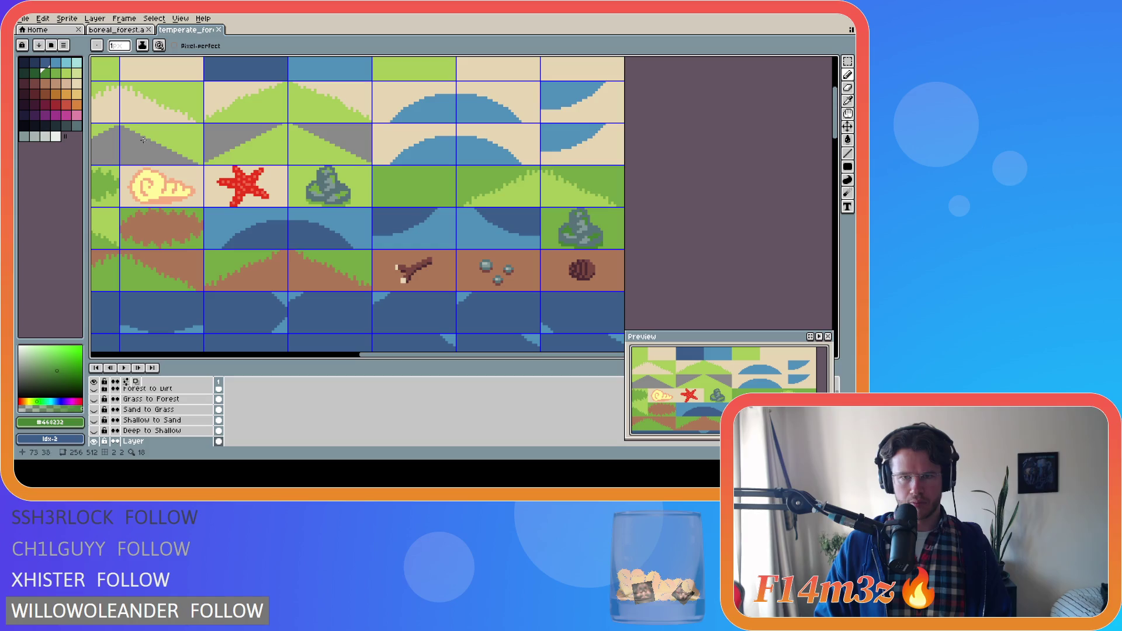
Step: Re-export the tileset as PNG, overwriting the existing temperate_forest.png
{"action": "left_click", "coordinate": [23, 18]}
{"action": "mouse_move", "coordinate": [46, 105]}
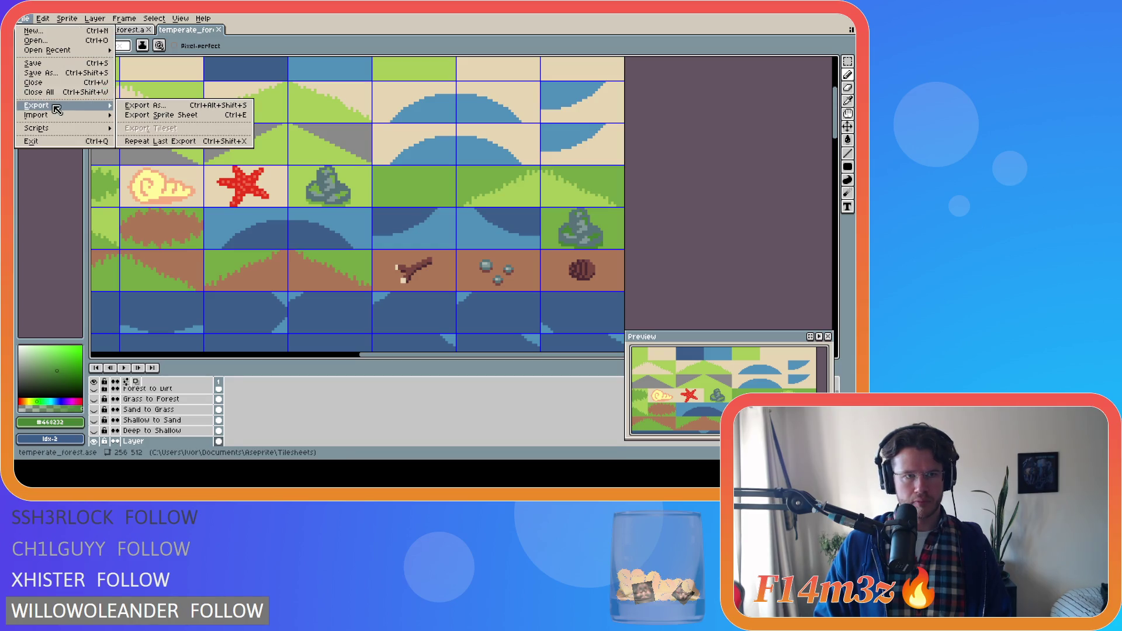
{"action": "left_click", "coordinate": [134, 108]}
{"action": "left_click", "coordinate": [303, 197]}
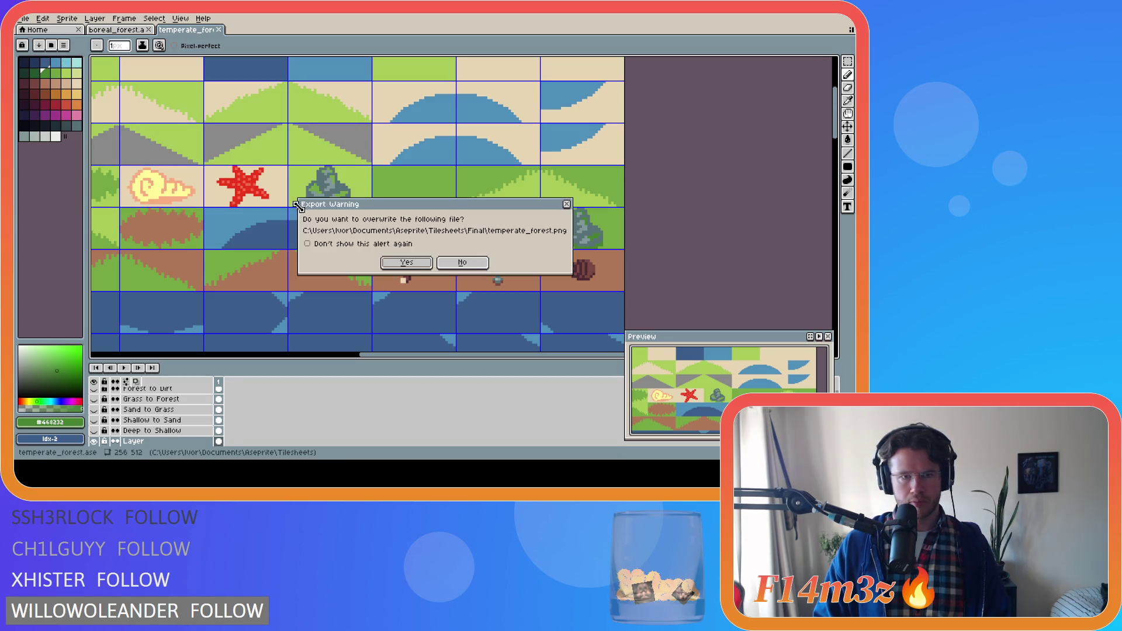
{"action": "left_click", "coordinate": [406, 263]}
{"action": "key", "text": "alt+Tab"}
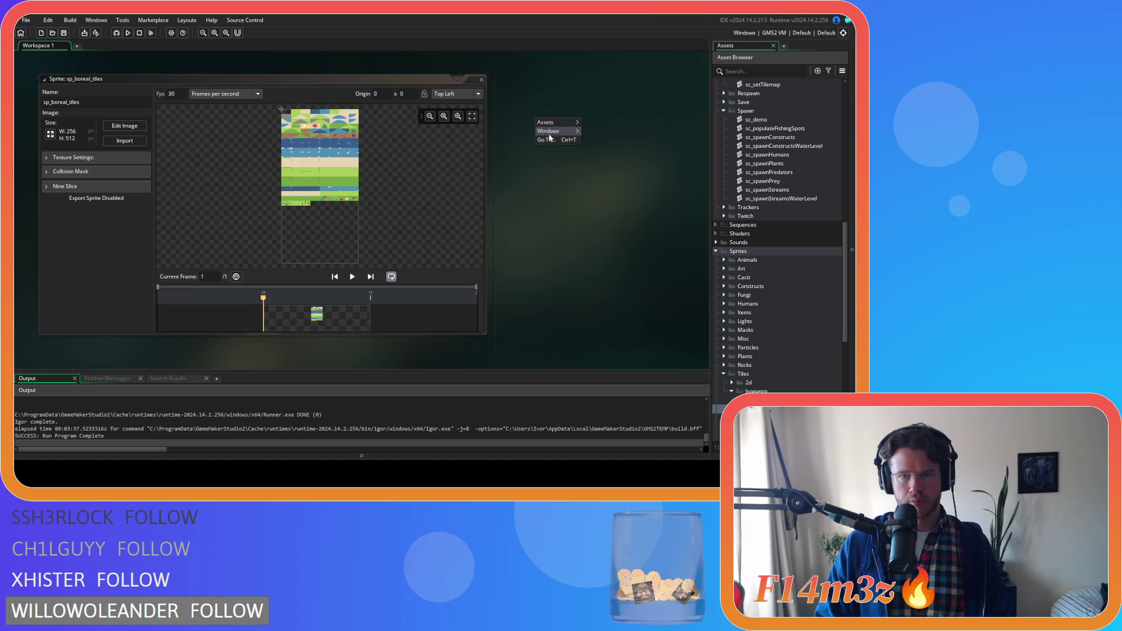
Step: Close the sp_boreal_tiles sprite editor and rebuild the game with F5
{"action": "mouse_move", "coordinate": [561, 131]}
{"action": "left_click", "coordinate": [604, 229]}
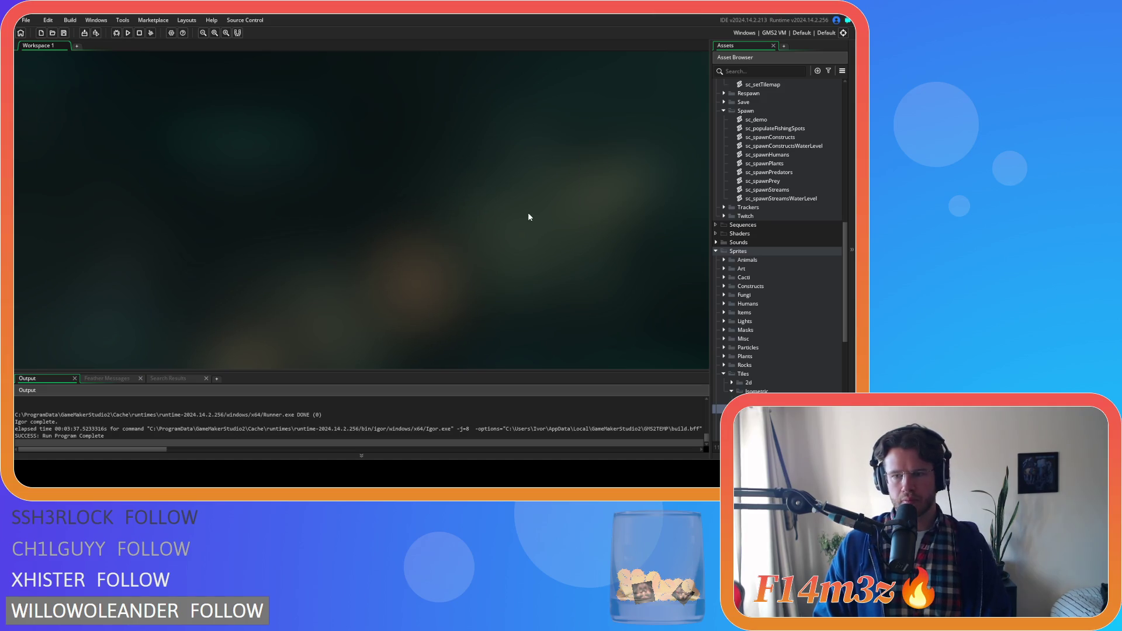
{"action": "key", "text": "F5"}
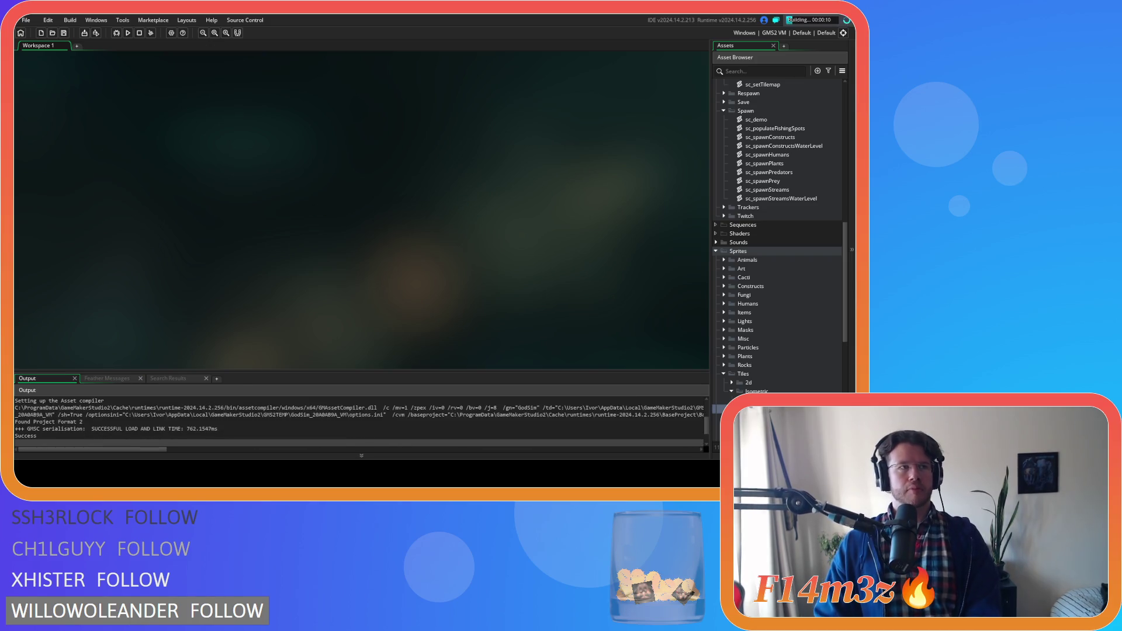
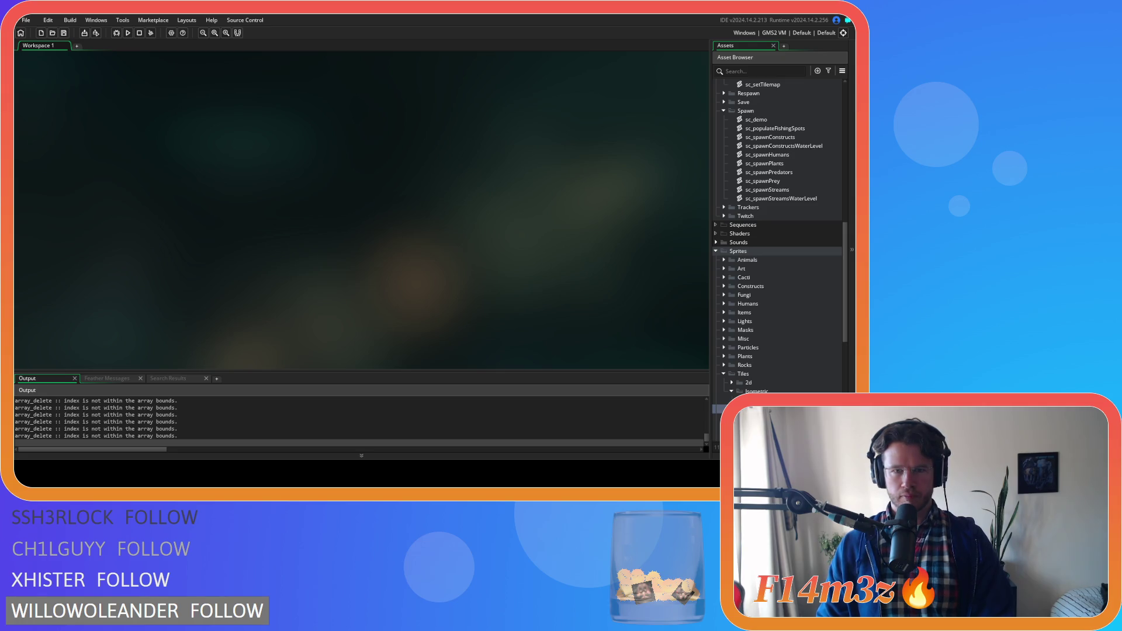
Step: Zoom in on the Entheogen world map as the game build launches
{"action": "scroll", "coordinate": [349, 179], "scroll_direction": "up", "scroll_amount": 3}
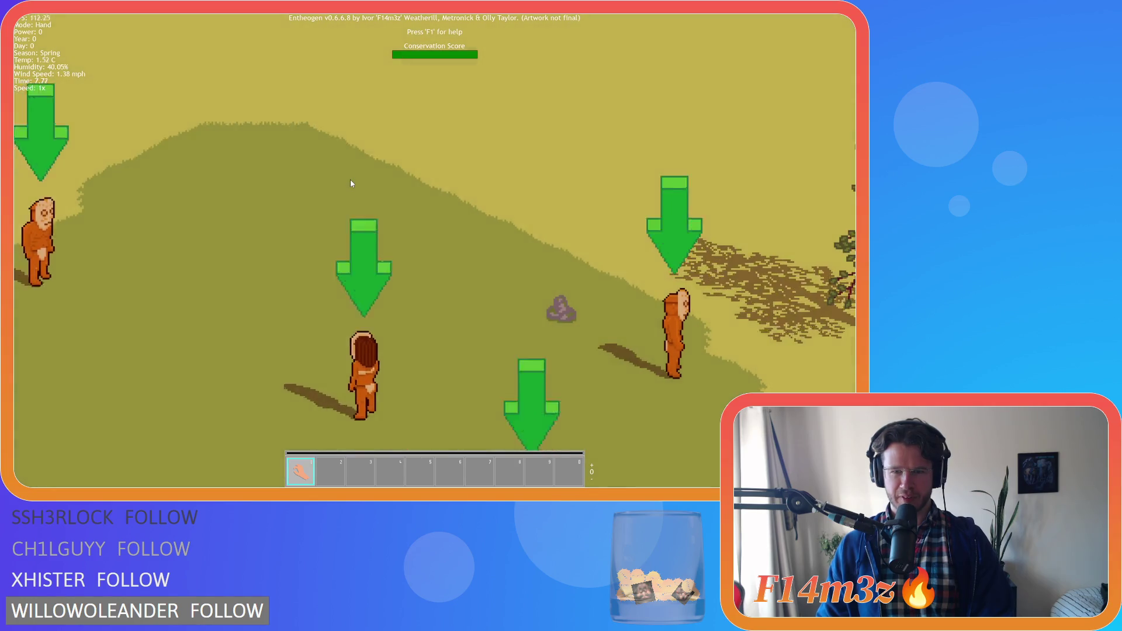
Step: Pan east past the octagonal clearing and sandy pond, then south through the forest to the dirt
{"action": "scroll", "coordinate": [349, 180], "scroll_direction": "down", "scroll_amount": 2}
{"action": "scroll", "coordinate": [351, 183], "scroll_direction": "down", "scroll_amount": 2}
{"action": "key", "text": "d"}
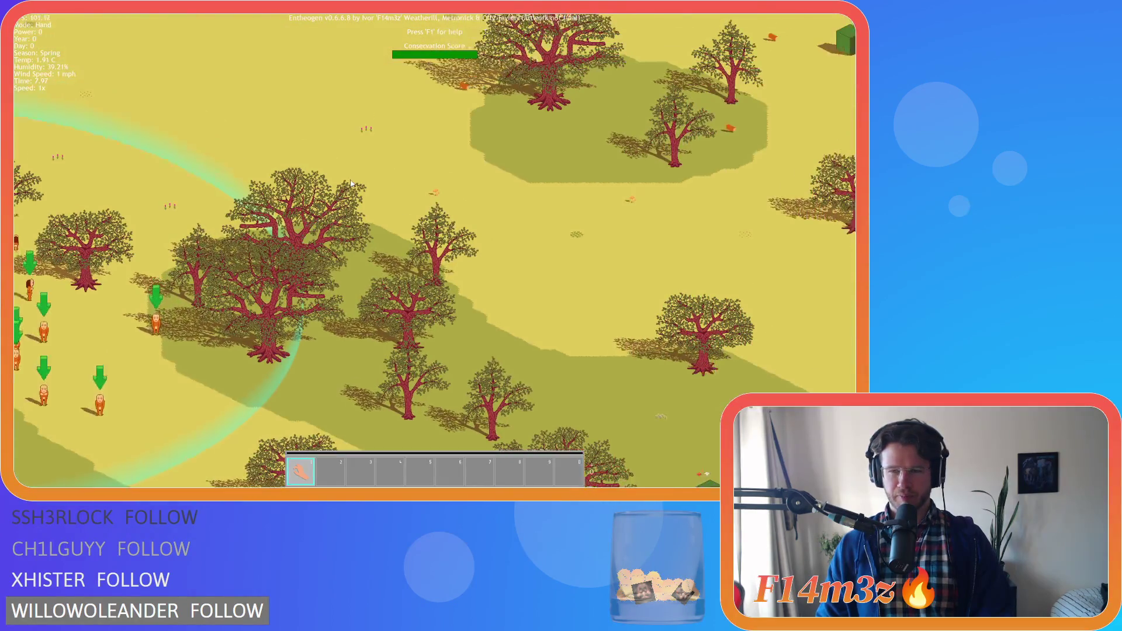
{"action": "key", "text": "d"}
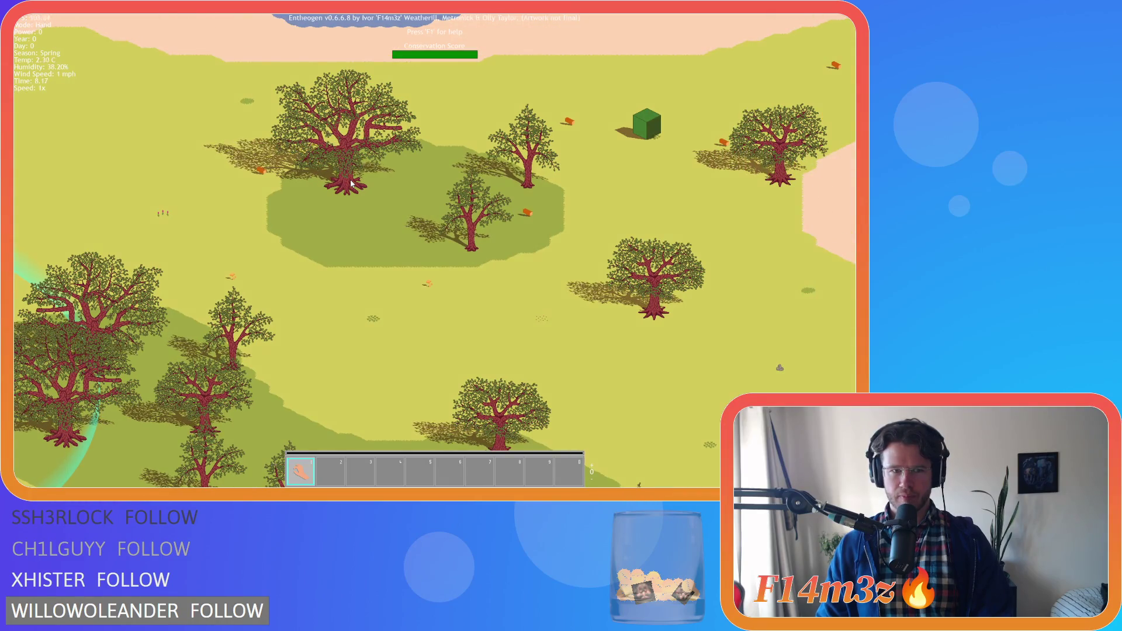
{"action": "key", "text": "d"}
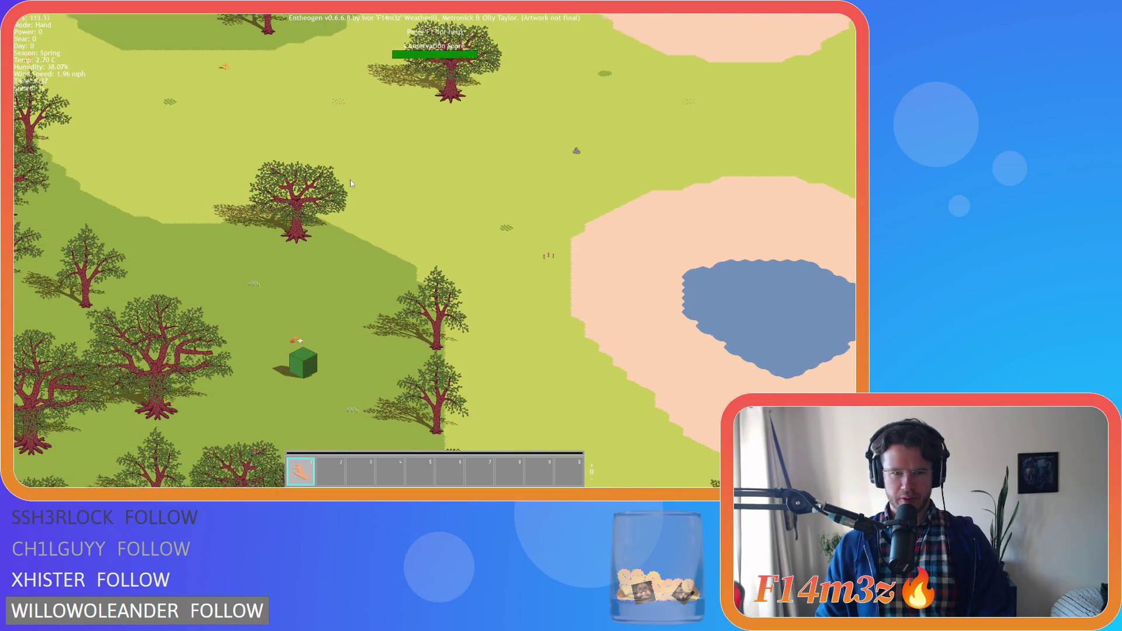
{"action": "key", "text": "a"}
{"action": "key", "text": "s"}
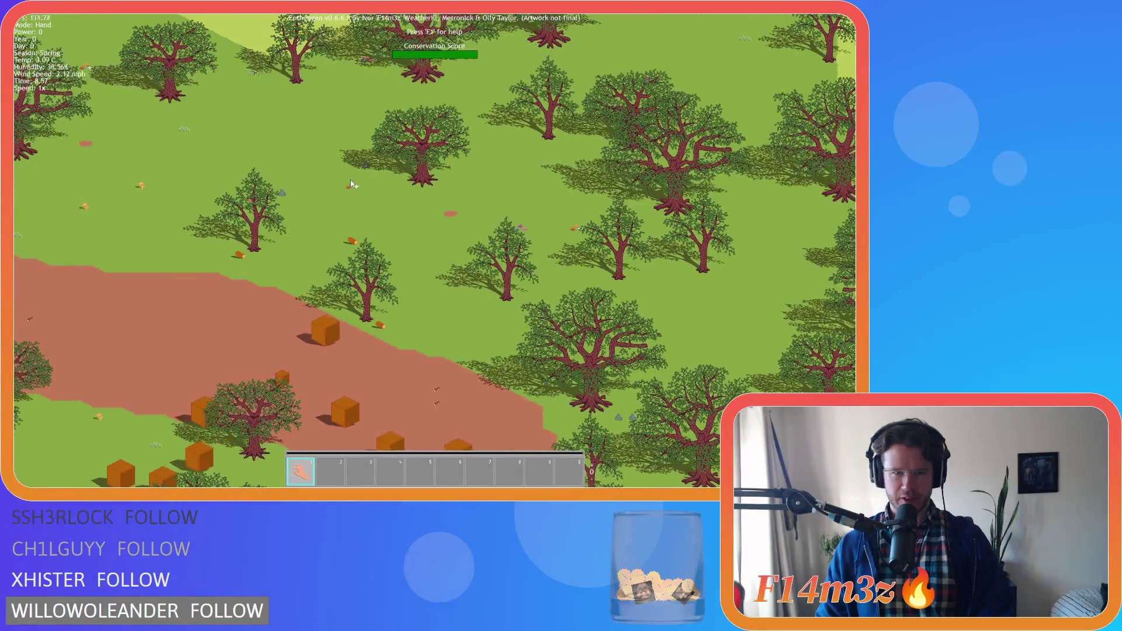
{"action": "scroll", "coordinate": [349, 180], "scroll_direction": "up", "scroll_amount": 1}
{"action": "key", "text": "s"}
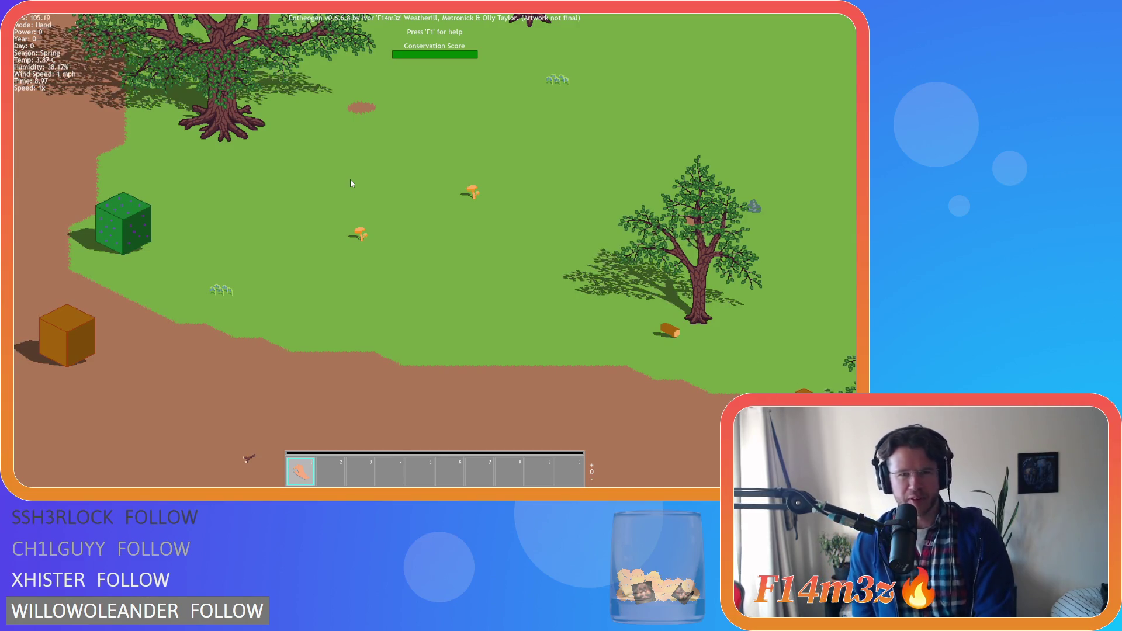
Step: Zoom out and pan southwest to the river, then north to the lakes and beach
{"action": "key", "text": "w"}
{"action": "key", "text": "d"}
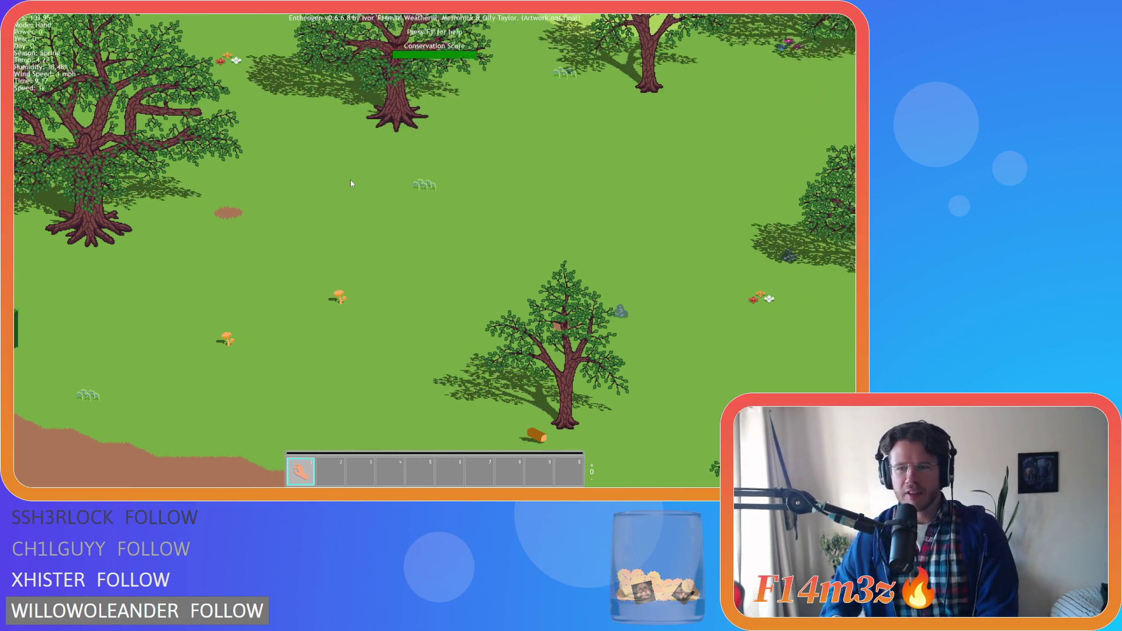
{"action": "scroll", "coordinate": [349, 198], "scroll_direction": "down", "scroll_amount": 2}
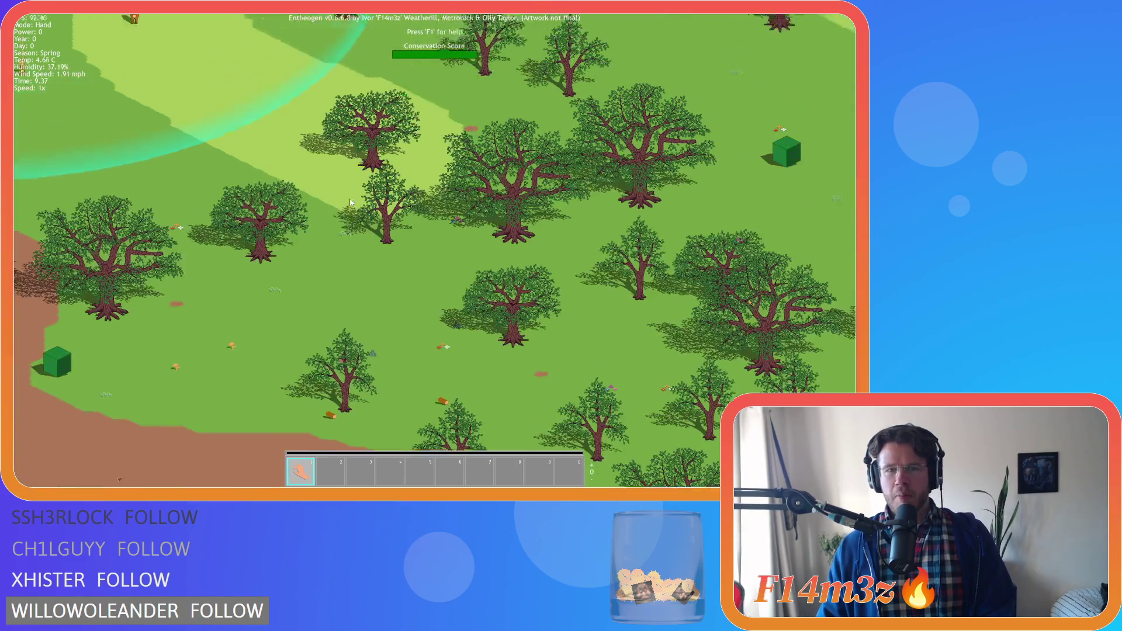
{"action": "scroll", "coordinate": [350, 201], "scroll_direction": "down", "scroll_amount": 2}
{"action": "key", "text": "a"}
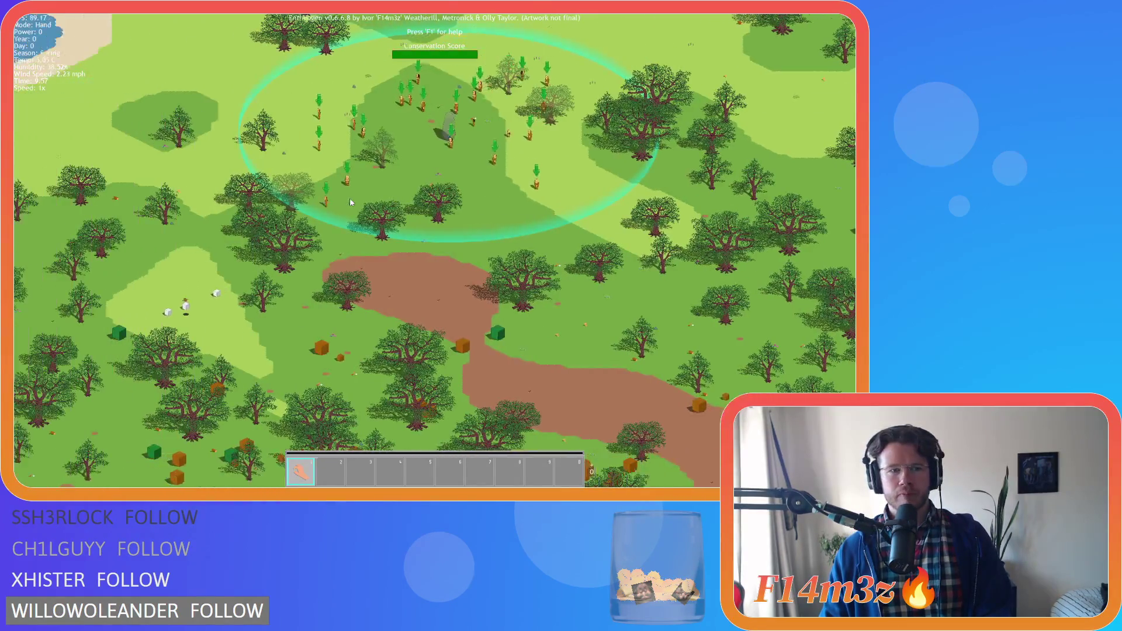
{"action": "key", "text": "s"}
{"action": "key", "text": "a"}
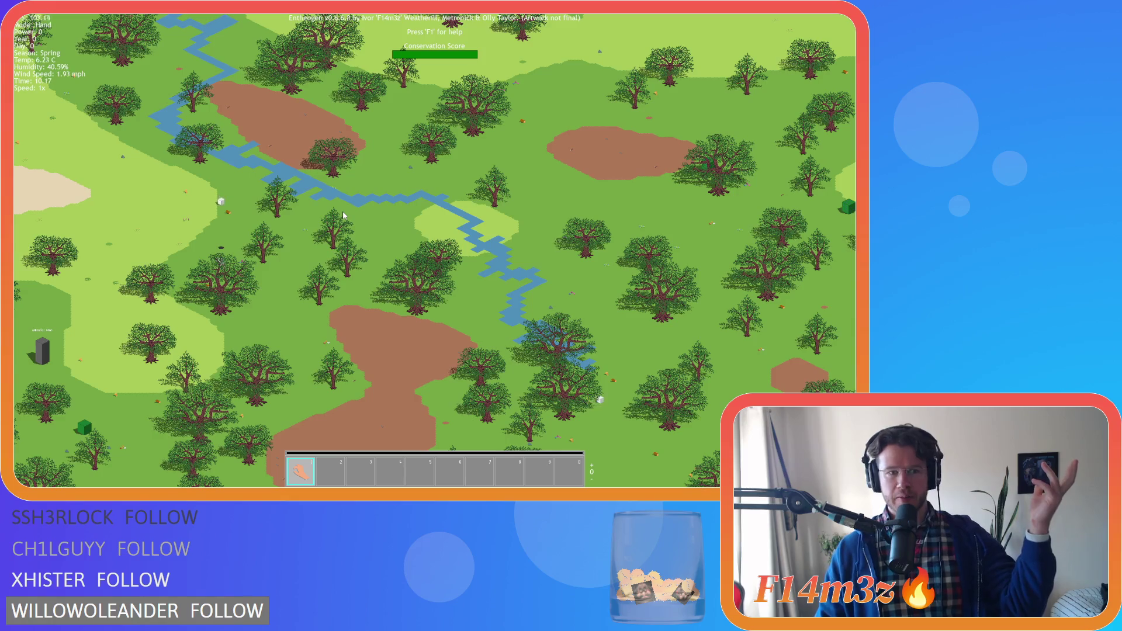
{"action": "key", "text": "w"}
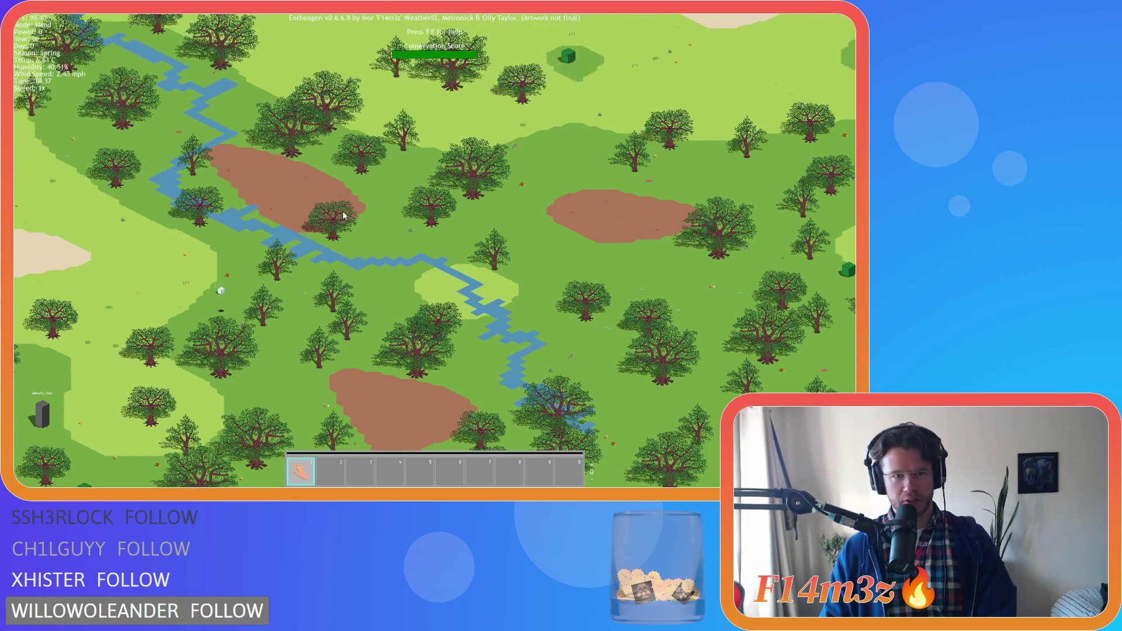
{"action": "key", "text": "a"}
{"action": "key", "text": "w"}
{"action": "key", "text": "d"}
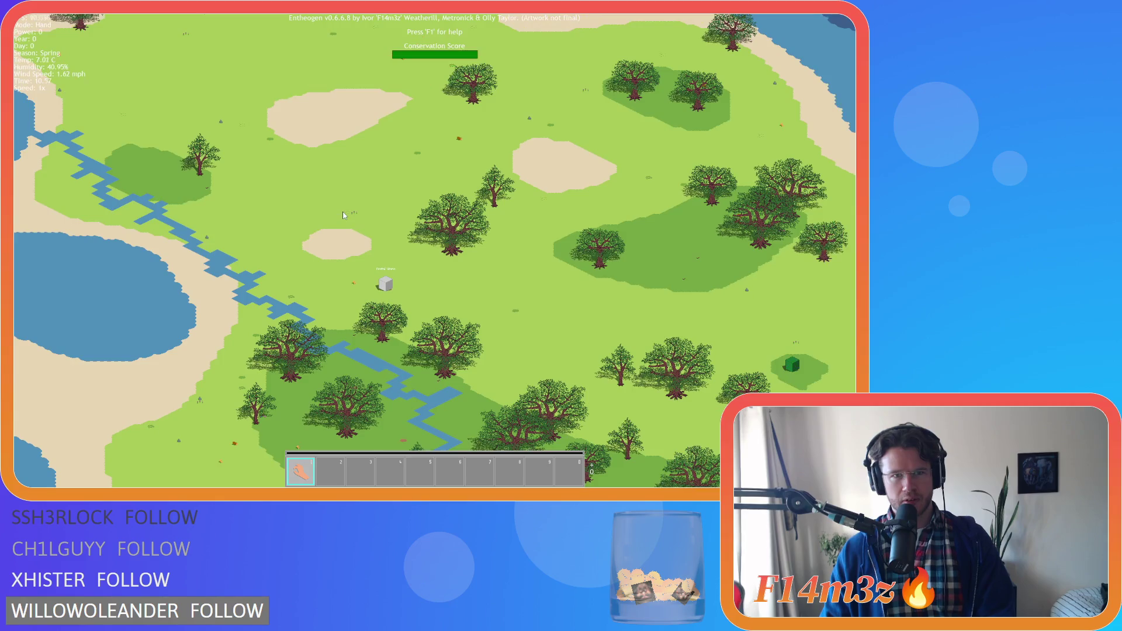
{"action": "scroll", "coordinate": [344, 215], "scroll_direction": "up", "scroll_amount": 5}
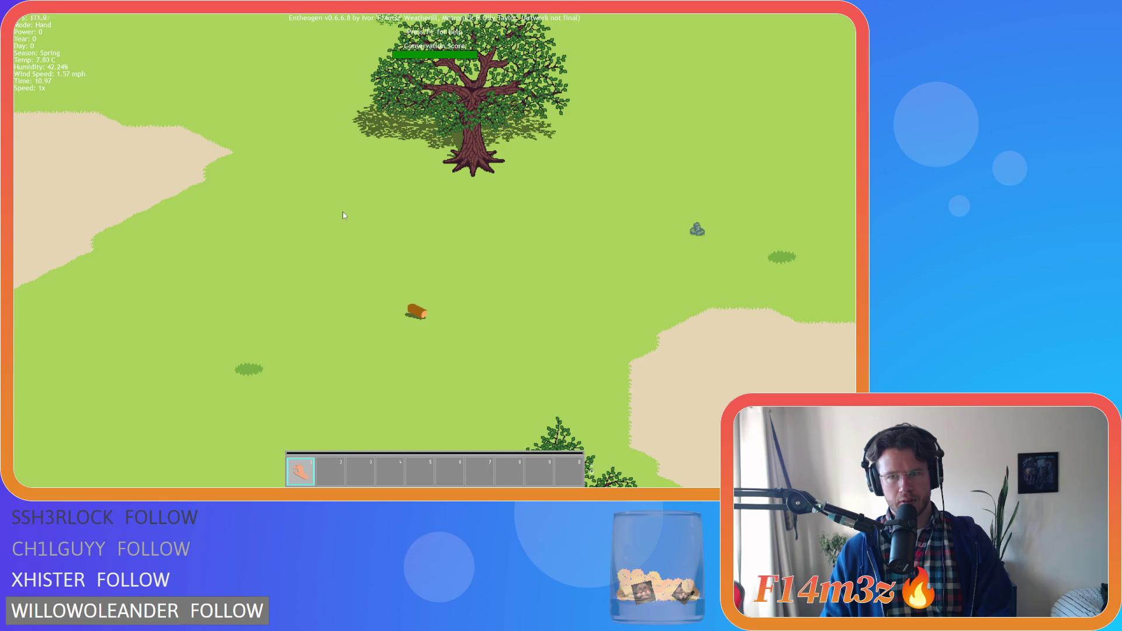
Step: Inspect the large tree and log, river area and big dirt patch, ending over the settlers
{"action": "key", "text": "d"}
{"action": "scroll", "coordinate": [362, 221], "scroll_direction": "up", "scroll_amount": 3}
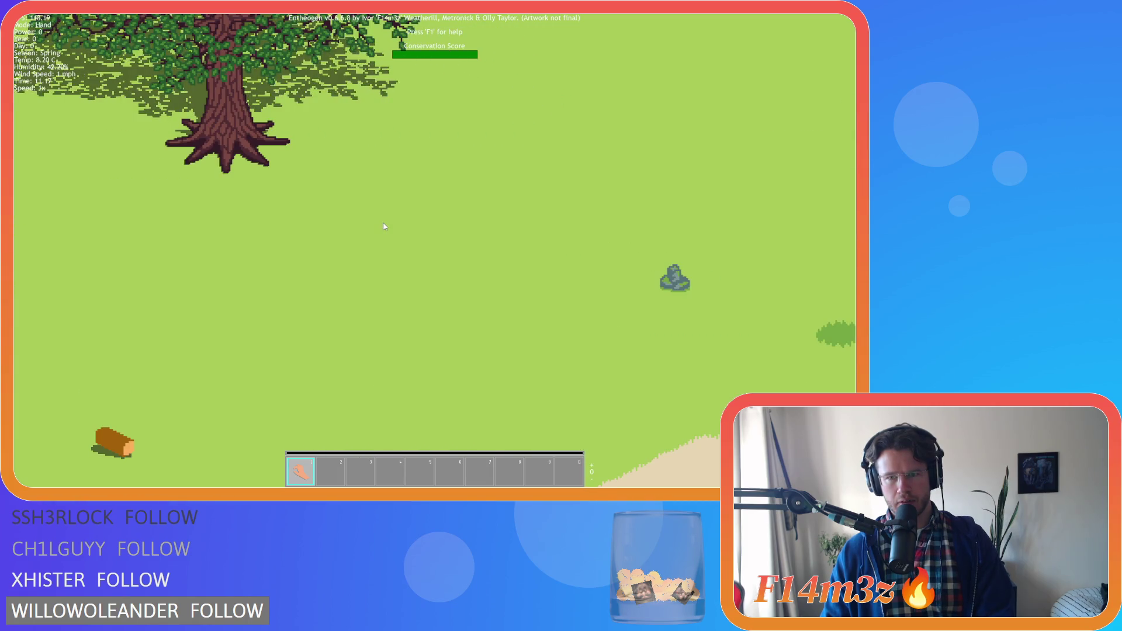
{"action": "scroll", "coordinate": [384, 226], "scroll_direction": "down", "scroll_amount": 8}
{"action": "key", "text": "s"}
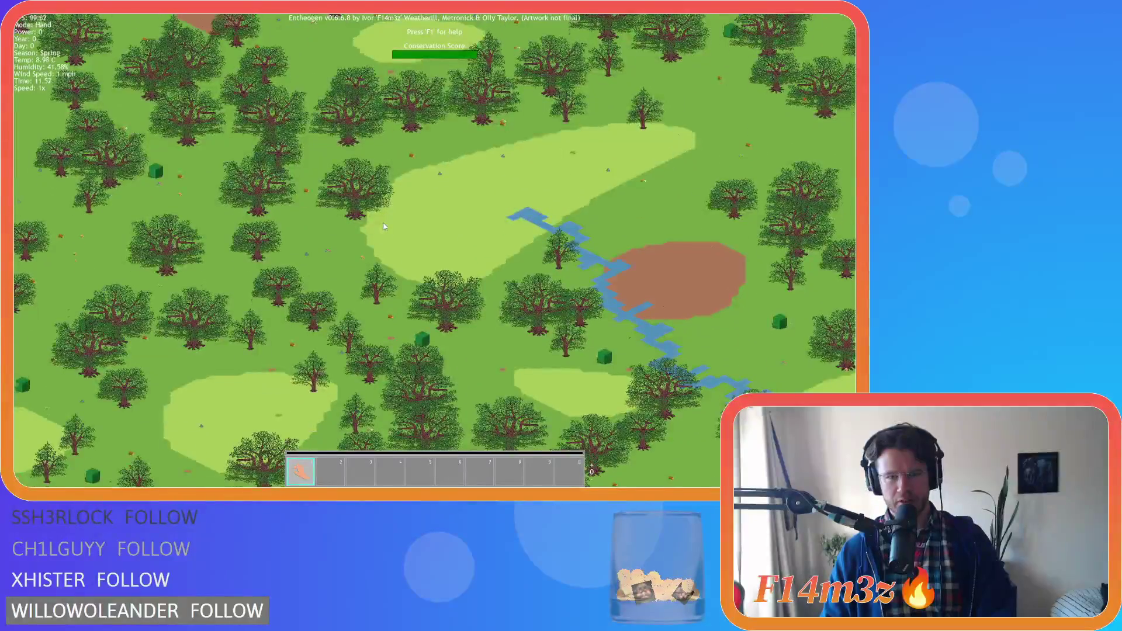
{"action": "key", "text": "w"}
{"action": "scroll", "coordinate": [384, 226], "scroll_direction": "up", "scroll_amount": 3}
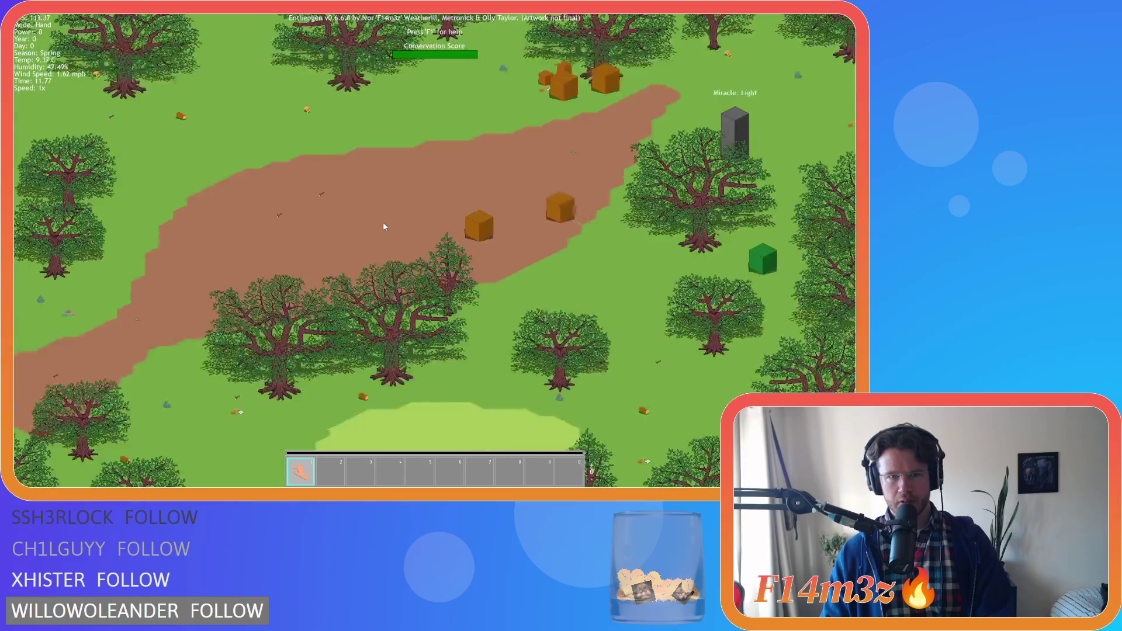
{"action": "key", "text": "a"}
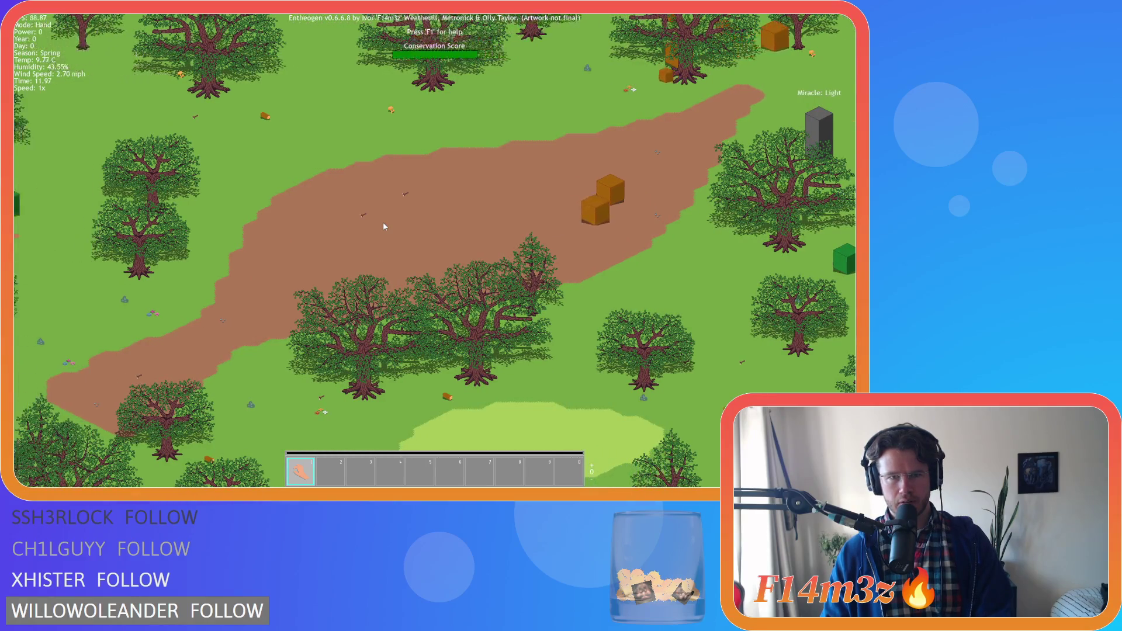
{"action": "key", "text": "a"}
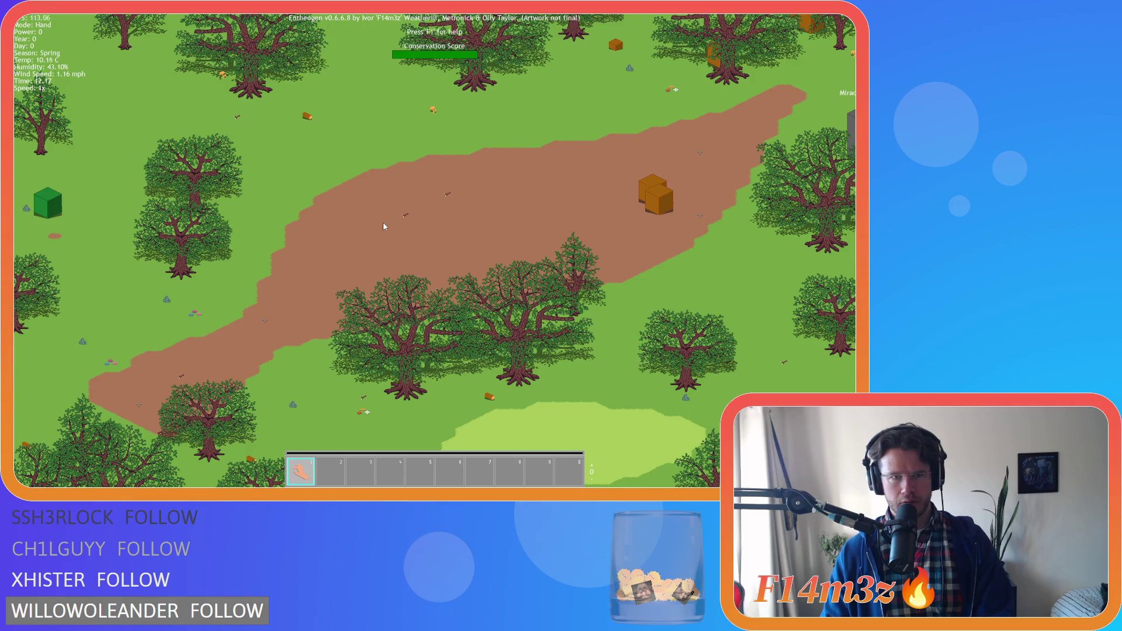
{"action": "key", "text": "s"}
{"action": "key", "text": "a"}
{"action": "key", "text": "w"}
{"action": "key", "text": "d"}
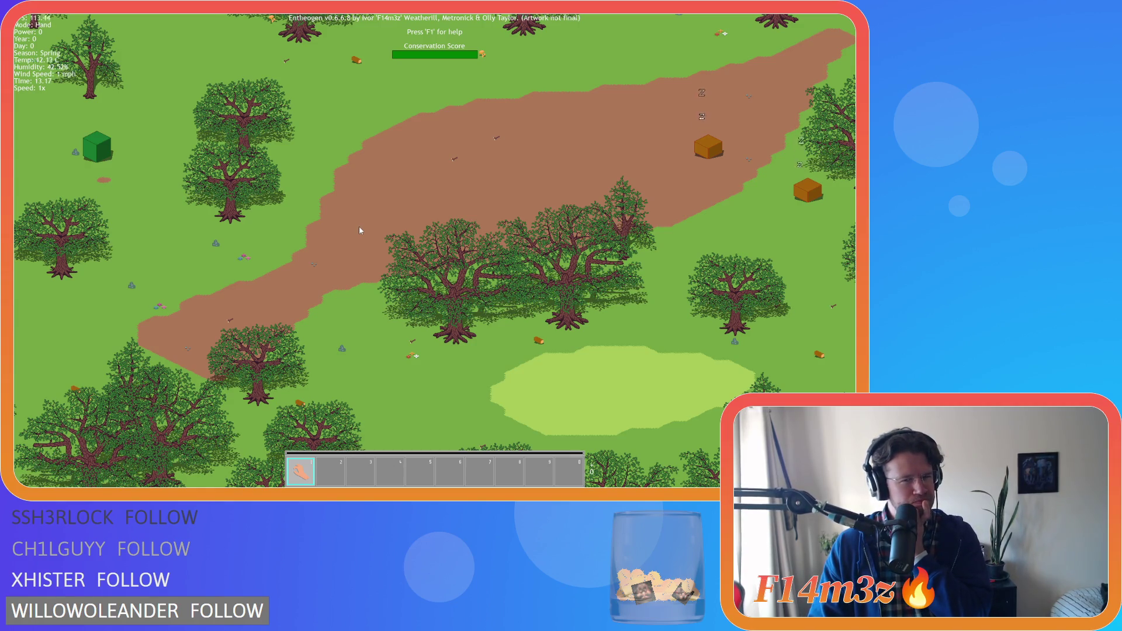
{"action": "key", "text": "w"}
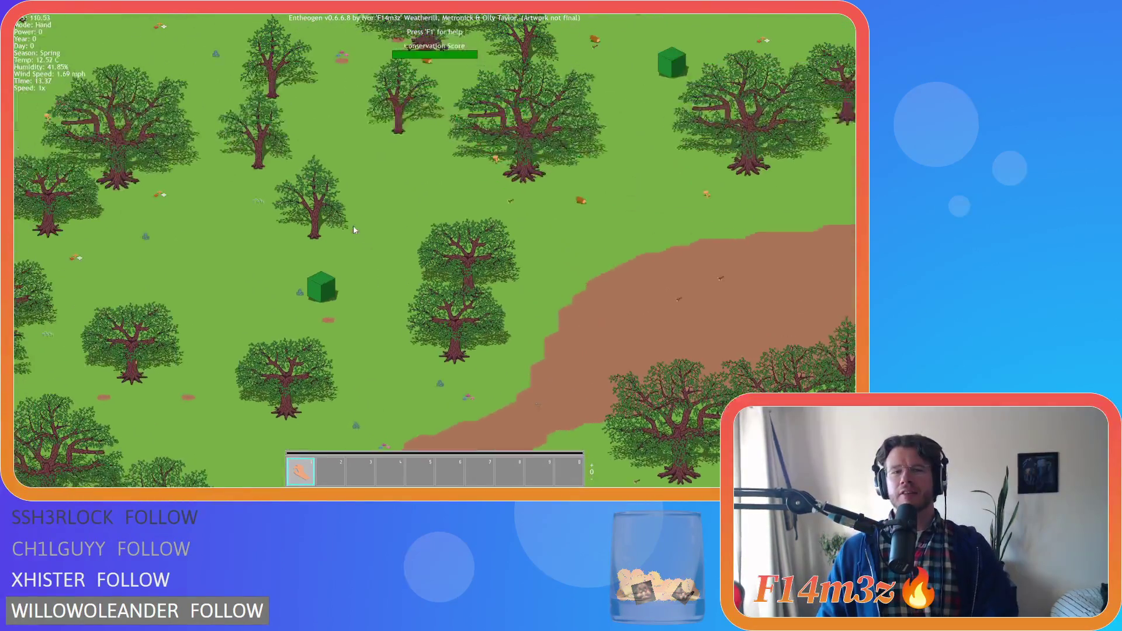
{"action": "scroll", "coordinate": [352, 226], "scroll_direction": "down", "scroll_amount": 3}
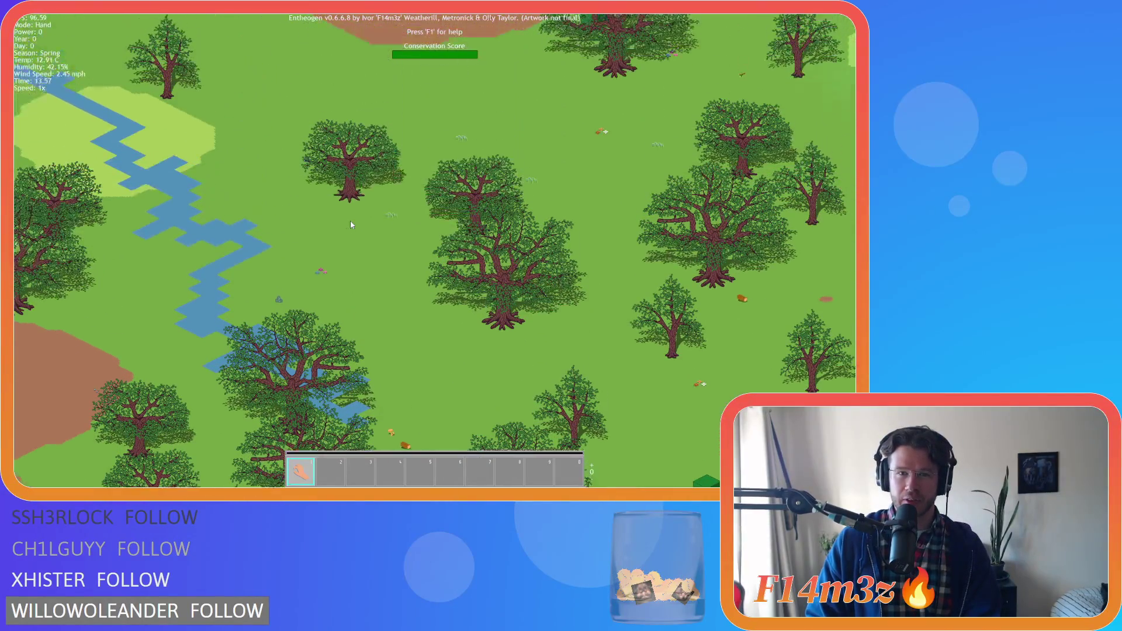
{"action": "scroll", "coordinate": [351, 225], "scroll_direction": "up", "scroll_amount": 3}
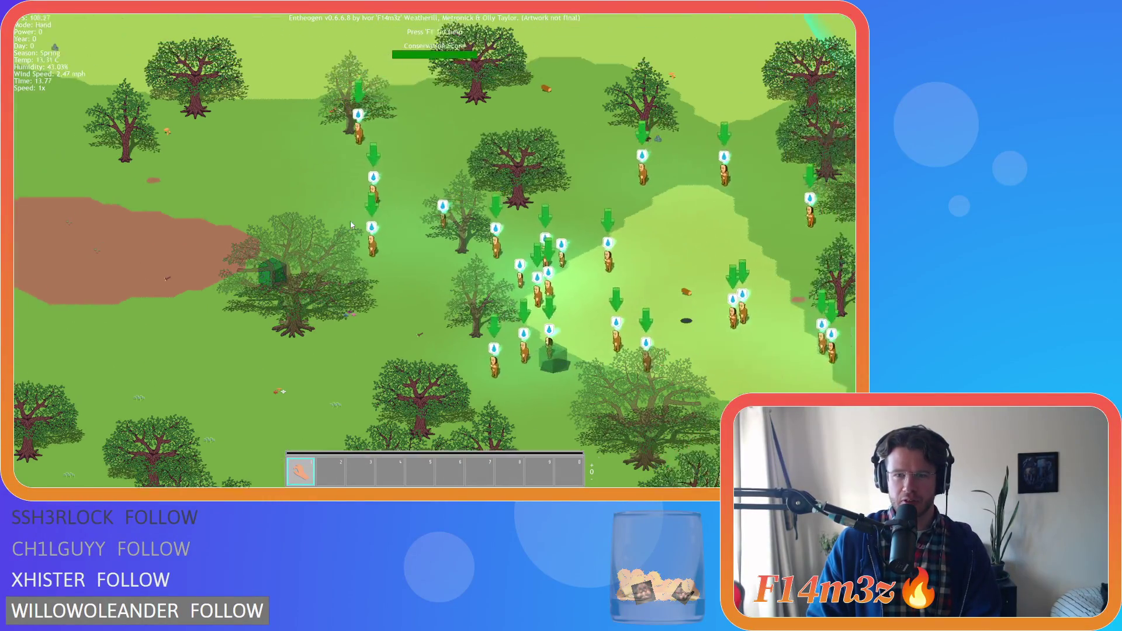
{"action": "key", "text": "s"}
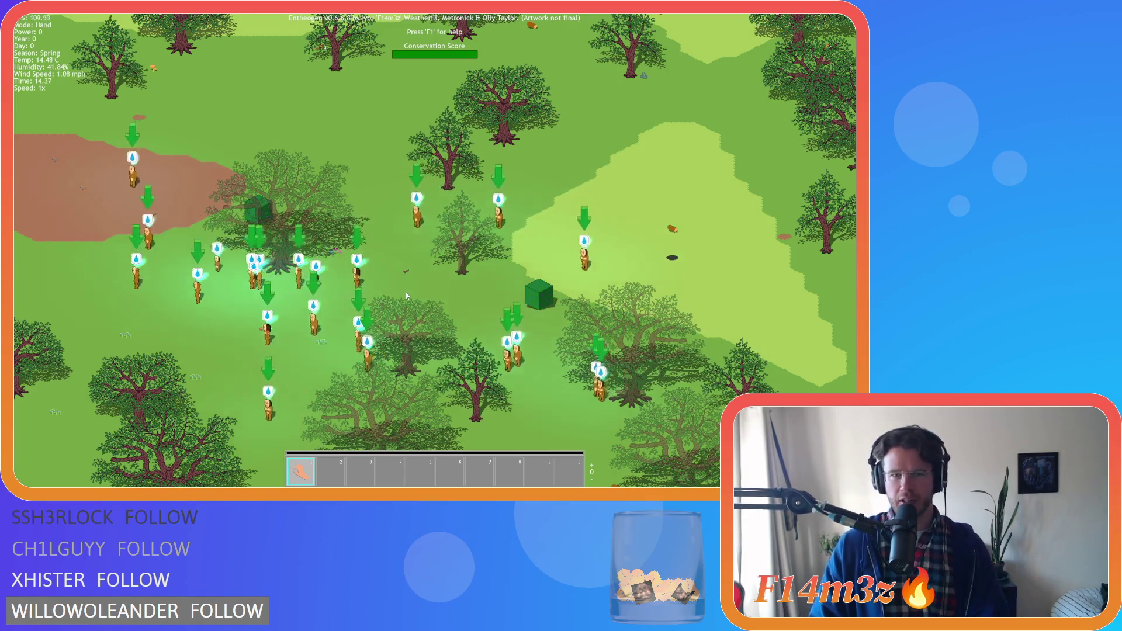
{"action": "key", "text": "a"}
{"action": "key", "text": "s"}
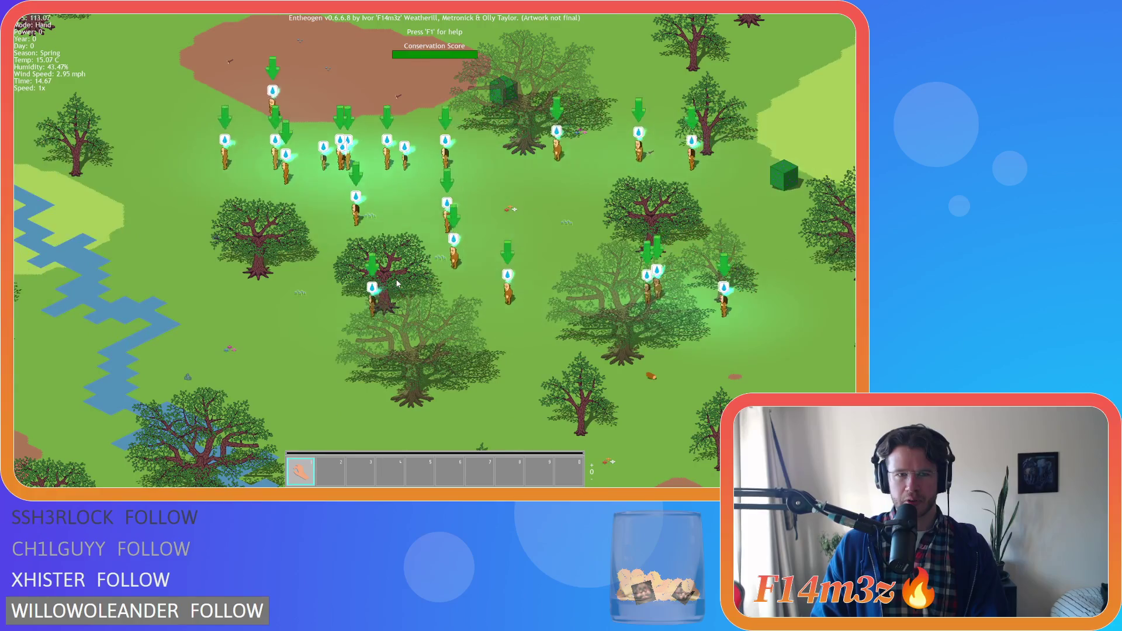
{"action": "key", "text": "w"}
{"action": "key", "text": "a"}
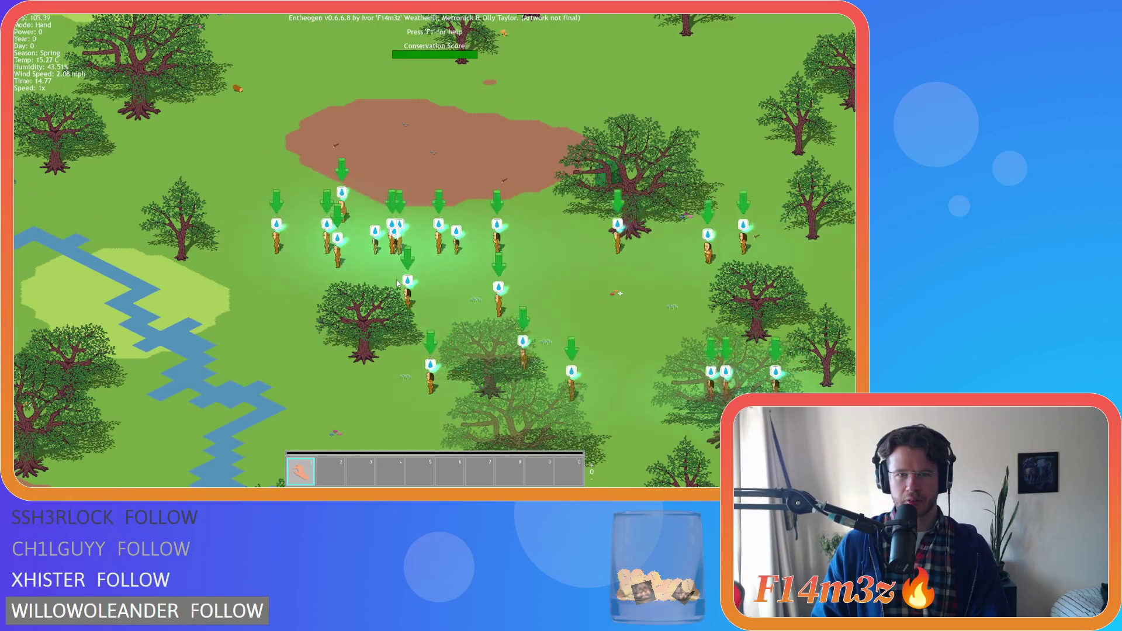
{"action": "scroll", "coordinate": [396, 282], "scroll_direction": "down", "scroll_amount": 3}
{"action": "key", "text": "a"}
{"action": "key", "text": "s"}
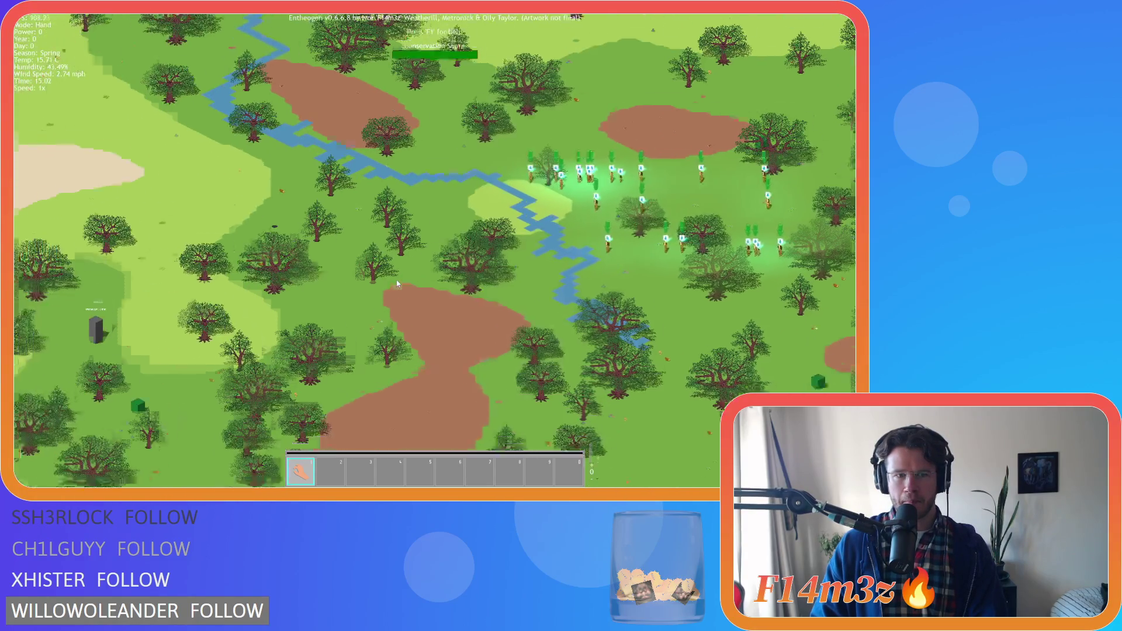
{"action": "key", "text": "a"}
{"action": "key", "text": "s"}
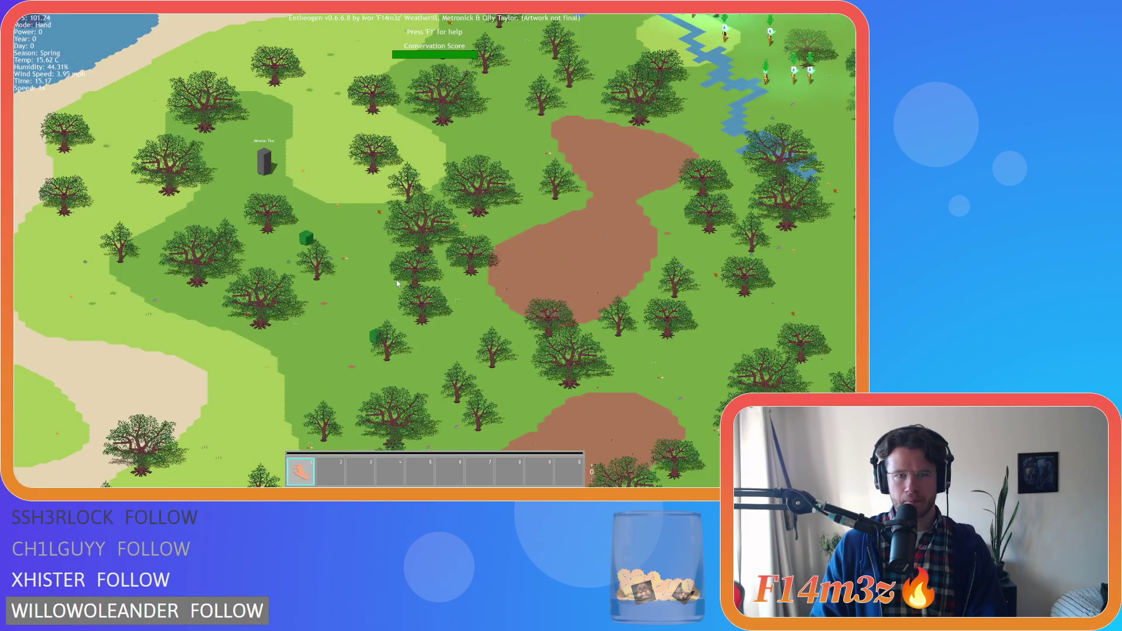
{"action": "scroll", "coordinate": [396, 282], "scroll_direction": "up", "scroll_amount": 5}
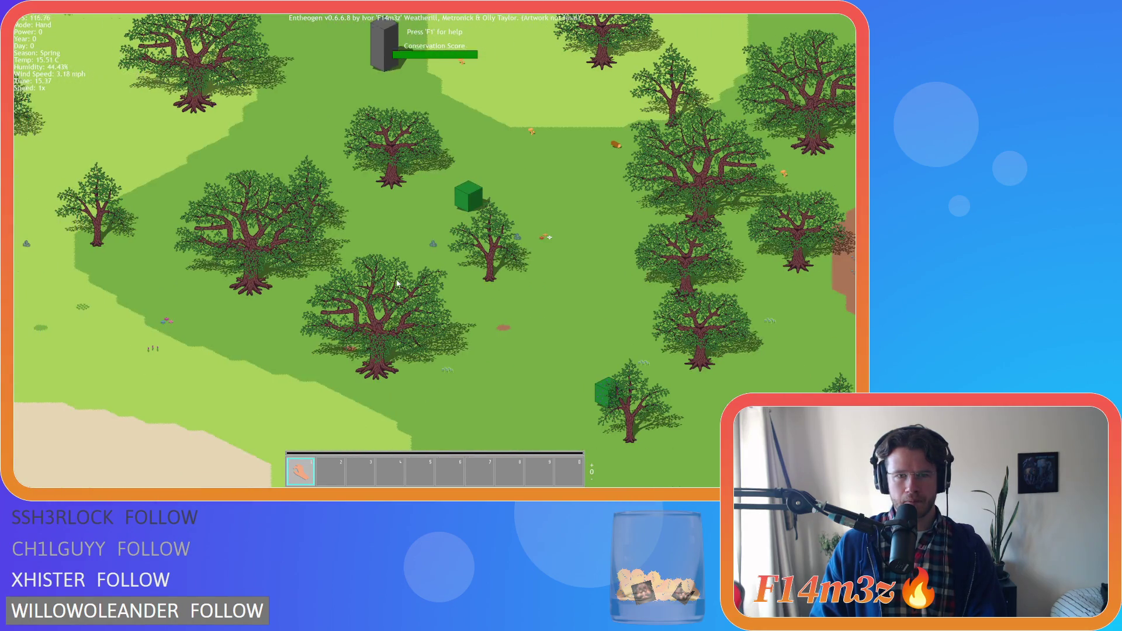
{"action": "scroll", "coordinate": [397, 283], "scroll_direction": "down", "scroll_amount": 5}
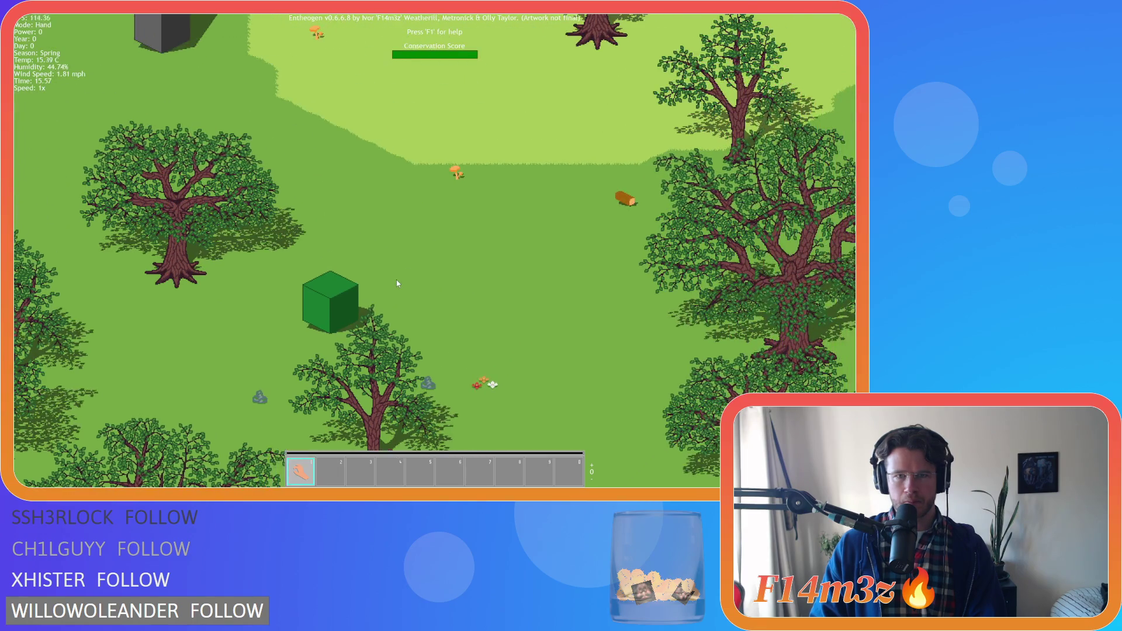
{"action": "scroll", "coordinate": [396, 283], "scroll_direction": "up", "scroll_amount": 5}
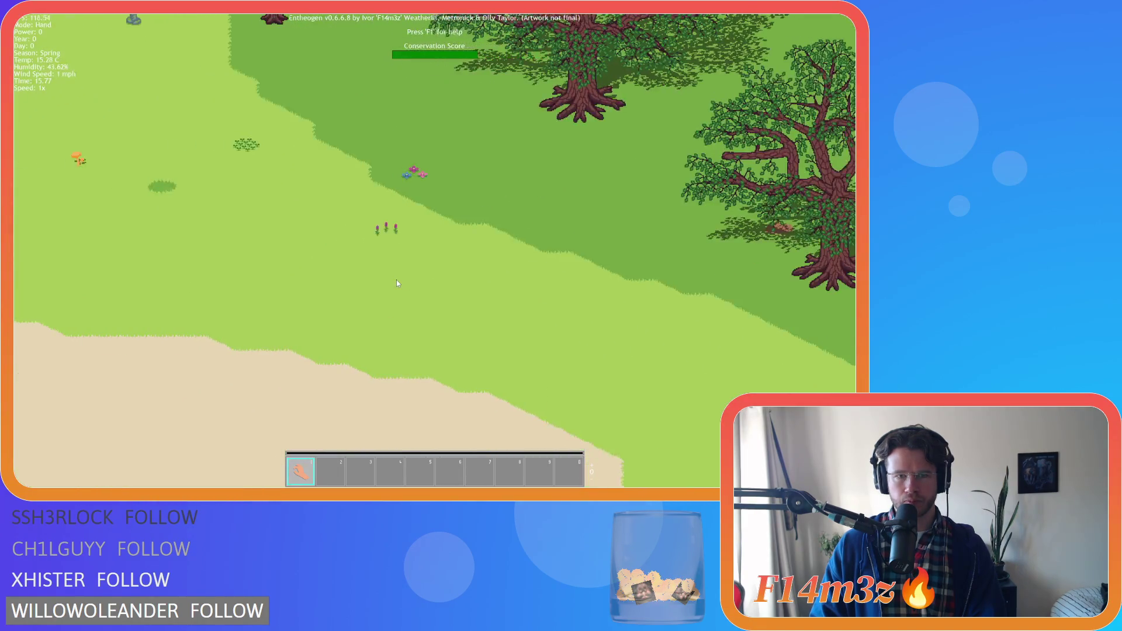
{"action": "scroll", "coordinate": [396, 283], "scroll_direction": "down", "scroll_amount": 3}
{"action": "scroll", "coordinate": [396, 284], "scroll_direction": "up", "scroll_amount": 5}
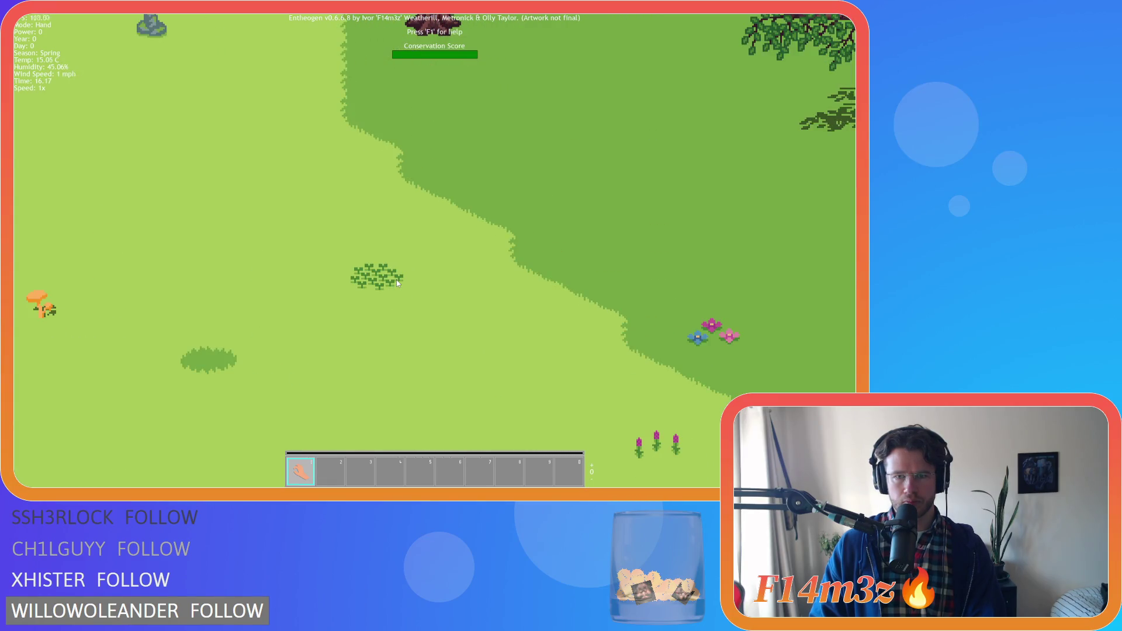
{"action": "scroll", "coordinate": [397, 283], "scroll_direction": "down", "scroll_amount": 2}
{"action": "scroll", "coordinate": [397, 283], "scroll_direction": "down", "scroll_amount": 3}
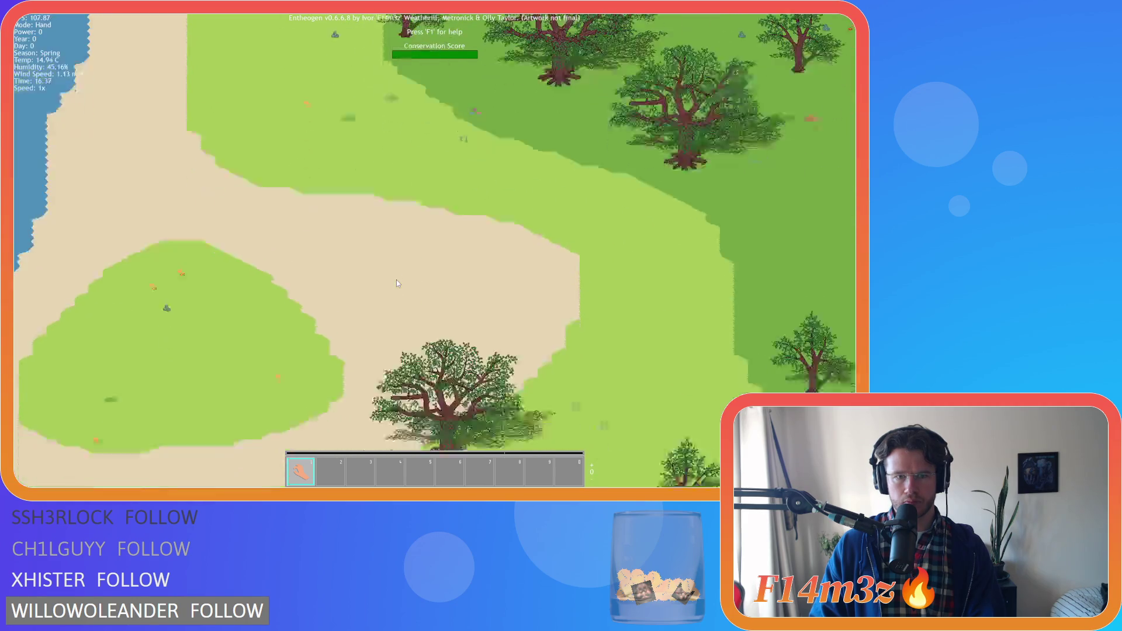
{"action": "scroll", "coordinate": [397, 284], "scroll_direction": "down", "scroll_amount": 5}
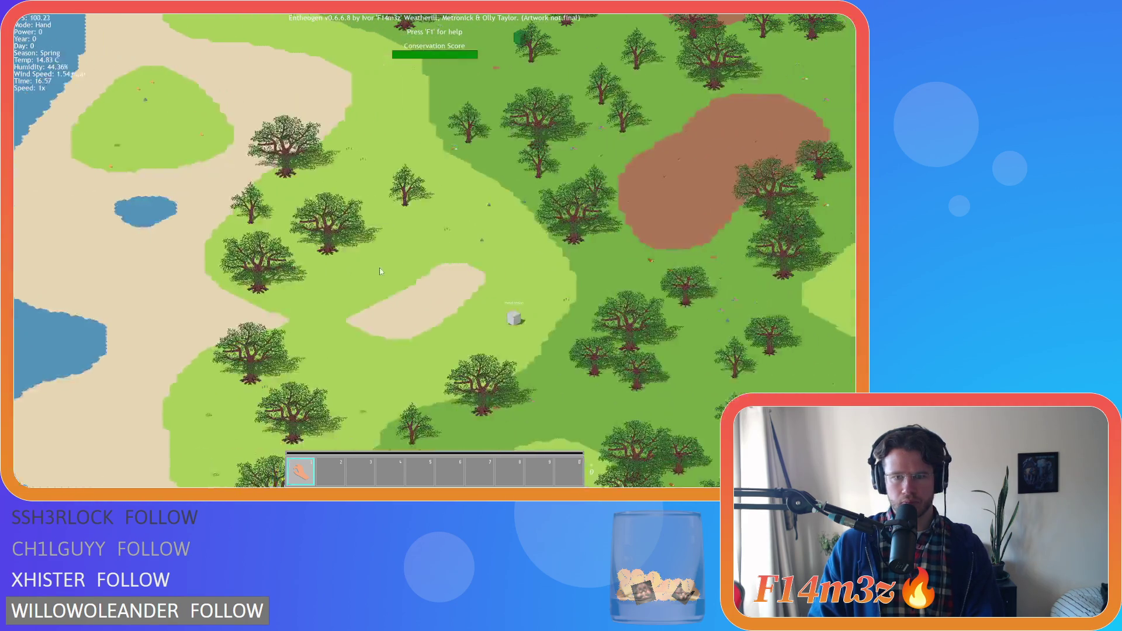
{"action": "scroll", "coordinate": [380, 270], "scroll_direction": "up", "scroll_amount": 8}
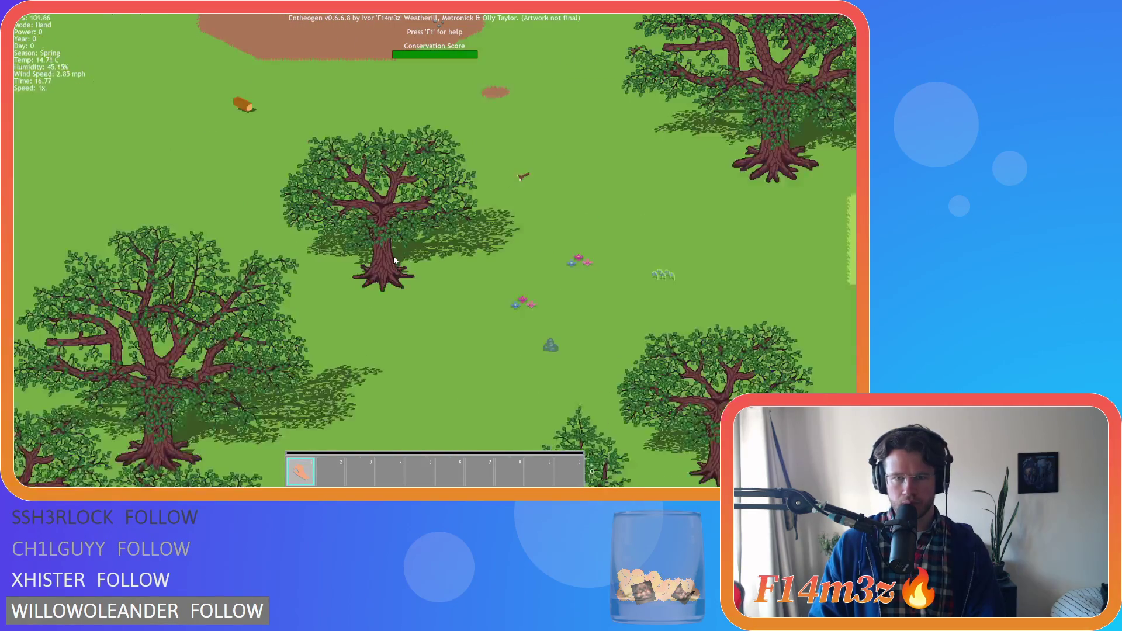
{"action": "scroll", "coordinate": [394, 256], "scroll_direction": "down", "scroll_amount": 3}
{"action": "scroll", "coordinate": [394, 256], "scroll_direction": "down", "scroll_amount": 2}
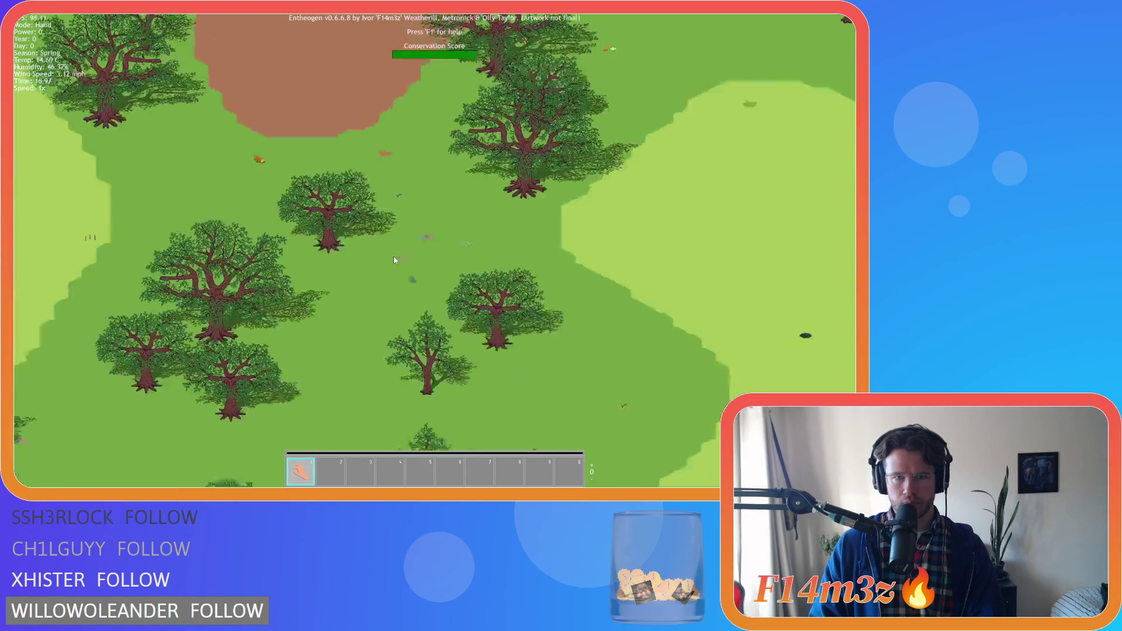
{"action": "scroll", "coordinate": [394, 256], "scroll_direction": "down", "scroll_amount": 3}
{"action": "scroll", "coordinate": [393, 256], "scroll_direction": "up", "scroll_amount": 4}
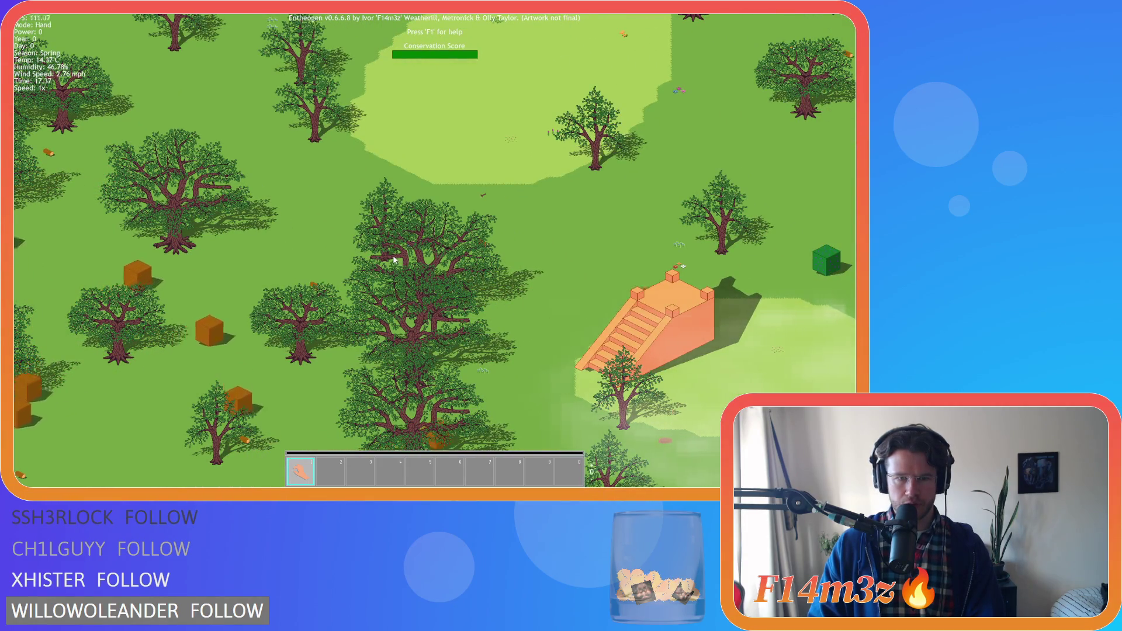
{"action": "key", "text": "a"}
{"action": "key", "text": "s"}
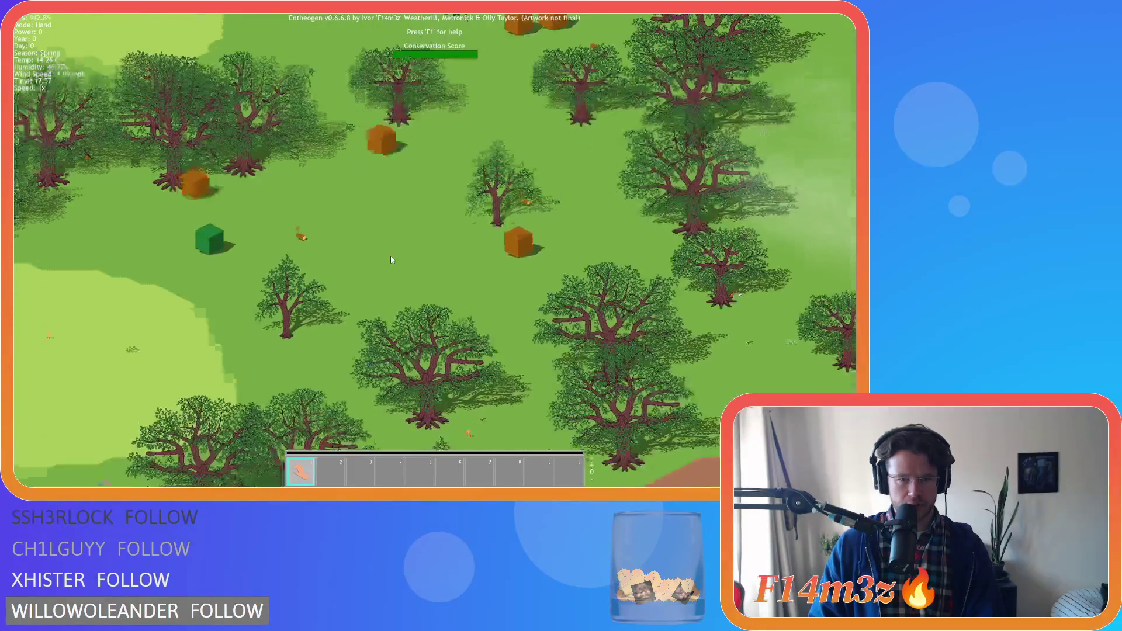
{"action": "key", "text": "w"}
{"action": "key", "text": "d"}
{"action": "scroll", "coordinate": [391, 257], "scroll_direction": "up", "scroll_amount": 3}
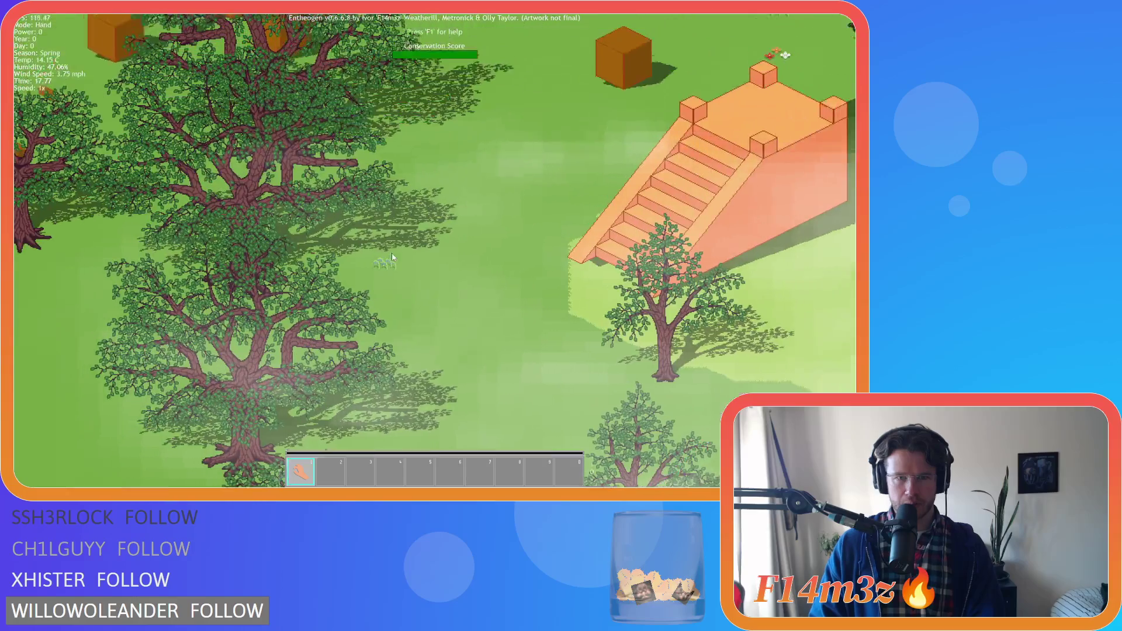
{"action": "scroll", "coordinate": [392, 257], "scroll_direction": "down", "scroll_amount": 3}
{"action": "key", "text": "s"}
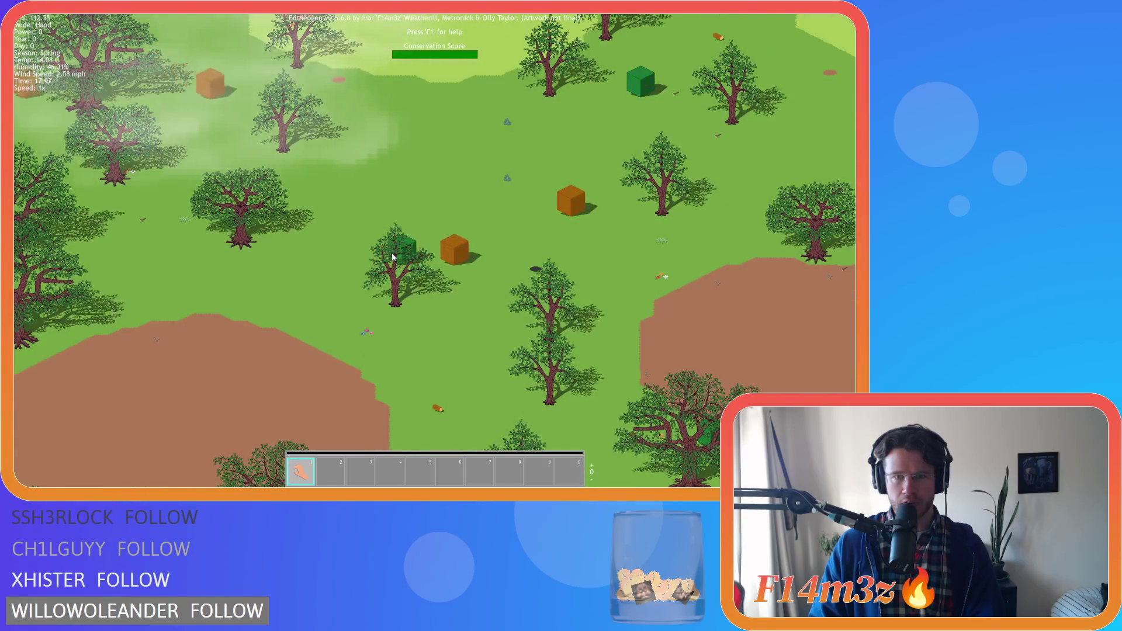
{"action": "key", "text": "d"}
{"action": "scroll", "coordinate": [391, 257], "scroll_direction": "up", "scroll_amount": 3}
{"action": "key", "text": "s"}
{"action": "scroll", "coordinate": [391, 257], "scroll_direction": "up", "scroll_amount": 5}
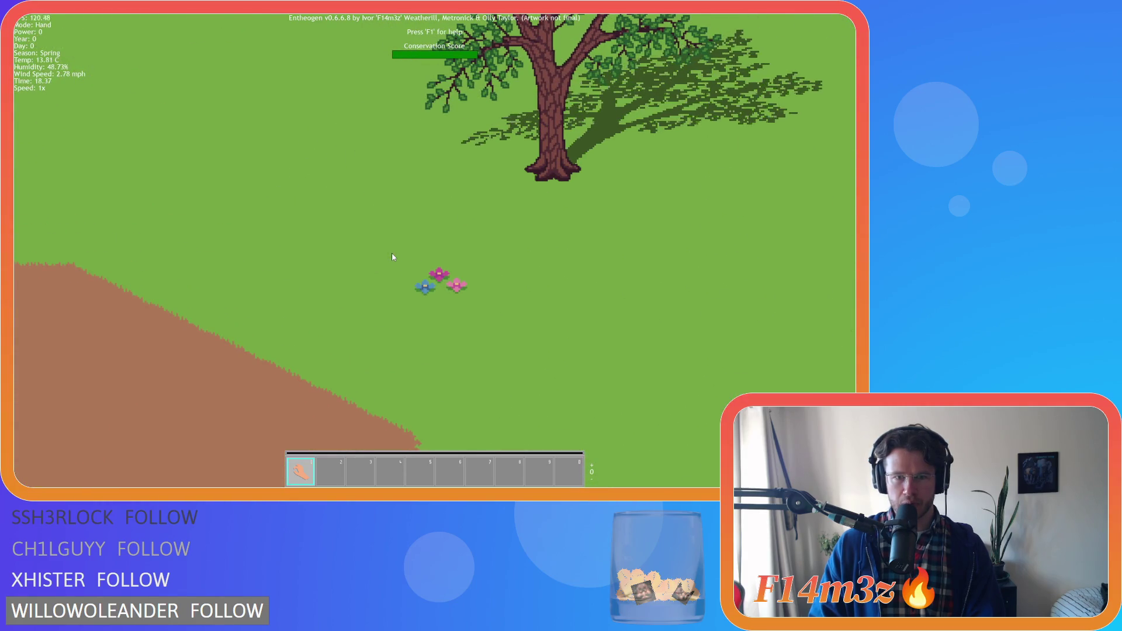
{"action": "scroll", "coordinate": [392, 257], "scroll_direction": "down", "scroll_amount": 3}
{"action": "key", "text": "d"}
{"action": "scroll", "coordinate": [391, 257], "scroll_direction": "down", "scroll_amount": 4}
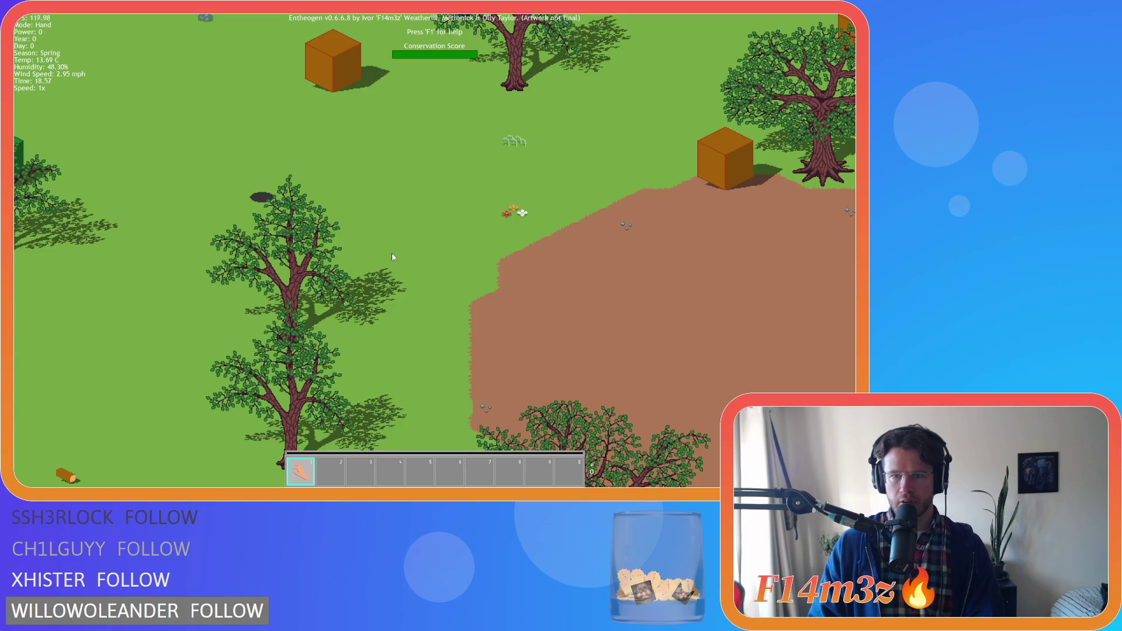
{"action": "key", "text": "d"}
{"action": "key", "text": "d"}
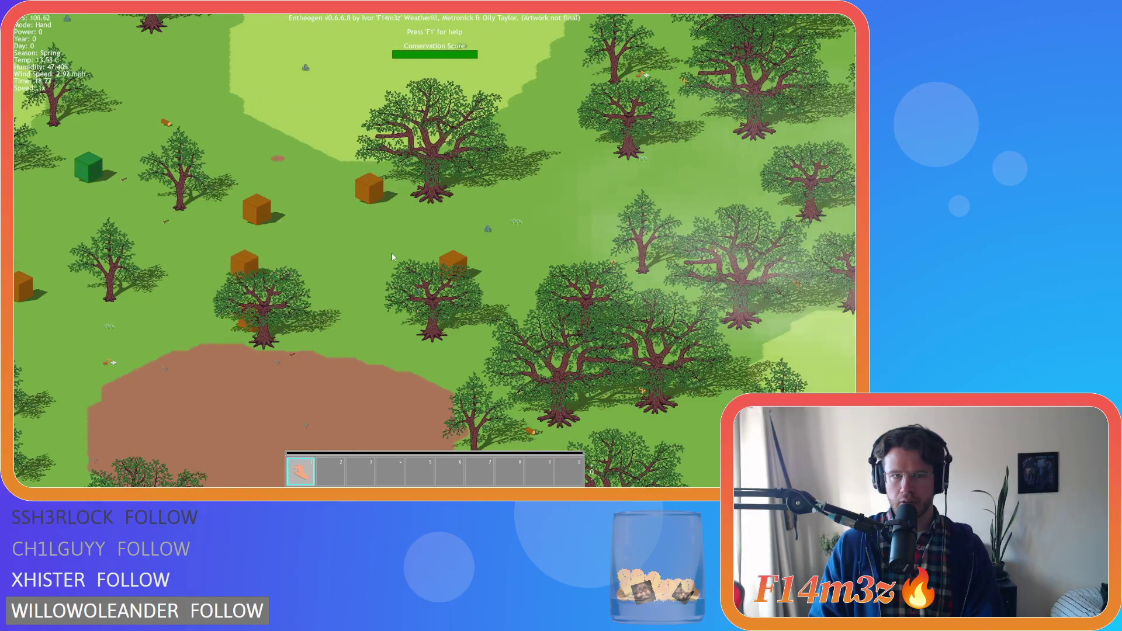
{"action": "key", "text": "s"}
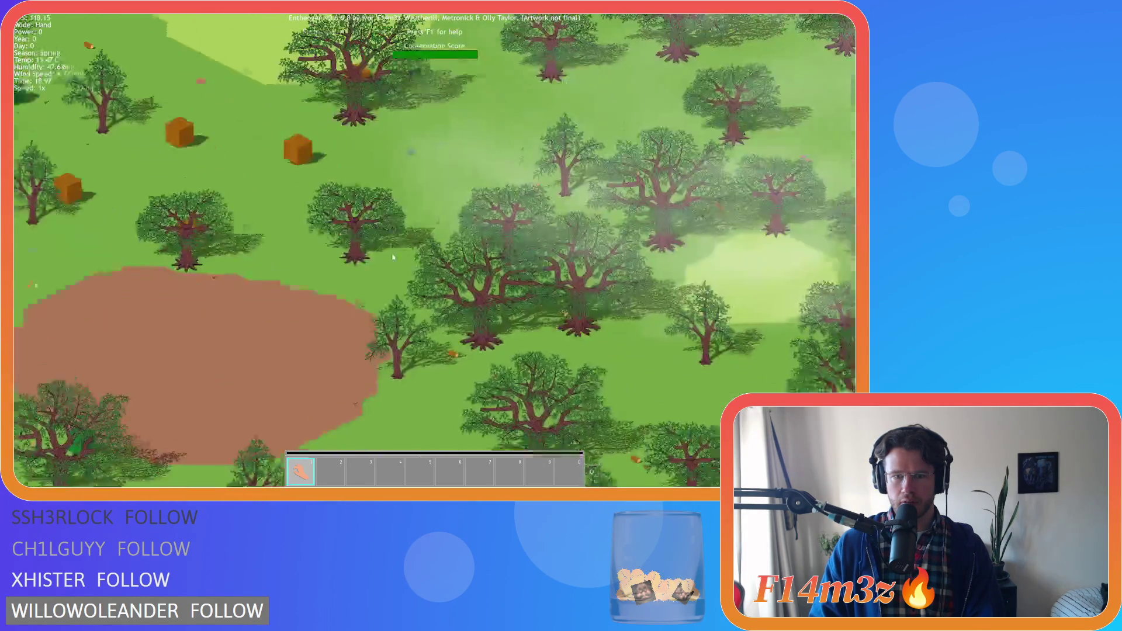
{"action": "scroll", "coordinate": [392, 257], "scroll_direction": "up", "scroll_amount": 4}
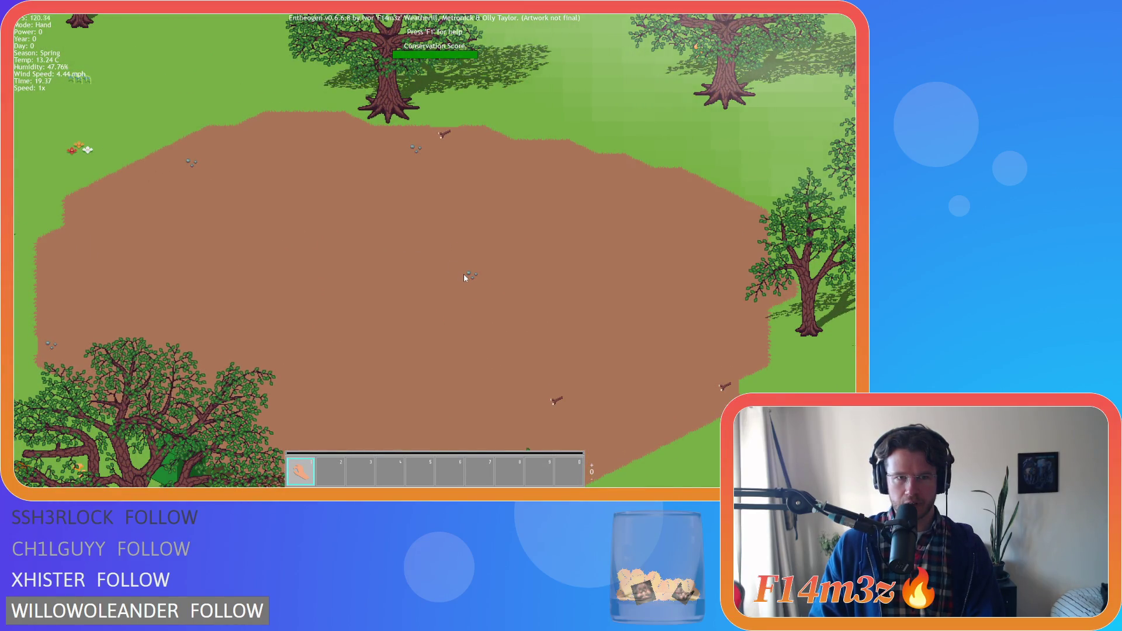
{"action": "scroll", "coordinate": [464, 277], "scroll_direction": "down", "scroll_amount": 4}
{"action": "key", "text": "s"}
{"action": "key", "text": "s"}
{"action": "key", "text": "a"}
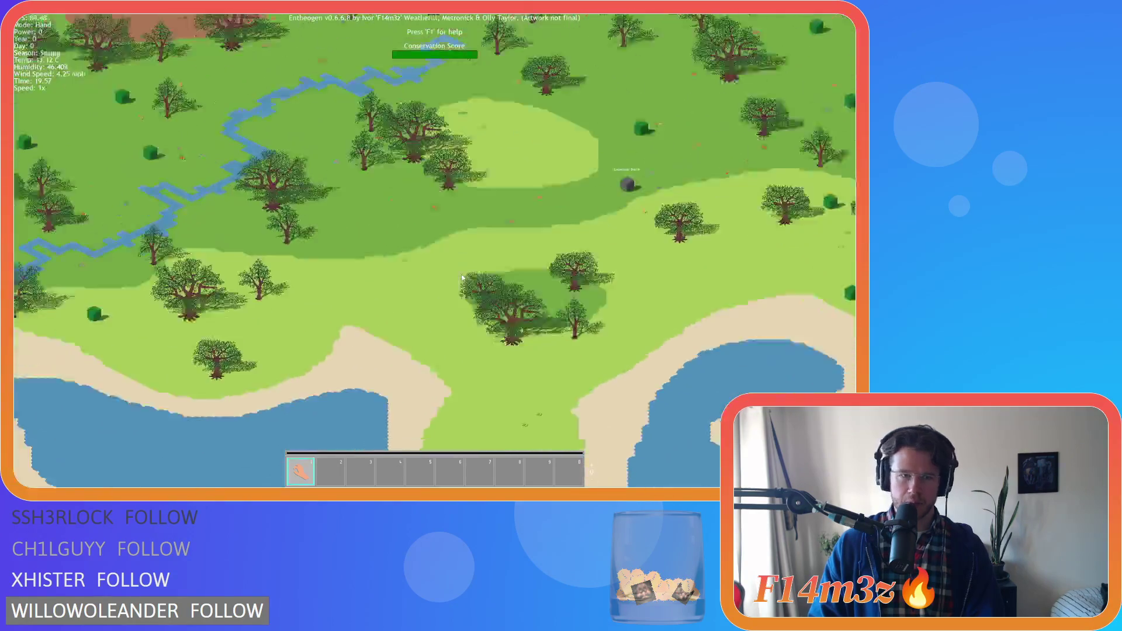
{"action": "key", "text": "s"}
{"action": "key", "text": "a"}
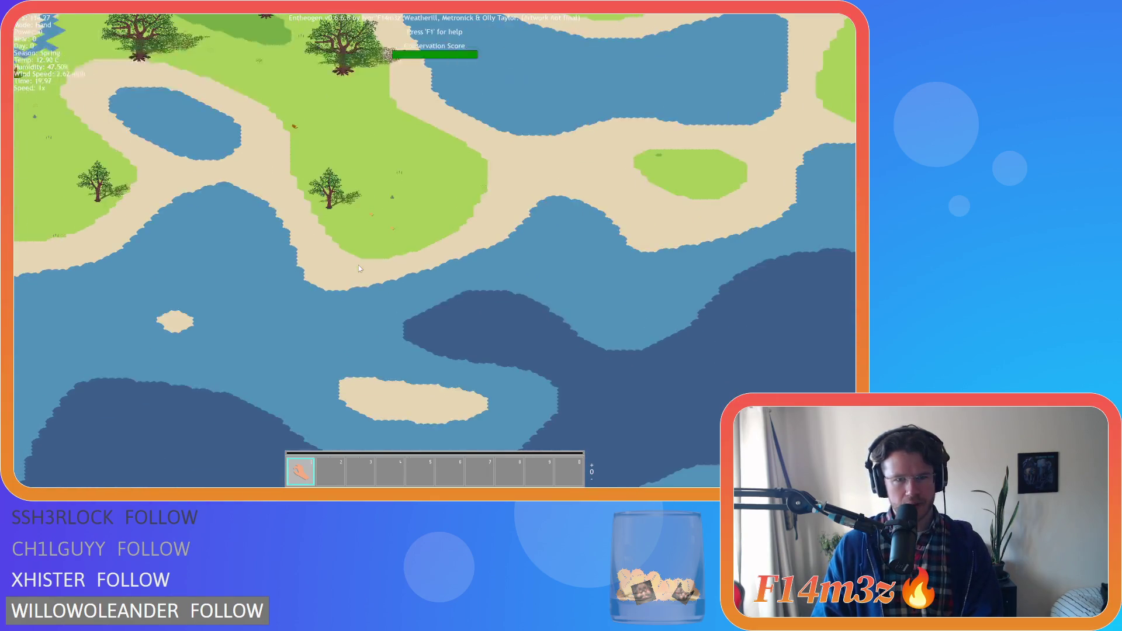
{"action": "scroll", "coordinate": [359, 266], "scroll_direction": "up", "scroll_amount": 6}
{"action": "key", "text": "d"}
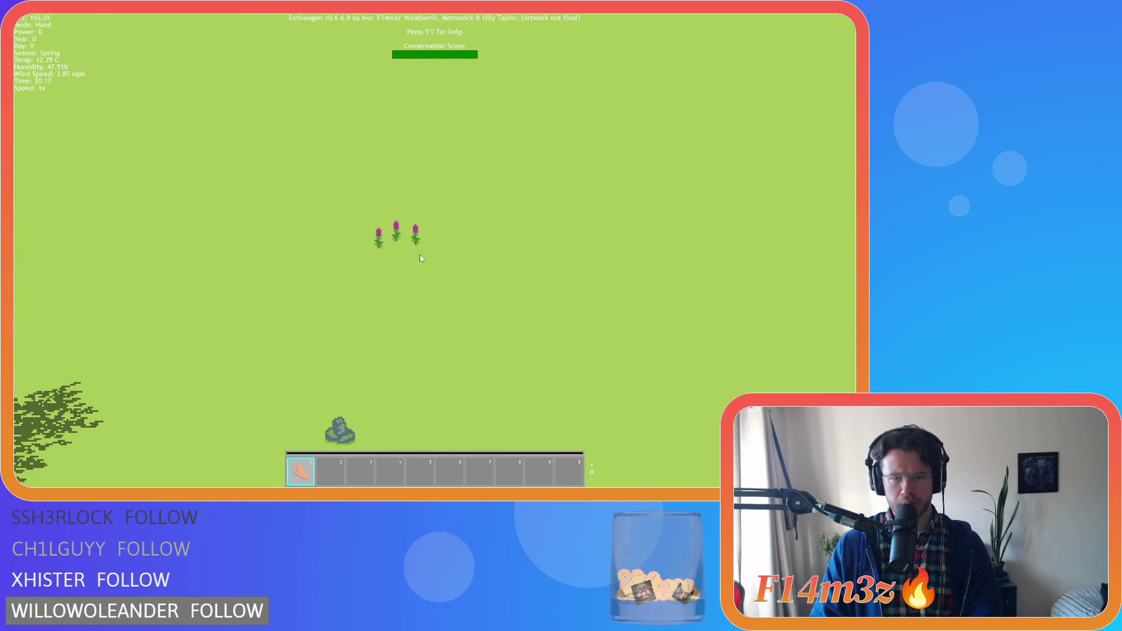
{"action": "scroll", "coordinate": [391, 253], "scroll_direction": "up", "scroll_amount": 2}
{"action": "scroll", "coordinate": [390, 254], "scroll_direction": "down", "scroll_amount": 5}
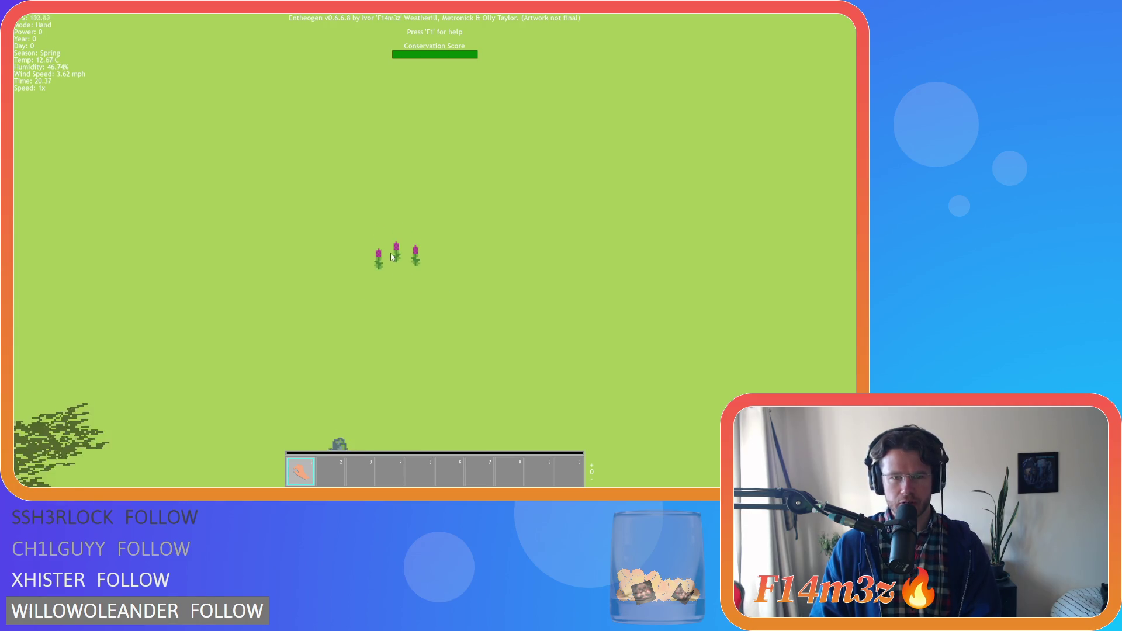
{"action": "key", "text": "w"}
{"action": "key", "text": "a"}
{"action": "scroll", "coordinate": [390, 254], "scroll_direction": "up", "scroll_amount": 4}
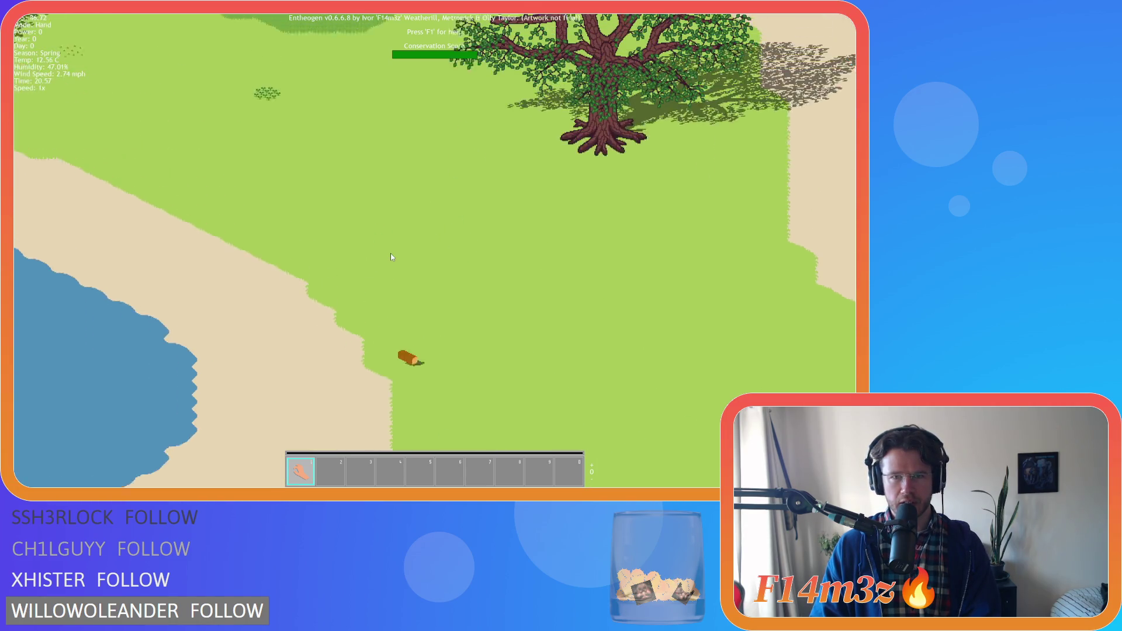
{"action": "scroll", "coordinate": [391, 256], "scroll_direction": "up", "scroll_amount": 2}
{"action": "scroll", "coordinate": [390, 255], "scroll_direction": "up", "scroll_amount": 3}
{"action": "scroll", "coordinate": [391, 256], "scroll_direction": "down", "scroll_amount": 3}
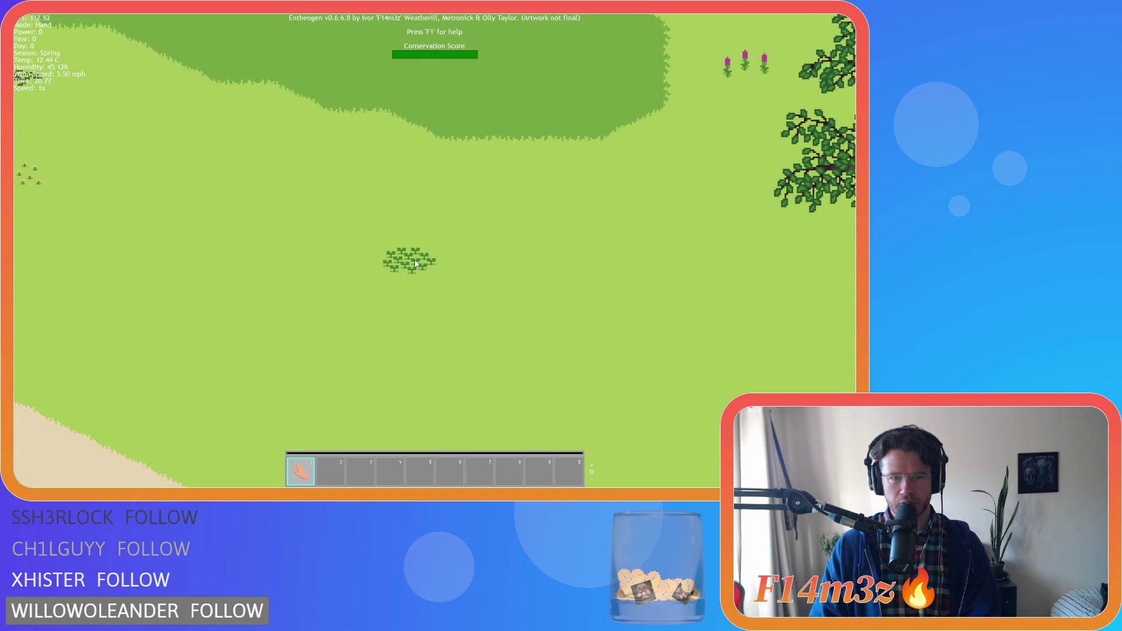
{"action": "scroll", "coordinate": [418, 262], "scroll_direction": "down", "scroll_amount": 2}
{"action": "key", "text": "w"}
{"action": "key", "text": "d"}
{"action": "scroll", "coordinate": [418, 263], "scroll_direction": "down", "scroll_amount": 3}
{"action": "key", "text": "w"}
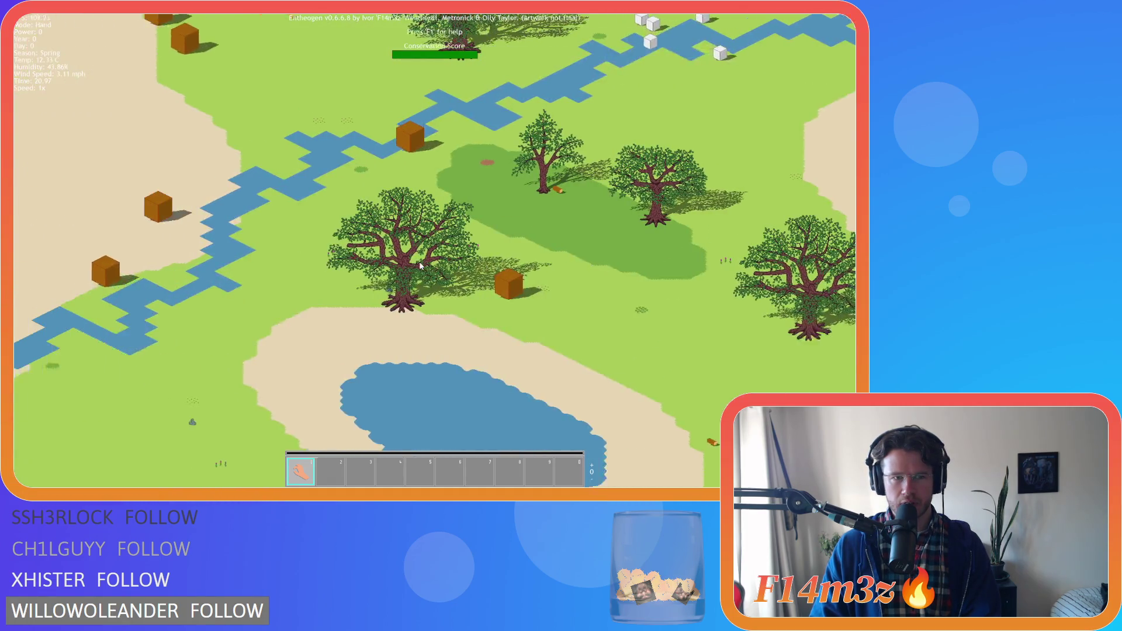
{"action": "scroll", "coordinate": [416, 269], "scroll_direction": "up", "scroll_amount": 2}
{"action": "scroll", "coordinate": [416, 269], "scroll_direction": "down", "scroll_amount": 2}
{"action": "key", "text": "w"}
{"action": "key", "text": "a"}
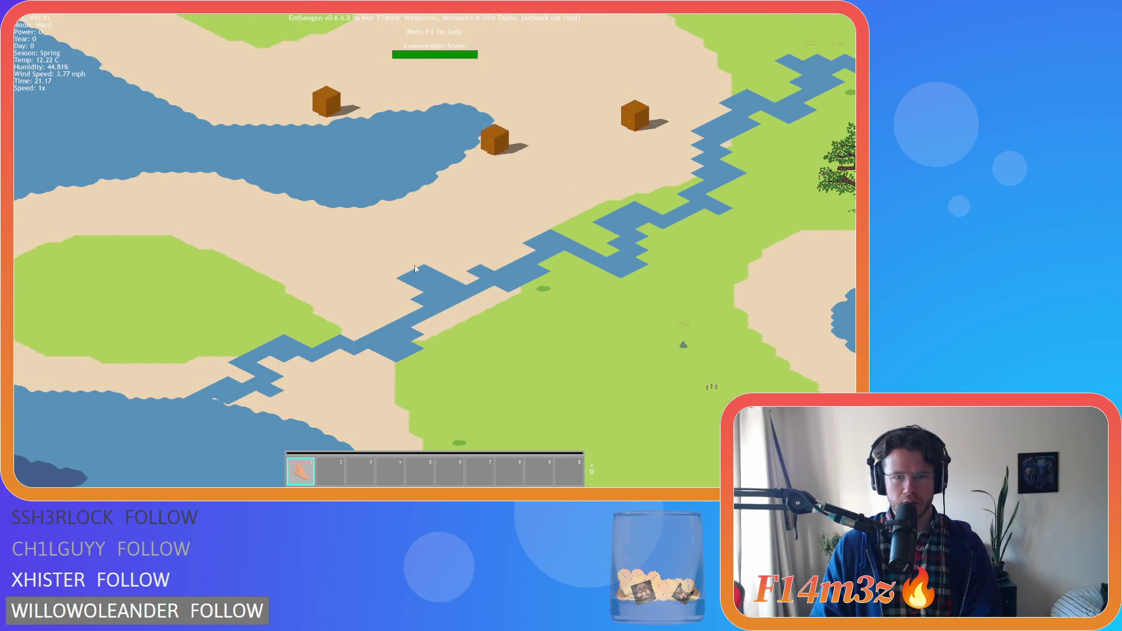
{"action": "scroll", "coordinate": [416, 268], "scroll_direction": "up", "scroll_amount": 2}
{"action": "key", "text": "w"}
{"action": "key", "text": "d"}
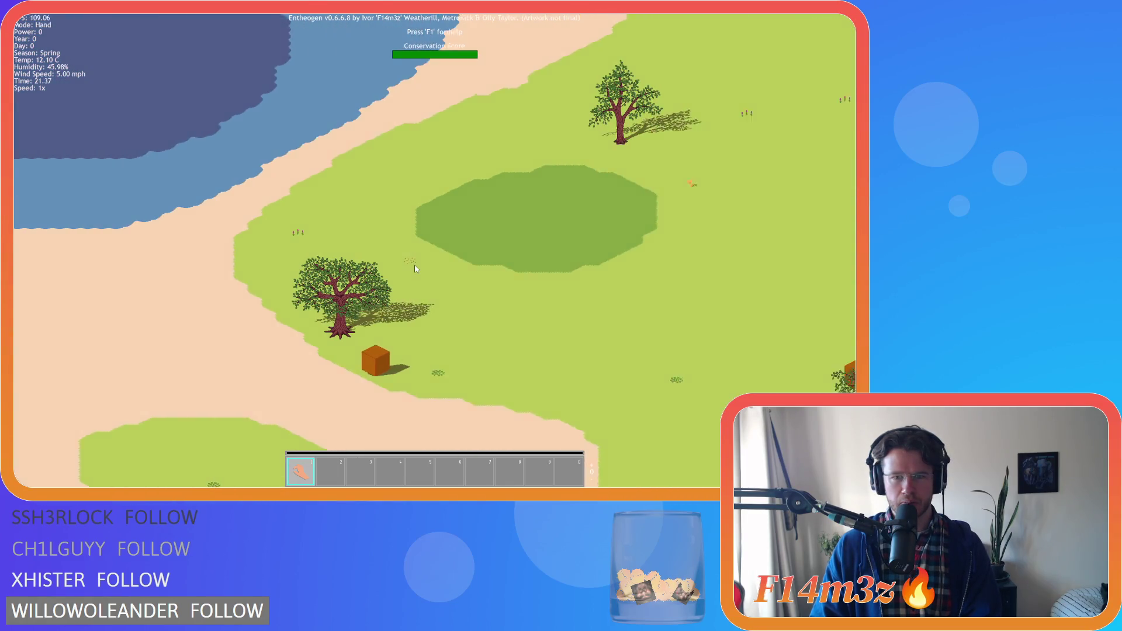
{"action": "key", "text": "d"}
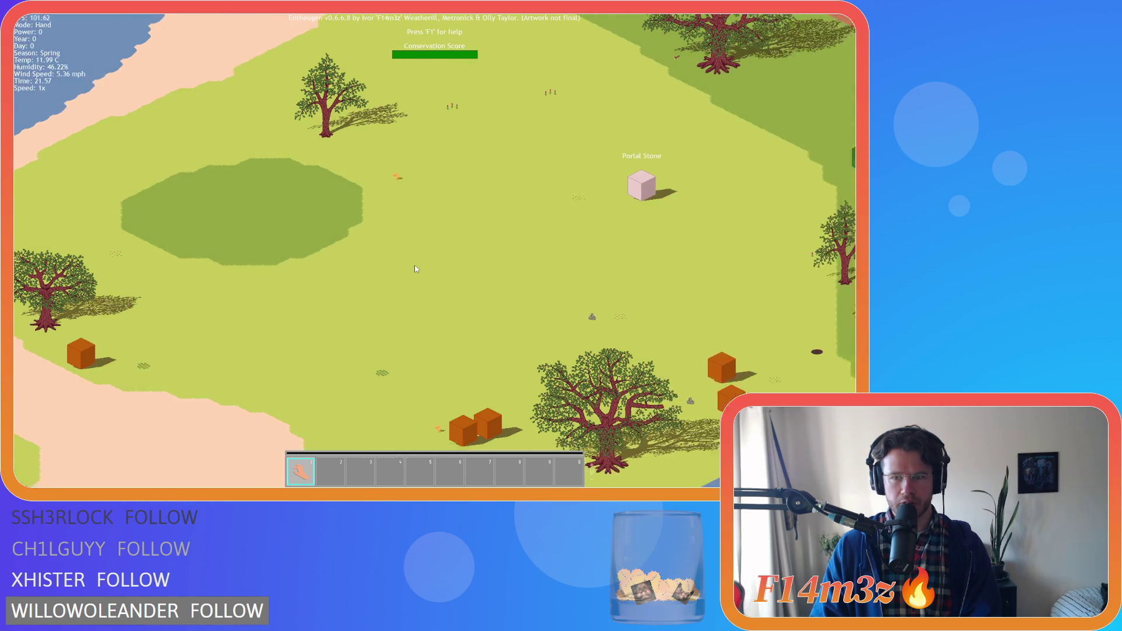
{"action": "key", "text": "s"}
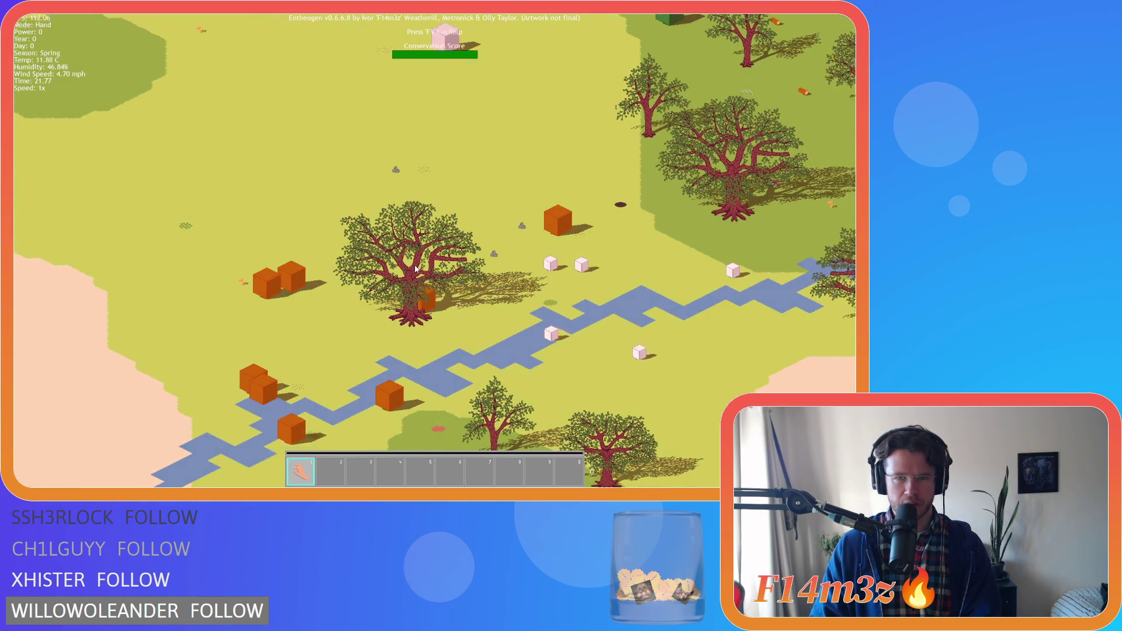
{"action": "key", "text": "w"}
{"action": "scroll", "coordinate": [358, 284], "scroll_direction": "up", "scroll_amount": 5}
{"action": "key", "text": "a"}
{"action": "key", "text": "s"}
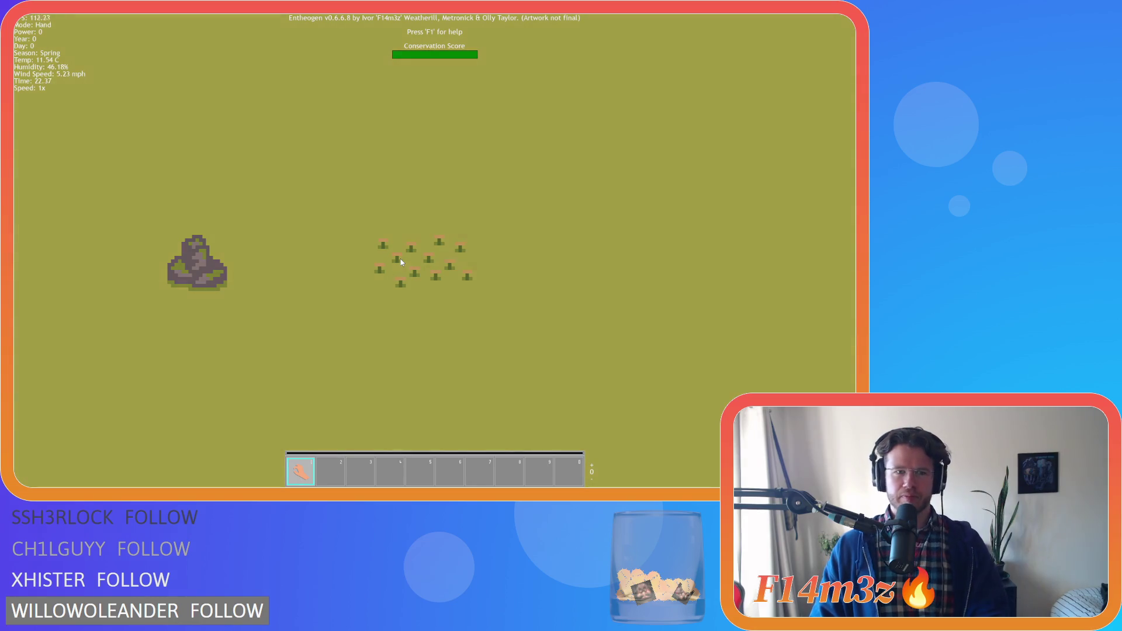
Step: Pan north from the rock and flowers past trees, crates and the brick staircase
{"action": "key", "text": "w"}
{"action": "key", "text": "a"}
{"action": "key", "text": "w"}
{"action": "scroll", "coordinate": [400, 262], "scroll_direction": "down", "scroll_amount": 2}
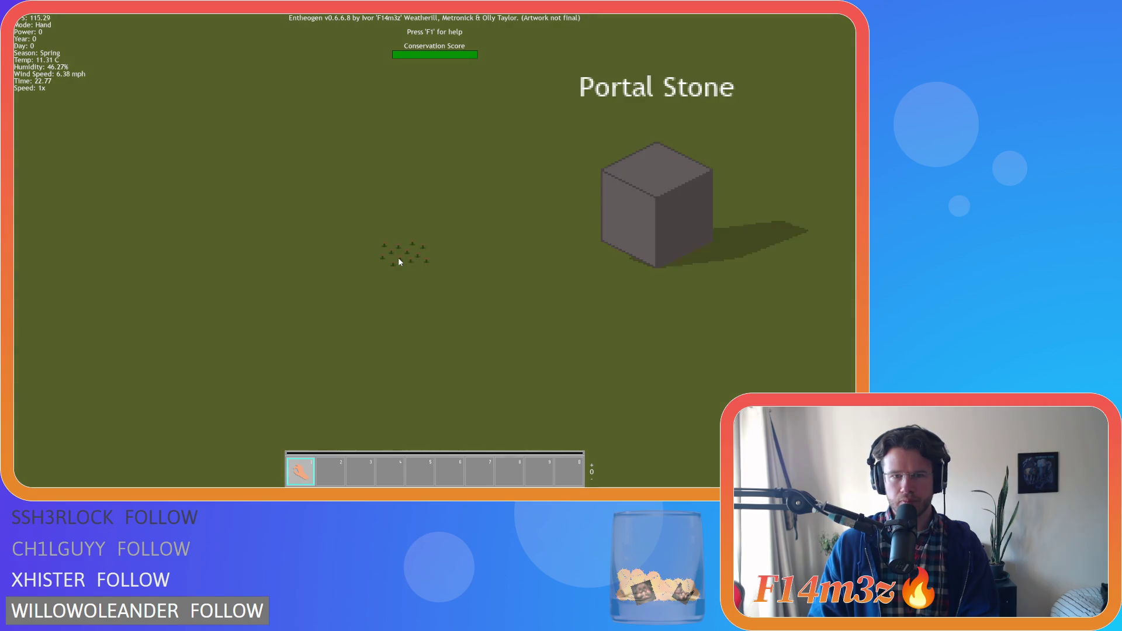
{"action": "key", "text": "w"}
{"action": "key", "text": "w"}
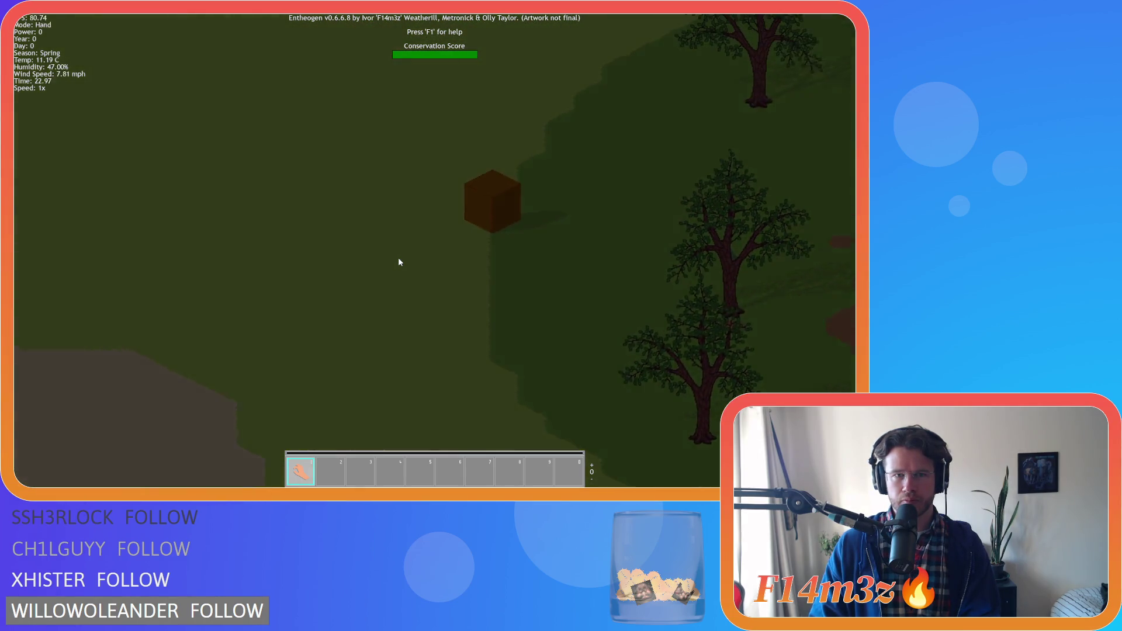
{"action": "scroll", "coordinate": [400, 261], "scroll_direction": "down", "scroll_amount": 1}
{"action": "key", "text": "w"}
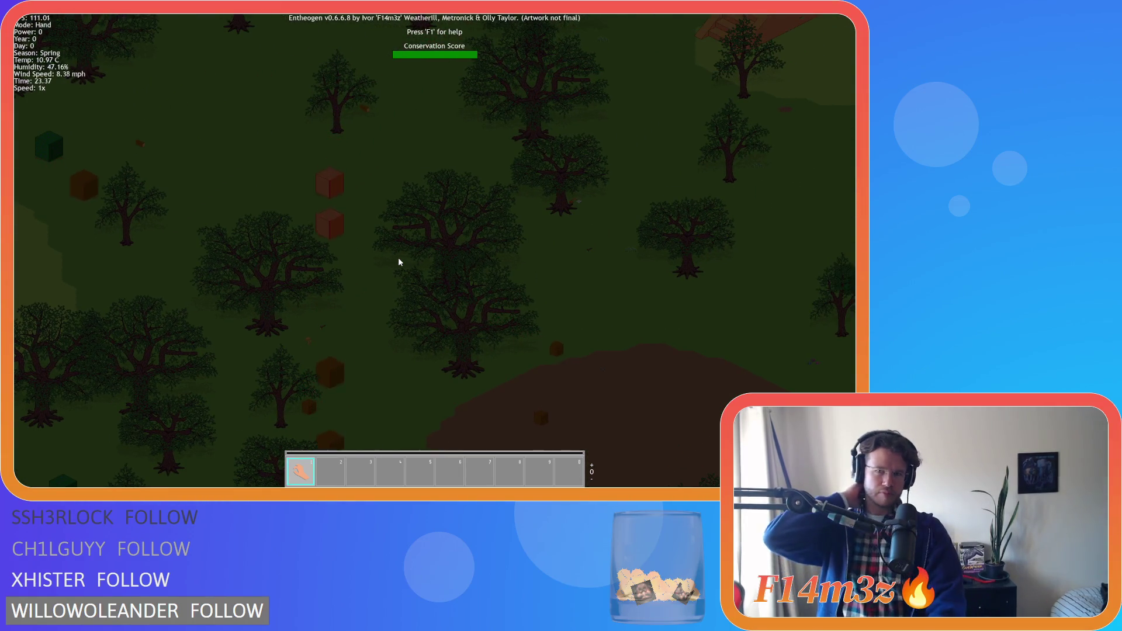
{"action": "key", "text": "w"}
{"action": "key", "text": "w"}
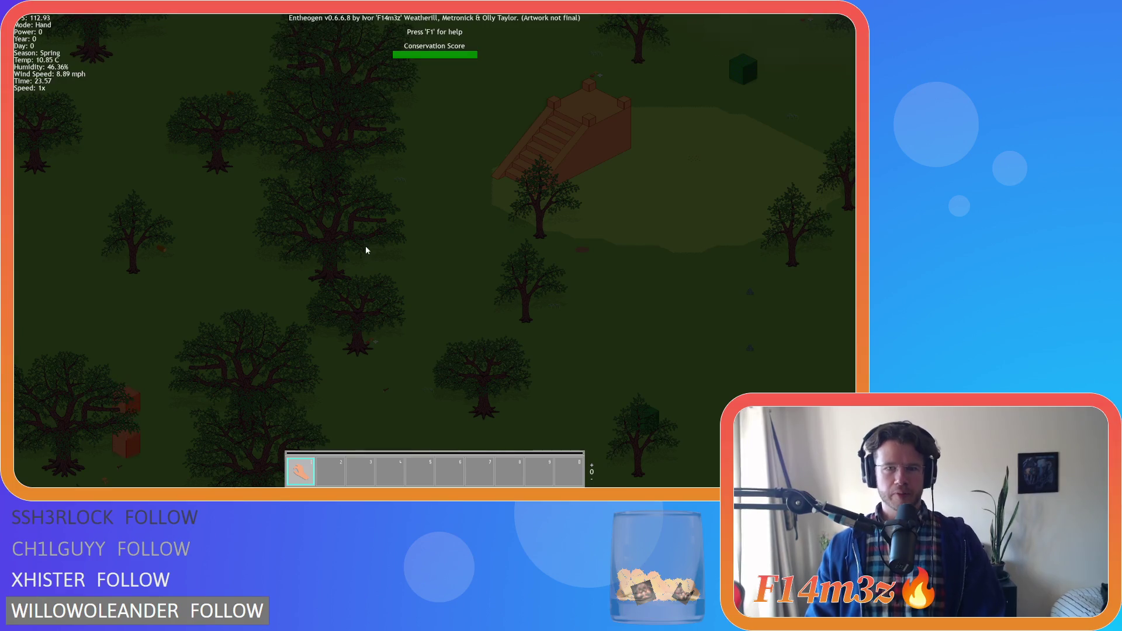
{"action": "key", "text": "w"}
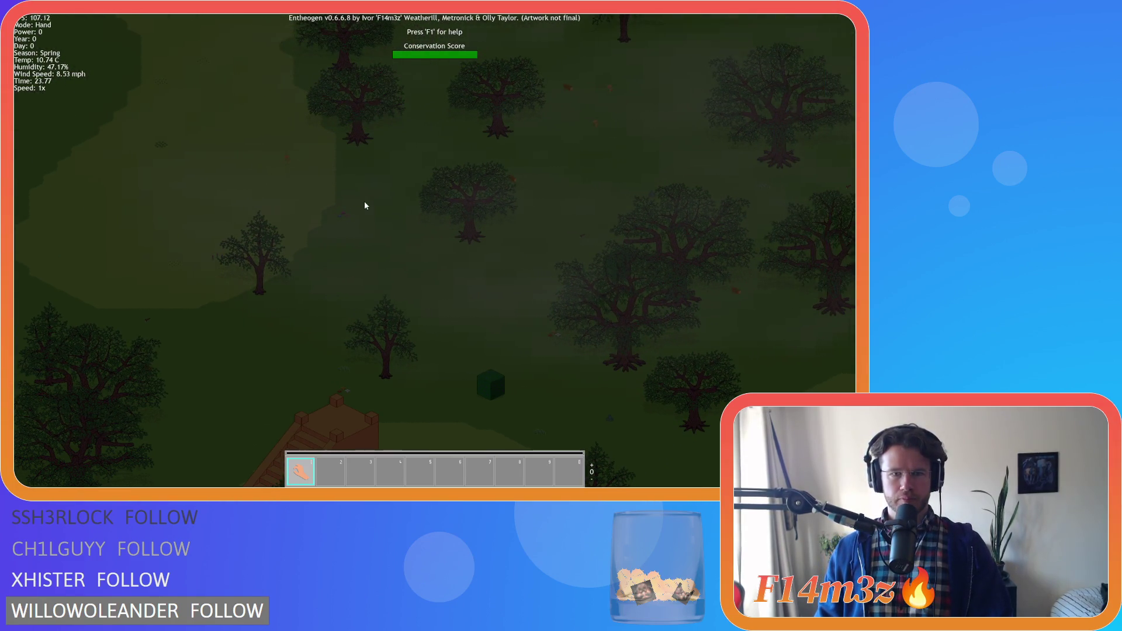
{"action": "key", "text": "w"}
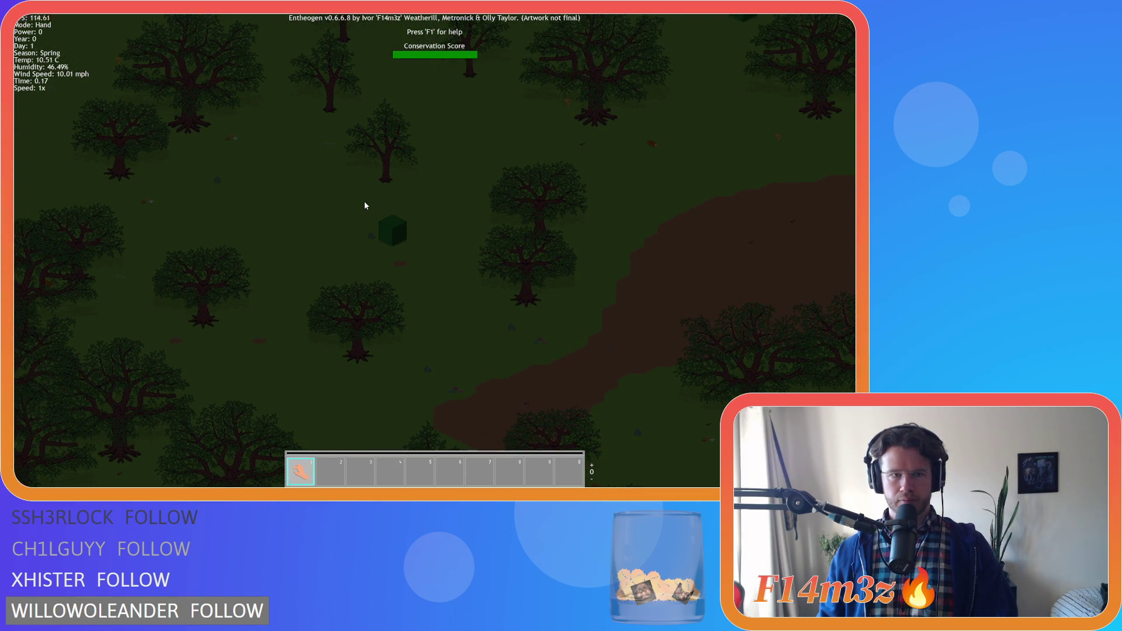
Step: Pan west to the rock and flowers, then along the dirt path into new forest
{"action": "key", "text": "w"}
{"action": "key", "text": "a"}
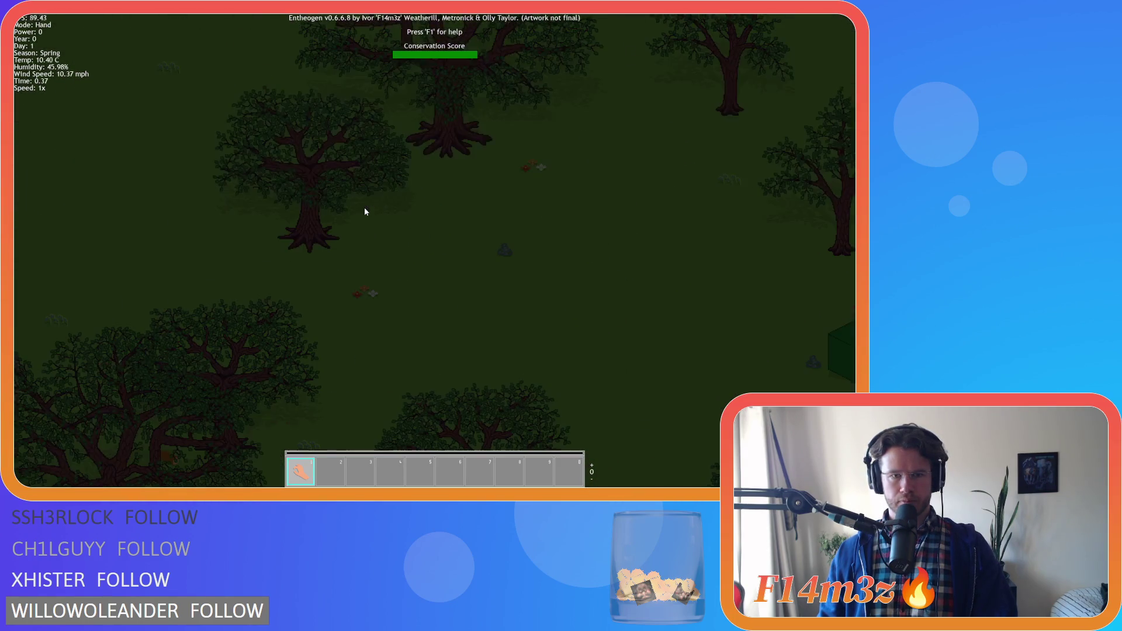
{"action": "key", "text": "a"}
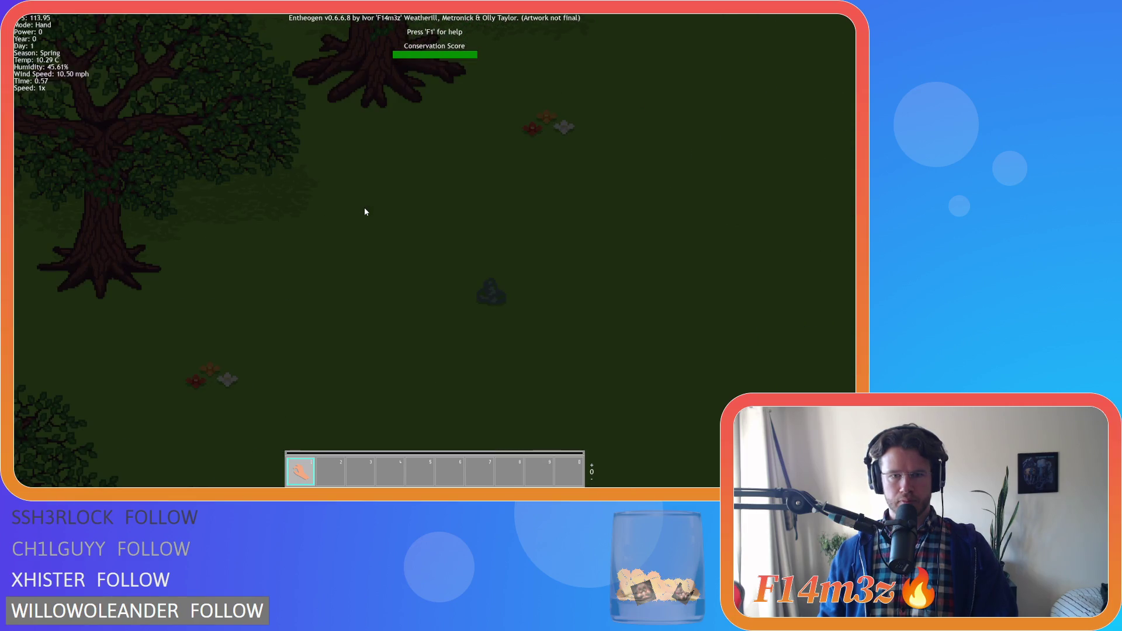
{"action": "scroll", "coordinate": [365, 212], "scroll_direction": "up", "scroll_amount": 2}
{"action": "key", "text": "s"}
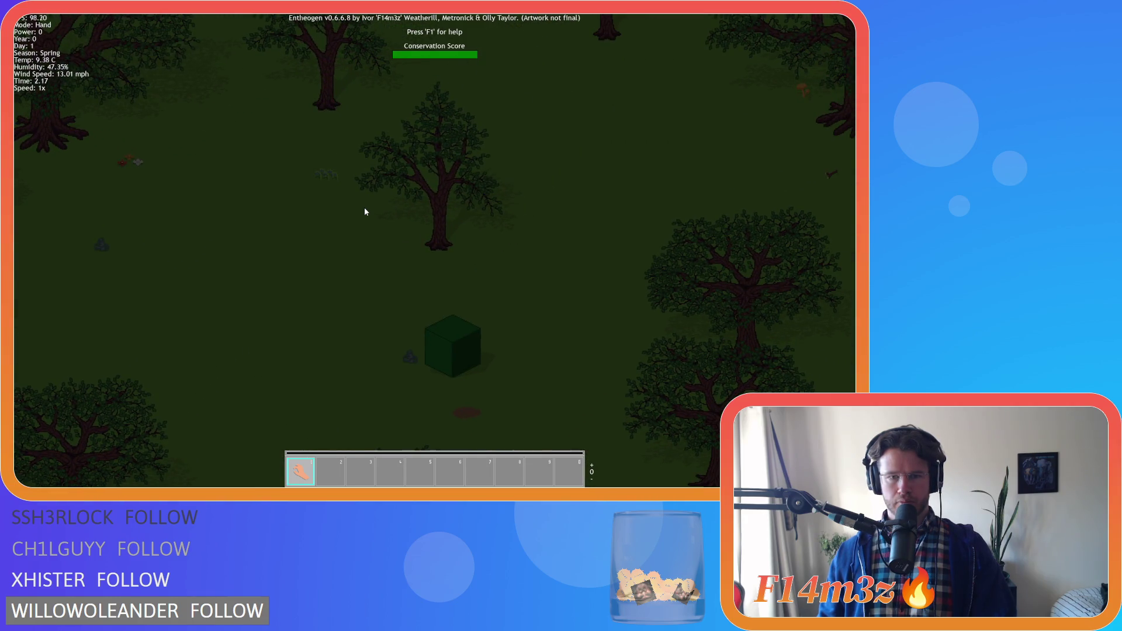
{"action": "key", "text": "s"}
{"action": "key", "text": "d"}
{"action": "key", "text": "w"}
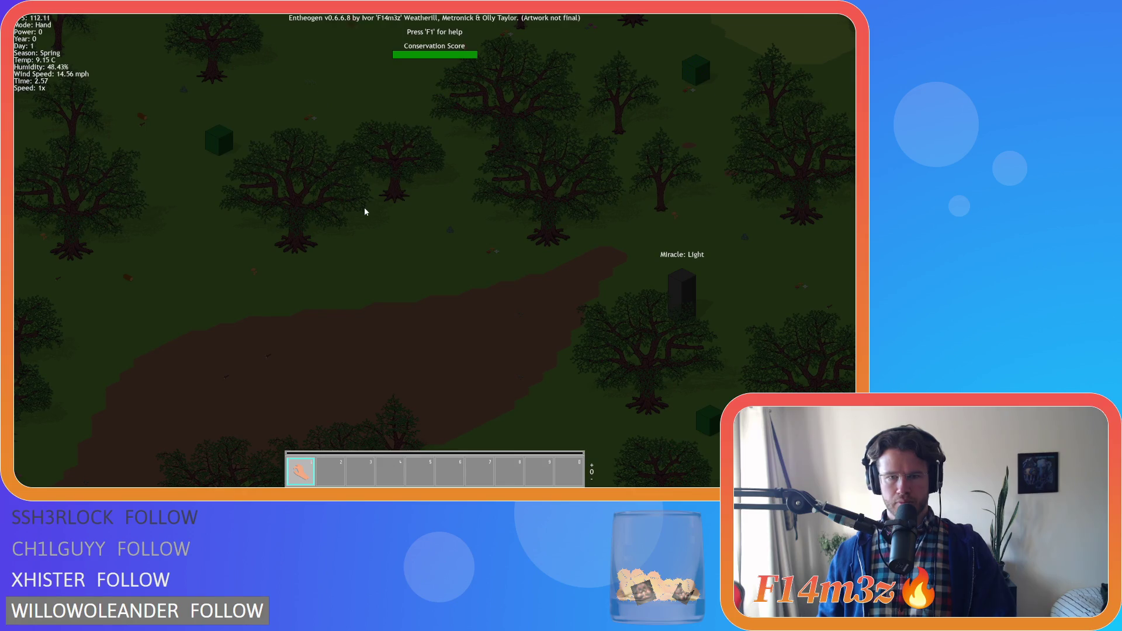
{"action": "key", "text": "w"}
{"action": "key", "text": "w"}
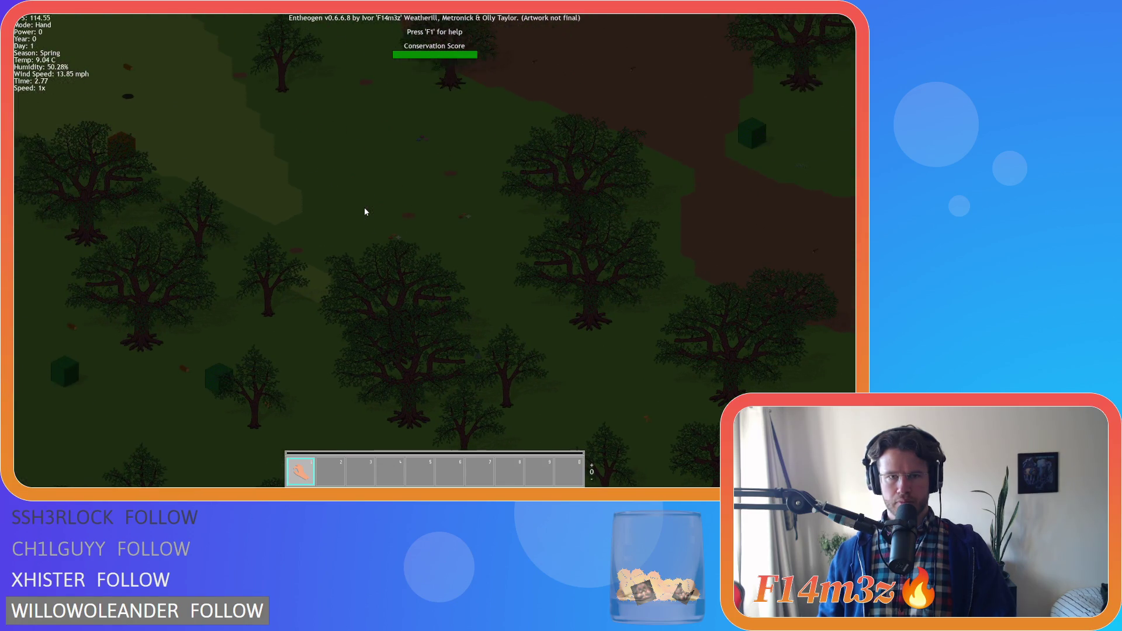
{"action": "scroll", "coordinate": [365, 211], "scroll_direction": "up", "scroll_amount": 2}
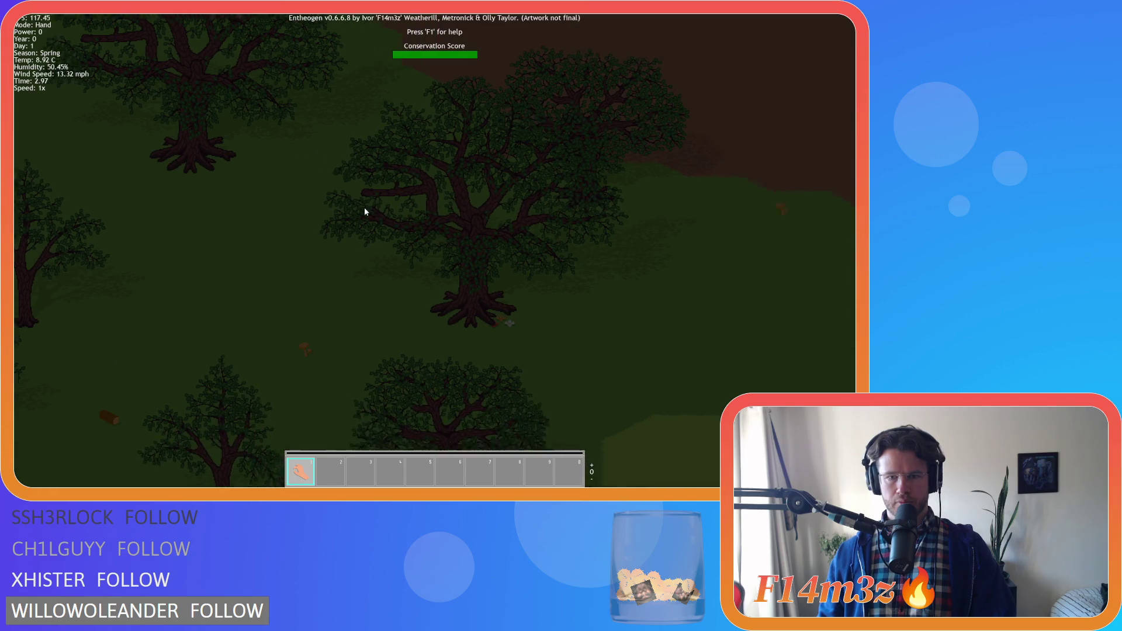
Step: Pan around the large tree to examine its canopy and the ground beneath it
{"action": "scroll", "coordinate": [364, 211], "scroll_direction": "up", "scroll_amount": 2}
{"action": "key", "text": "d"}
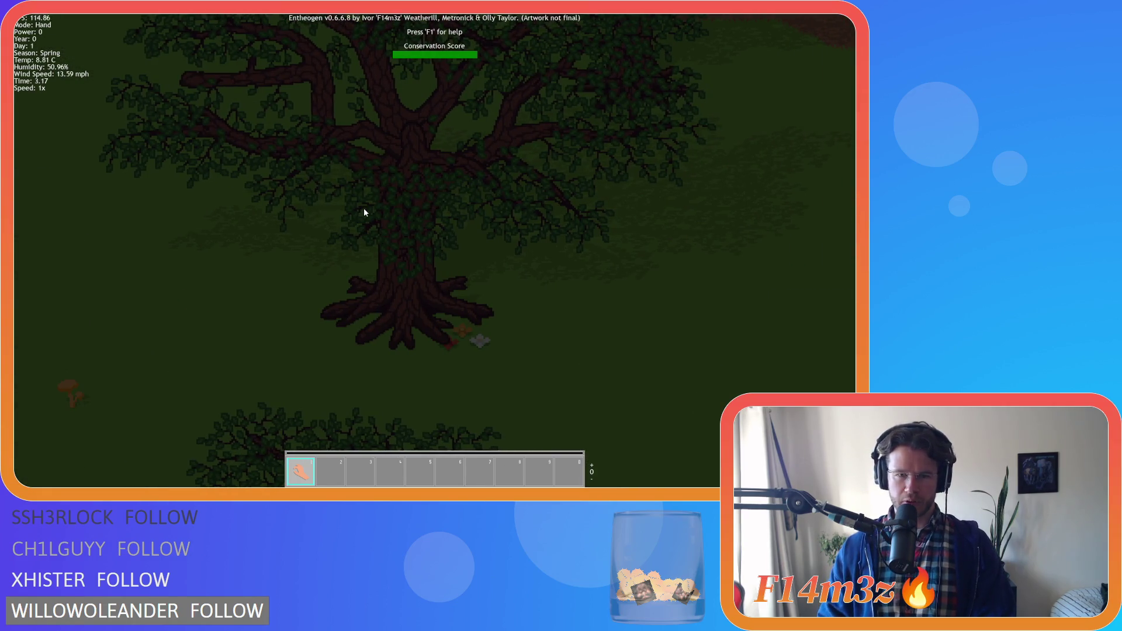
{"action": "key", "text": "s"}
{"action": "key", "text": "d"}
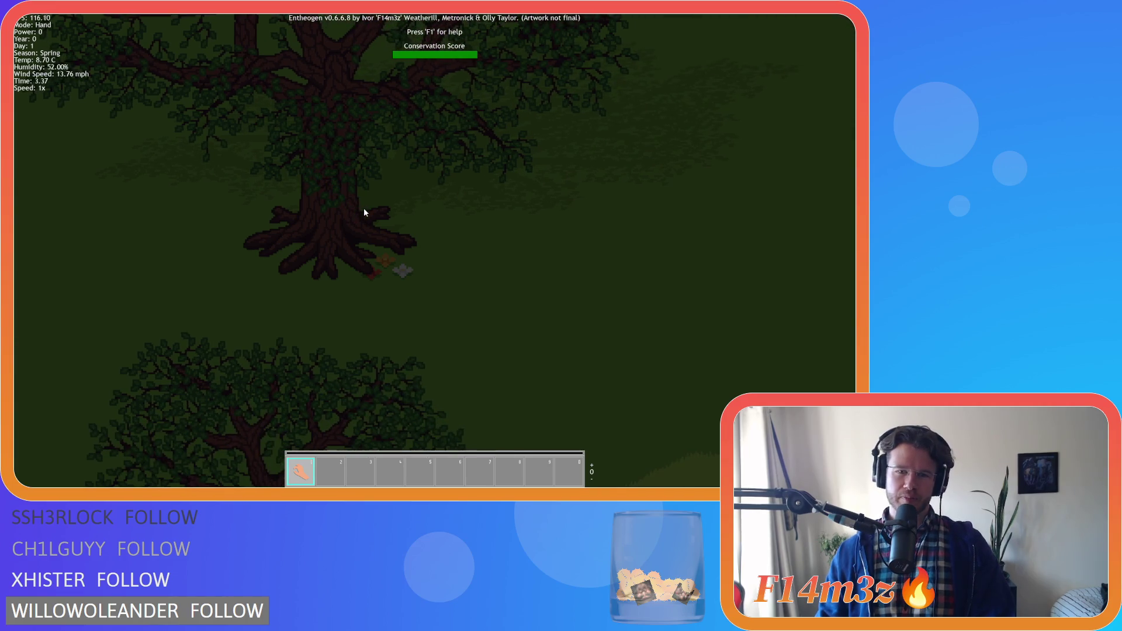
{"action": "key", "text": "s"}
{"action": "key", "text": "a"}
{"action": "key", "text": "w"}
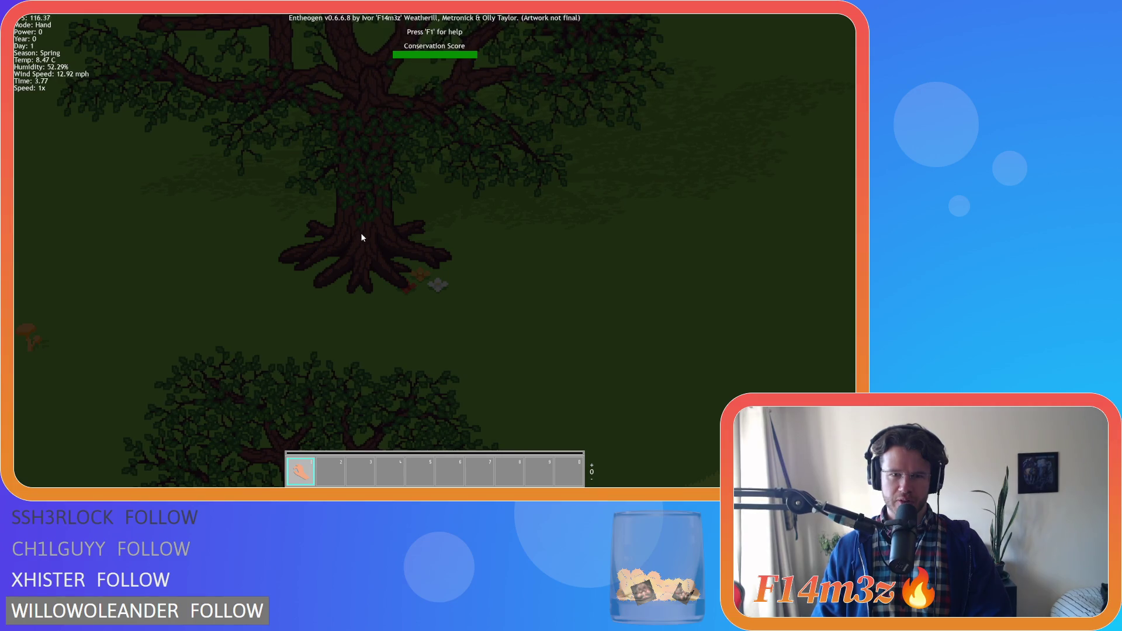
{"action": "key", "text": "a"}
{"action": "key", "text": "s"}
{"action": "key", "text": "d"}
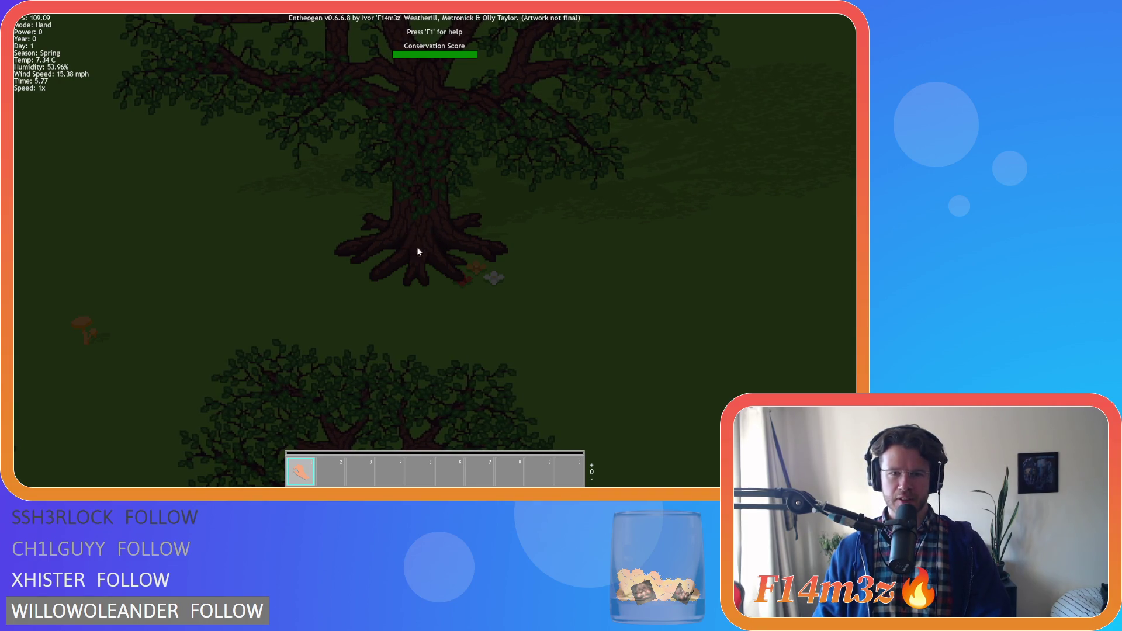
Step: Recentre the large tree, then zoom out and pan across the forest past the dirt path
{"action": "scroll", "coordinate": [544, 267], "scroll_direction": "down", "scroll_amount": 5}
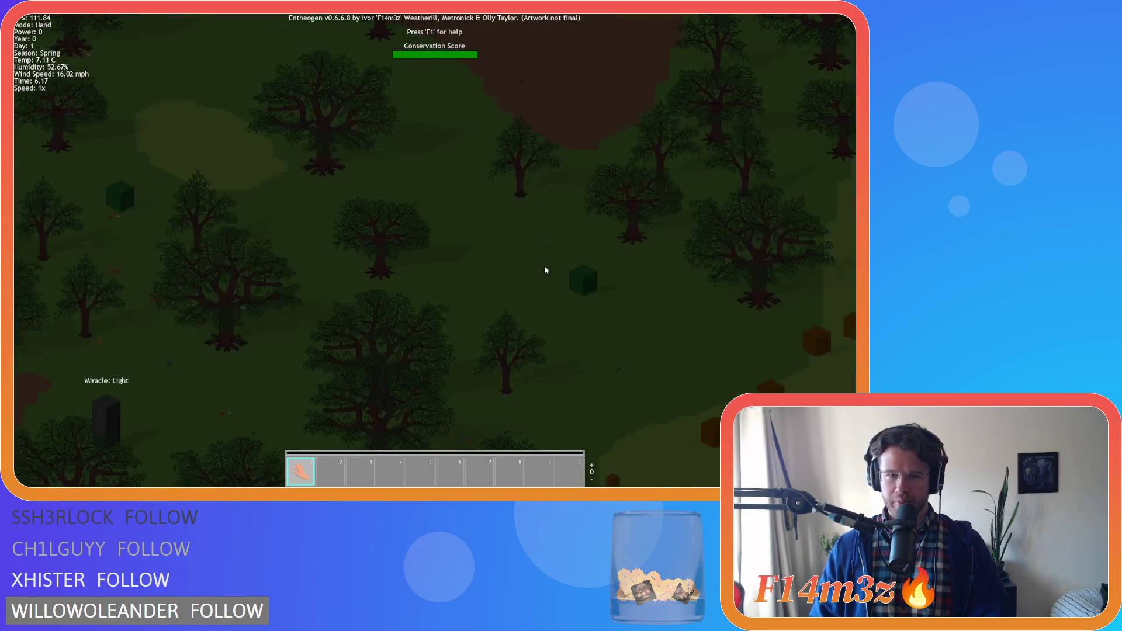
{"action": "scroll", "coordinate": [386, 265], "scroll_direction": "up", "scroll_amount": 5}
{"action": "key", "text": "w"}
{"action": "key", "text": "a"}
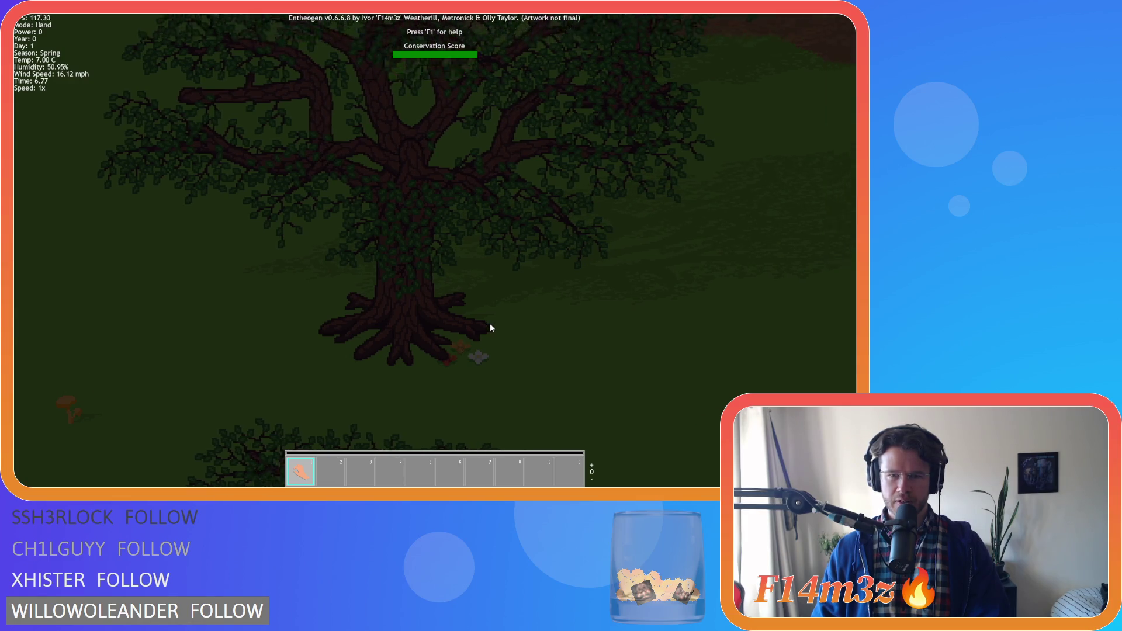
{"action": "scroll", "coordinate": [490, 327], "scroll_direction": "down", "scroll_amount": 5}
{"action": "key", "text": "s"}
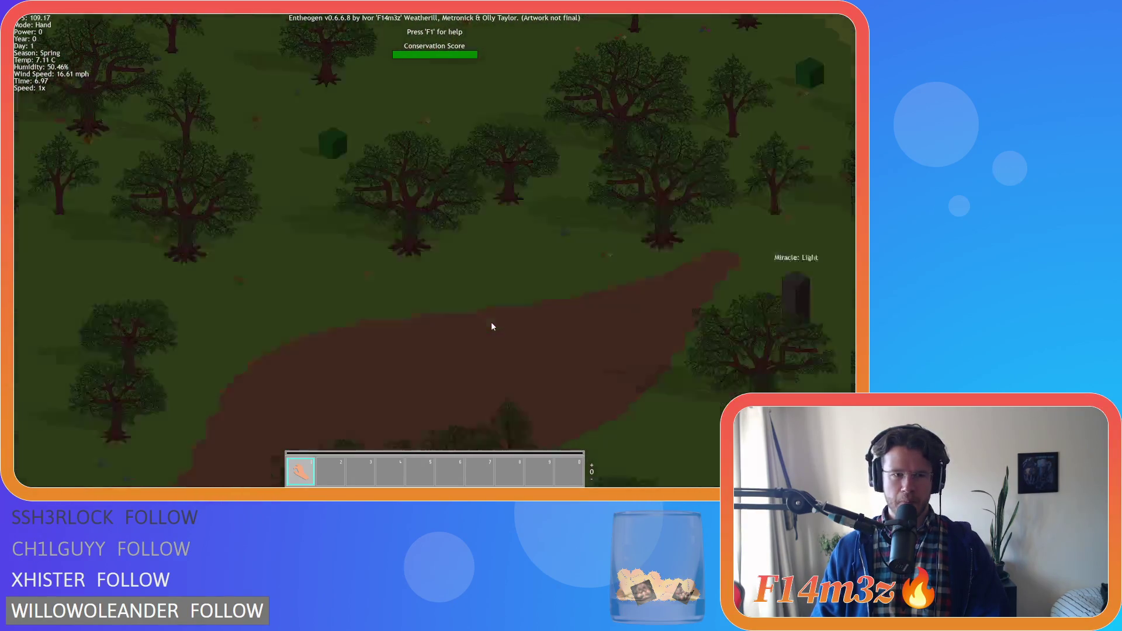
{"action": "scroll", "coordinate": [487, 323], "scroll_direction": "down", "scroll_amount": 8}
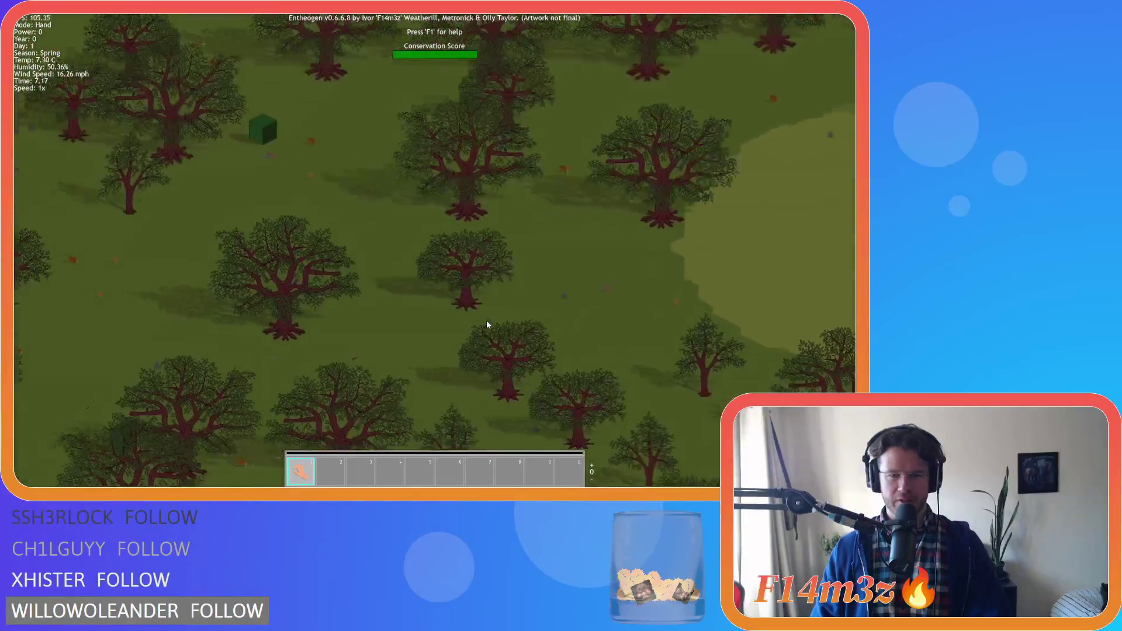
{"action": "key", "text": "a"}
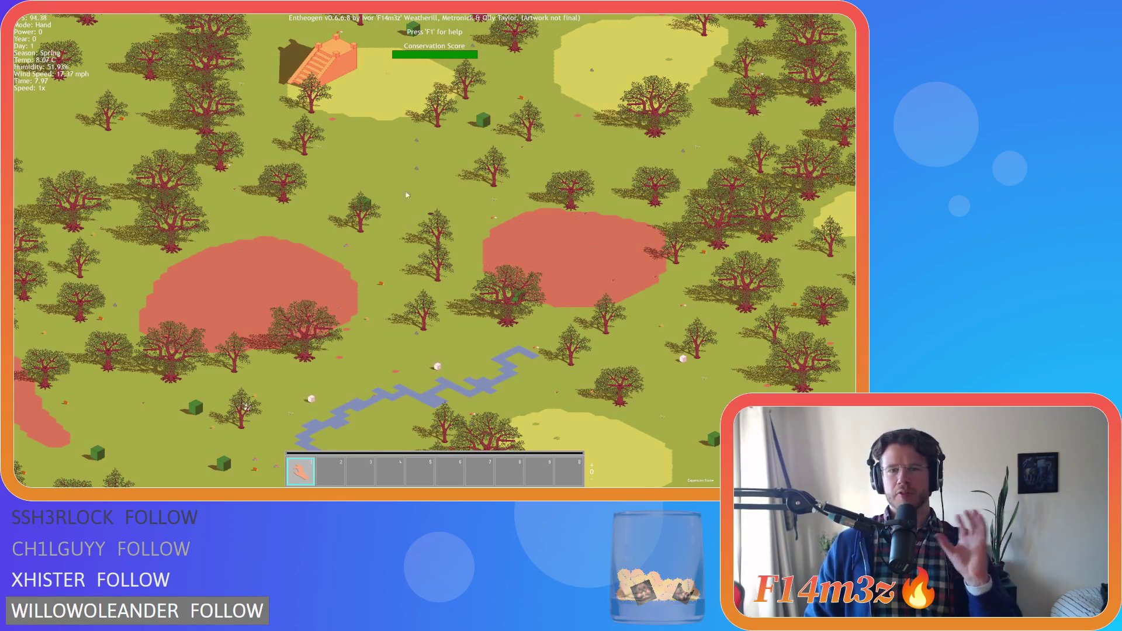
{"action": "key", "text": "s"}
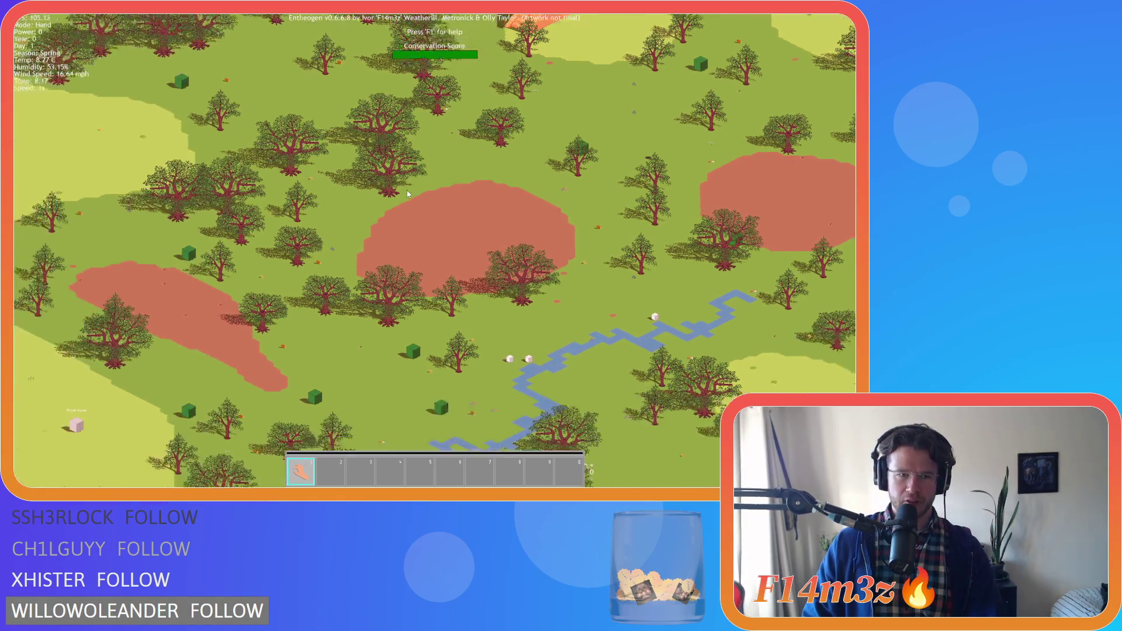
{"action": "scroll", "coordinate": [406, 191], "scroll_direction": "up", "scroll_amount": 2}
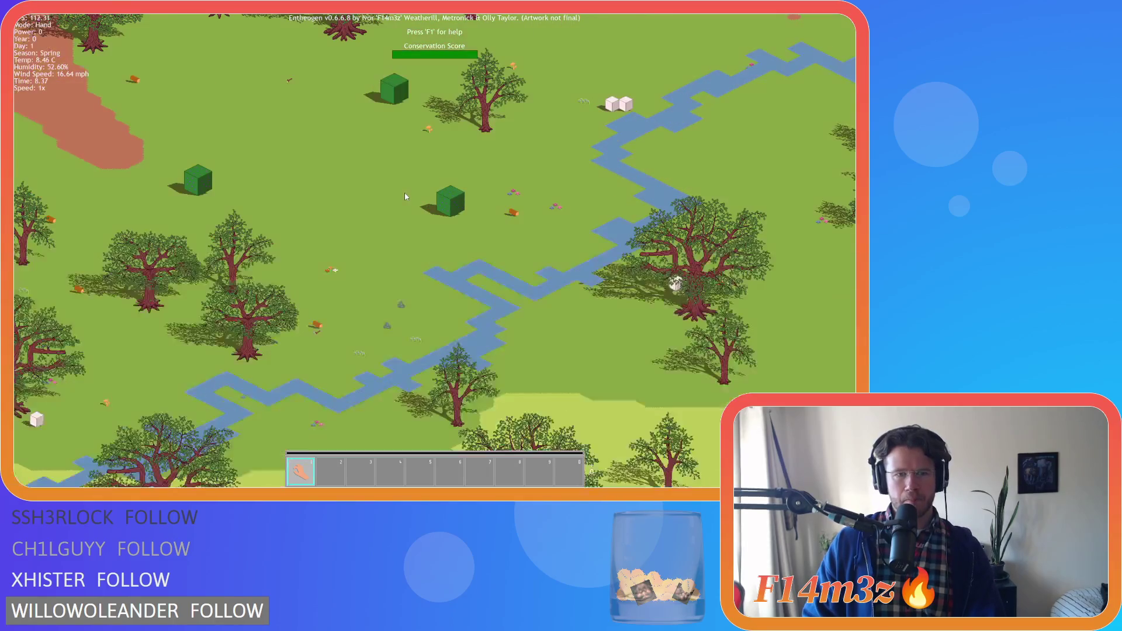
{"action": "key", "text": "w"}
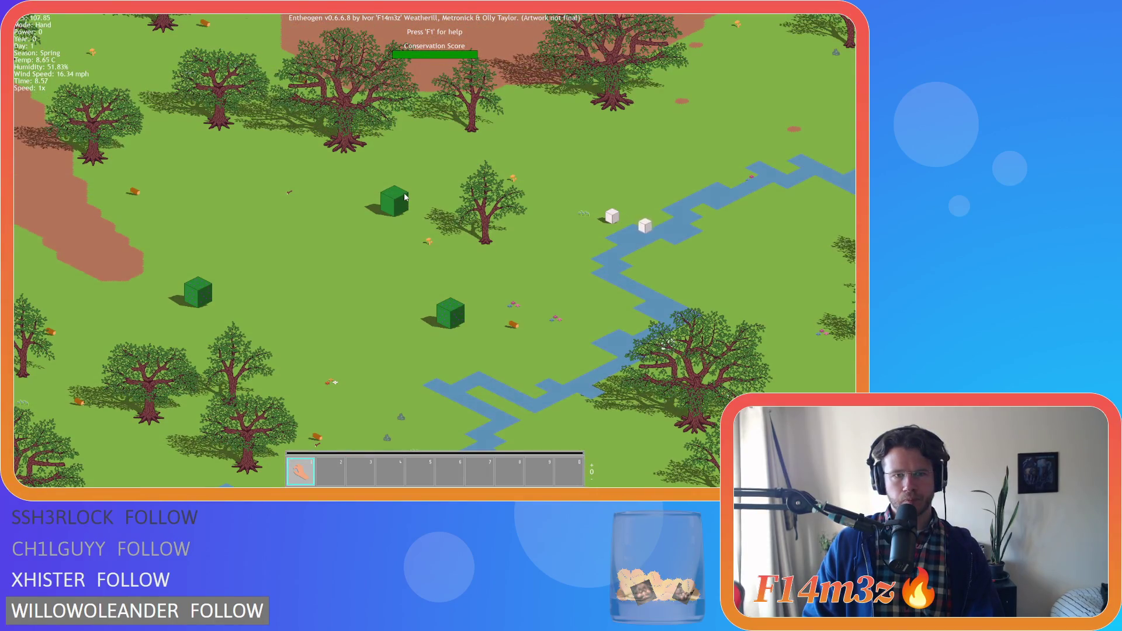
{"action": "key", "text": "w"}
{"action": "key", "text": "a"}
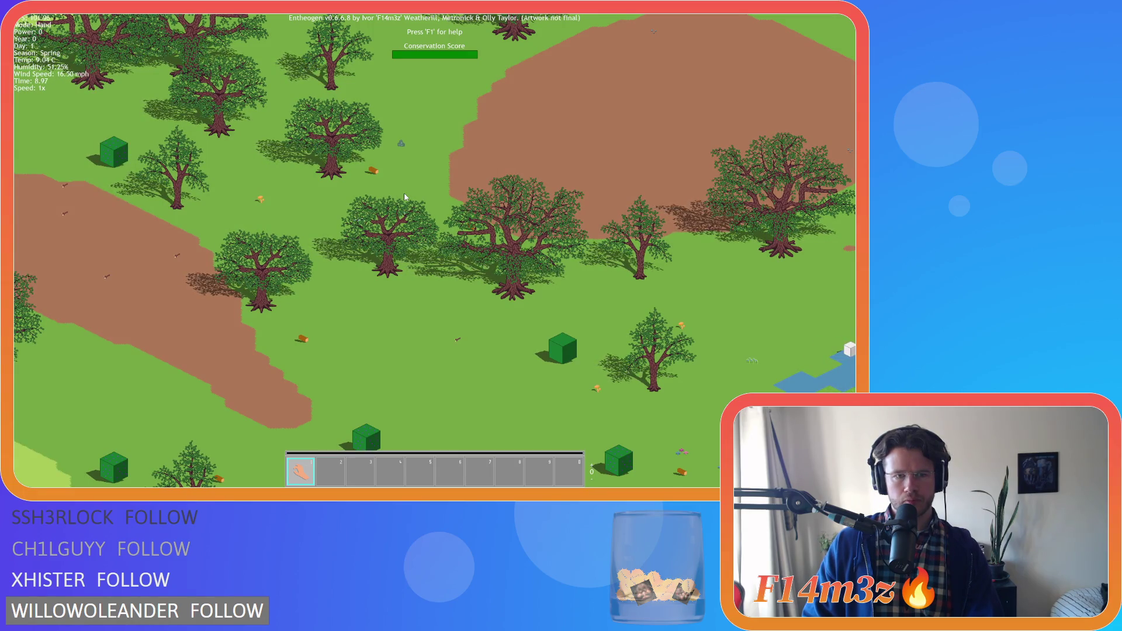
{"action": "key", "text": "a"}
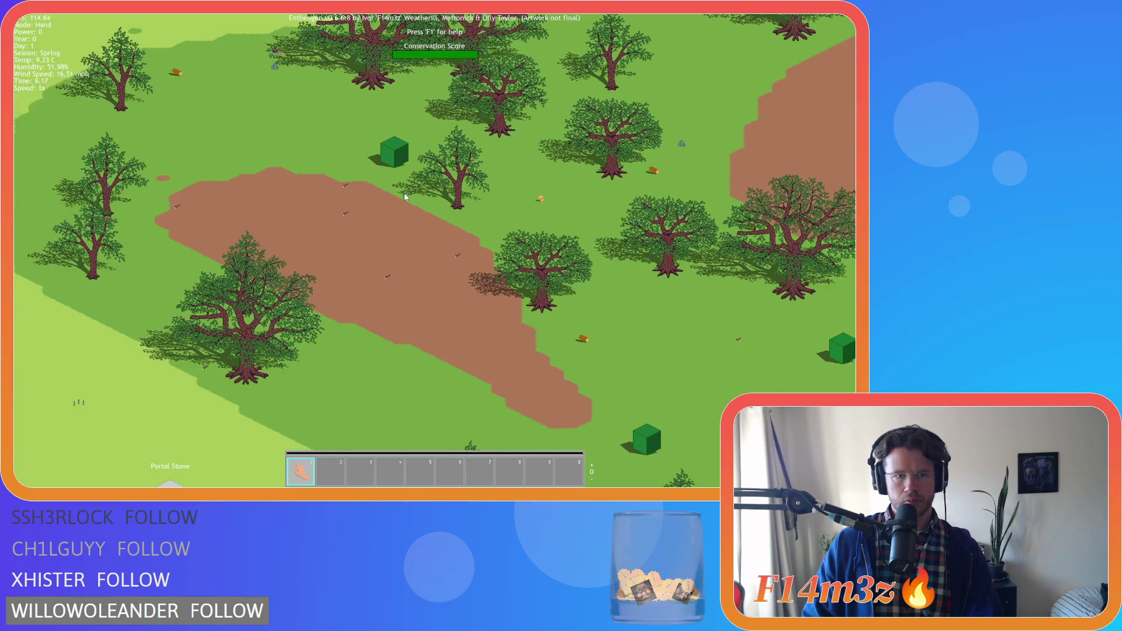
{"action": "key", "text": "w"}
{"action": "key", "text": "d"}
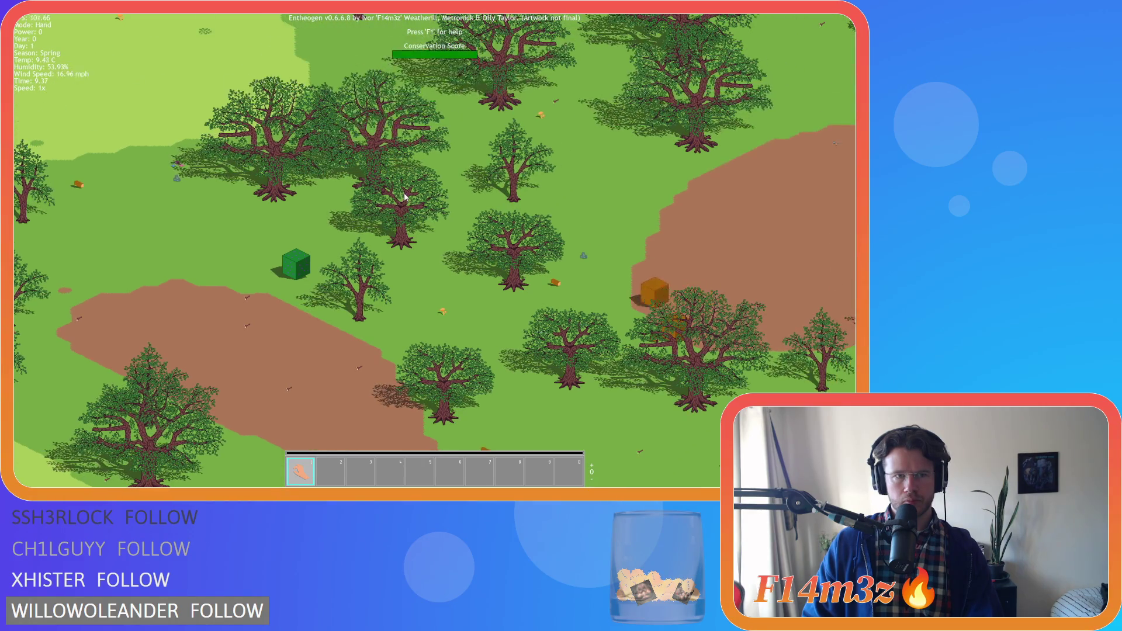
{"action": "key", "text": "s"}
{"action": "key", "text": "d"}
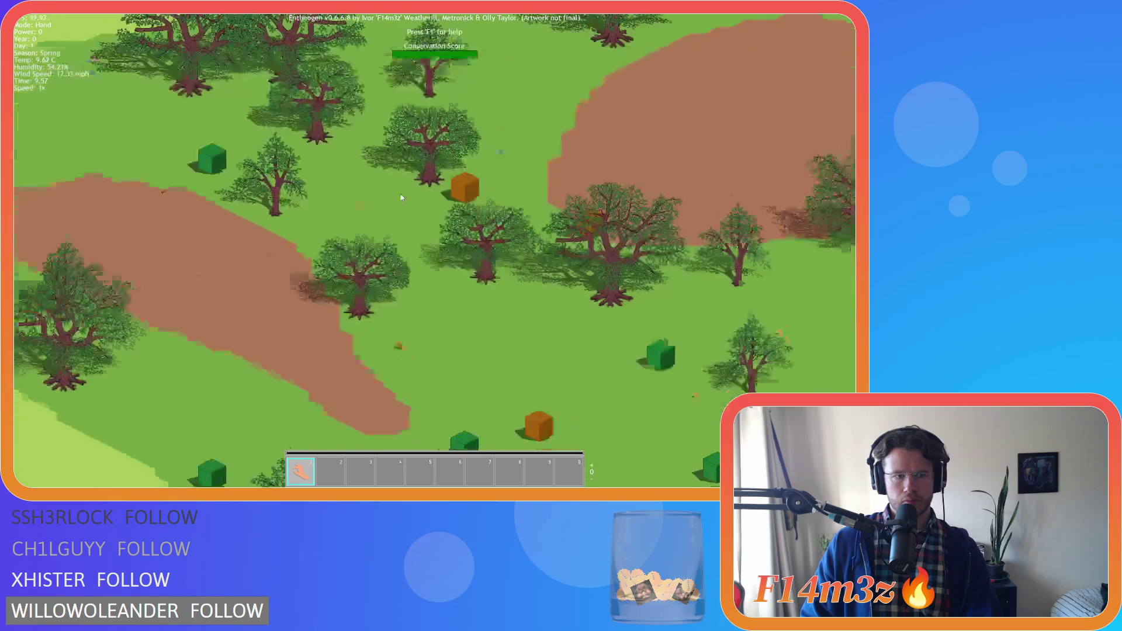
{"action": "key", "text": "w"}
{"action": "key", "text": "d"}
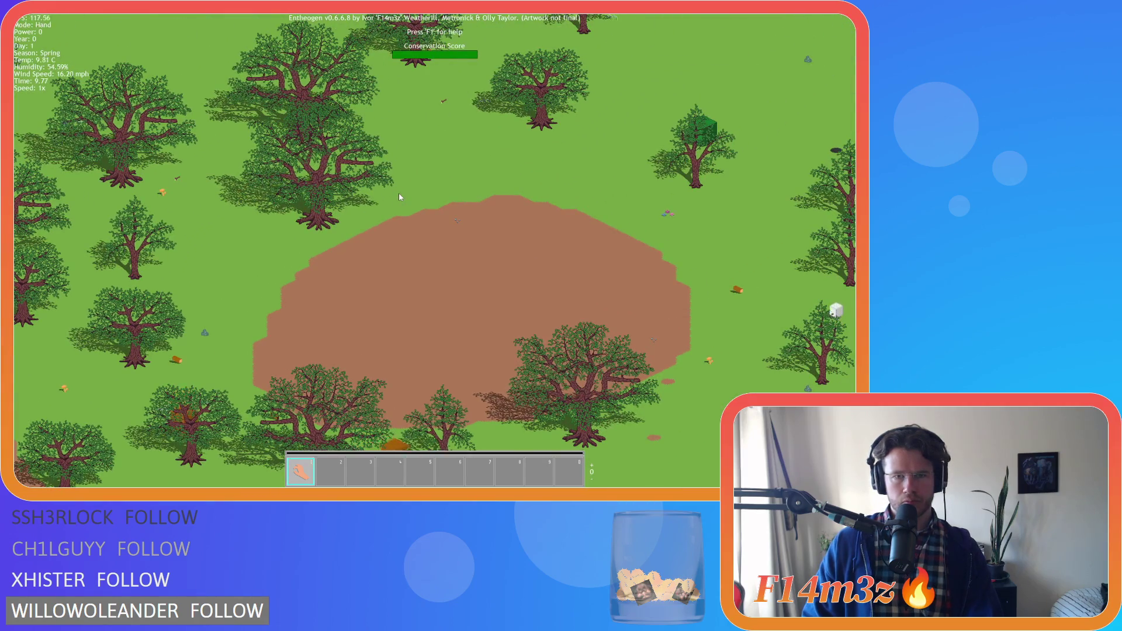
{"action": "key", "text": "s"}
{"action": "key", "text": "d"}
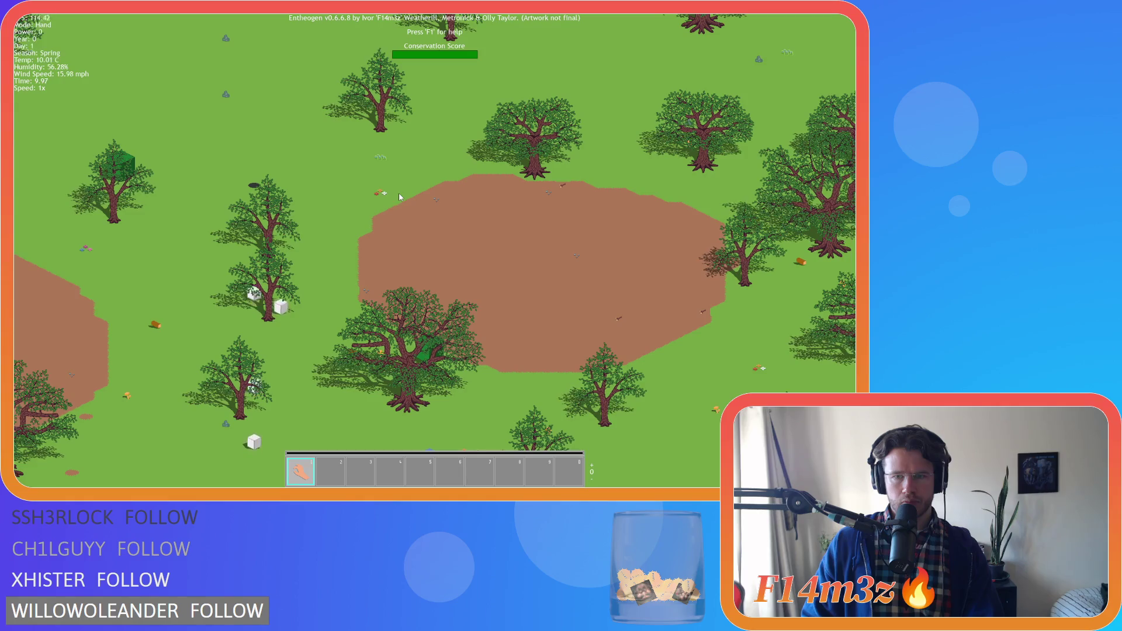
{"action": "key", "text": "d"}
{"action": "key", "text": "w"}
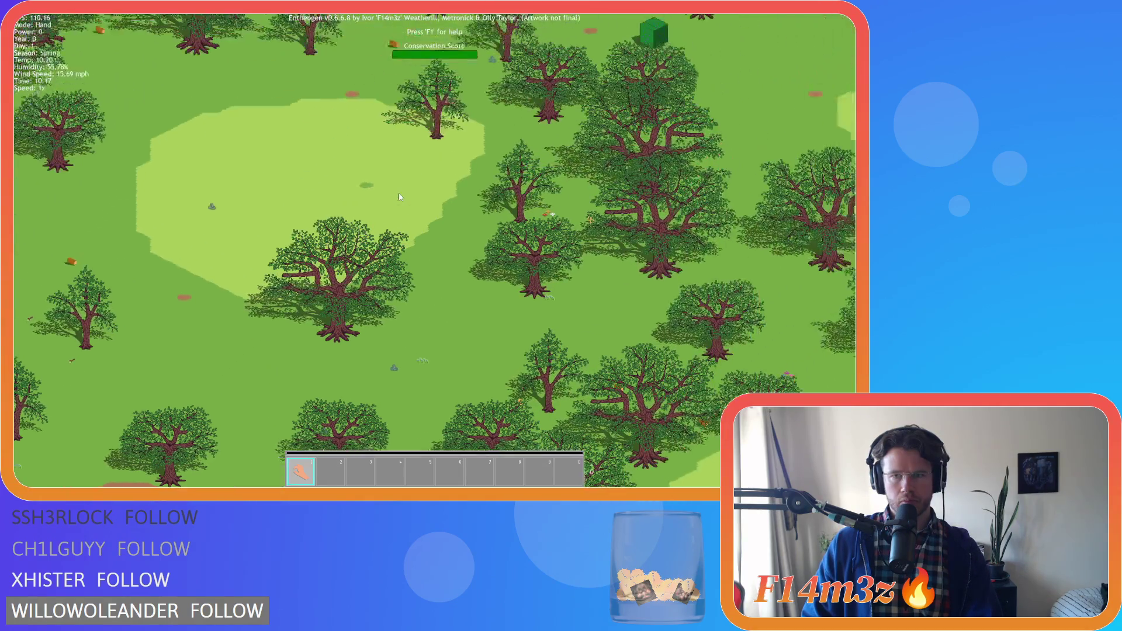
{"action": "key", "text": "d"}
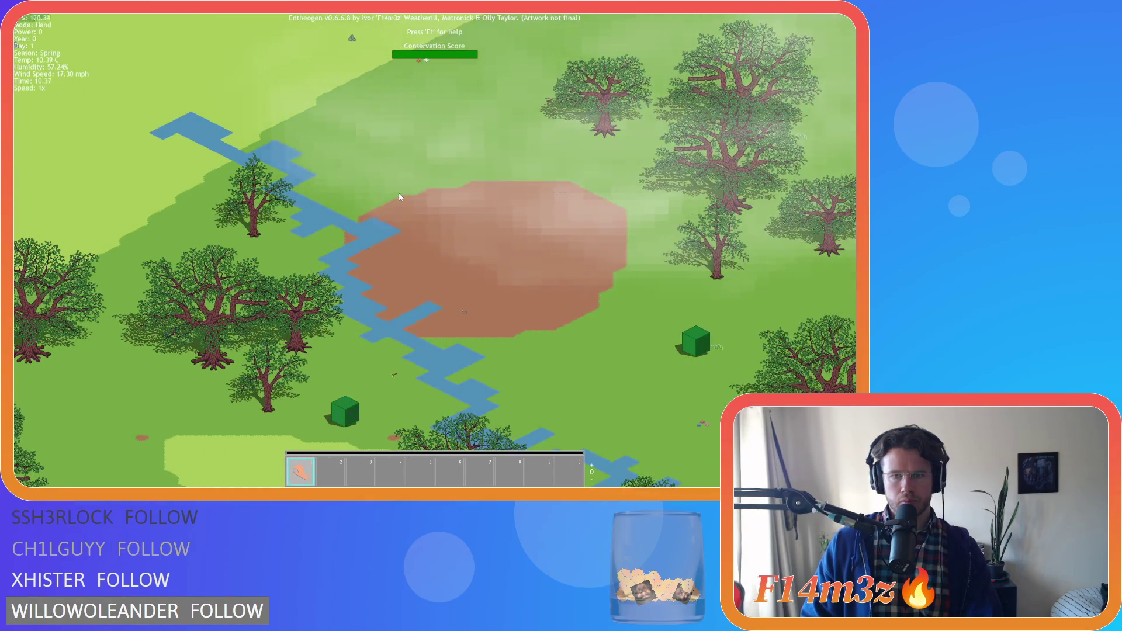
{"action": "key", "text": "w"}
{"action": "key", "text": "w"}
{"action": "key", "text": "a"}
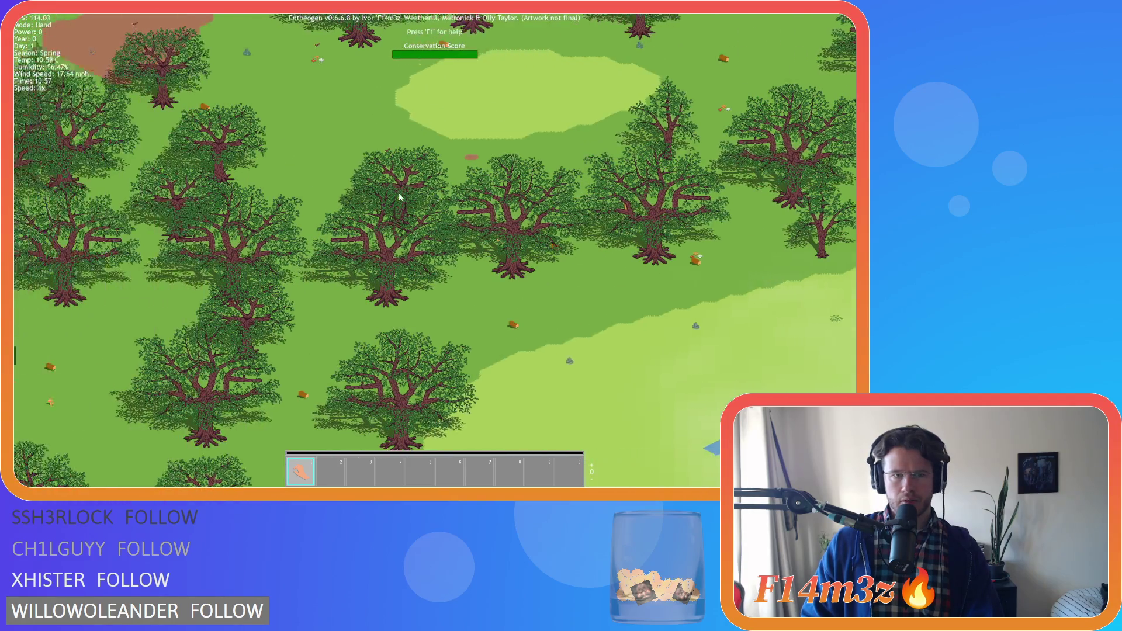
{"action": "key", "text": "d"}
{"action": "key", "text": "w"}
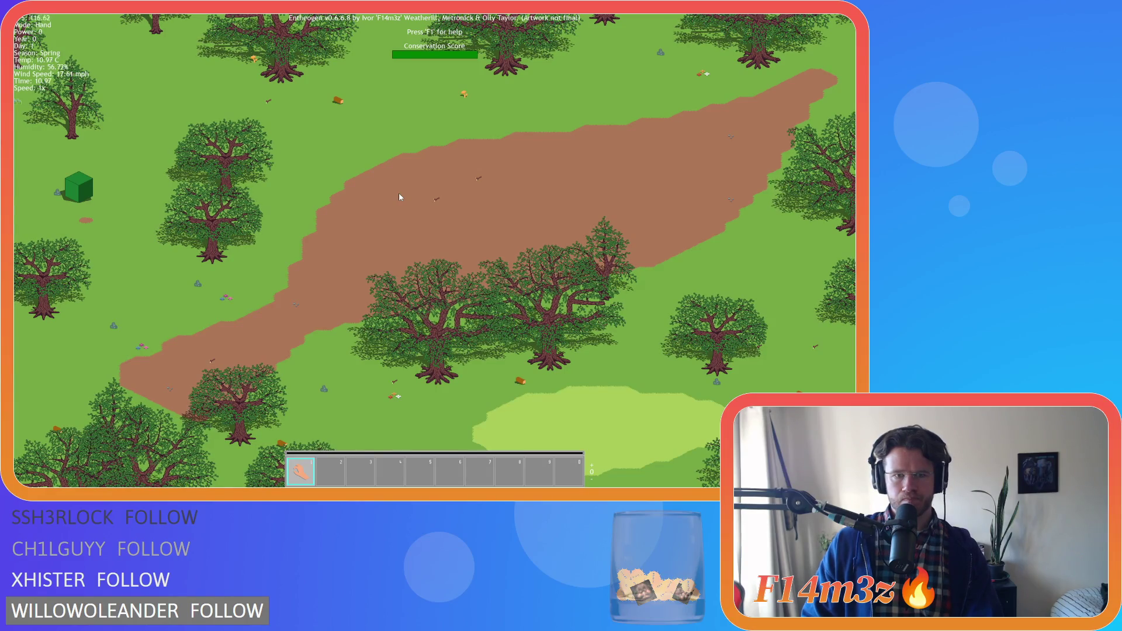
{"action": "scroll", "coordinate": [399, 197], "scroll_direction": "down", "scroll_amount": 5}
{"action": "scroll", "coordinate": [398, 197], "scroll_direction": "up", "scroll_amount": 5}
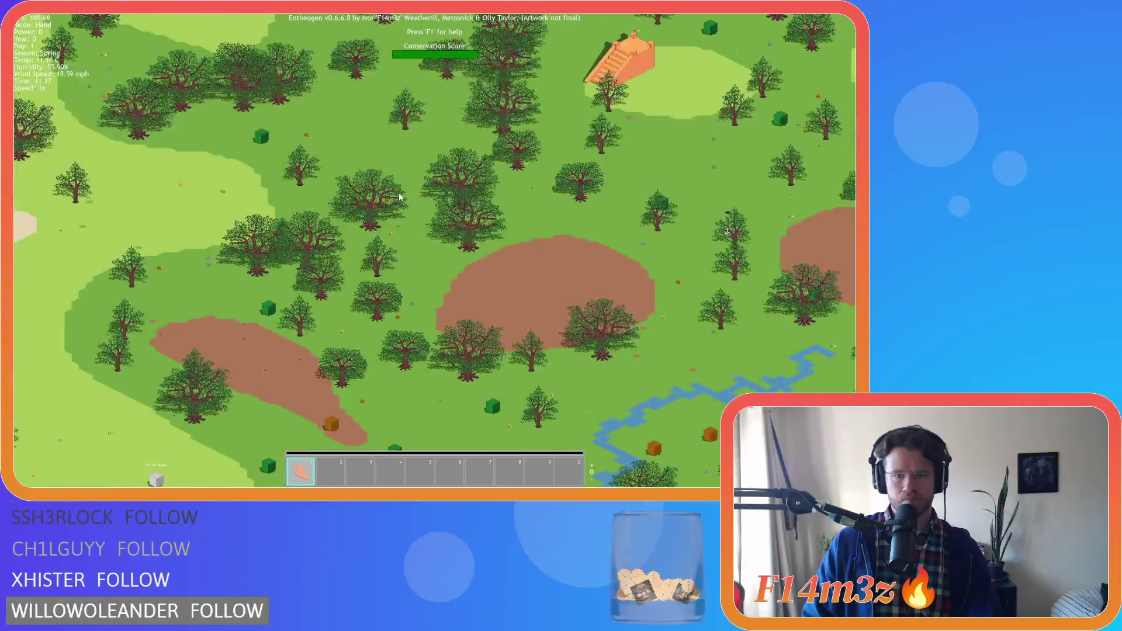
{"action": "scroll", "coordinate": [399, 197], "scroll_direction": "up", "scroll_amount": 3}
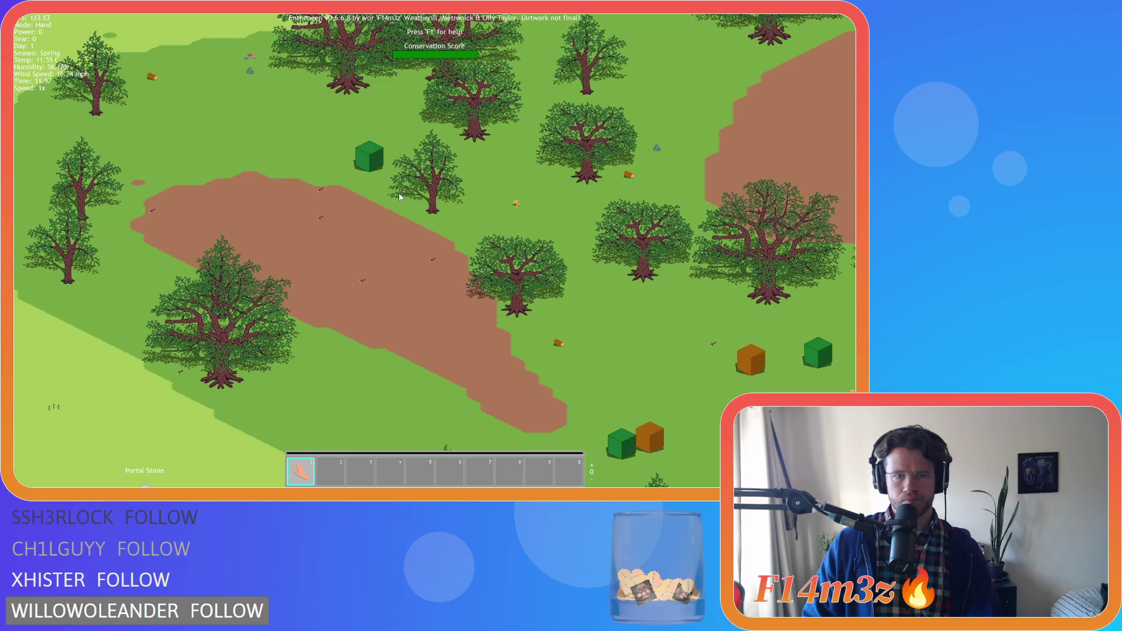
{"action": "scroll", "coordinate": [399, 196], "scroll_direction": "down", "scroll_amount": 3}
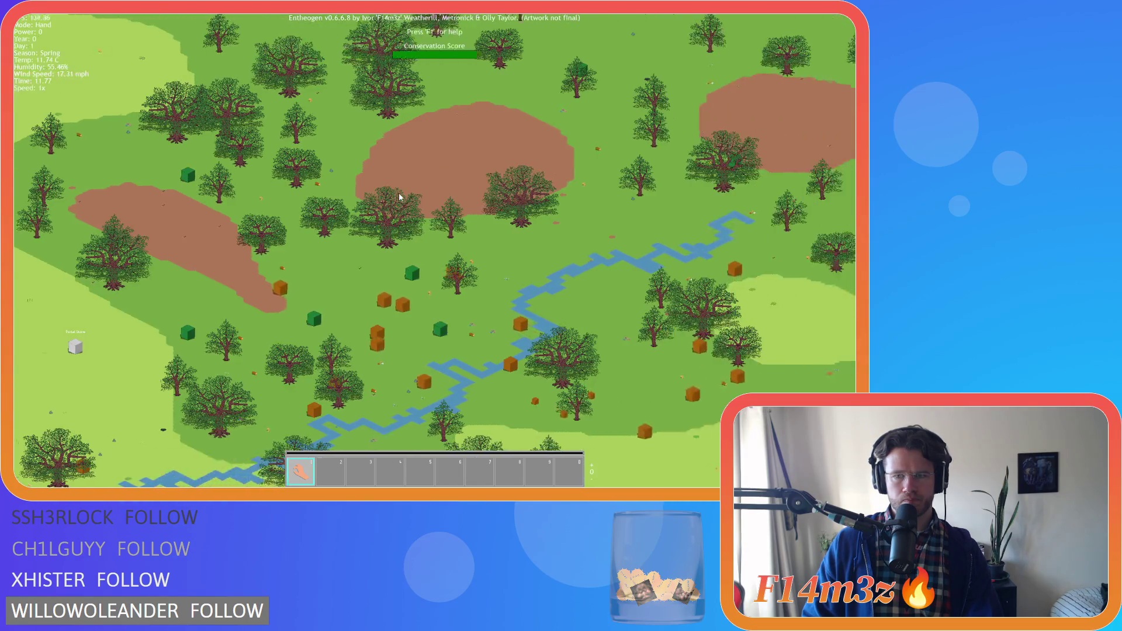
{"action": "scroll", "coordinate": [398, 193], "scroll_direction": "down", "scroll_amount": 3}
{"action": "scroll", "coordinate": [192, 211], "scroll_direction": "up", "scroll_amount": 3}
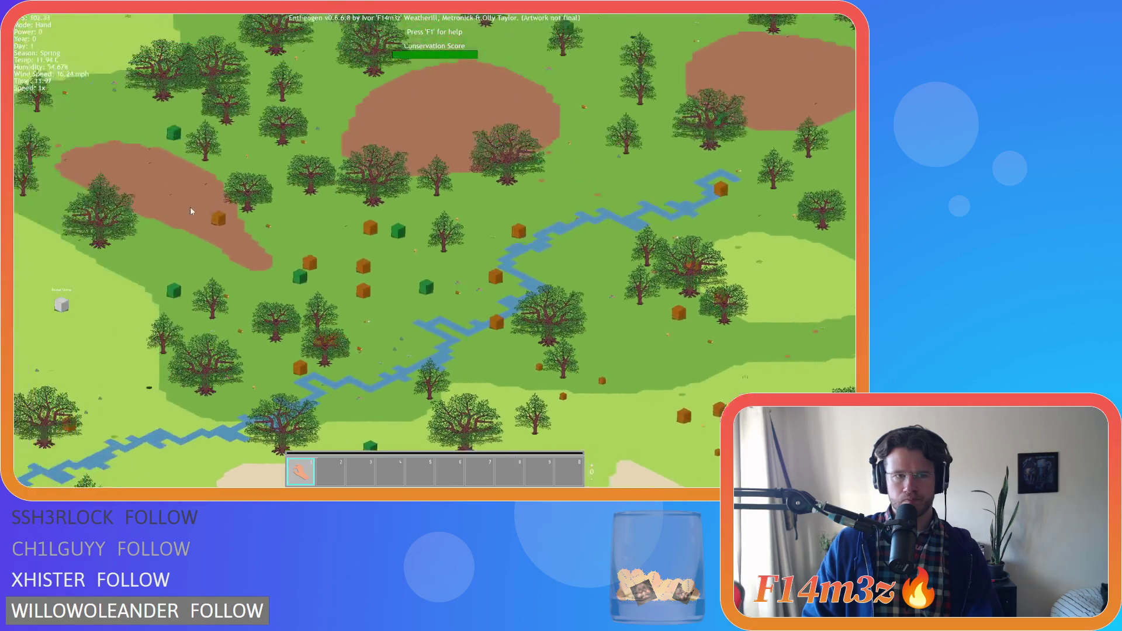
{"action": "scroll", "coordinate": [193, 211], "scroll_direction": "up", "scroll_amount": 3}
{"action": "scroll", "coordinate": [264, 191], "scroll_direction": "up", "scroll_amount": 3}
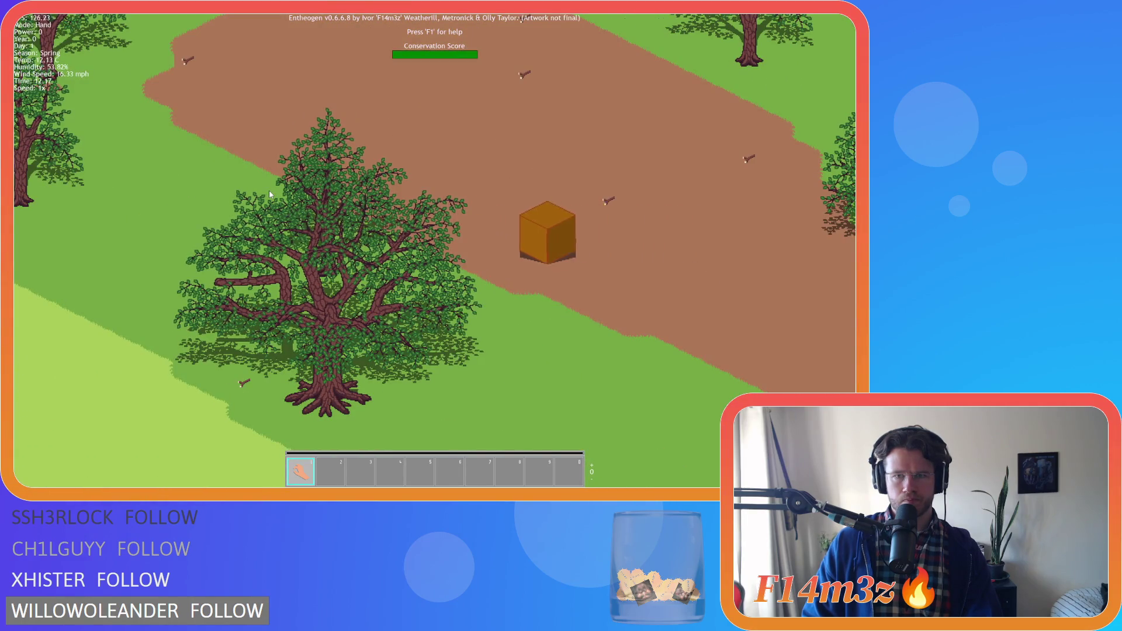
Step: Pan over the brown dirt patch toward the grass and large tree
{"action": "scroll", "coordinate": [269, 190], "scroll_direction": "down", "scroll_amount": 5}
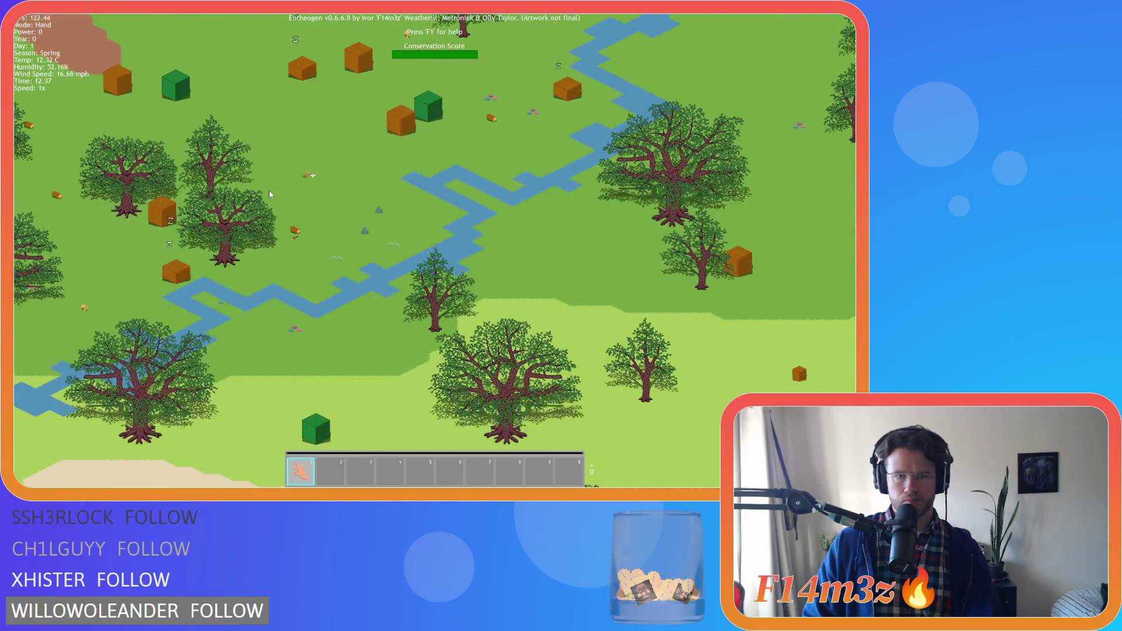
{"action": "key", "text": "w"}
{"action": "key", "text": "a"}
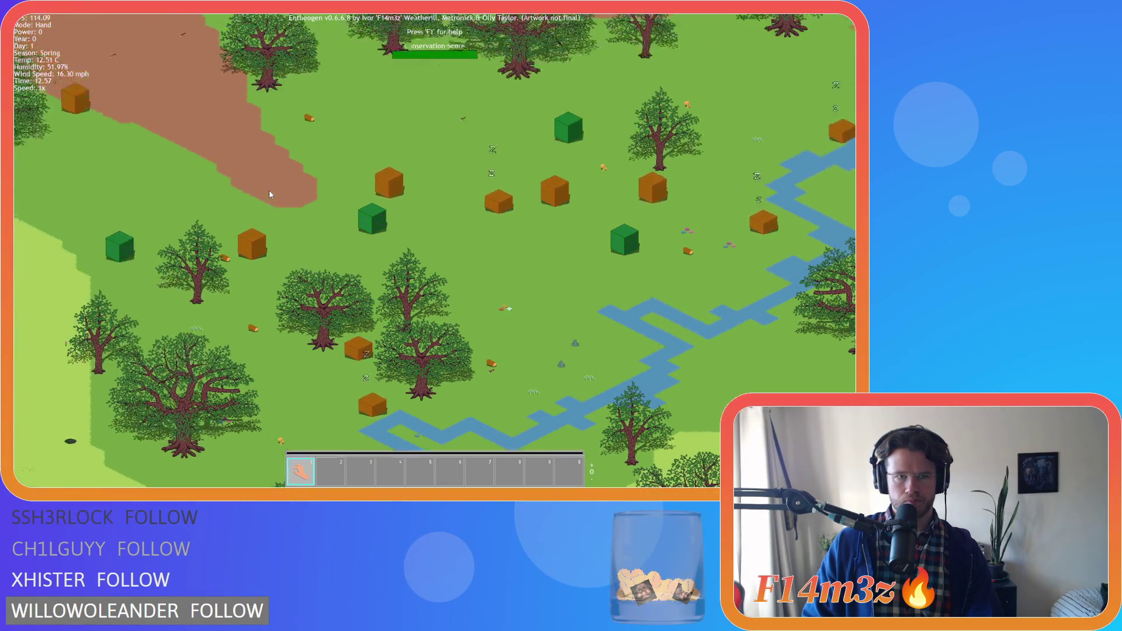
{"action": "scroll", "coordinate": [269, 191], "scroll_direction": "up", "scroll_amount": 3}
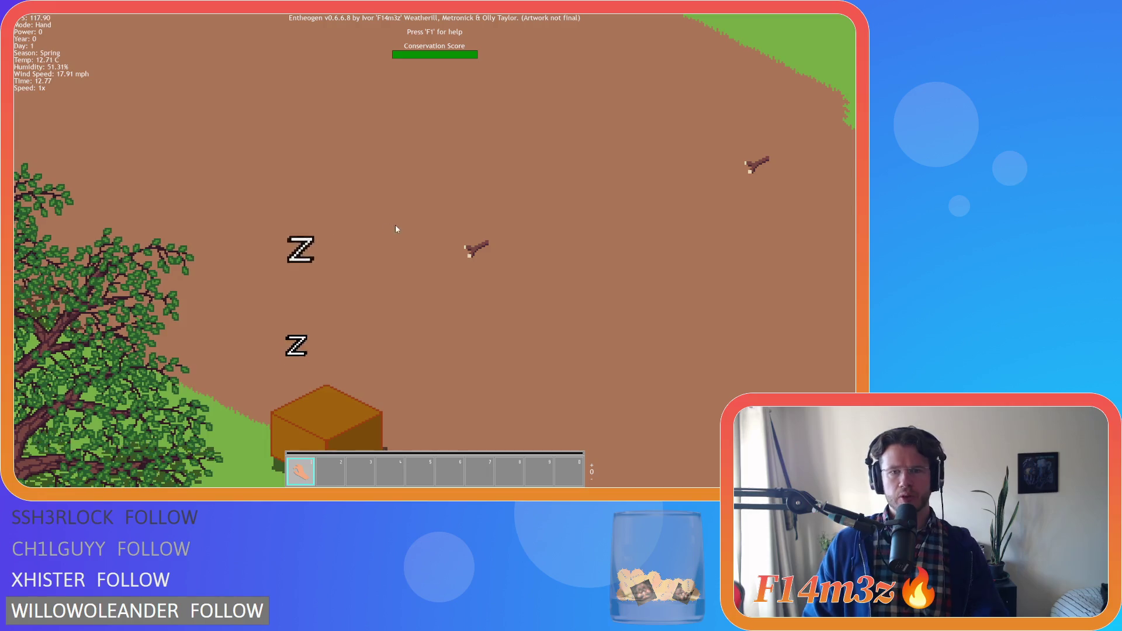
{"action": "key", "text": "w"}
{"action": "key", "text": "d"}
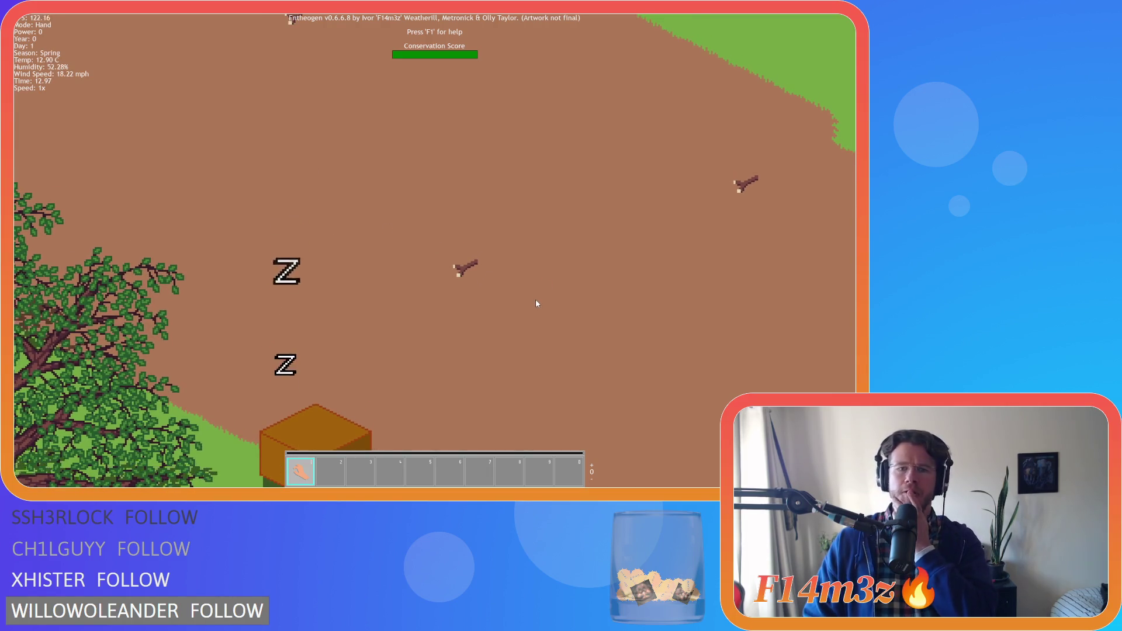
{"action": "key", "text": "s"}
{"action": "key", "text": "d"}
{"action": "key", "text": "w"}
{"action": "key", "text": "w"}
{"action": "key", "text": "a"}
{"action": "scroll", "coordinate": [453, 245], "scroll_direction": "down", "scroll_amount": 2}
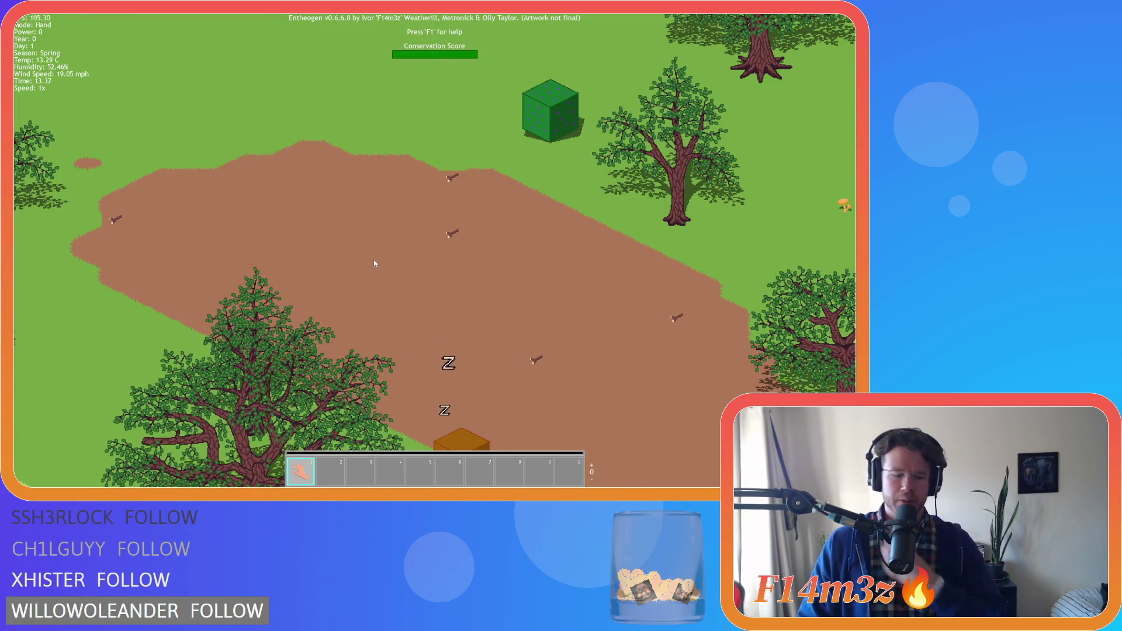
Step: Quit the game to the title screen and close the game window
{"action": "key", "text": "Escape"}
{"action": "key", "text": "Return"}
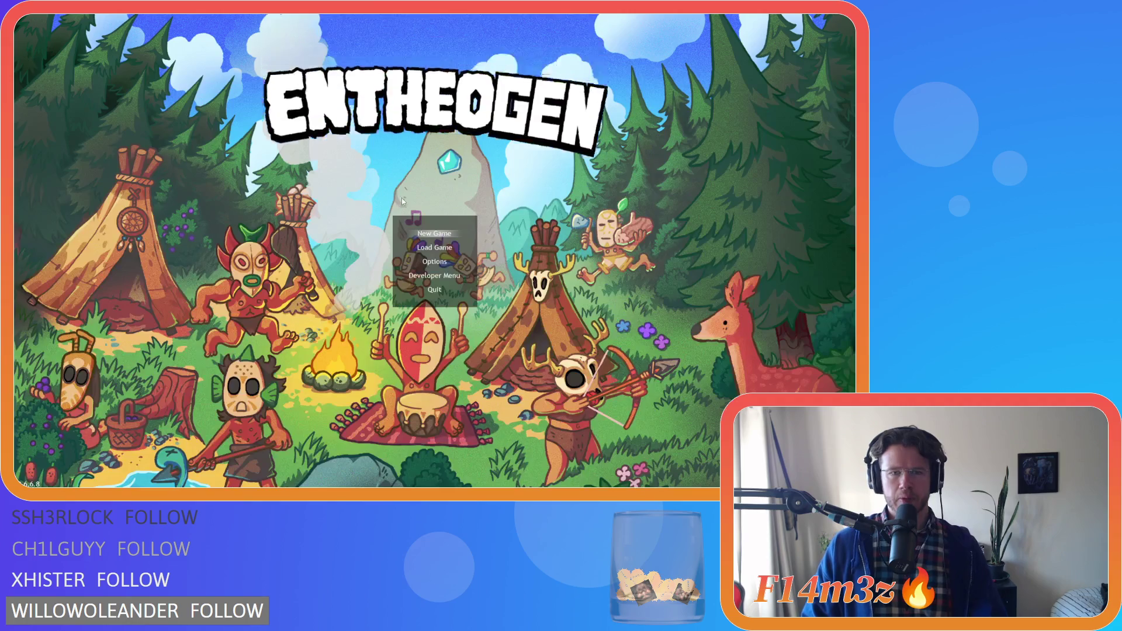
{"action": "key", "text": "alt+F4"}
Step: In Aseprite, try a brown pixel beside the stick, then undo it
{"action": "key", "text": "alt+Tab"}
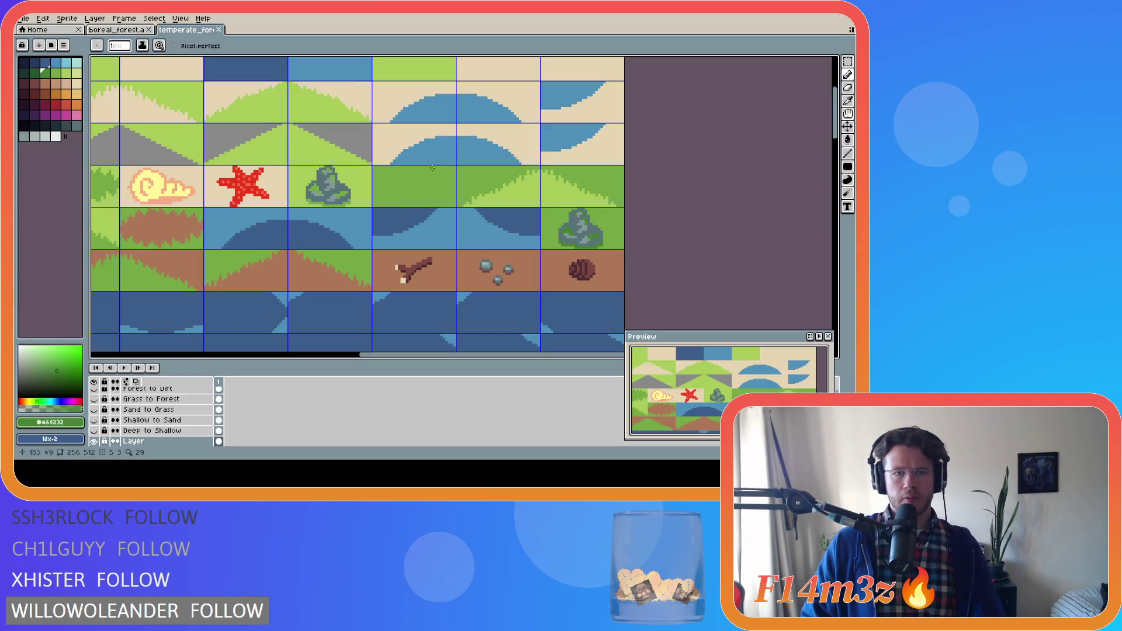
{"action": "left_click", "coordinate": [485, 269], "text": "alt"}
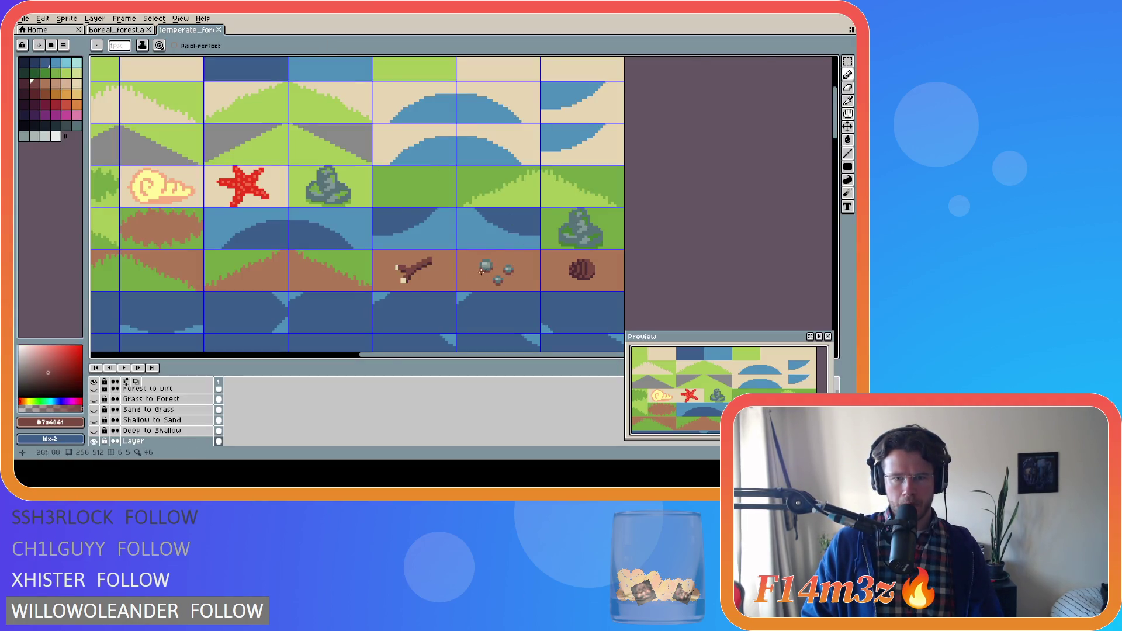
{"action": "scroll", "coordinate": [406, 278], "scroll_direction": "up", "scroll_amount": 2}
{"action": "scroll", "coordinate": [387, 252], "scroll_direction": "up", "scroll_amount": 2}
{"action": "left_click_drag", "start_coordinate": [383, 251], "coordinate": [391, 251]}
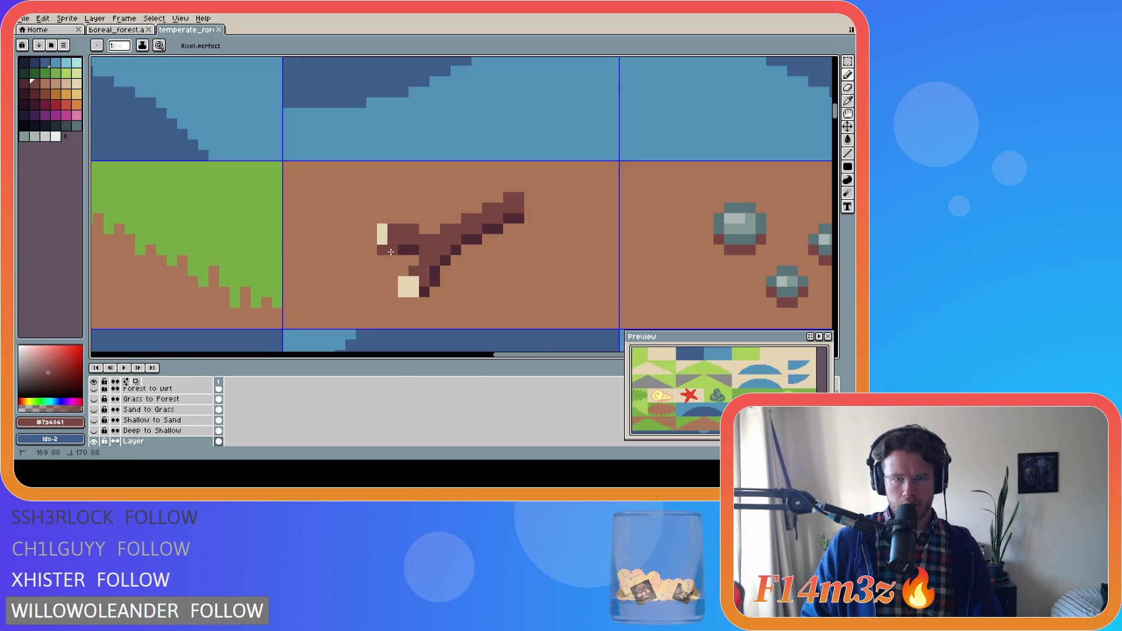
{"action": "key", "text": "ctrl+z"}
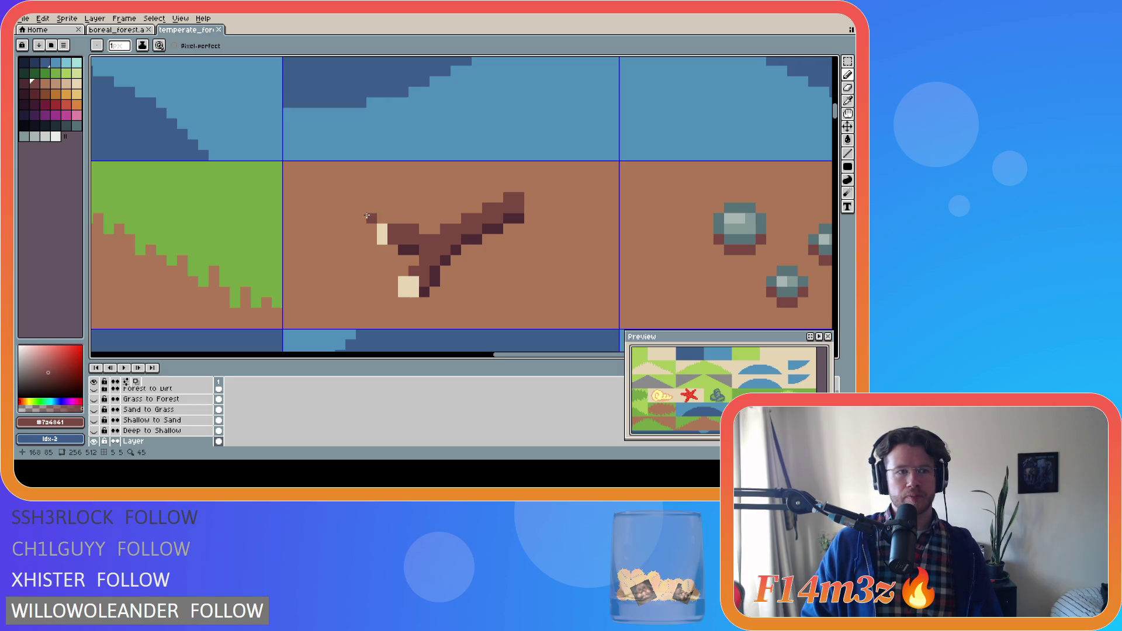
Step: Sample the stick's darkest brown #4d2b32 and bucket-fill its mid-brown pixels with it
{"action": "key", "text": "i"}
{"action": "left_click", "coordinate": [675, 258]}
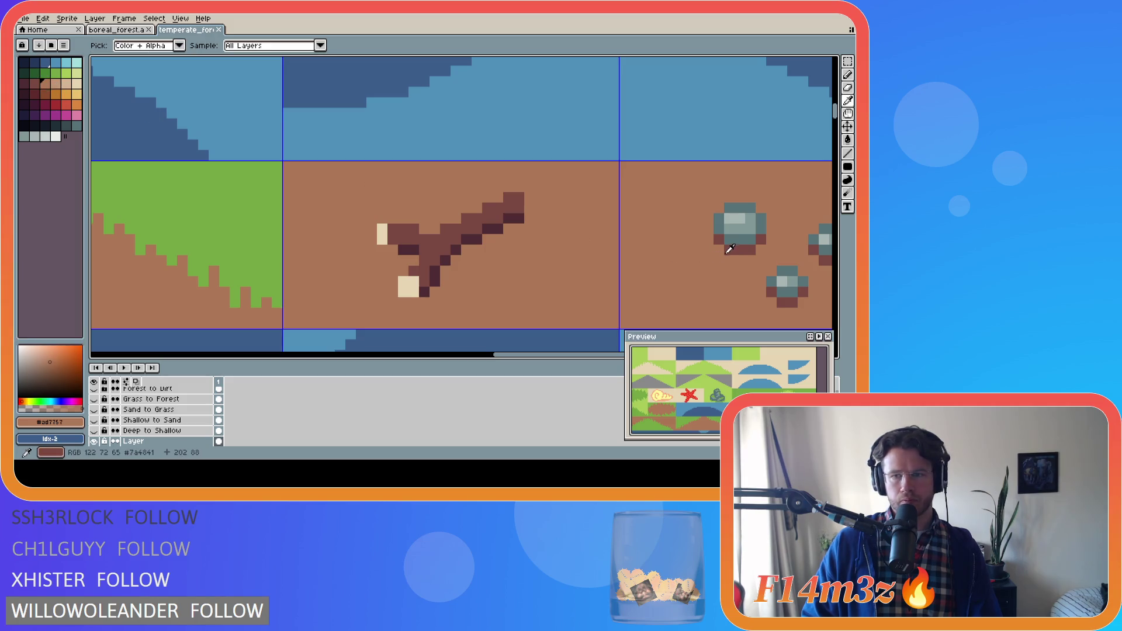
{"action": "left_click", "coordinate": [731, 251]}
{"action": "key", "text": "b"}
{"action": "key", "text": "i"}
{"action": "left_click", "coordinate": [436, 281]}
{"action": "key", "text": "b"}
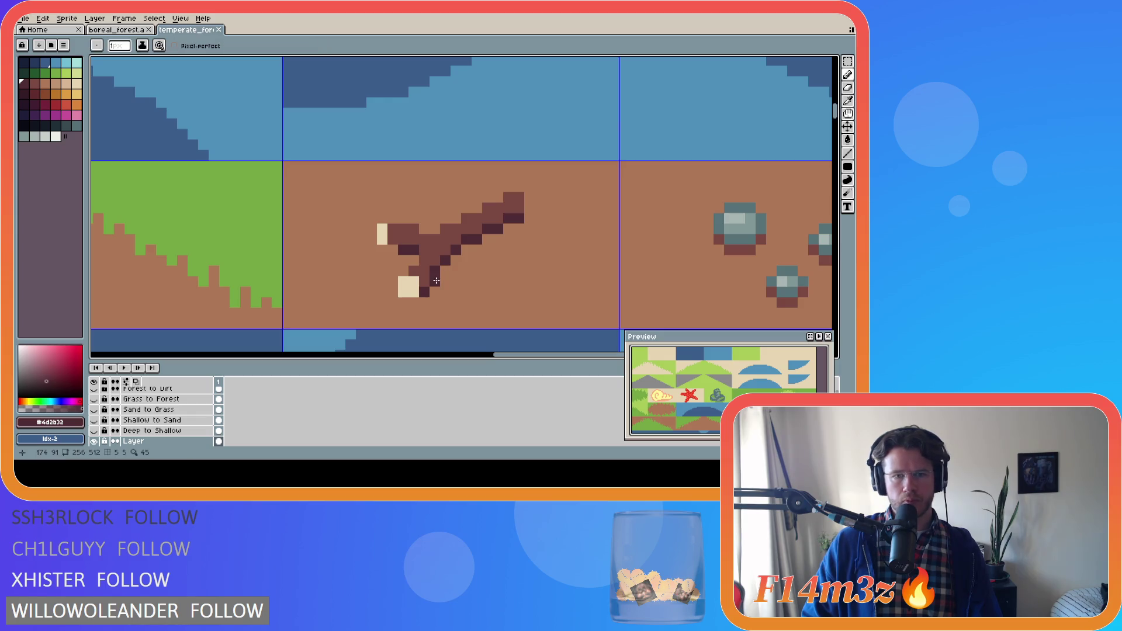
{"action": "key", "text": "i"}
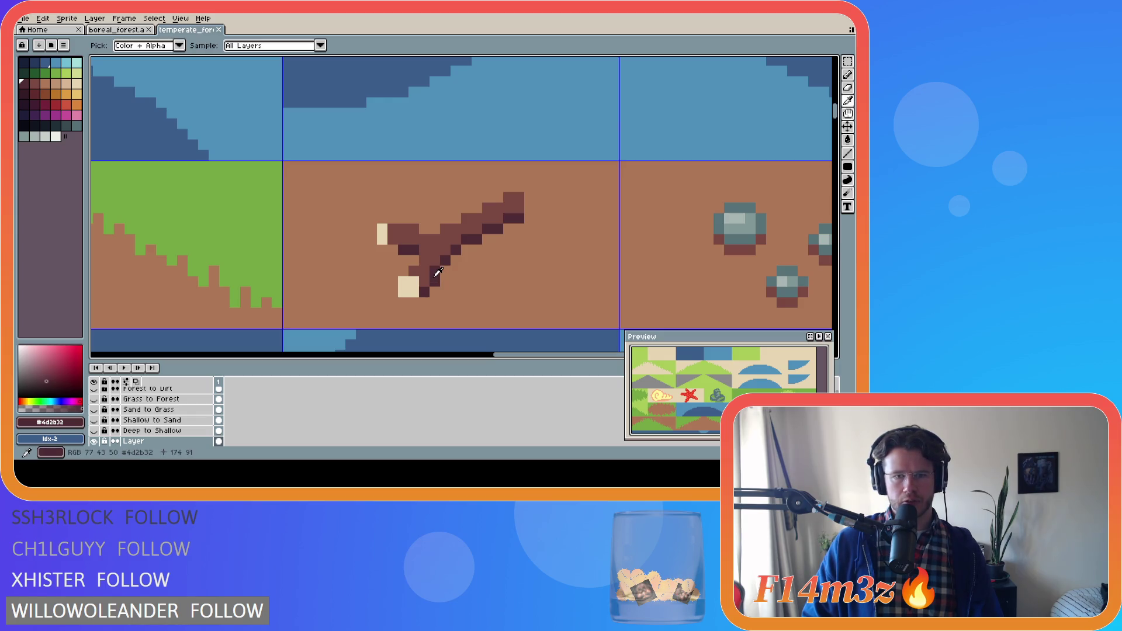
{"action": "key", "text": "b"}
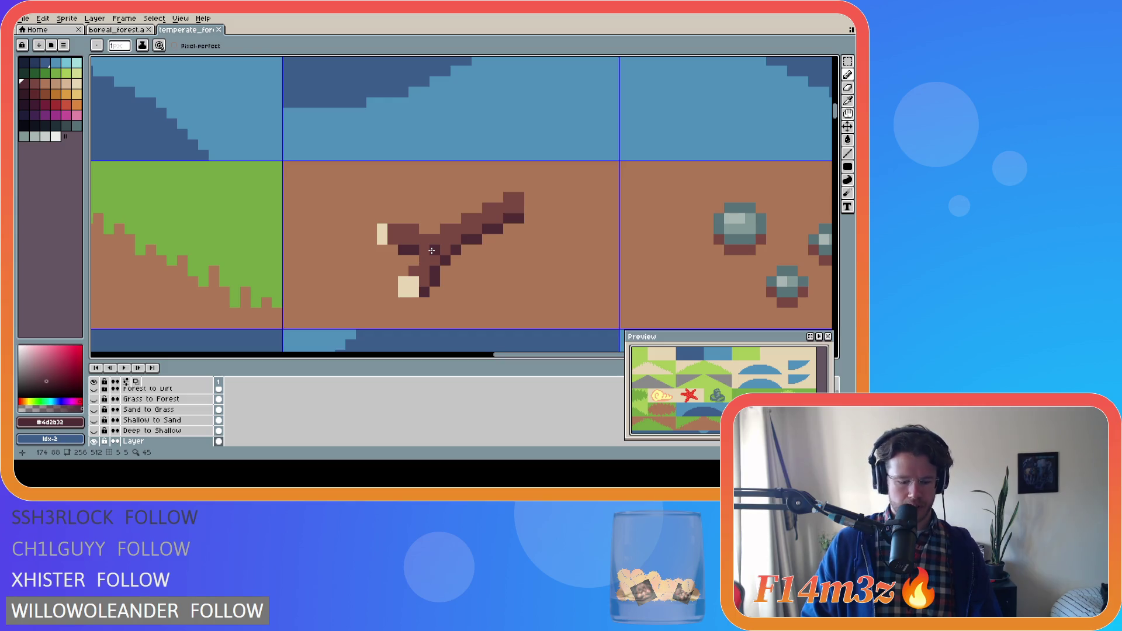
{"action": "key", "text": "g"}
{"action": "left_click", "coordinate": [431, 250]}
{"action": "scroll", "coordinate": [478, 262], "scroll_direction": "down", "scroll_amount": 2}
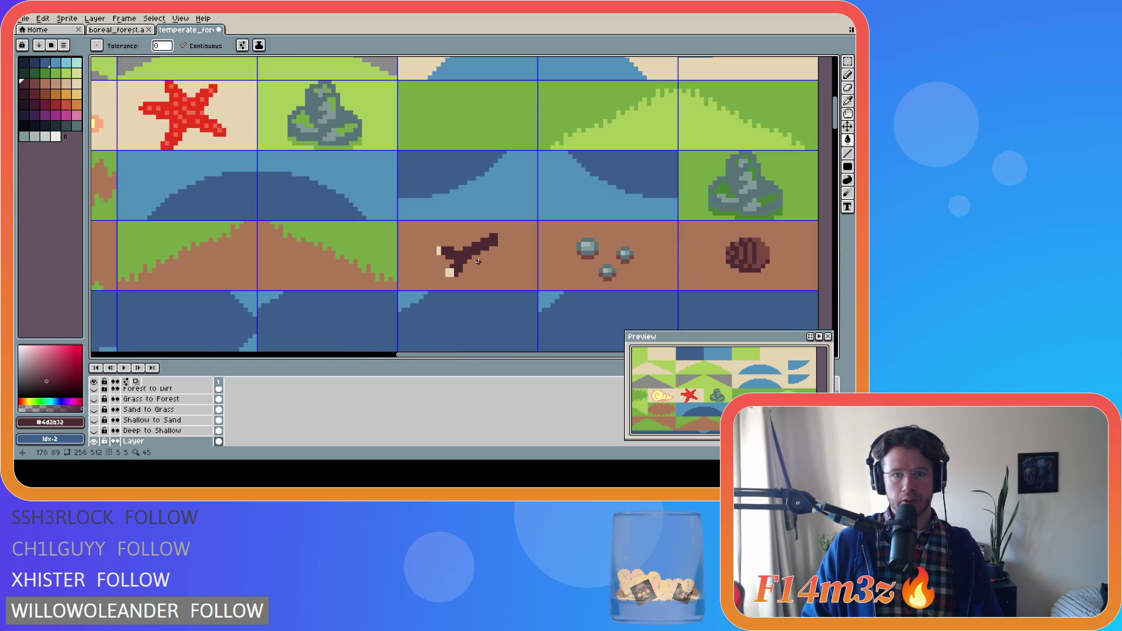
Step: Compare the dark fill with undo/redo, then pencil lighter brown shading along the stick's lower edge
{"action": "scroll", "coordinate": [478, 261], "scroll_direction": "up", "scroll_amount": 2}
{"action": "key", "text": "ctrl+z"}
{"action": "key", "text": "ctrl+y"}
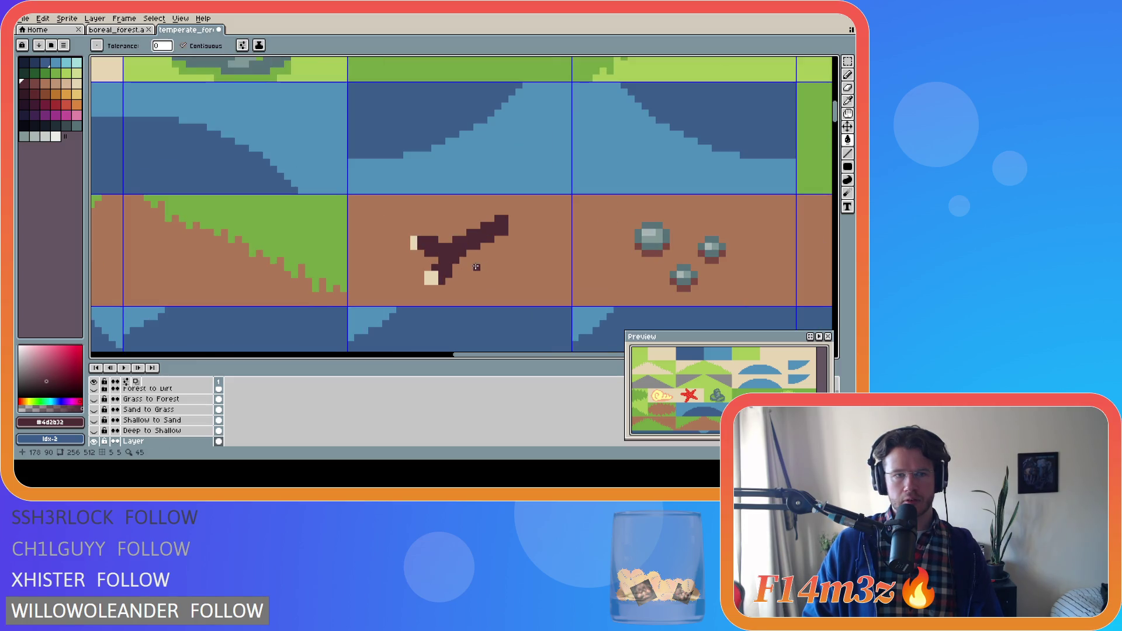
{"action": "left_click", "coordinate": [391, 261], "text": "alt"}
{"action": "key", "text": "b"}
{"action": "left_click_drag", "start_coordinate": [420, 256], "coordinate": [444, 289]}
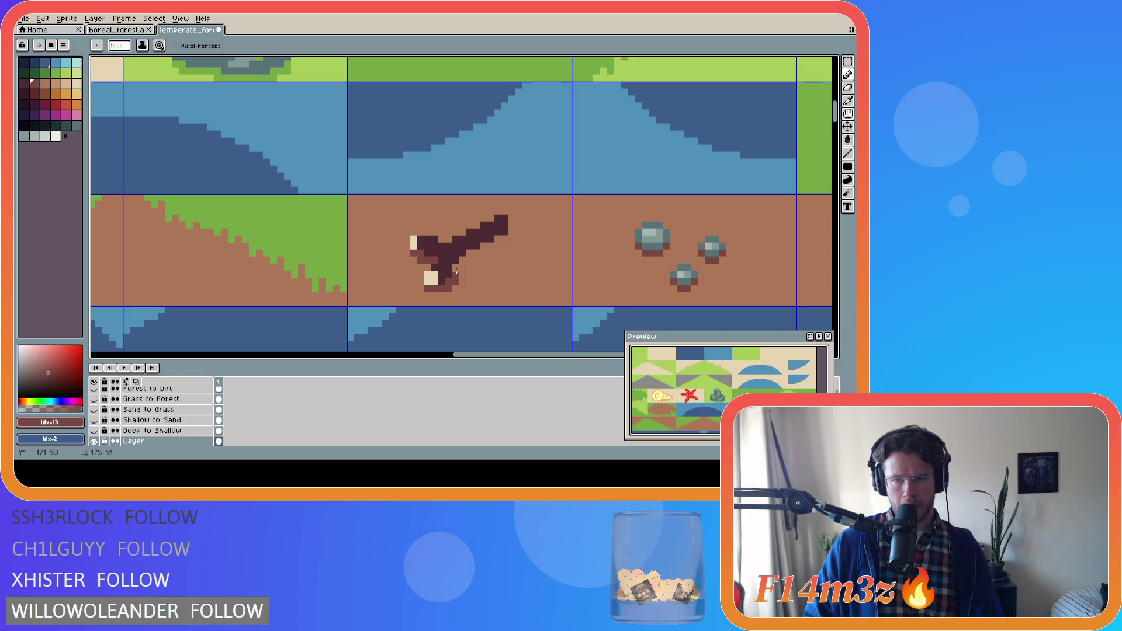
{"action": "left_click_drag", "start_coordinate": [426, 288], "coordinate": [448, 288]}
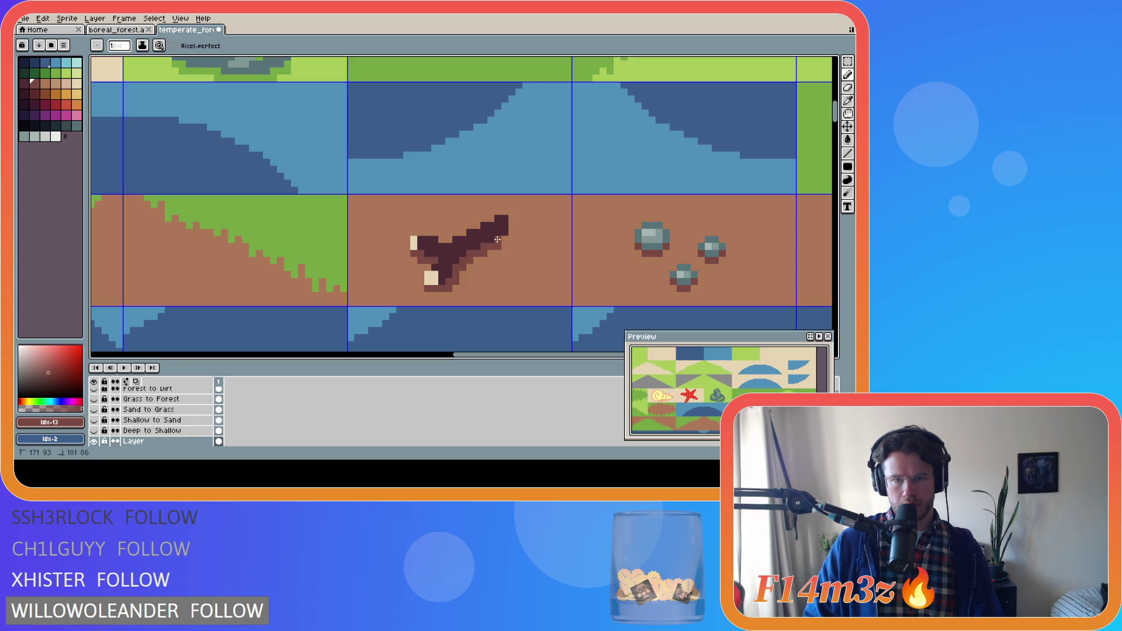
{"action": "scroll", "coordinate": [601, 288], "scroll_direction": "down", "scroll_amount": 1}
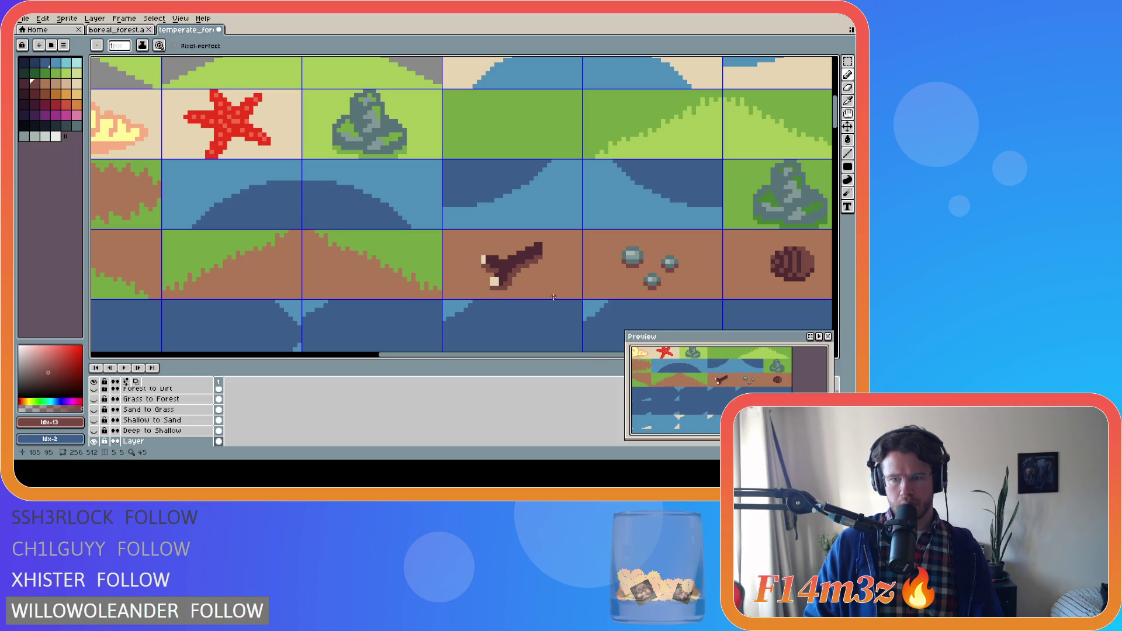
{"action": "key", "text": "ctrl+z"}
{"action": "key", "text": "ctrl+z"}
{"action": "key", "text": "ctrl+z"}
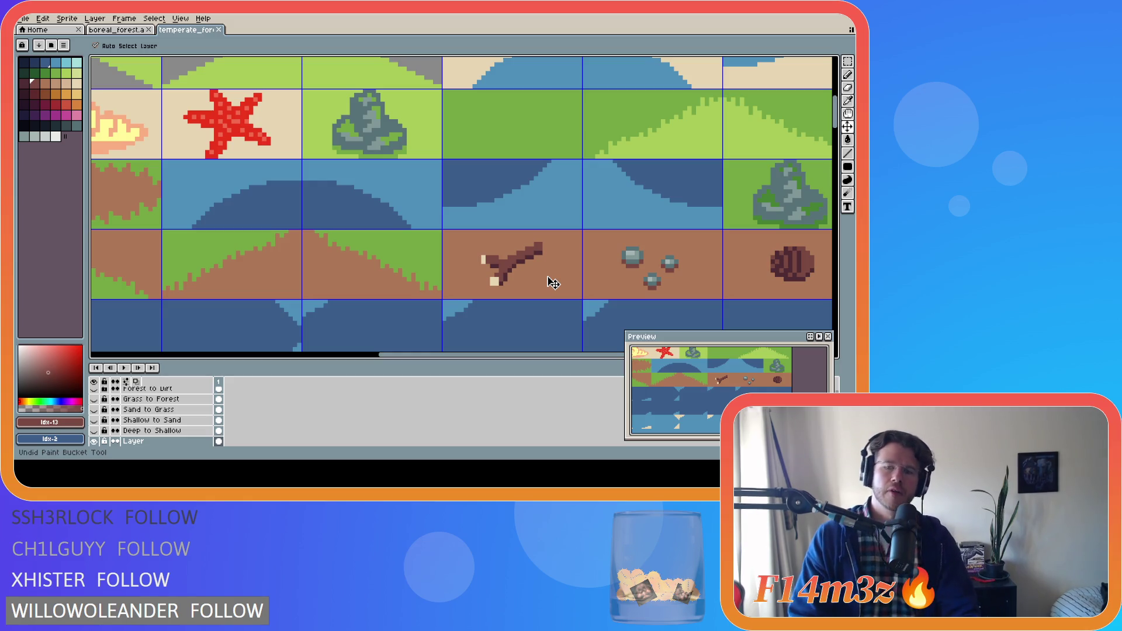
{"action": "key", "text": "ctrl+y"}
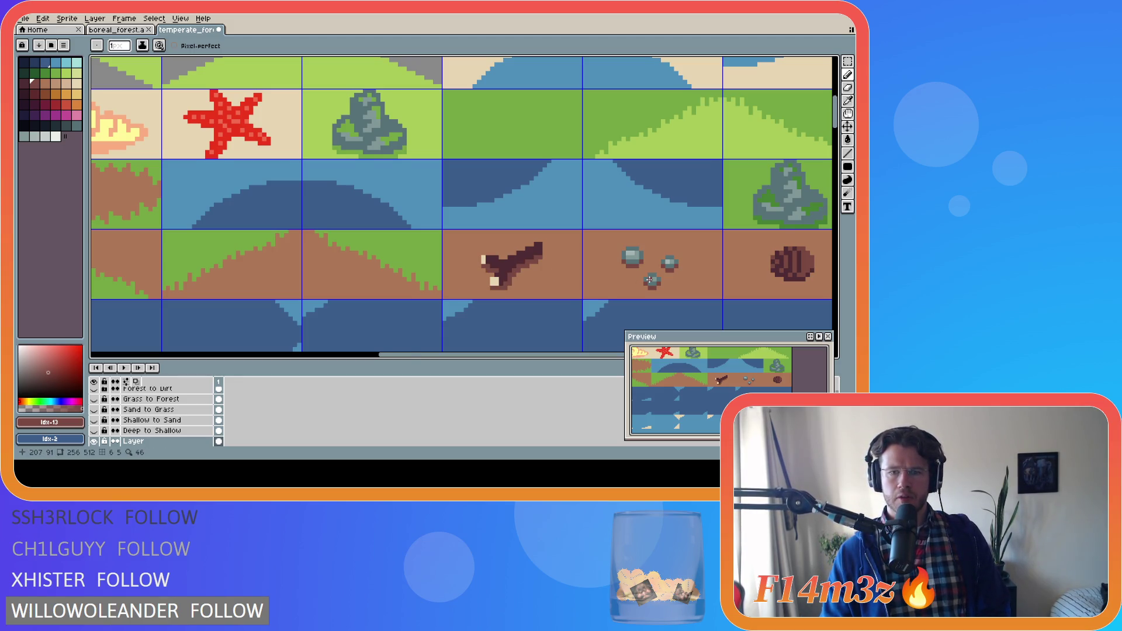
{"action": "scroll", "coordinate": [649, 280], "scroll_direction": "up", "scroll_amount": 1}
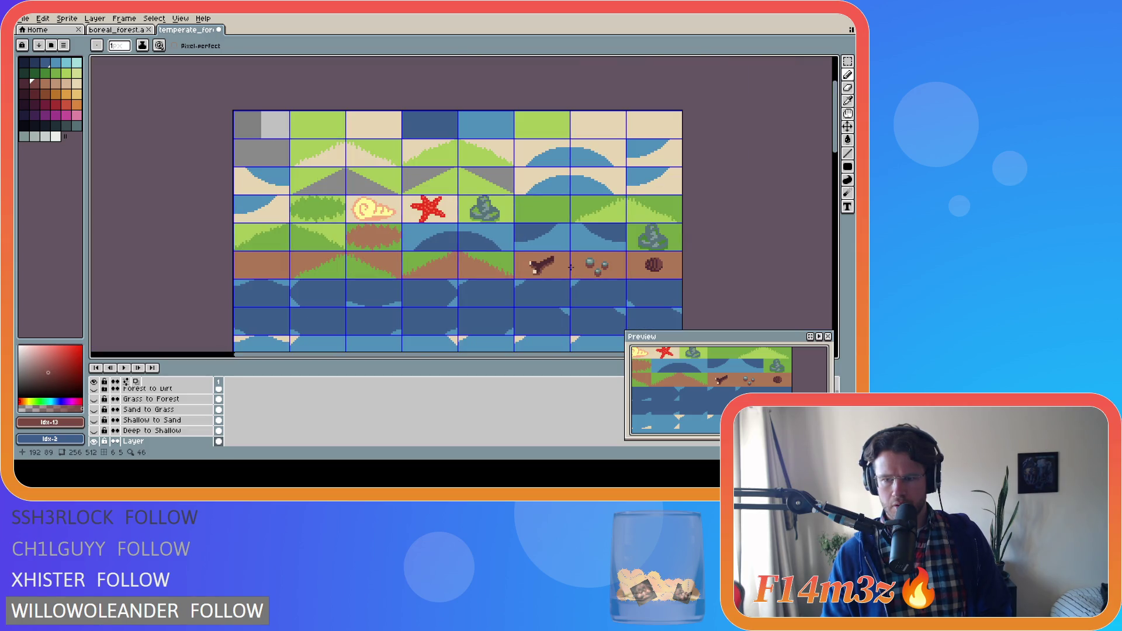
{"action": "scroll", "coordinate": [570, 267], "scroll_direction": "down", "scroll_amount": 3}
{"action": "scroll", "coordinate": [529, 260], "scroll_direction": "up", "scroll_amount": 2}
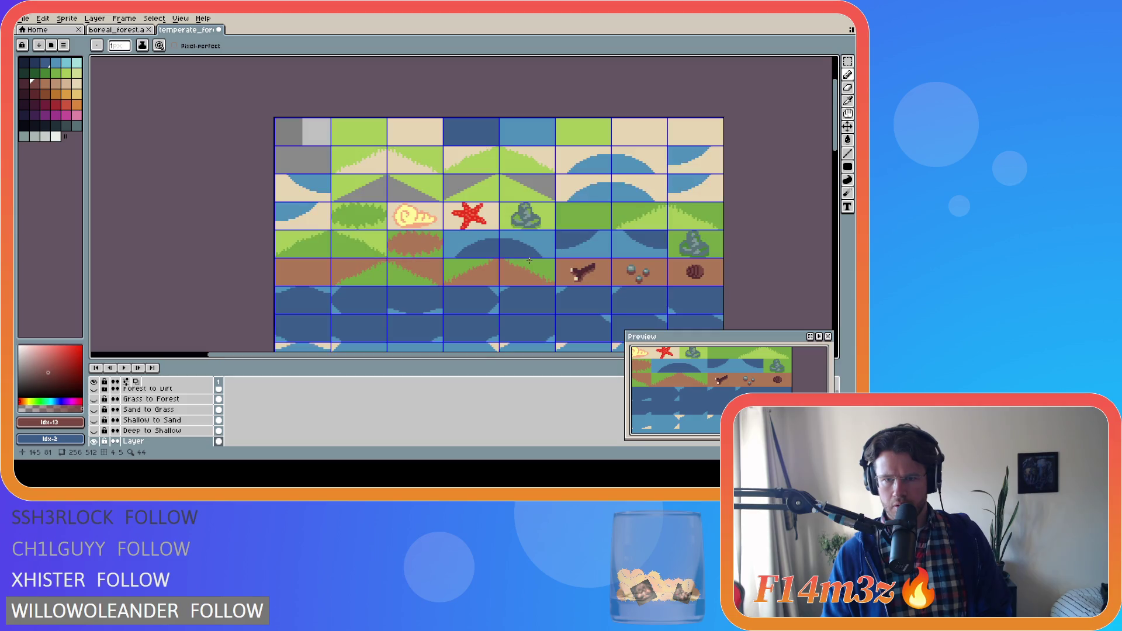
{"action": "key", "text": "ctrl+z"}
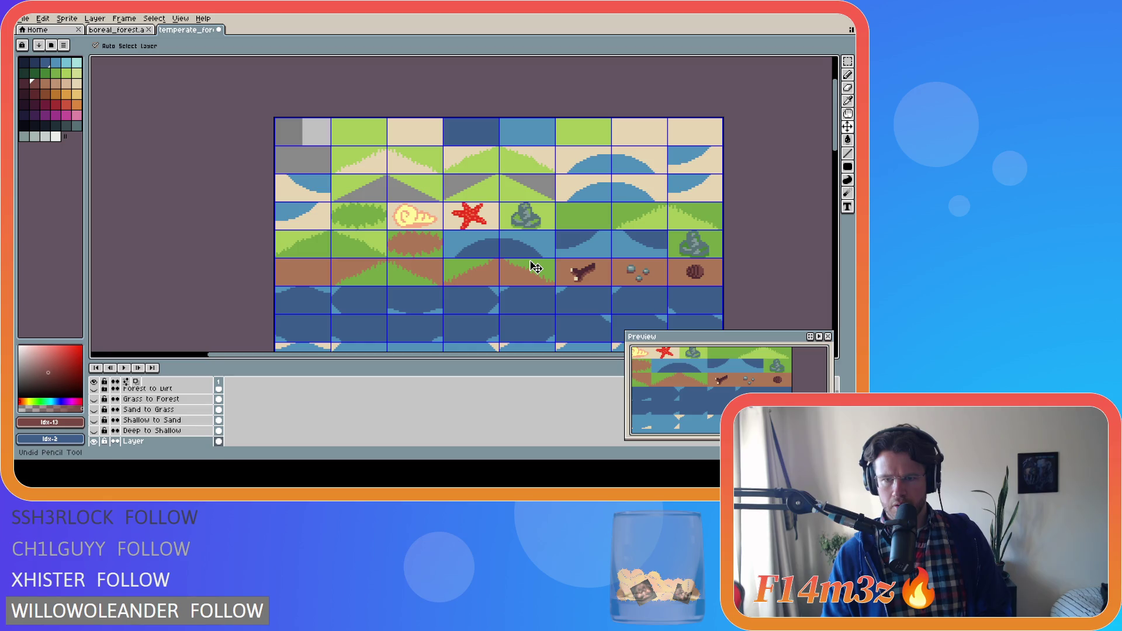
{"action": "scroll", "coordinate": [529, 261], "scroll_direction": "up", "scroll_amount": 1}
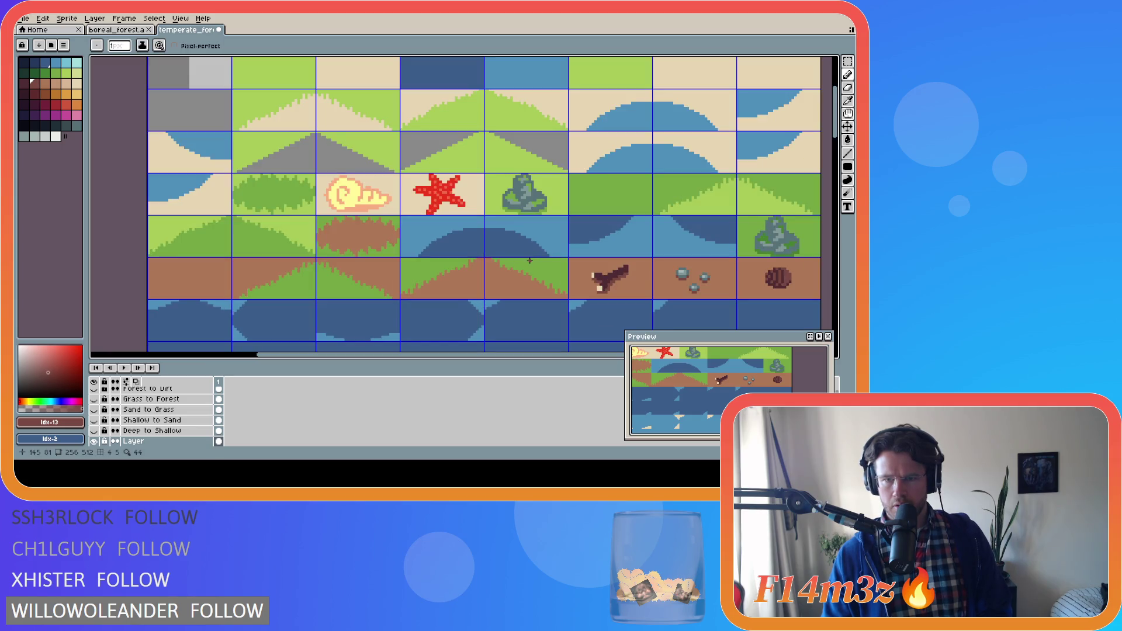
{"action": "scroll", "coordinate": [681, 312], "scroll_direction": "up", "scroll_amount": 1}
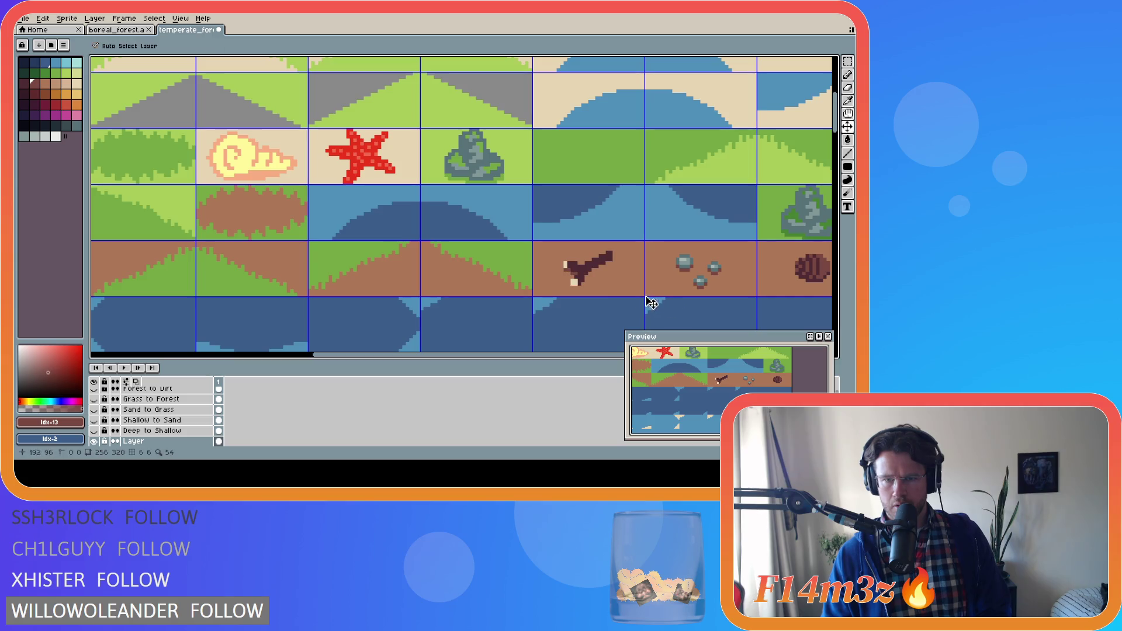
{"action": "scroll", "coordinate": [576, 281], "scroll_direction": "up", "scroll_amount": 1}
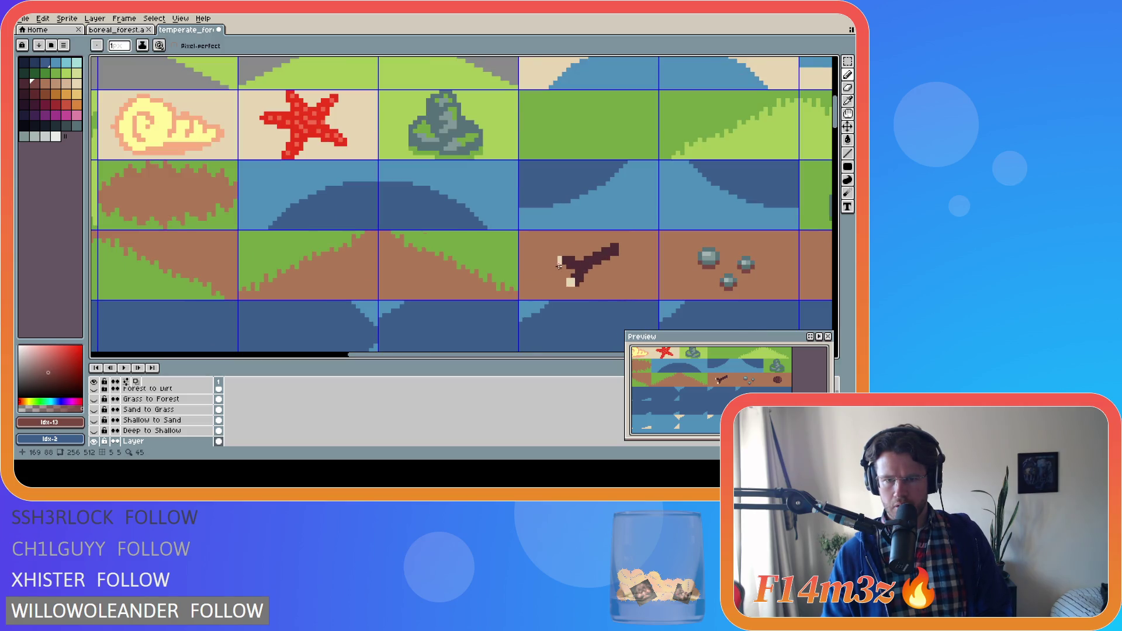
{"action": "scroll", "coordinate": [569, 275], "scroll_direction": "up", "scroll_amount": 1}
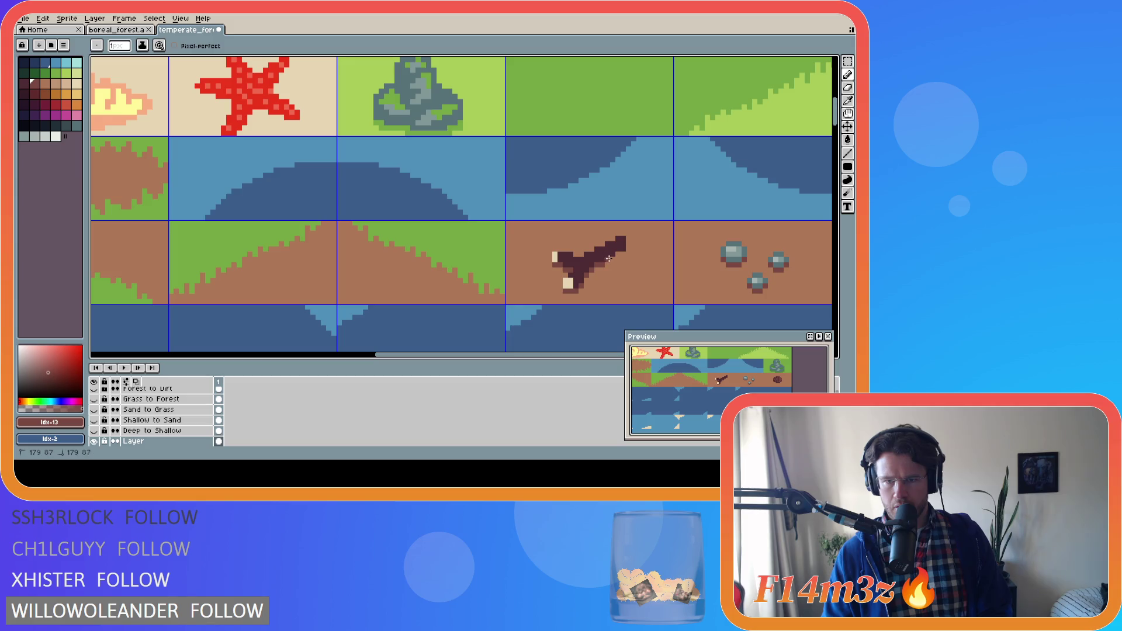
{"action": "left_click_drag", "start_coordinate": [617, 254], "coordinate": [613, 259]}
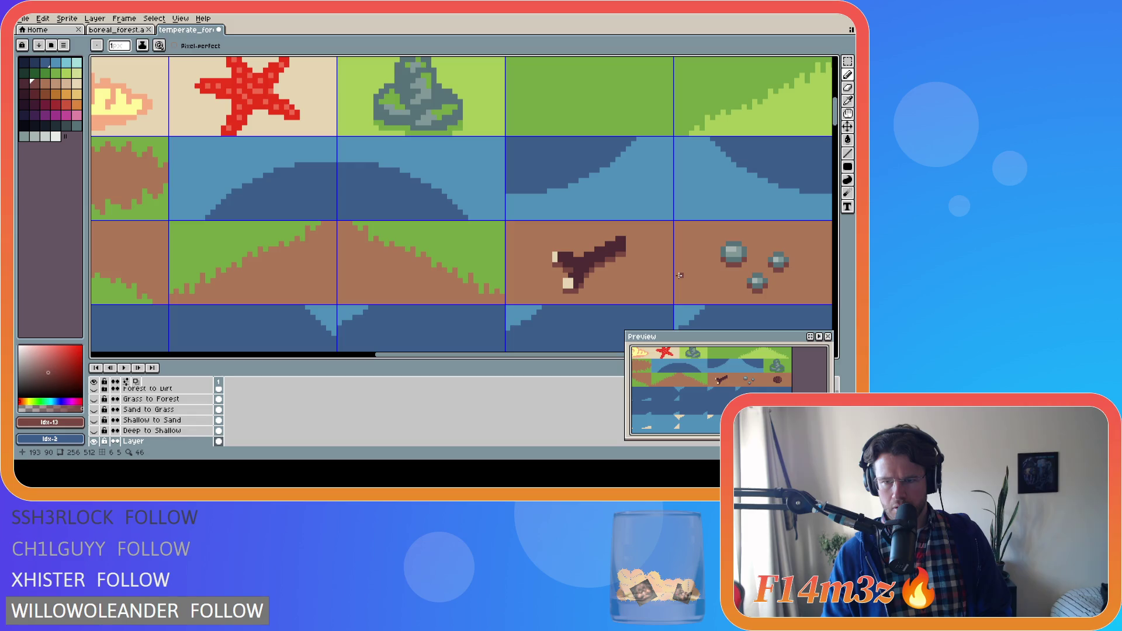
{"action": "scroll", "coordinate": [679, 275], "scroll_direction": "down", "scroll_amount": 3}
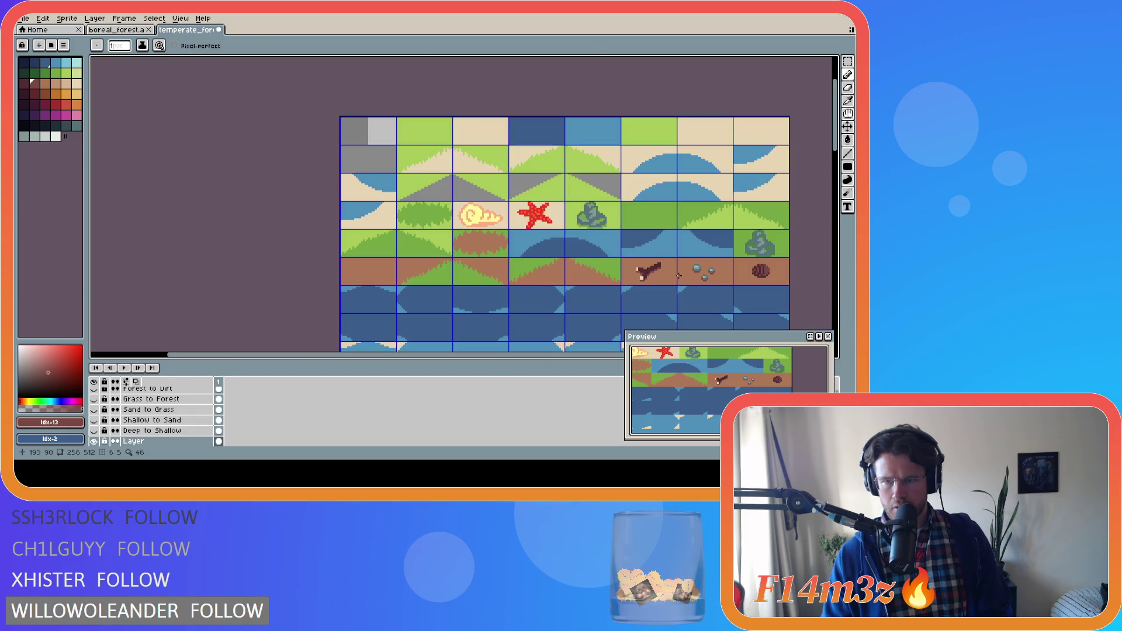
{"action": "scroll", "coordinate": [764, 282], "scroll_direction": "up", "scroll_amount": 2}
{"action": "scroll", "coordinate": [764, 282], "scroll_direction": "down", "scroll_amount": 4}
{"action": "scroll", "coordinate": [701, 234], "scroll_direction": "up", "scroll_amount": 3}
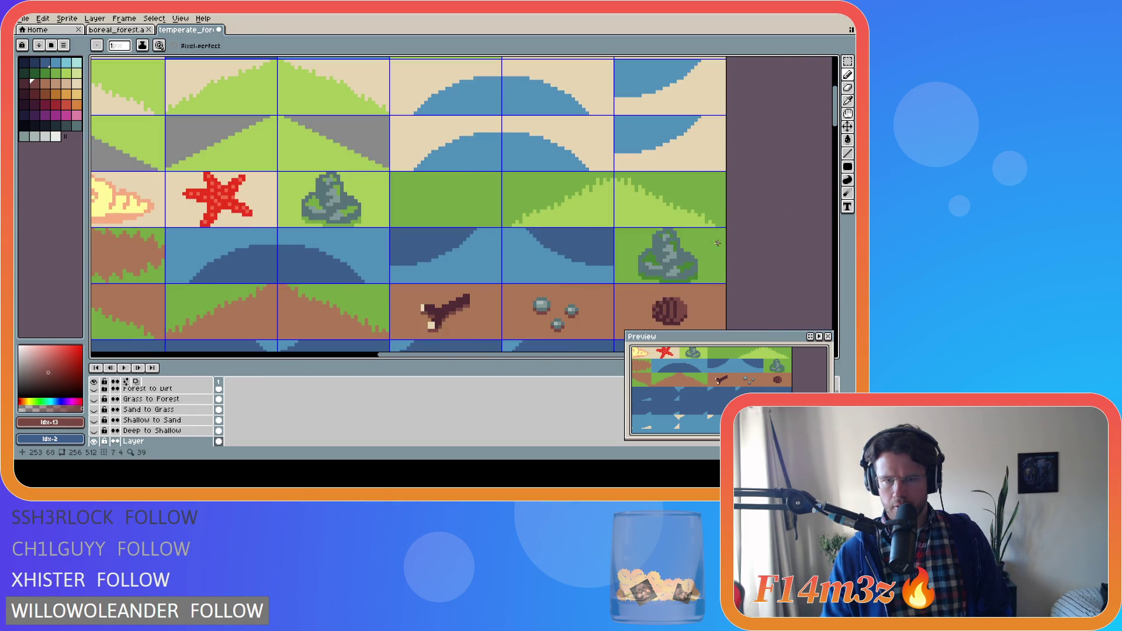
{"action": "scroll", "coordinate": [642, 187], "scroll_direction": "down", "scroll_amount": 1}
{"action": "scroll", "coordinate": [616, 172], "scroll_direction": "down", "scroll_amount": 1}
{"action": "scroll", "coordinate": [616, 173], "scroll_direction": "up", "scroll_amount": 1}
{"action": "left_click_drag", "start_coordinate": [830, 132], "coordinate": [816, 232]}
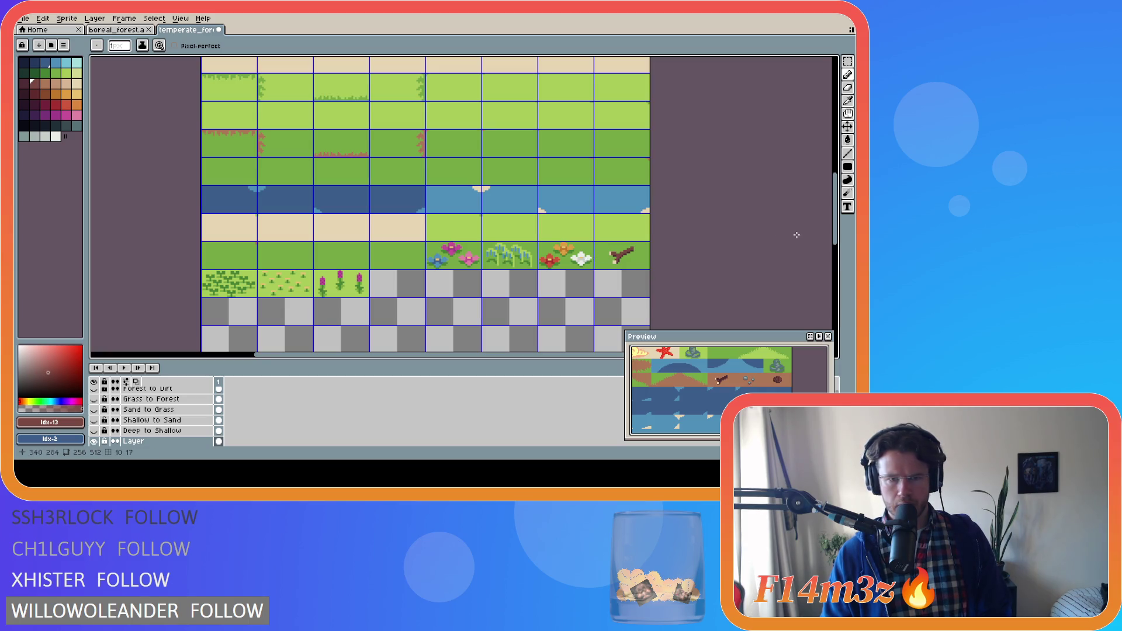
{"action": "left_click_drag", "start_coordinate": [835, 233], "coordinate": [833, 166]}
{"action": "scroll", "coordinate": [618, 155], "scroll_direction": "up", "scroll_amount": 3}
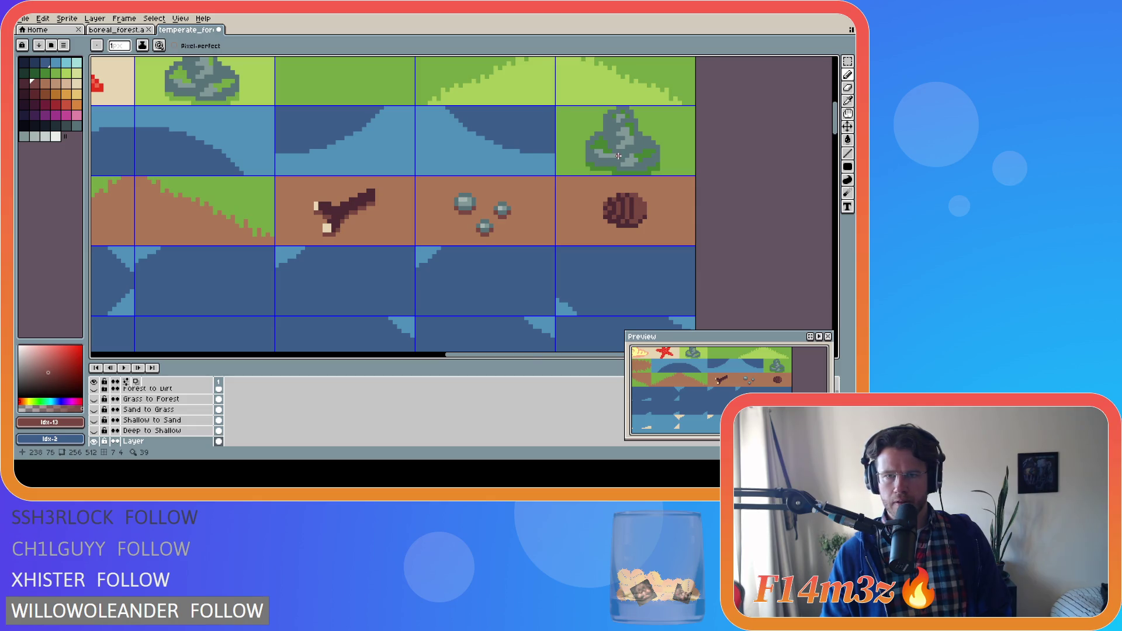
{"action": "scroll", "coordinate": [619, 155], "scroll_direction": "up", "scroll_amount": 2}
Step: Sample the grass greens beside the rock, then save temperate_forest.ase
{"action": "left_click", "coordinate": [575, 176], "text": "alt"}
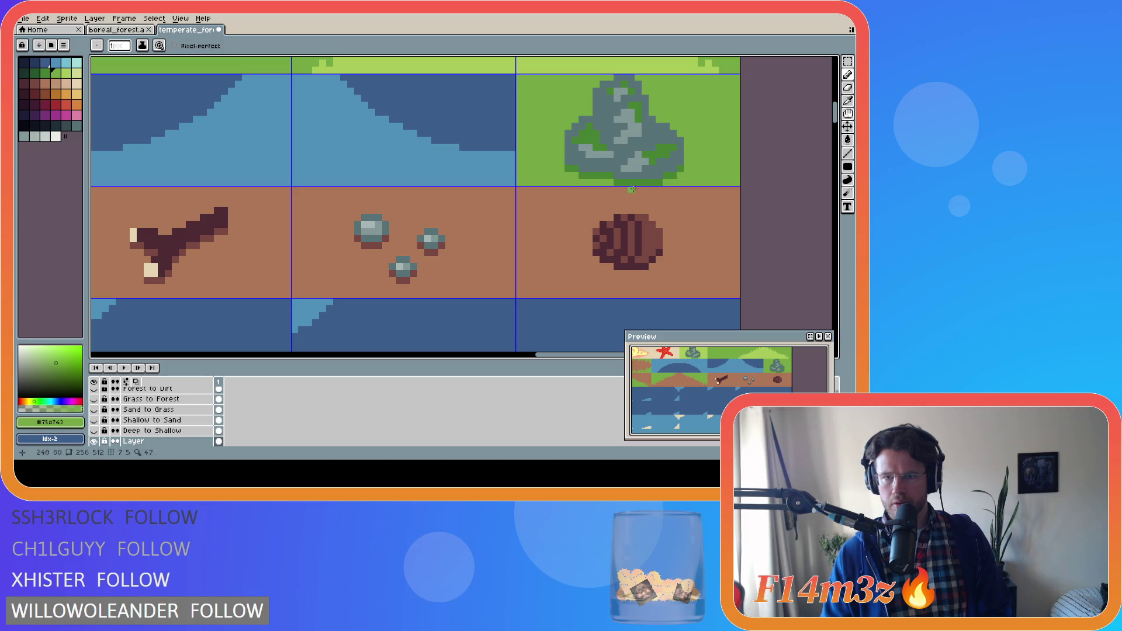
{"action": "left_click", "coordinate": [631, 182], "text": "alt"}
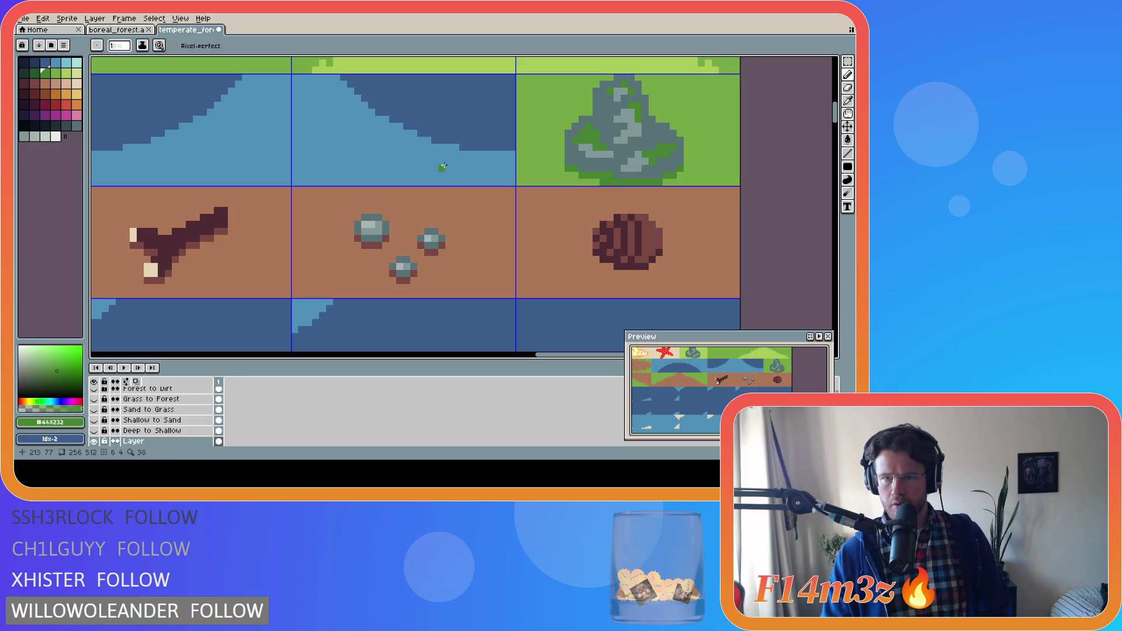
{"action": "left_click_drag", "start_coordinate": [280, 116], "coordinate": [471, 335]}
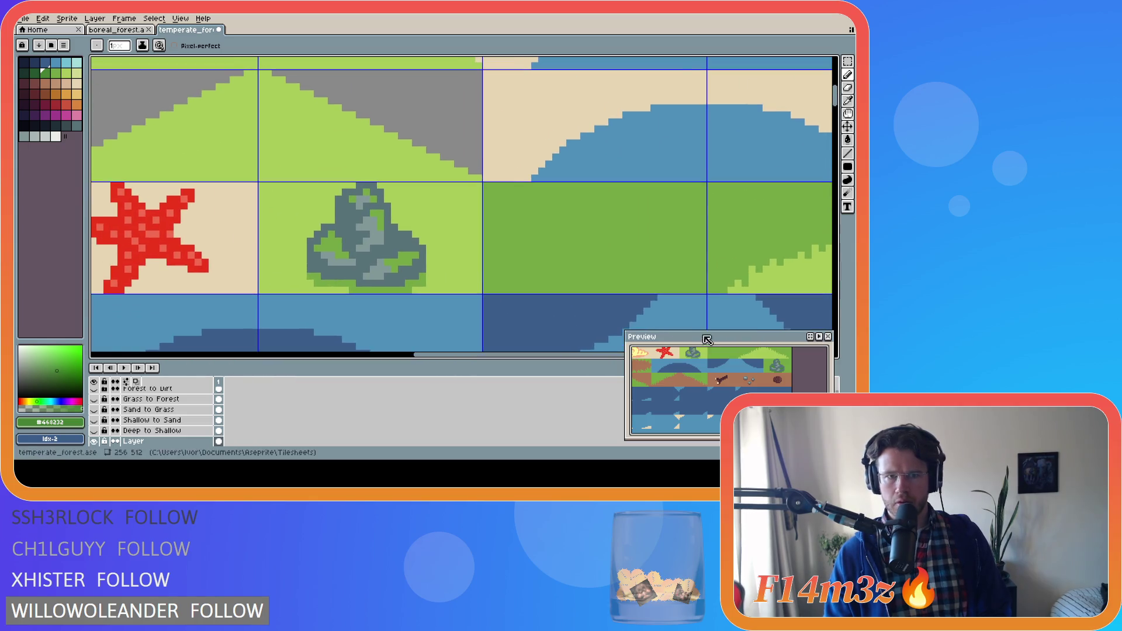
{"action": "left_click", "coordinate": [312, 279], "text": "alt"}
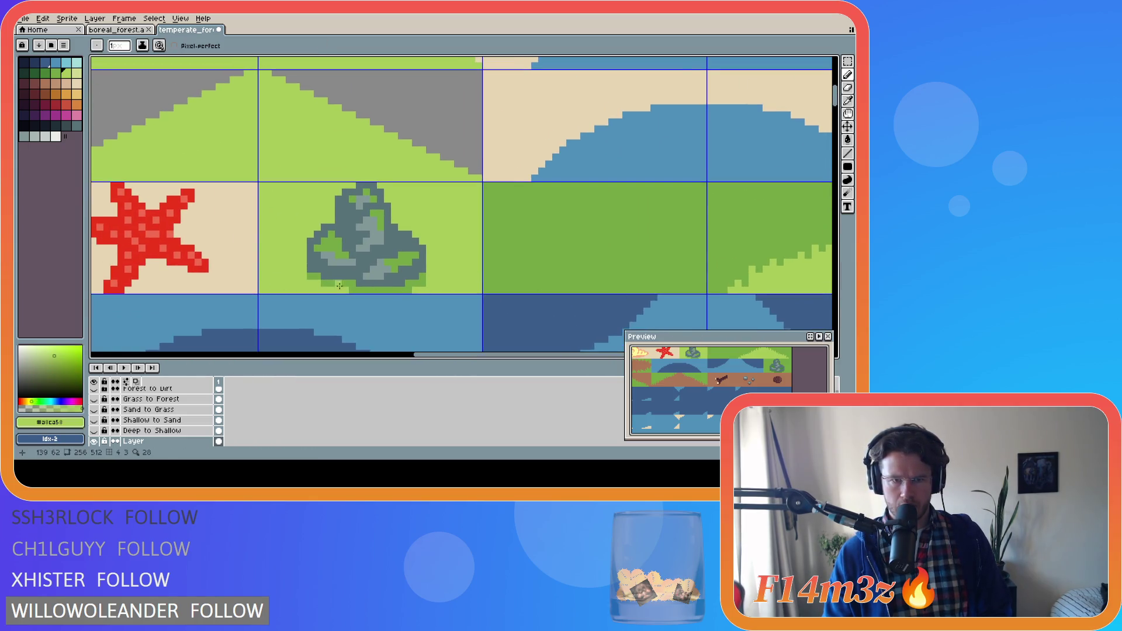
{"action": "left_click", "coordinate": [377, 287], "text": "alt"}
{"action": "key", "text": "ctrl+s"}
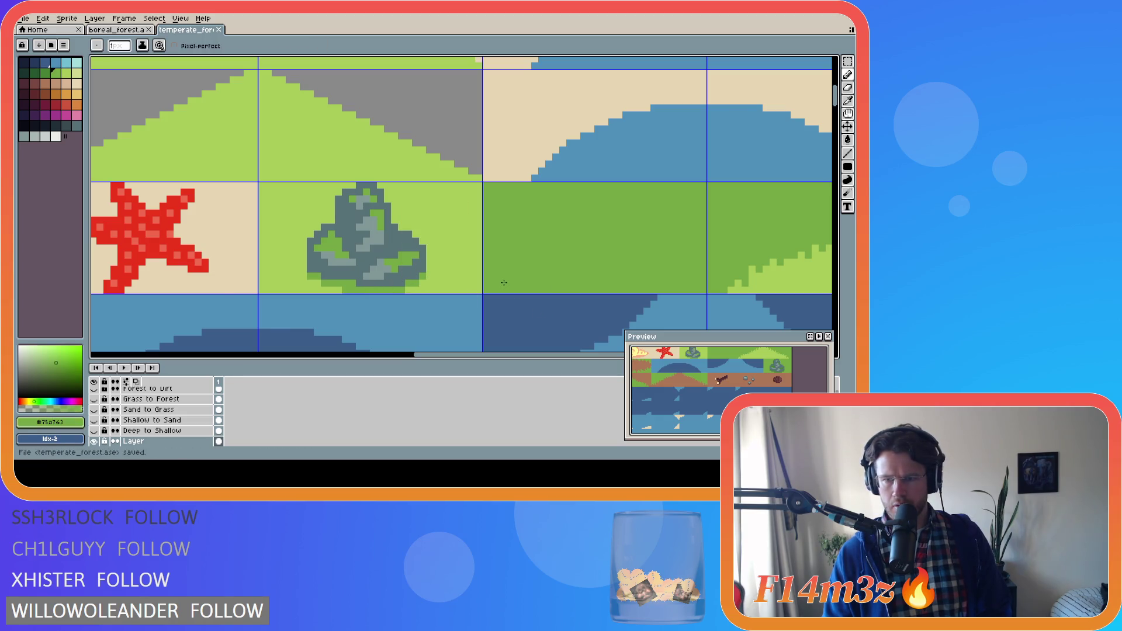
Step: Take the twig's dark brown #4d2b32 as the drawing colour
{"action": "scroll", "coordinate": [504, 283], "scroll_direction": "down", "scroll_amount": 2}
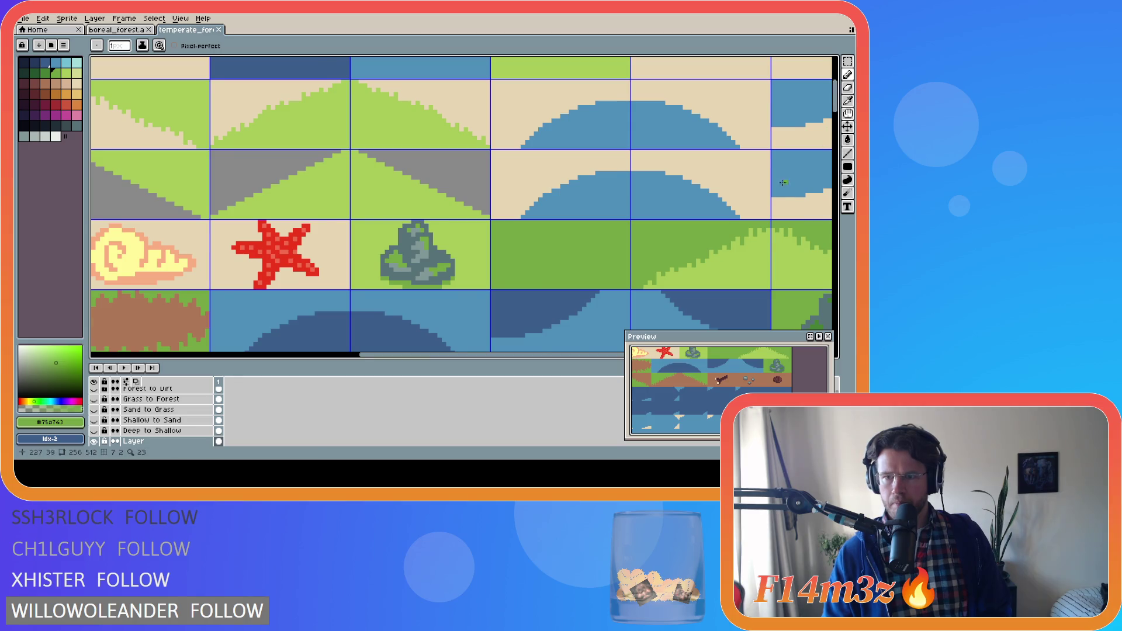
{"action": "scroll", "coordinate": [824, 146], "scroll_direction": "down", "scroll_amount": 1}
{"action": "mouse_move", "coordinate": [835, 106]}
{"action": "left_mouse_down"}
{"action": "mouse_move", "coordinate": [837, 199]}
{"action": "mouse_move", "coordinate": [837, 153]}
{"action": "mouse_move", "coordinate": [818, 210]}
{"action": "left_mouse_up"}
{"action": "left_click", "coordinate": [598, 149], "text": "alt"}
{"action": "scroll", "coordinate": [499, 193], "scroll_direction": "right", "scroll_amount": 5}
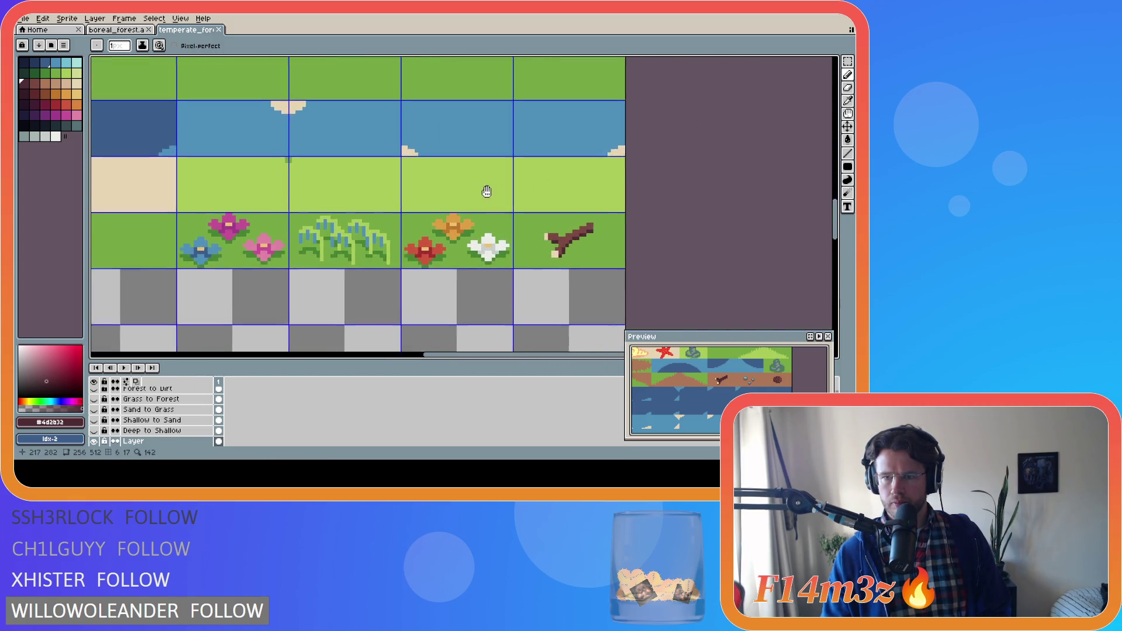
Step: Bucket-fill the twig with dark maroon #4d2b32 and paint dark-green shadow pixels beneath it
{"action": "key", "text": "g"}
{"action": "left_click", "coordinate": [500, 232]}
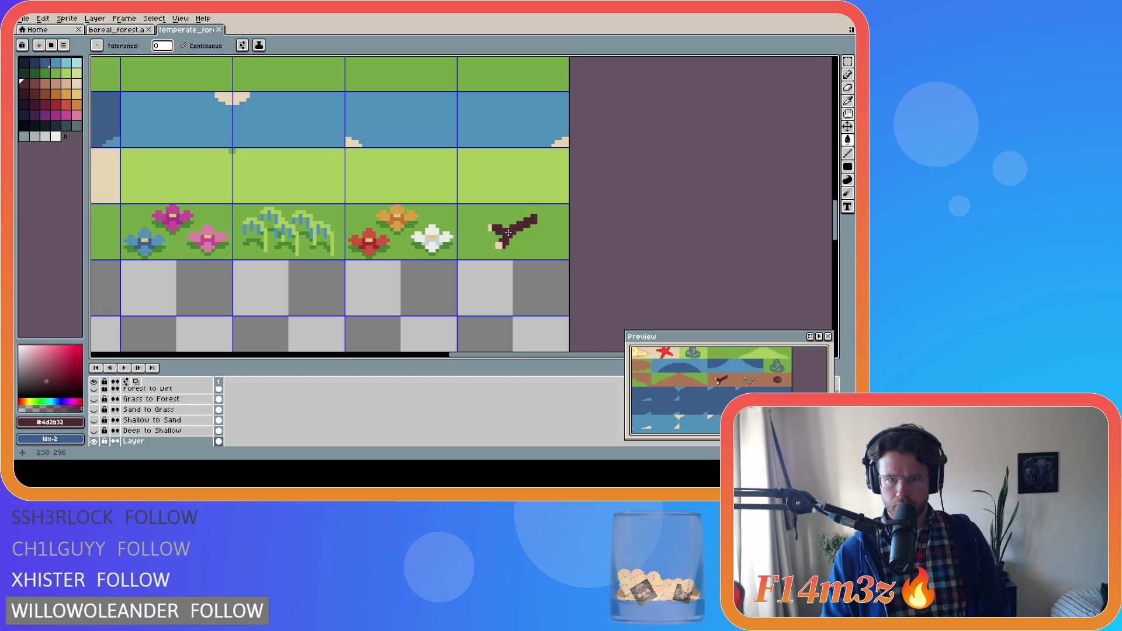
{"action": "scroll", "coordinate": [500, 232], "scroll_direction": "up", "scroll_amount": 3}
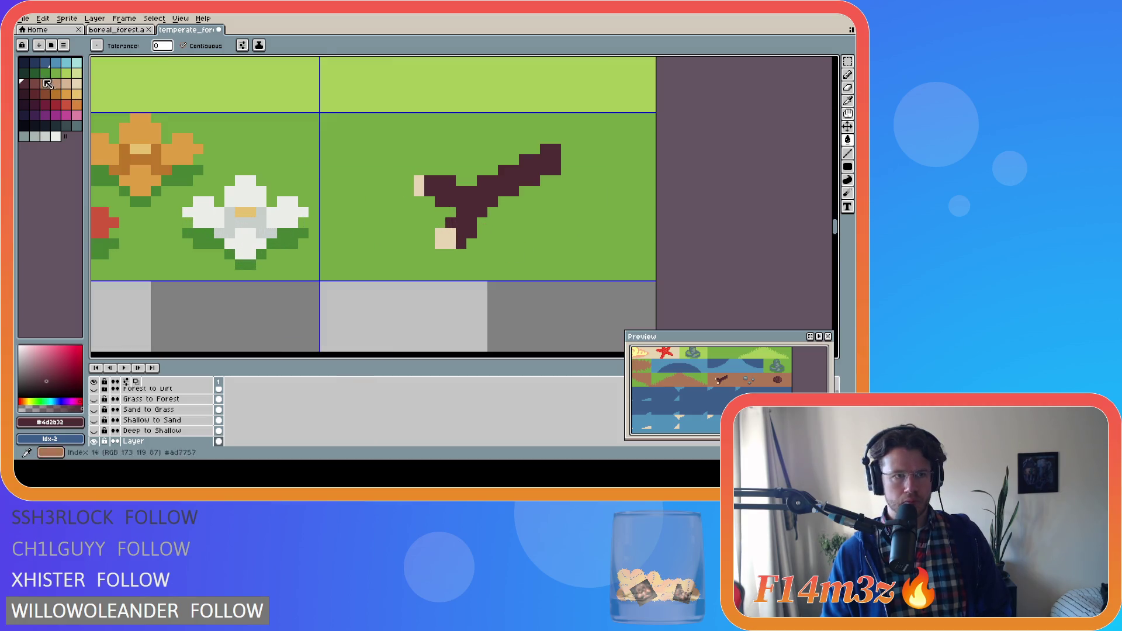
{"action": "left_click", "coordinate": [358, 187], "text": "alt"}
{"action": "left_click", "coordinate": [45, 74]}
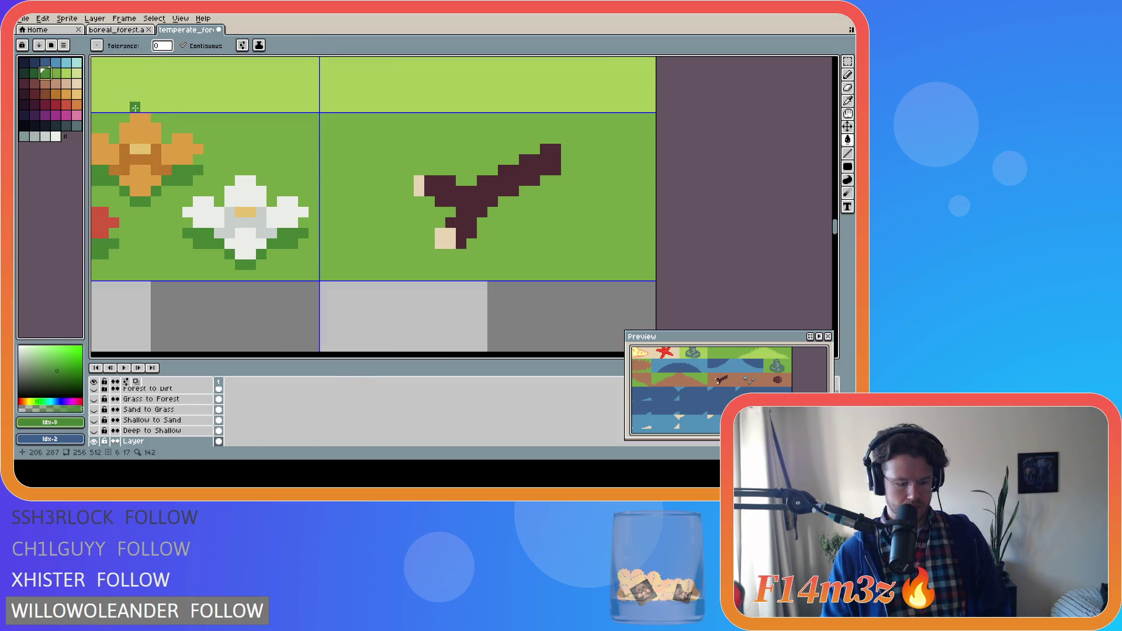
{"action": "key", "text": "b"}
{"action": "left_click_drag", "start_coordinate": [423, 203], "coordinate": [435, 210]}
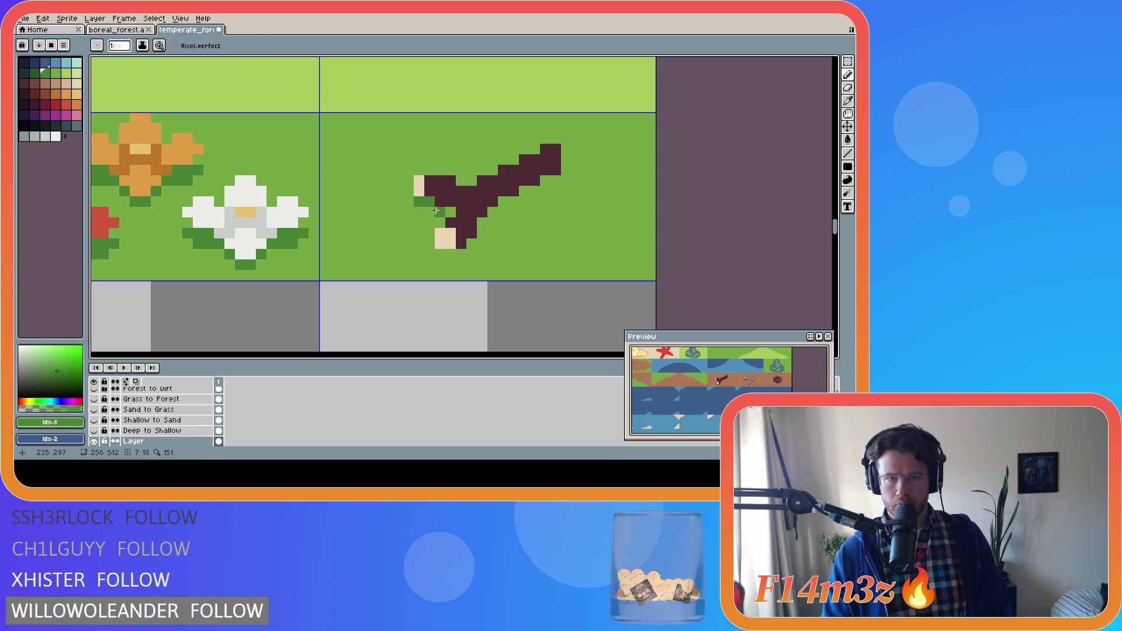
{"action": "left_click_drag", "start_coordinate": [439, 254], "coordinate": [555, 179]}
Step: Compare the original and recoloured twig with undo/redo, then save the tileset
{"action": "scroll", "coordinate": [721, 350], "scroll_direction": "up", "scroll_amount": 3}
{"action": "scroll", "coordinate": [721, 350], "scroll_direction": "down", "scroll_amount": 3}
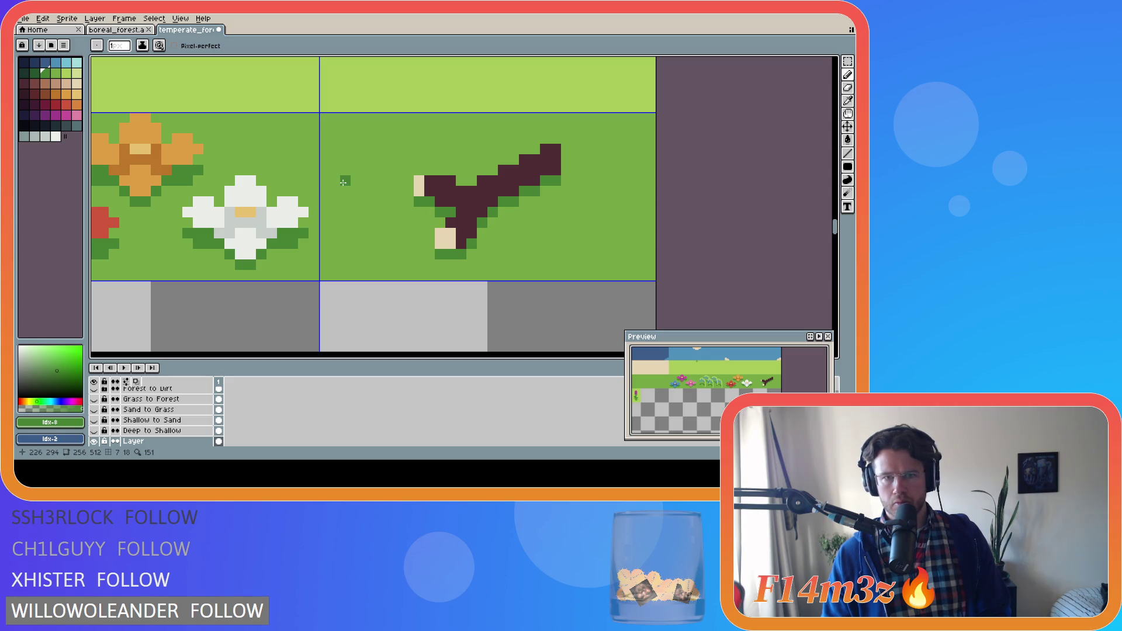
{"action": "key", "text": "ctrl+z"}
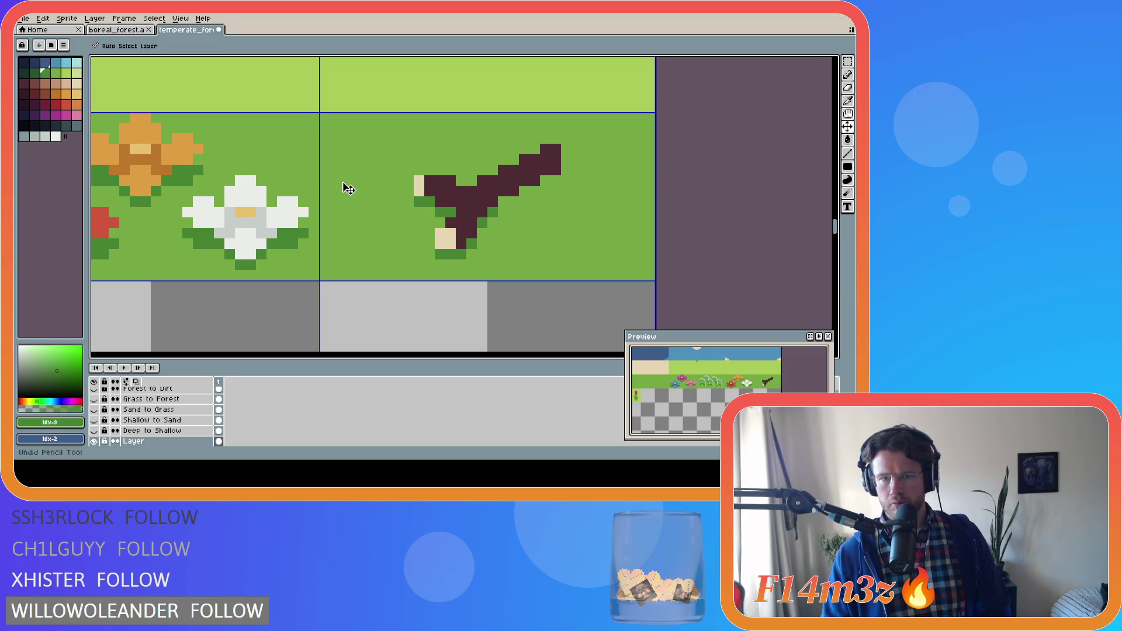
{"action": "key", "text": "ctrl+z"}
{"action": "key", "text": "ctrl+z"}
{"action": "key", "text": "ctrl+z"}
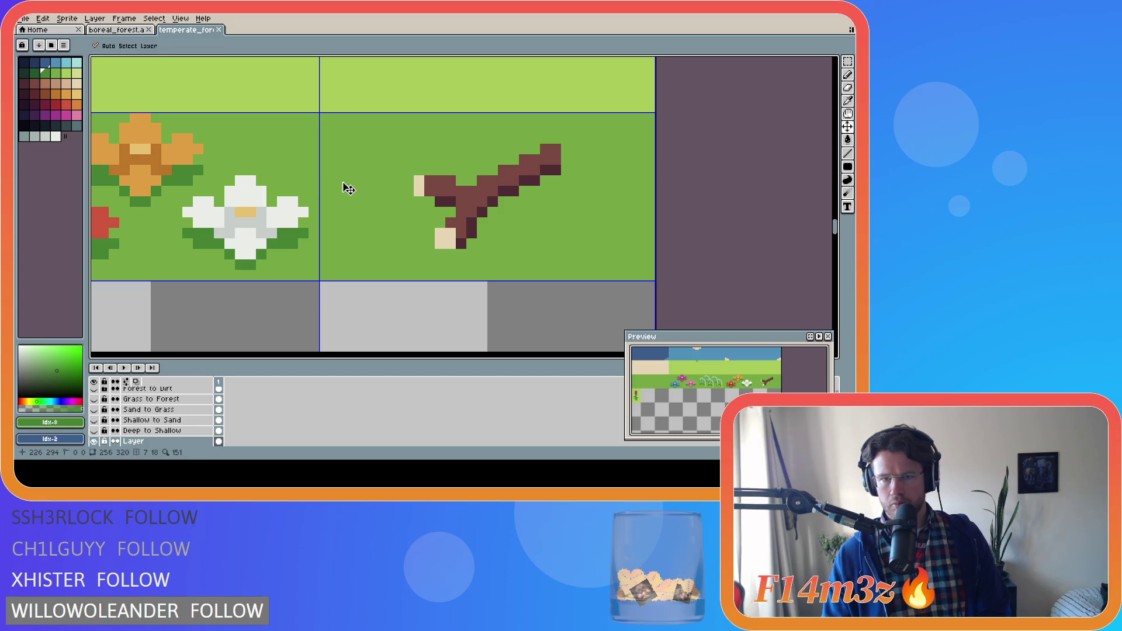
{"action": "key", "text": "ctrl+y"}
{"action": "key", "text": "ctrl+y"}
{"action": "key", "text": "ctrl+y"}
{"action": "key", "text": "ctrl+y"}
{"action": "key", "text": "ctrl+y"}
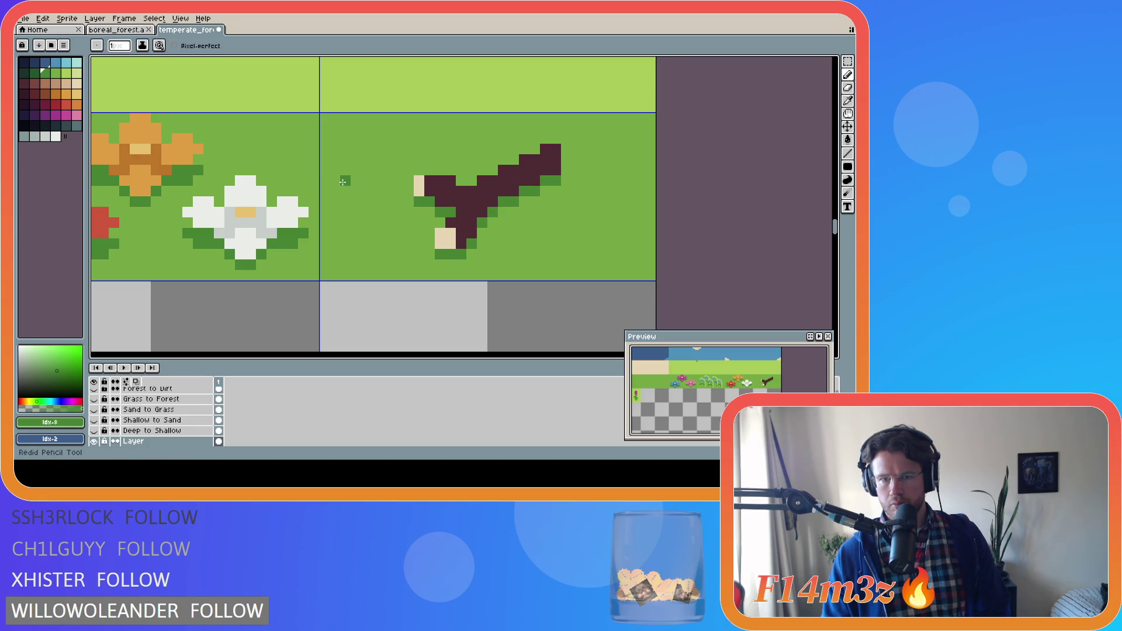
{"action": "key", "text": "ctrl+s"}
{"action": "scroll", "coordinate": [343, 182], "scroll_direction": "down", "scroll_amount": 5}
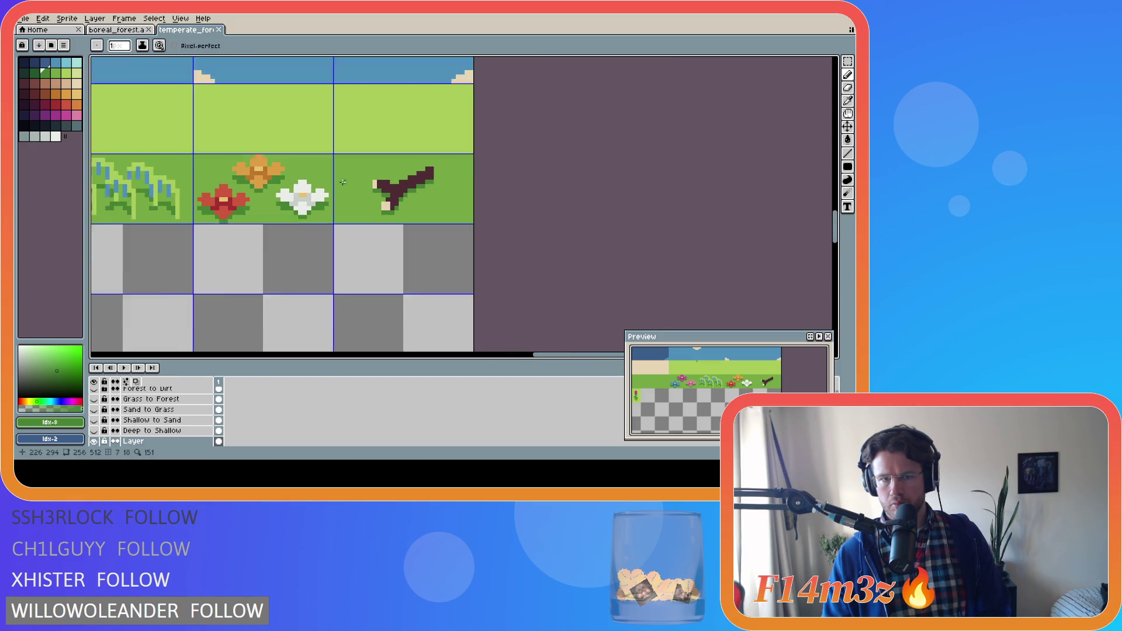
Step: With the Pencil, paint extra dark-green (#468232) shadow pixels beneath the maroon twig
{"action": "scroll", "coordinate": [277, 163], "scroll_direction": "up", "scroll_amount": 2}
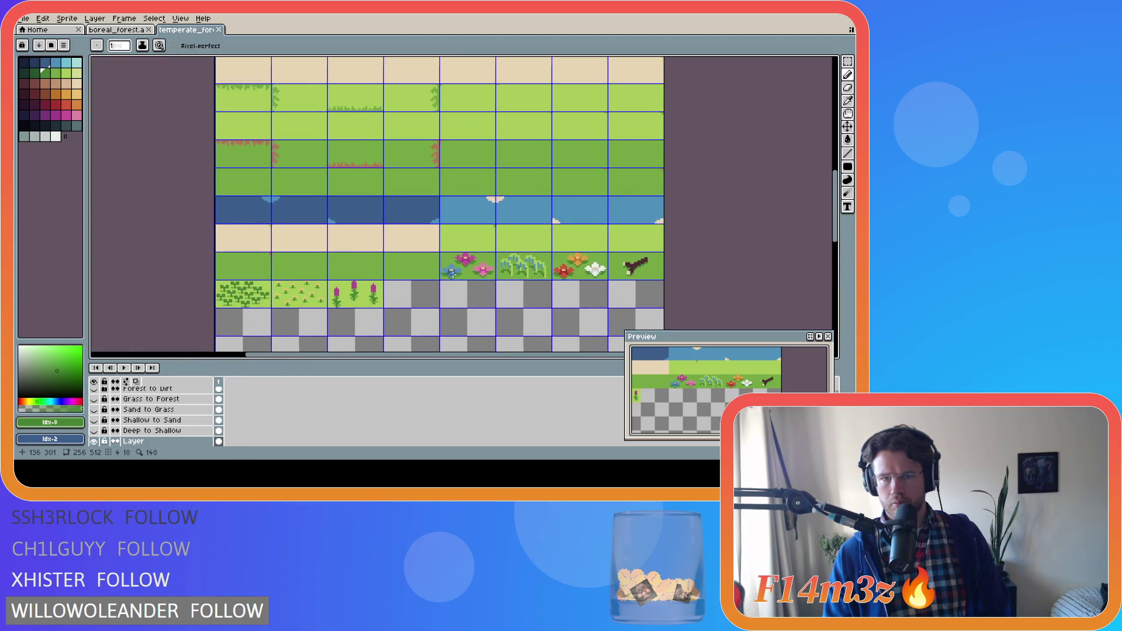
{"action": "scroll", "coordinate": [412, 203], "scroll_direction": "down", "scroll_amount": 3}
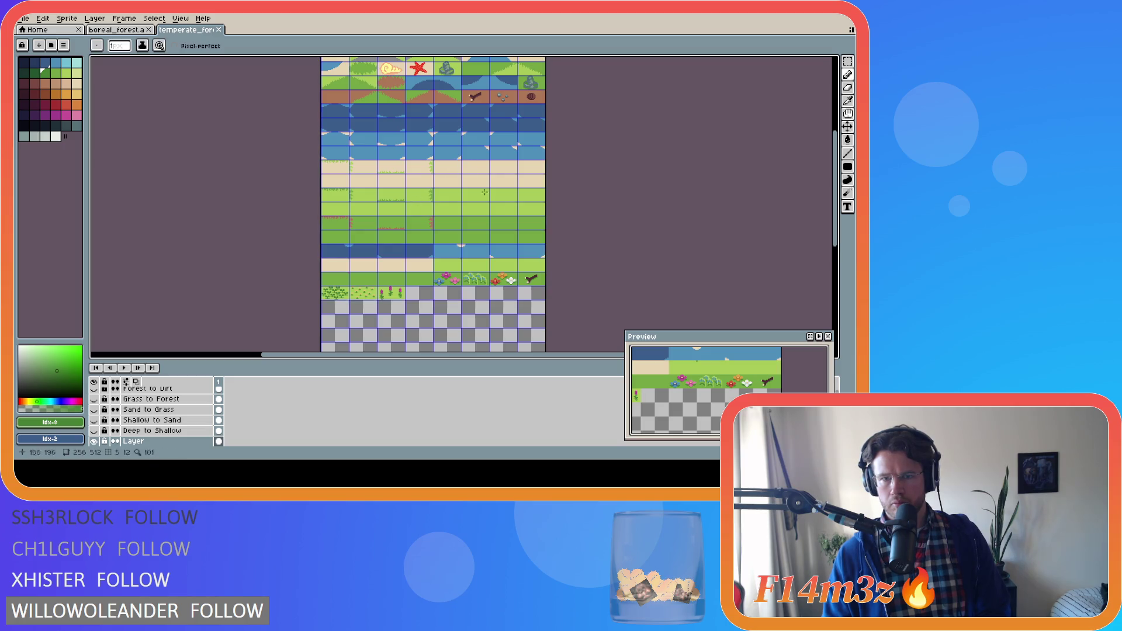
{"action": "scroll", "coordinate": [535, 245], "scroll_direction": "up", "scroll_amount": 3}
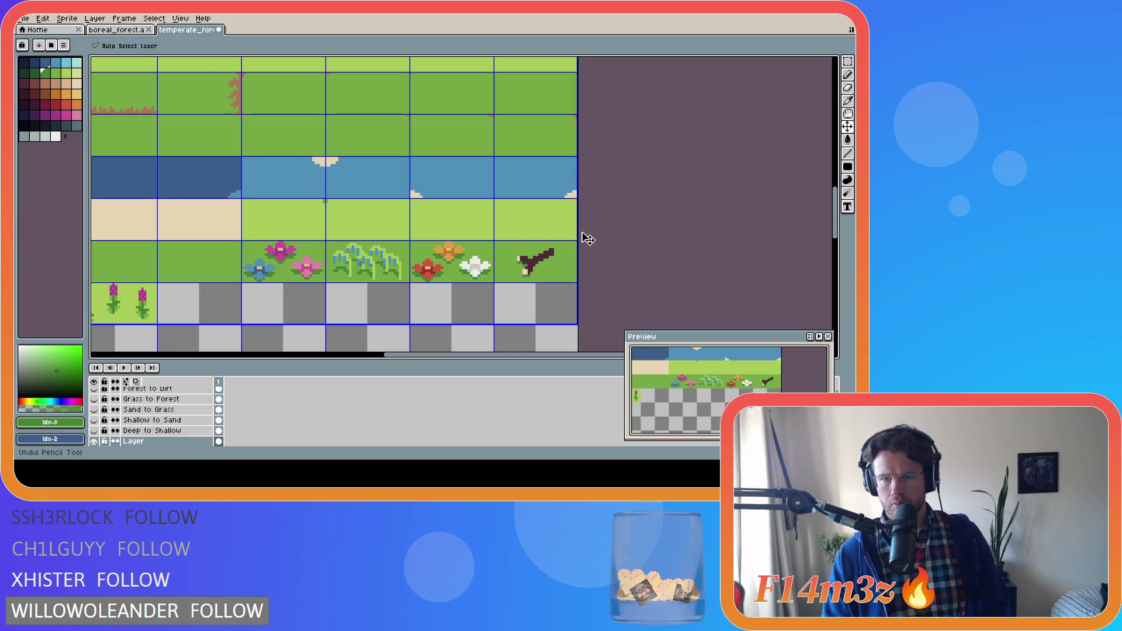
{"action": "key", "text": "b"}
{"action": "scroll", "coordinate": [577, 254], "scroll_direction": "up", "scroll_amount": 1}
{"action": "scroll", "coordinate": [577, 254], "scroll_direction": "up", "scroll_amount": 3}
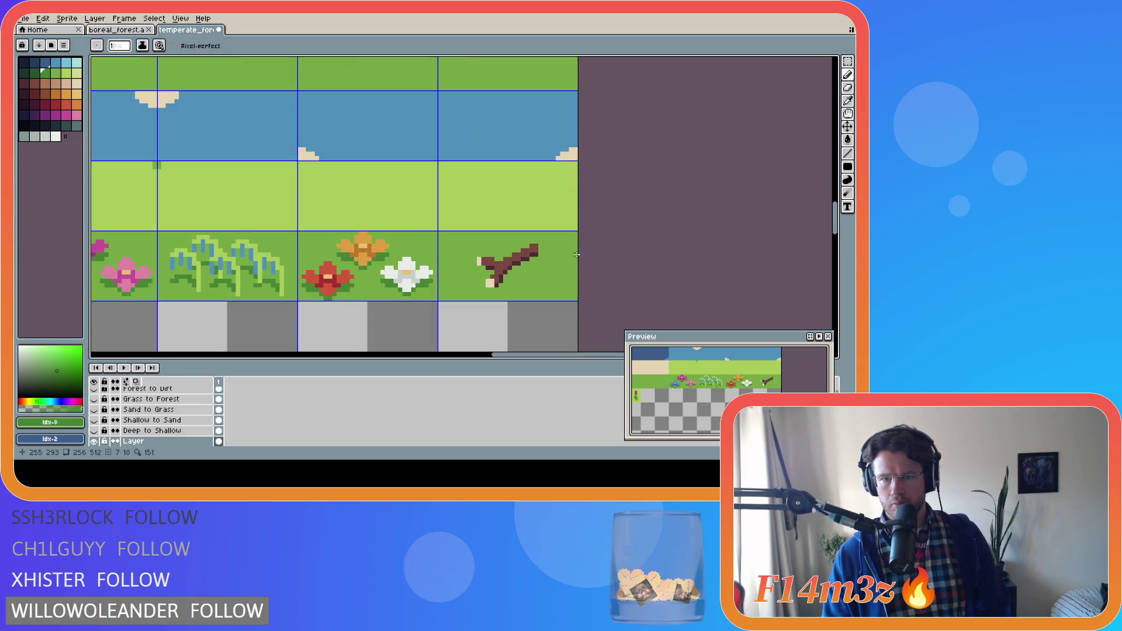
{"action": "left_click", "coordinate": [451, 271]}
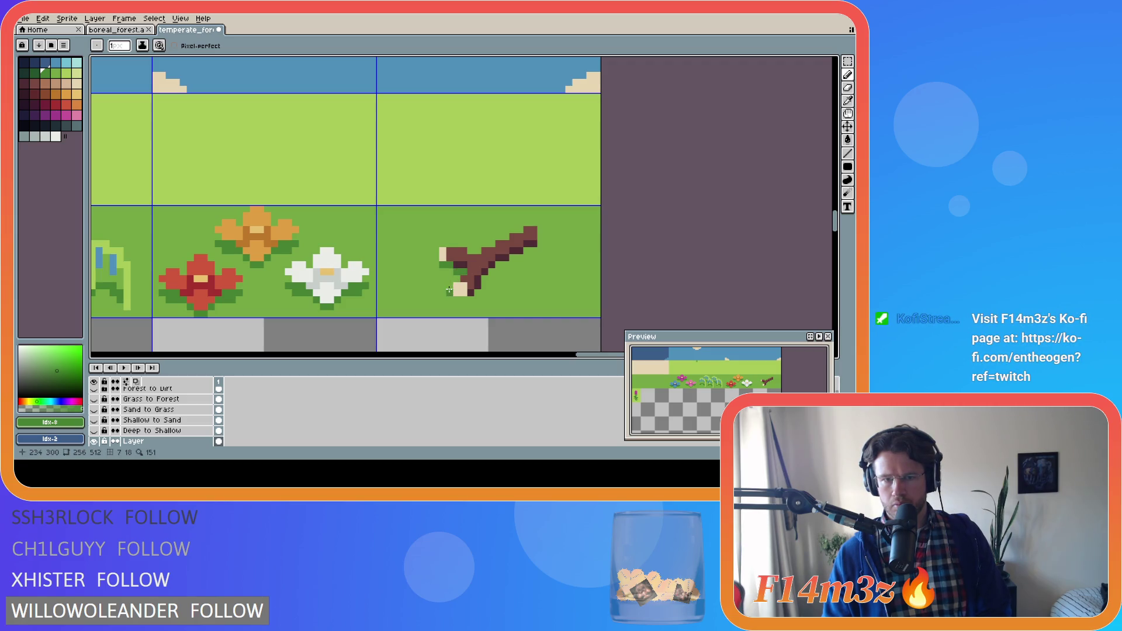
{"action": "left_click", "coordinate": [463, 289], "text": "alt"}
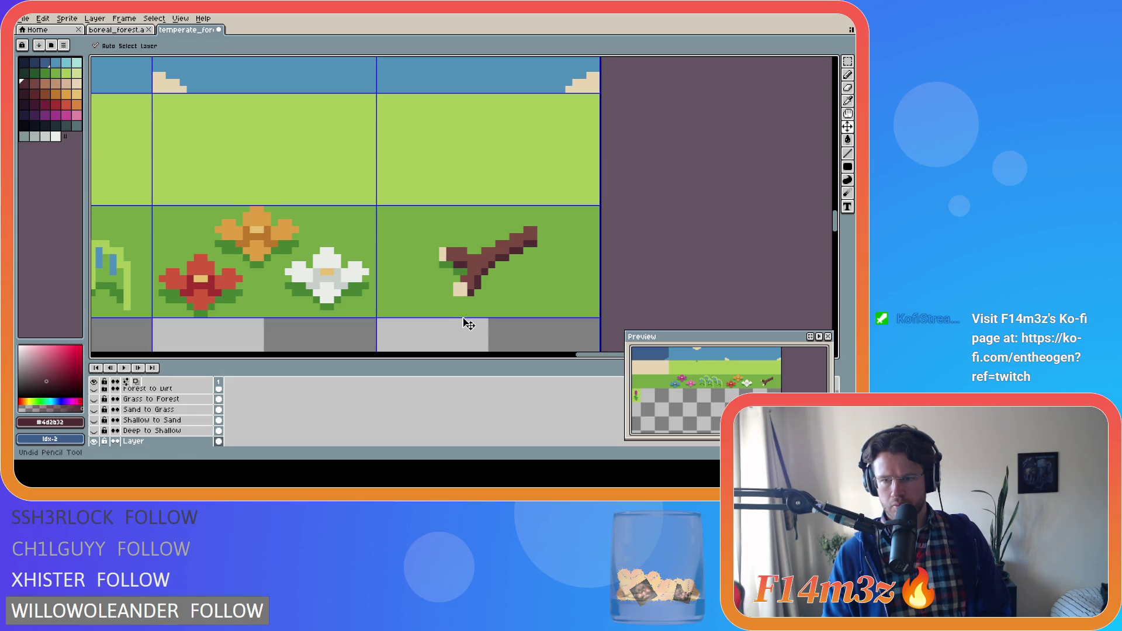
{"action": "scroll", "coordinate": [468, 295], "scroll_direction": "up", "scroll_amount": 1}
{"action": "left_click", "coordinate": [459, 259], "text": "alt"}
{"action": "mouse_move", "coordinate": [451, 303]}
{"action": "left_mouse_down"}
{"action": "mouse_move", "coordinate": [484, 289]}
{"action": "mouse_move", "coordinate": [514, 250]}
{"action": "mouse_move", "coordinate": [567, 233]}
{"action": "left_mouse_up"}
{"action": "left_click", "coordinate": [542, 239]}
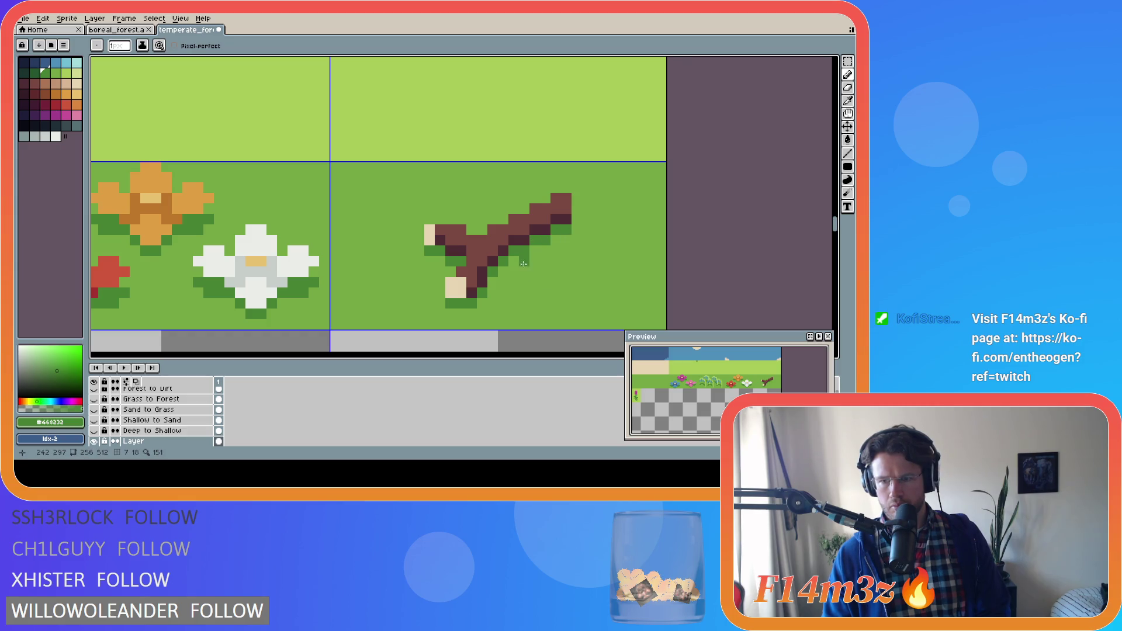
Step: Save the tileset to temperate_forest.ase again
{"action": "key", "text": "ctrl+s"}
{"action": "scroll", "coordinate": [536, 247], "scroll_direction": "down", "scroll_amount": 4}
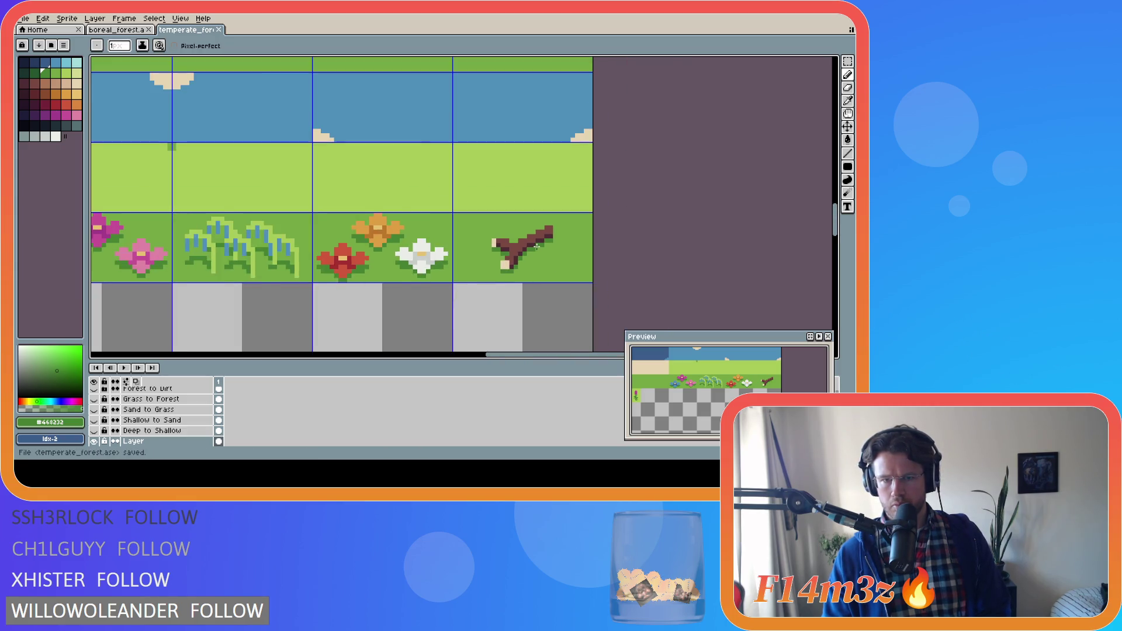
{"action": "scroll", "coordinate": [537, 247], "scroll_direction": "down", "scroll_amount": 1}
Step: Select the twig sprite with a rectangular marquee and try shifting it up-left one tile
{"action": "key", "text": "m"}
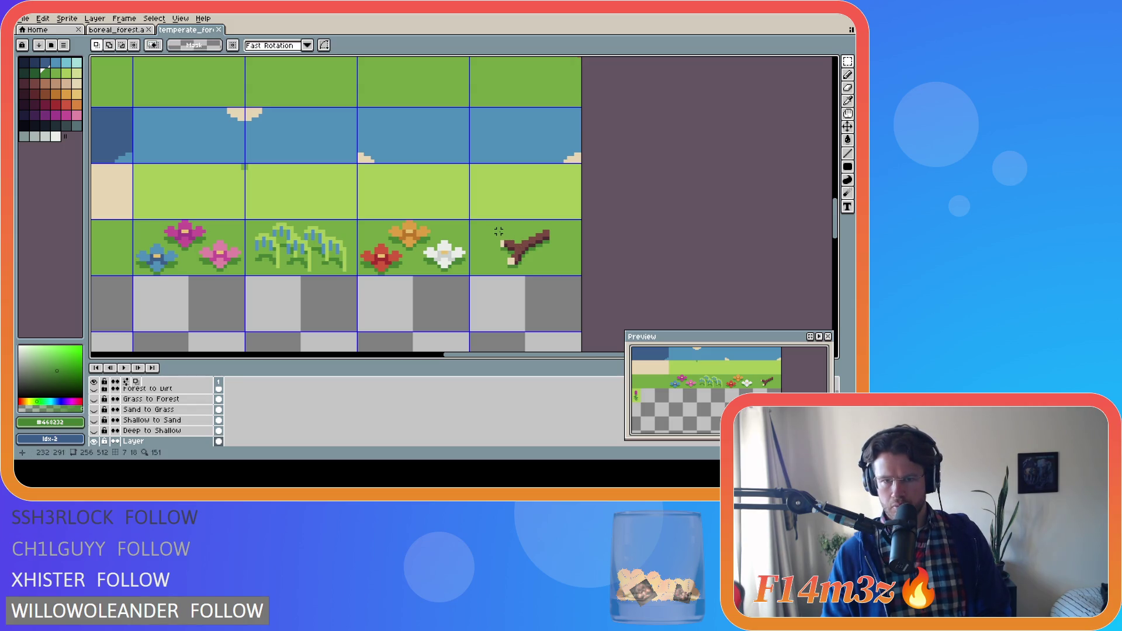
{"action": "mouse_move", "coordinate": [498, 227]}
{"action": "left_mouse_down"}
{"action": "mouse_move", "coordinate": [551, 270]}
{"action": "mouse_move", "coordinate": [361, 81]}
{"action": "left_mouse_up"}
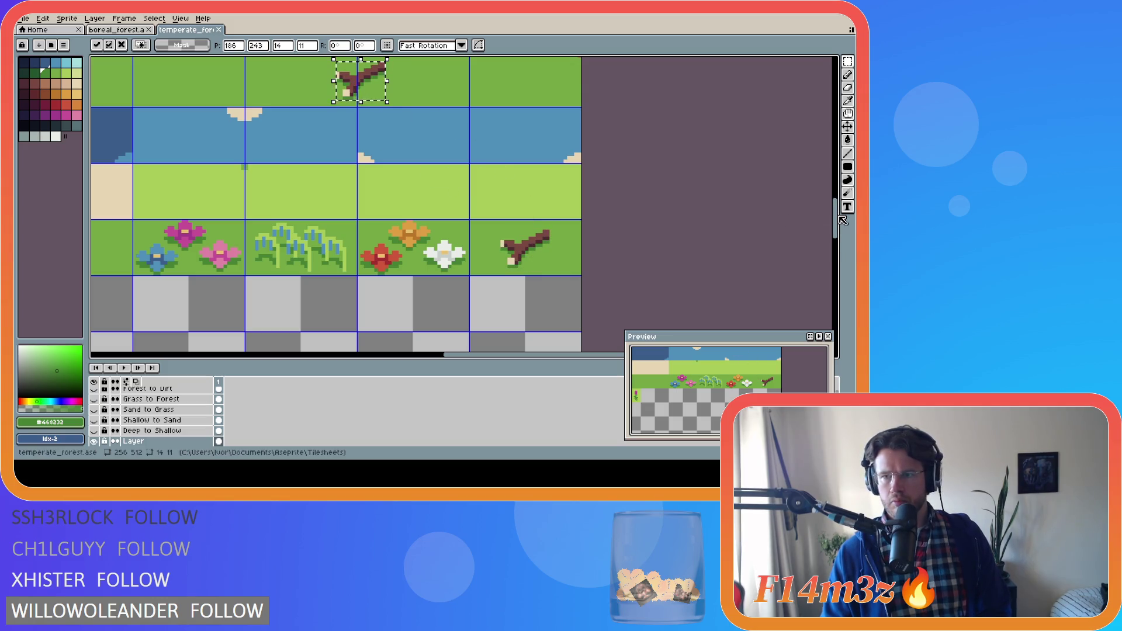
{"action": "left_click_drag", "start_coordinate": [835, 220], "coordinate": [834, 185]}
{"action": "mouse_move", "coordinate": [361, 326]}
{"action": "left_mouse_down"}
{"action": "mouse_move", "coordinate": [353, 232]}
{"action": "mouse_move", "coordinate": [308, 162]}
{"action": "left_mouse_up"}
{"action": "mouse_move", "coordinate": [225, 178]}
{"action": "left_mouse_down"}
{"action": "mouse_move", "coordinate": [325, 268]}
{"action": "mouse_move", "coordinate": [469, 334]}
{"action": "mouse_move", "coordinate": [505, 306]}
{"action": "mouse_move", "coordinate": [494, 145]}
{"action": "mouse_move", "coordinate": [546, 199]}
{"action": "left_mouse_up"}
{"action": "scroll", "coordinate": [456, 300], "scroll_direction": "down", "scroll_amount": 1}
{"action": "scroll", "coordinate": [550, 138], "scroll_direction": "up", "scroll_amount": 2}
{"action": "key", "text": "ctrl+z"}
Step: Drag the twig selection onto the empty dirt tile beside the pebbles
{"action": "left_click_drag", "start_coordinate": [500, 142], "coordinate": [536, 241]}
{"action": "left_click_drag", "start_coordinate": [453, 213], "coordinate": [478, 167]}
{"action": "scroll", "coordinate": [637, 263], "scroll_direction": "down", "scroll_amount": 4}
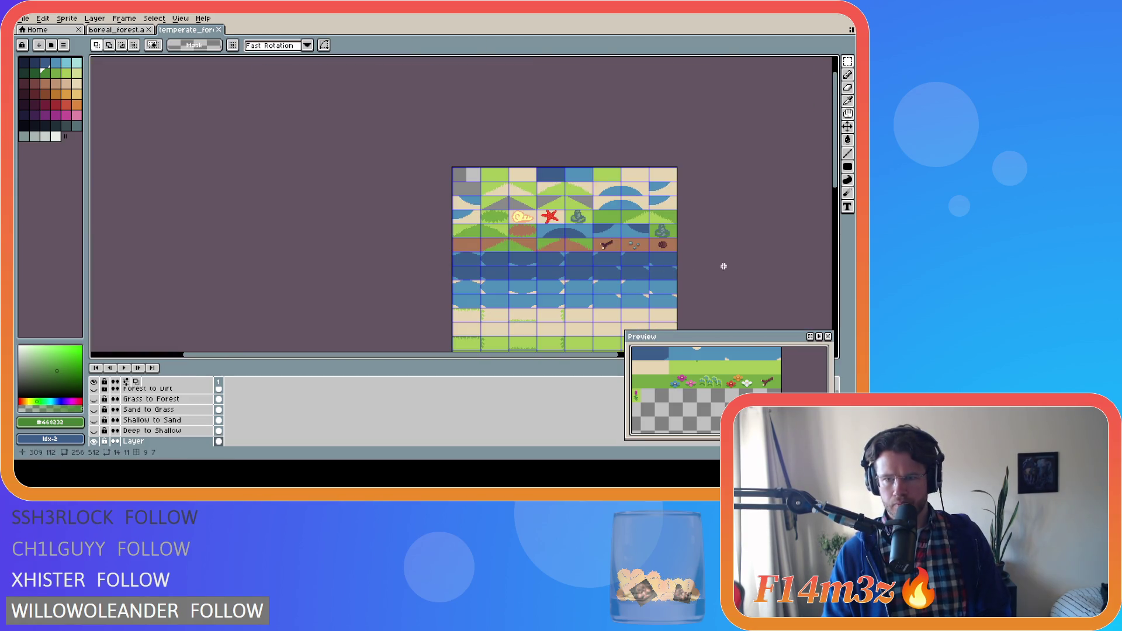
{"action": "left_click_drag", "start_coordinate": [717, 263], "coordinate": [644, 126]}
{"action": "scroll", "coordinate": [570, 274], "scroll_direction": "up", "scroll_amount": 4}
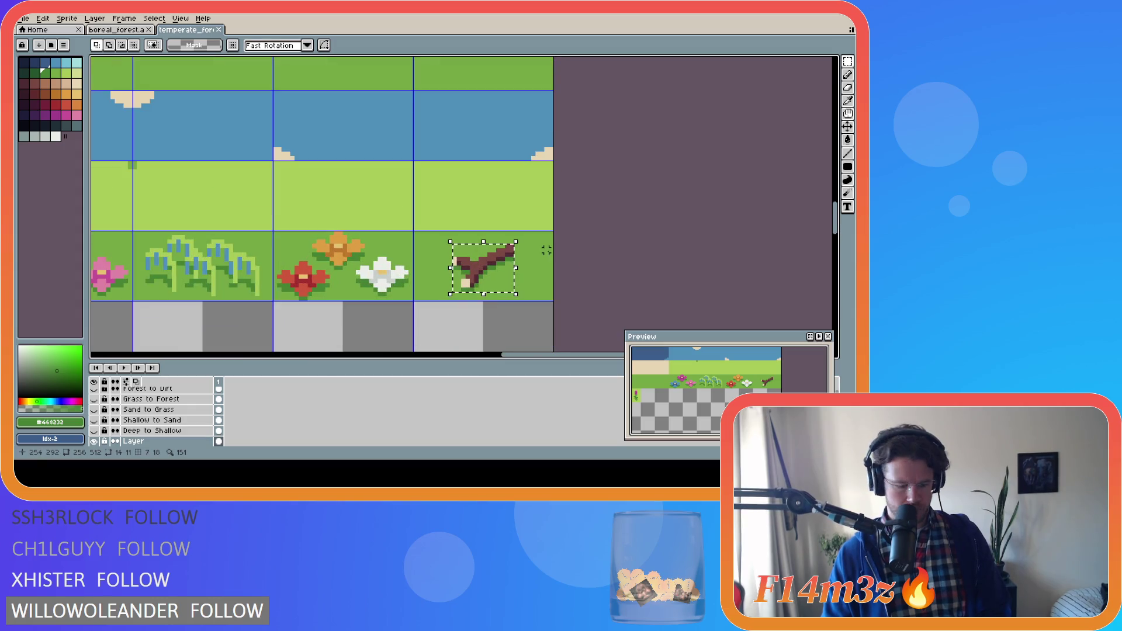
{"action": "mouse_move", "coordinate": [482, 263]}
{"action": "left_mouse_down"}
{"action": "mouse_move", "coordinate": [295, 58]}
{"action": "mouse_move", "coordinate": [305, 152]}
{"action": "mouse_move", "coordinate": [353, 318]}
{"action": "mouse_move", "coordinate": [286, 76]}
{"action": "mouse_move", "coordinate": [444, 318]}
{"action": "mouse_move", "coordinate": [382, 170]}
{"action": "mouse_move", "coordinate": [472, 333]}
{"action": "mouse_move", "coordinate": [414, 127]}
{"action": "mouse_move", "coordinate": [412, 333]}
{"action": "mouse_move", "coordinate": [322, 327]}
{"action": "mouse_move", "coordinate": [422, 242]}
{"action": "left_mouse_up"}
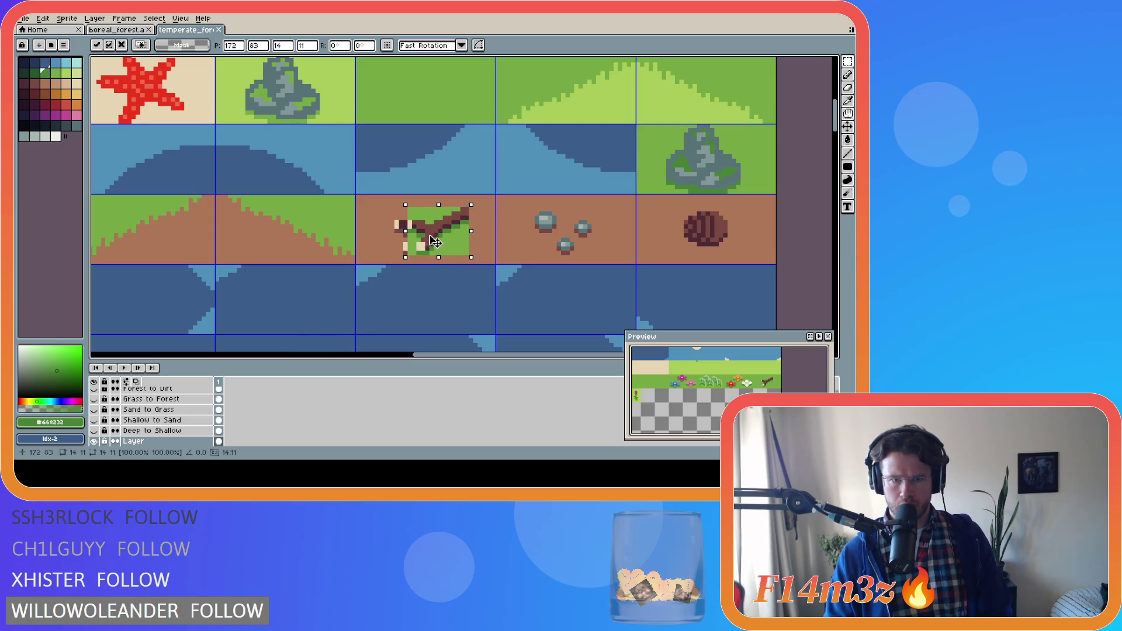
{"action": "scroll", "coordinate": [484, 226], "scroll_direction": "up", "scroll_amount": 2}
Step: Drop the twig in place and bucket-fill its green backing patches with dirt brown
{"action": "left_click", "coordinate": [476, 232]}
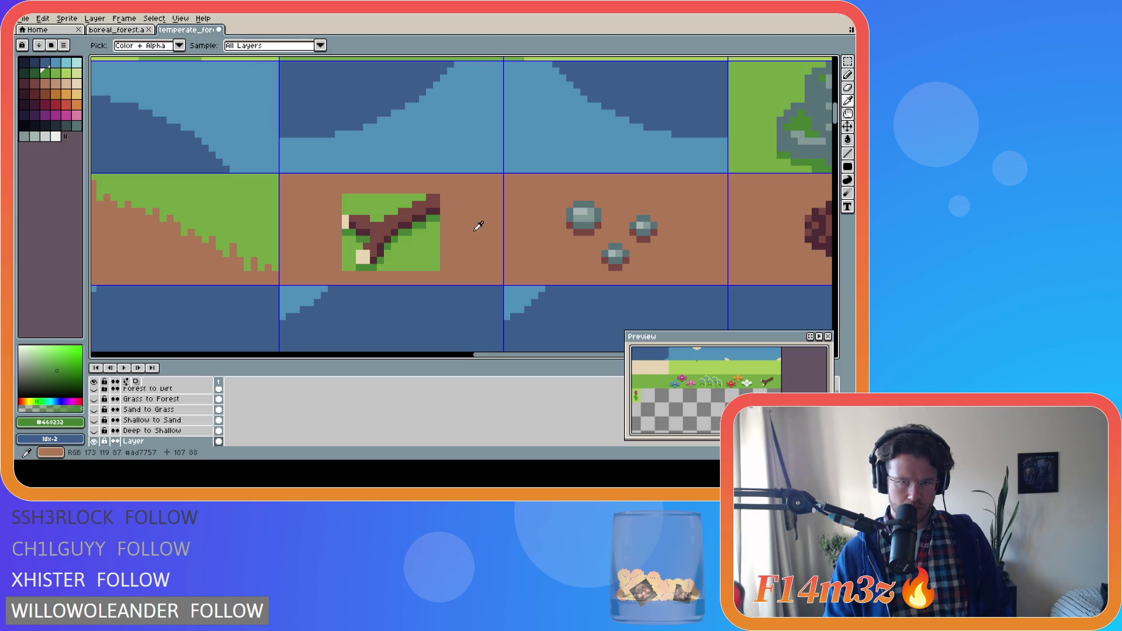
{"action": "left_click", "coordinate": [471, 233], "text": "alt"}
{"action": "key", "text": "g"}
{"action": "left_click", "coordinate": [418, 257]}
{"action": "left_click", "coordinate": [346, 247]}
{"action": "left_click", "coordinate": [352, 266]}
{"action": "left_click", "coordinate": [385, 204]}
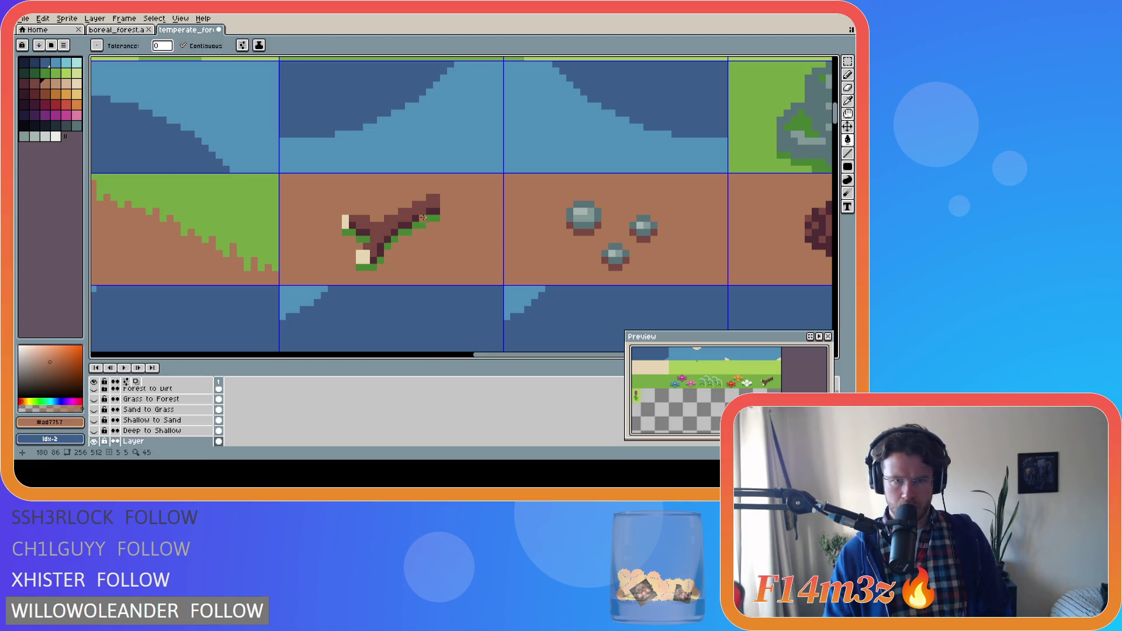
{"action": "scroll", "coordinate": [374, 257], "scroll_direction": "up", "scroll_amount": 1}
{"action": "left_click", "coordinate": [374, 257]}
Step: Recolour leftover green pixels along the twig's lower edge and upper branch with twig brown
{"action": "left_click", "coordinate": [315, 206]}
{"action": "left_click", "coordinate": [343, 187], "text": "alt"}
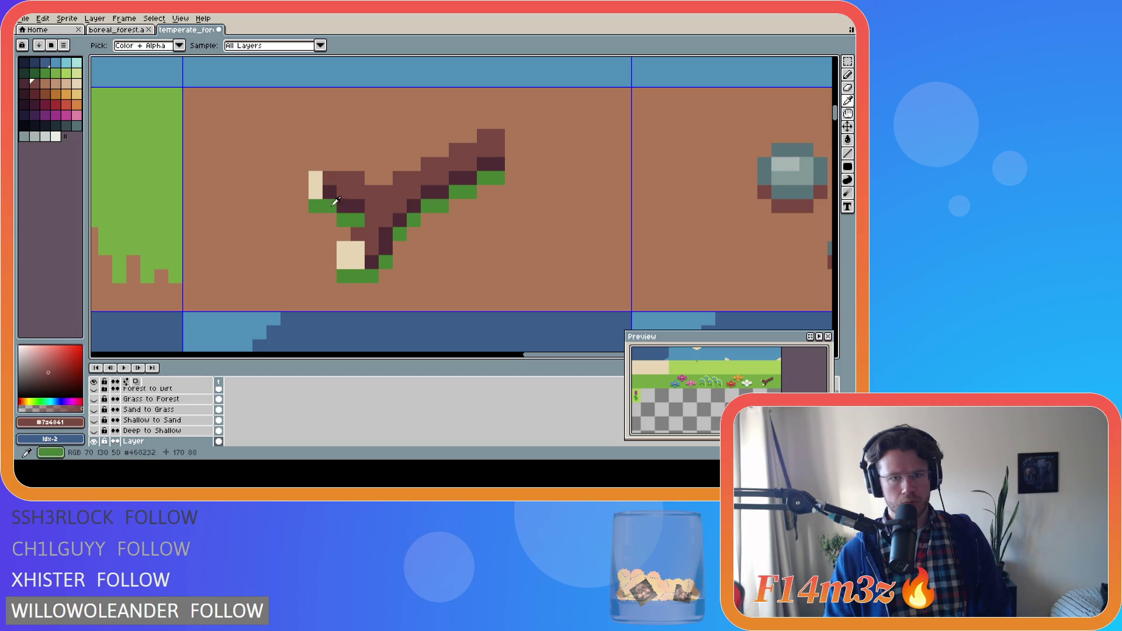
{"action": "left_click", "coordinate": [343, 217]}
{"action": "left_click", "coordinate": [358, 276]}
{"action": "left_click", "coordinate": [381, 266]}
{"action": "left_click", "coordinate": [413, 220]}
{"action": "left_click", "coordinate": [434, 206]}
{"action": "left_click", "coordinate": [462, 191]}
{"action": "left_click", "coordinate": [491, 178]}
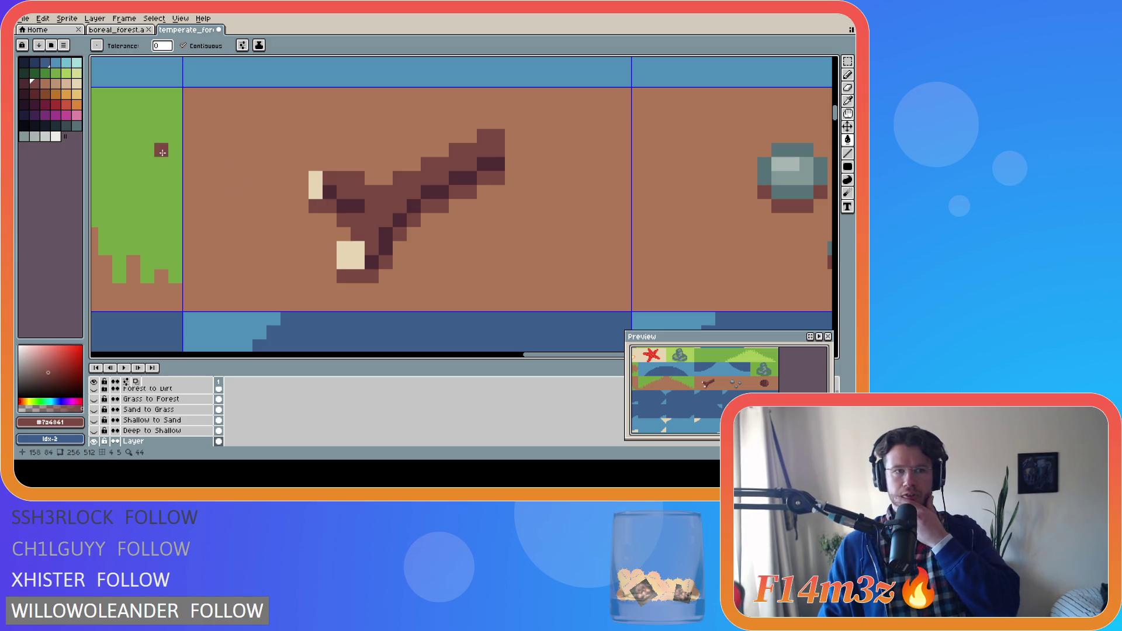
{"action": "key", "text": "bracketleft"}
{"action": "left_click_drag", "start_coordinate": [372, 276], "coordinate": [356, 279]}
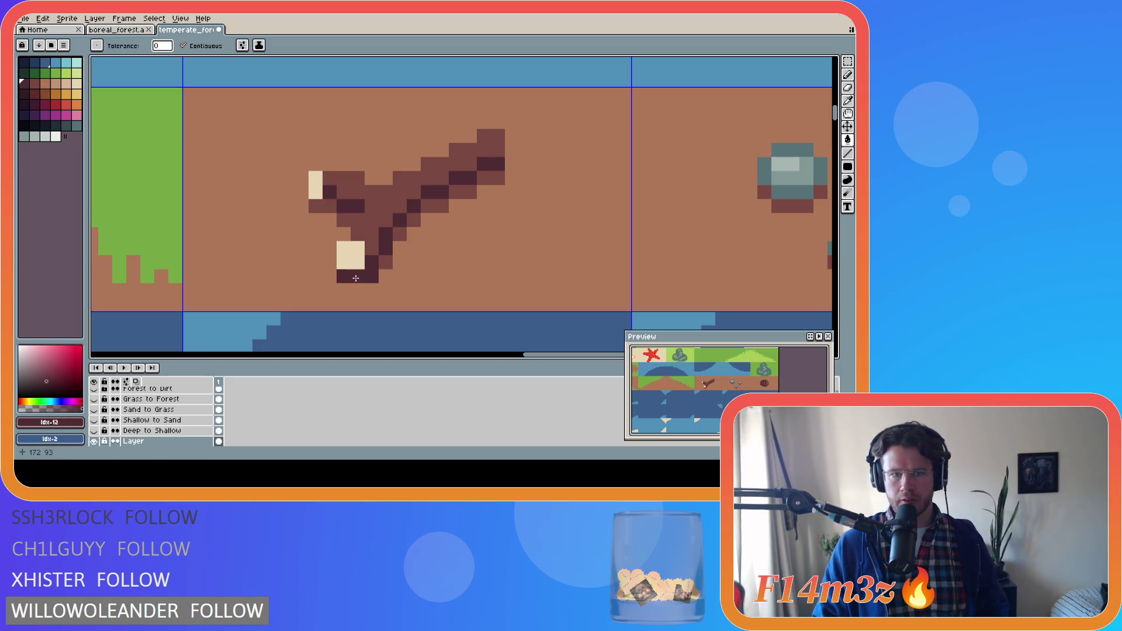
{"action": "key", "text": "ctrl+z"}
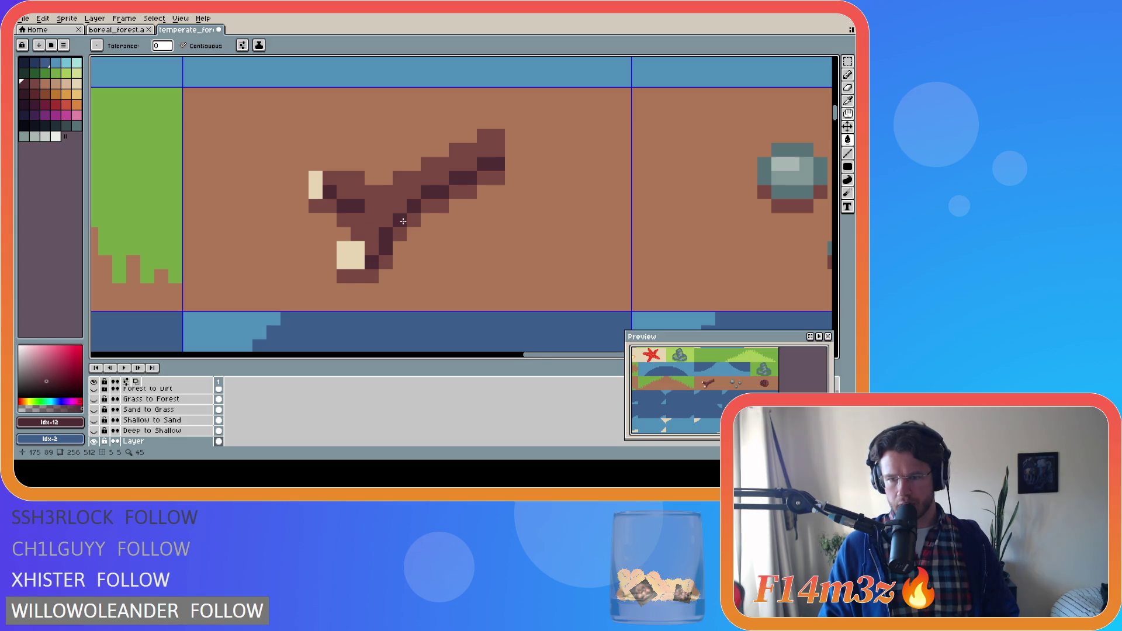
Step: Save the edited tileset to temperate_forest.ase
{"action": "scroll", "coordinate": [403, 221], "scroll_direction": "up", "scroll_amount": 2}
{"action": "scroll", "coordinate": [403, 220], "scroll_direction": "down", "scroll_amount": 5}
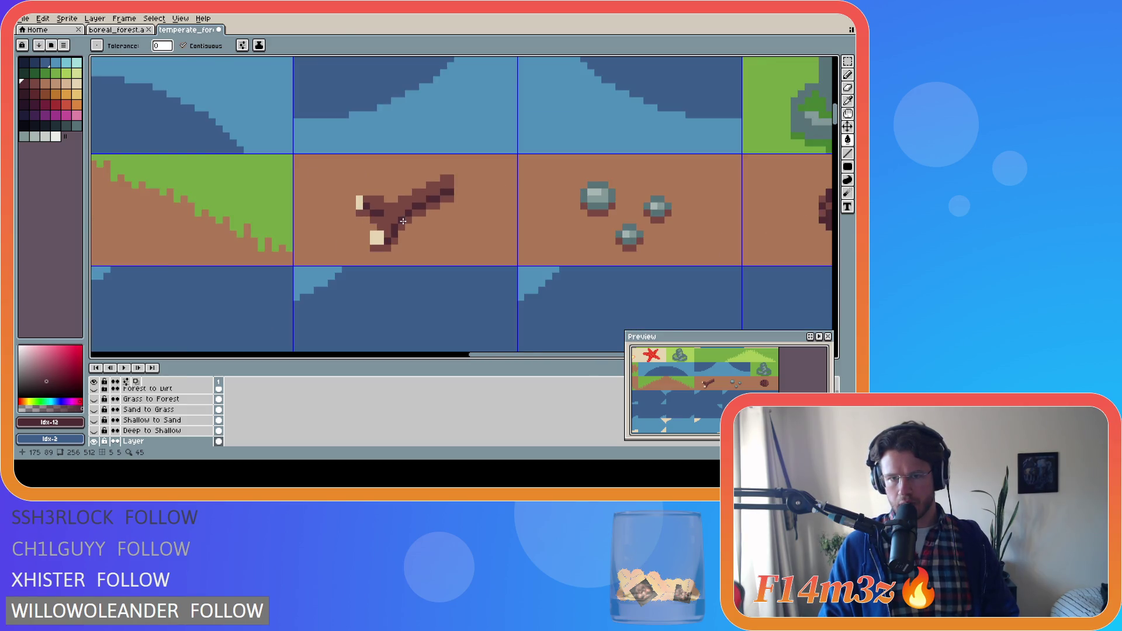
{"action": "scroll", "coordinate": [461, 248], "scroll_direction": "down", "scroll_amount": 4}
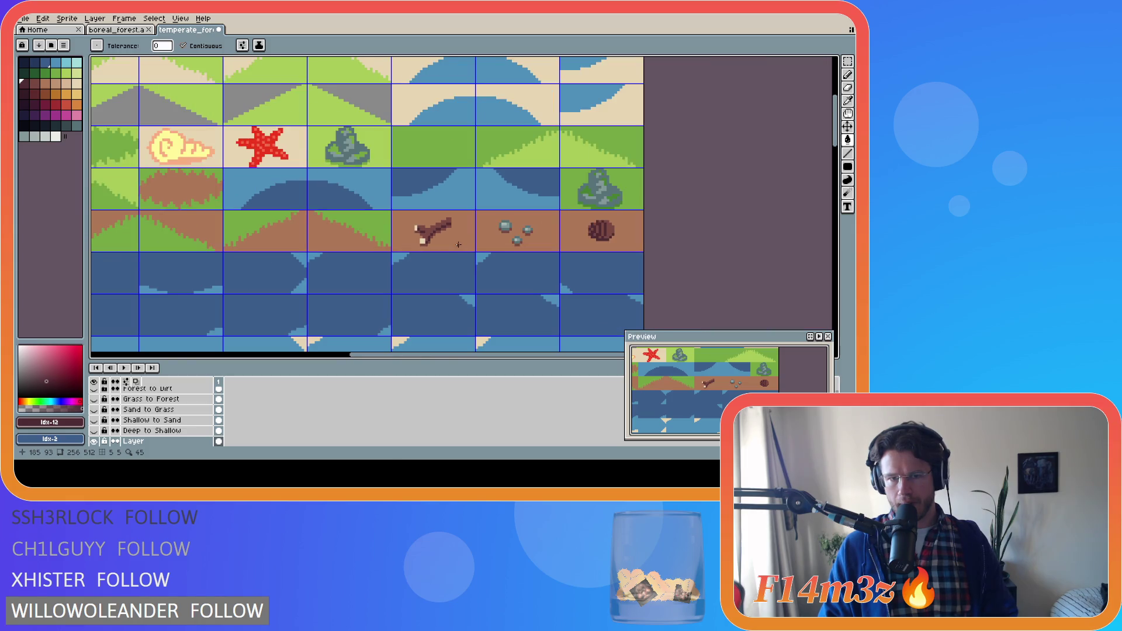
{"action": "key", "text": "v"}
{"action": "key", "text": "ctrl+s"}
{"action": "key", "text": "g"}
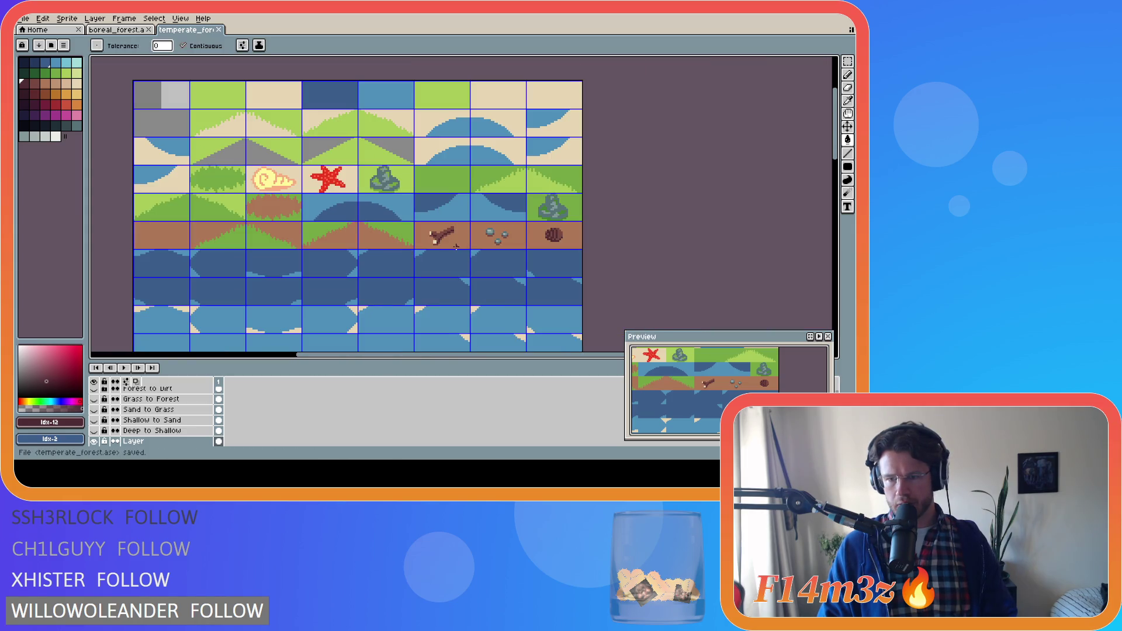
Step: Export the tileset as an image, overwriting temperate_forest.png
{"action": "scroll", "coordinate": [455, 247], "scroll_direction": "down", "scroll_amount": 2}
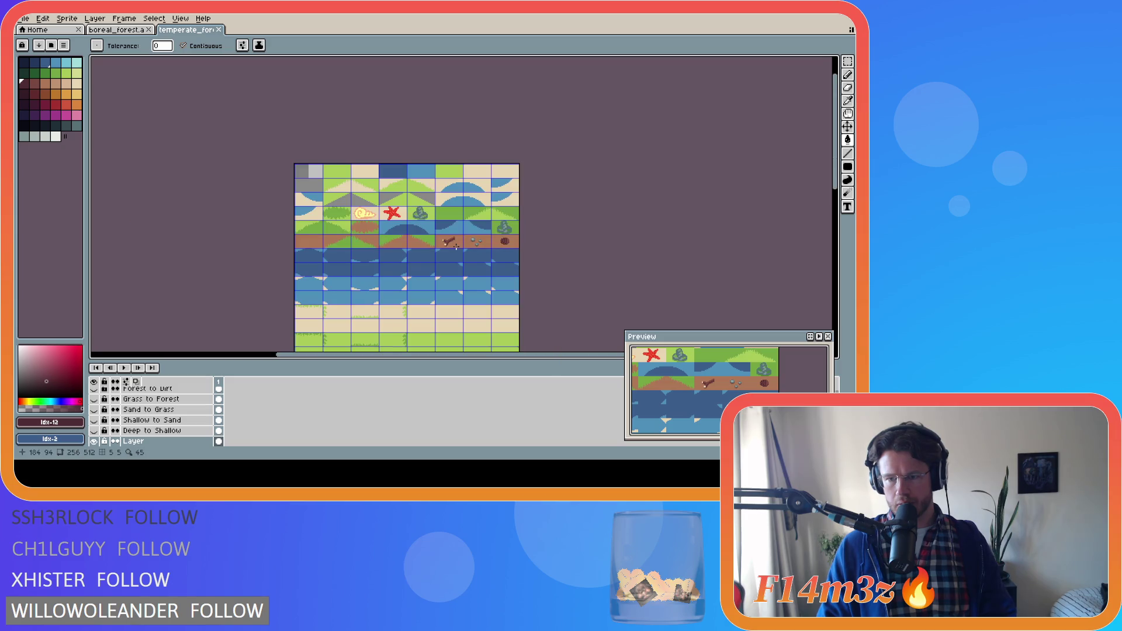
{"action": "mouse_move", "coordinate": [64, 108]}
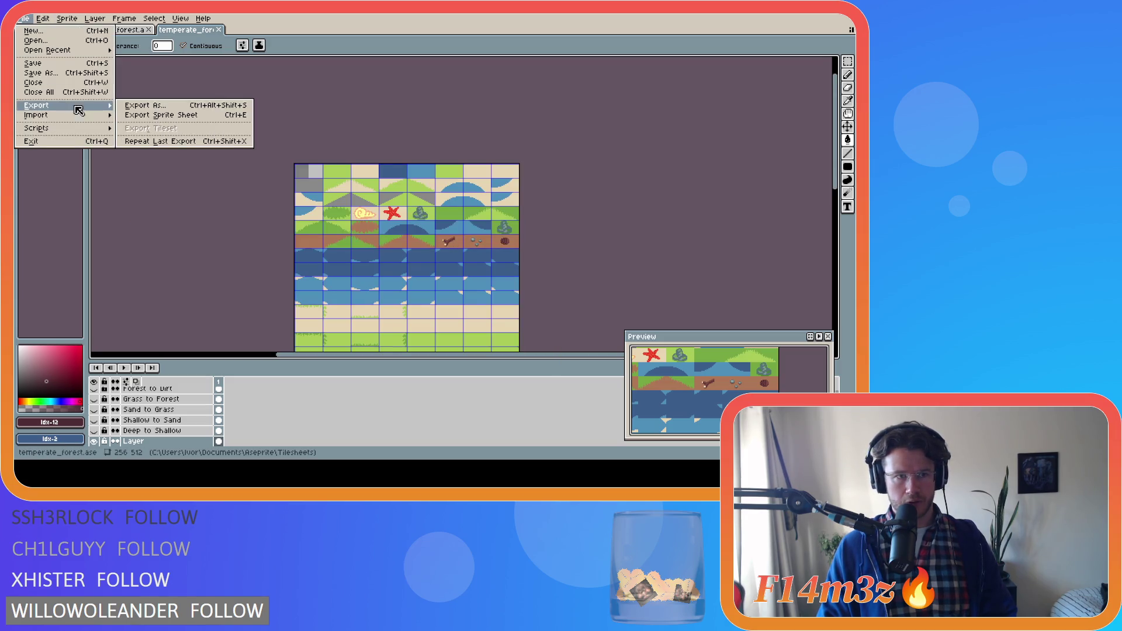
{"action": "left_click", "coordinate": [170, 108]}
{"action": "left_click", "coordinate": [284, 201]}
{"action": "key", "text": "Return"}
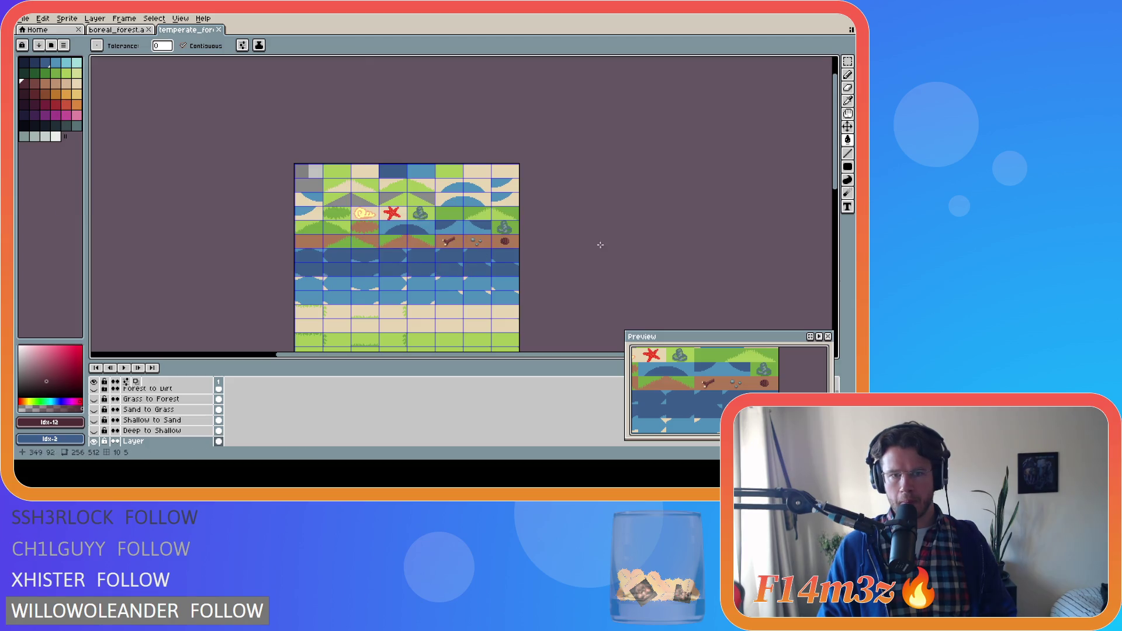
{"action": "key", "text": "alt+Tab"}
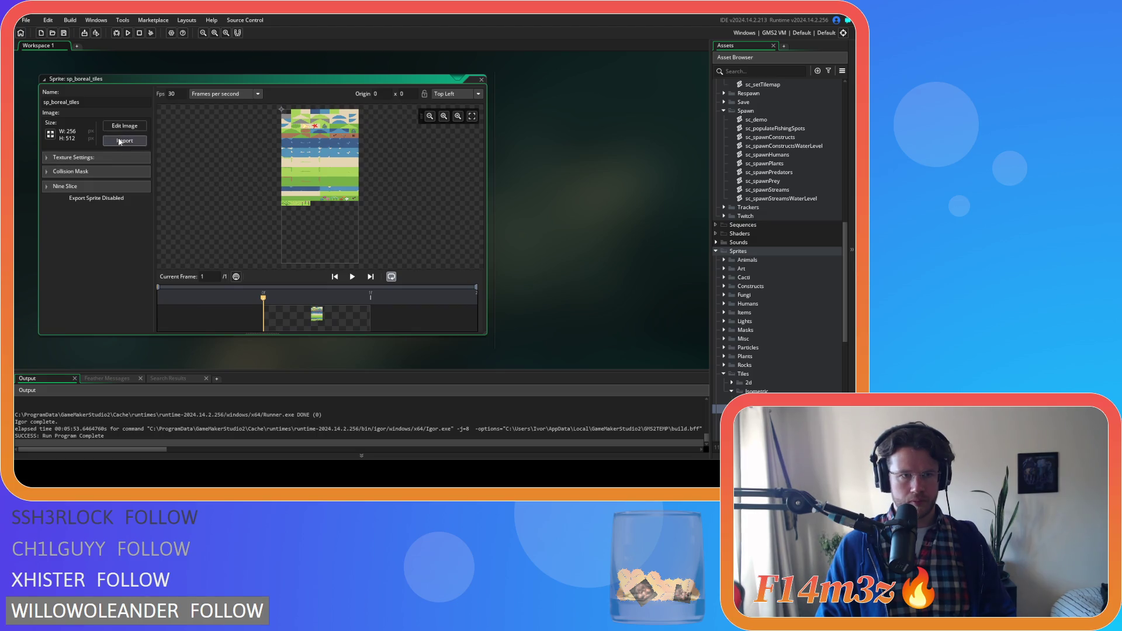
Step: Build and run the Entheogen game from the GameMaker workspace with F5
{"action": "left_click", "coordinate": [571, 190]}
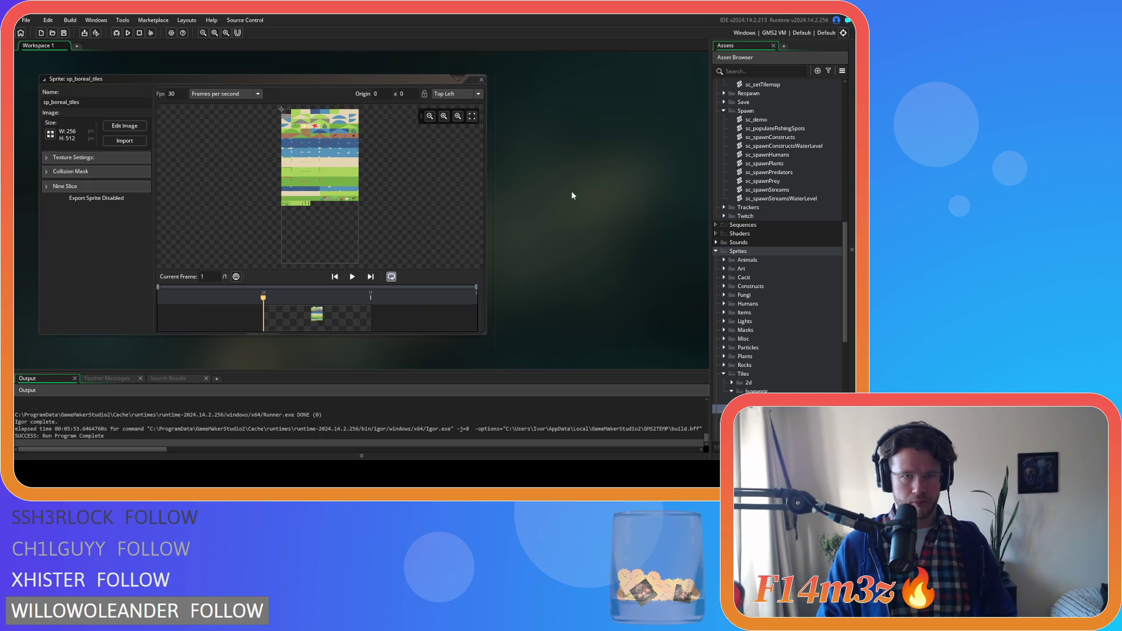
{"action": "key", "text": "F5"}
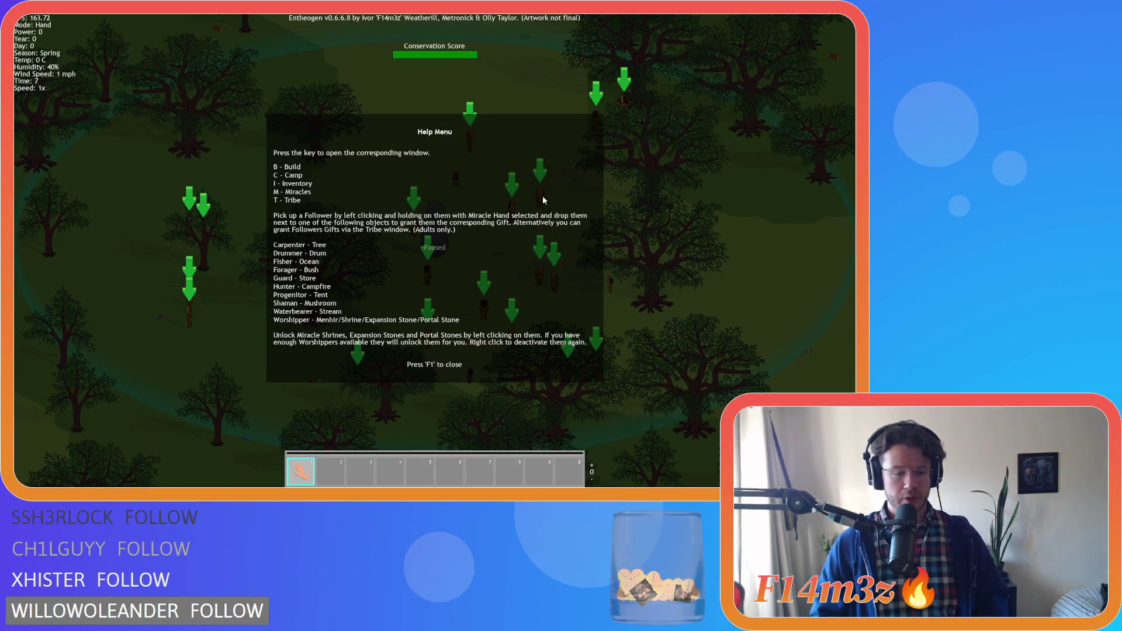
Step: Close the Help Menu with F1 and pan around the generated forest map
{"action": "key", "text": "F1"}
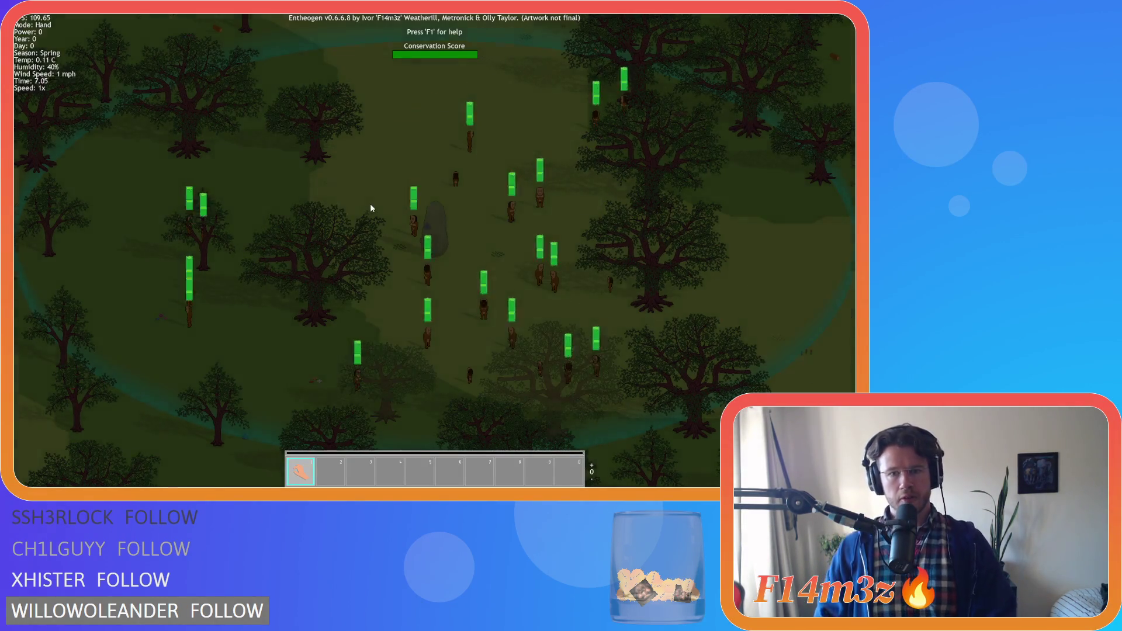
{"action": "scroll", "coordinate": [370, 203], "scroll_direction": "down", "scroll_amount": 3}
{"action": "key", "text": "Up"}
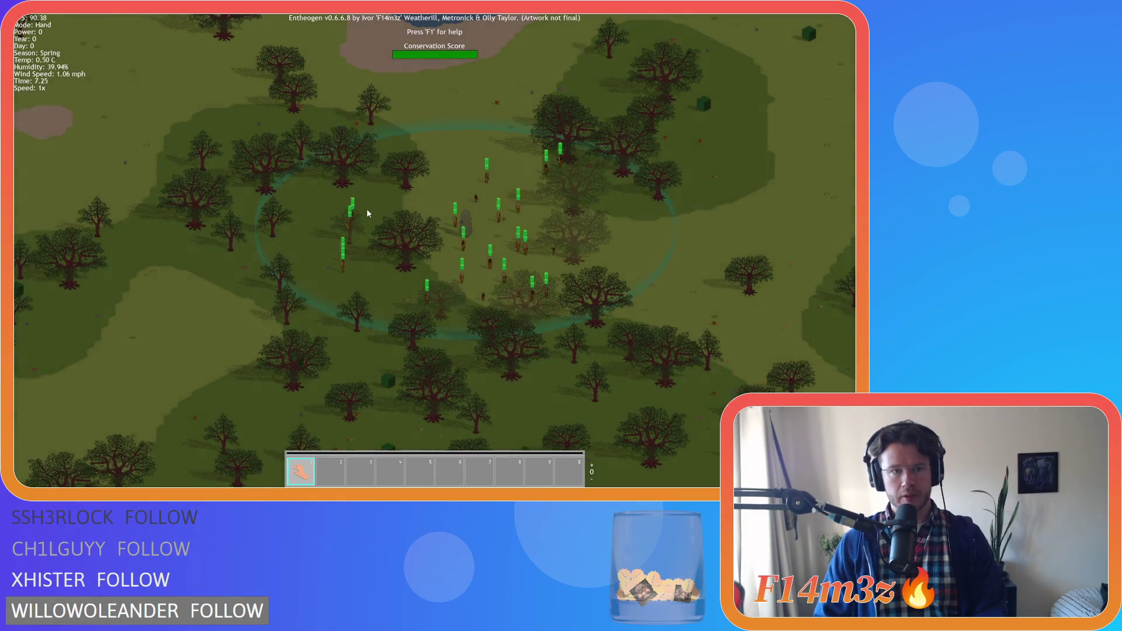
{"action": "key", "text": "Left"}
{"action": "scroll", "coordinate": [367, 215], "scroll_direction": "up", "scroll_amount": 3}
{"action": "key", "text": "Left"}
{"action": "key", "text": "Down"}
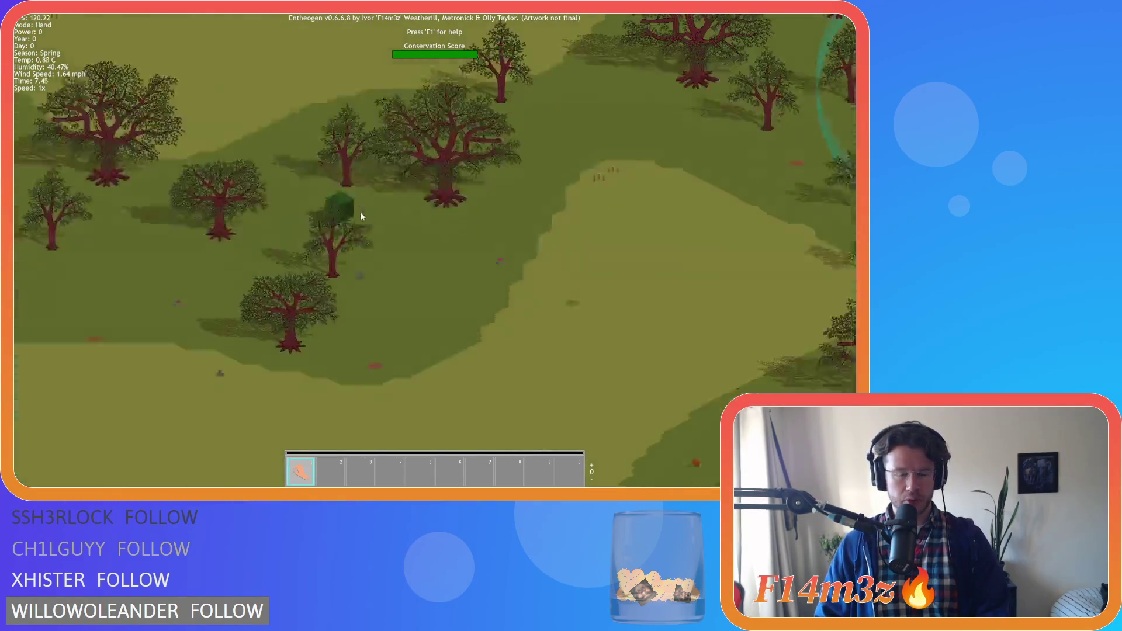
{"action": "key", "text": "Right"}
{"action": "key", "text": "Down"}
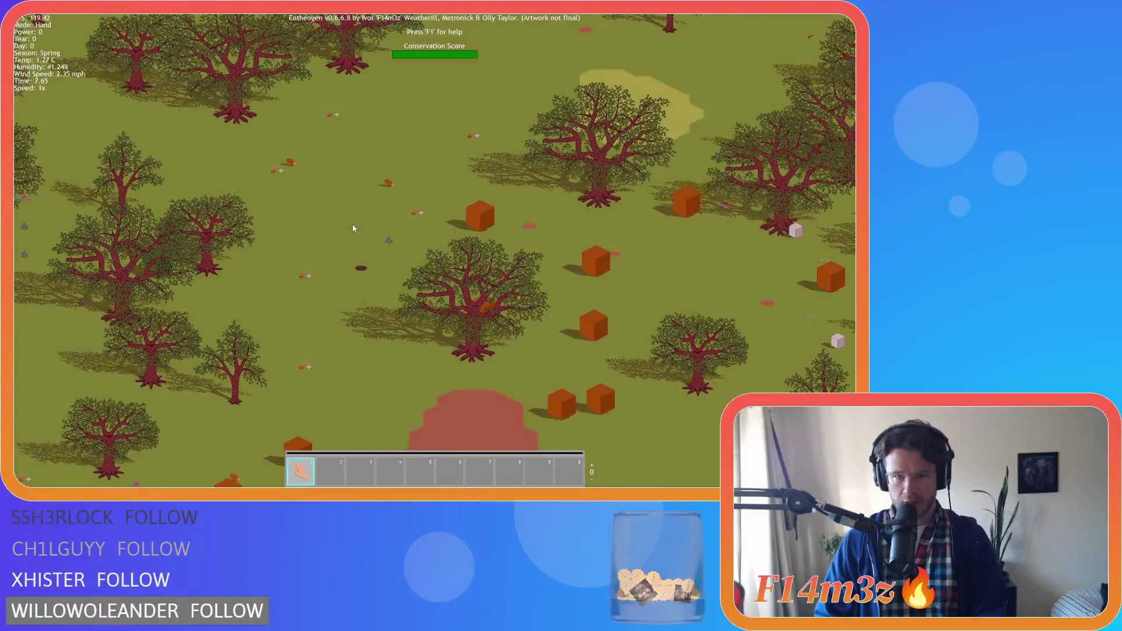
Step: Pan the map down and right toward the river
{"action": "scroll", "coordinate": [353, 228], "scroll_direction": "down", "scroll_amount": 3}
{"action": "key", "text": "Down"}
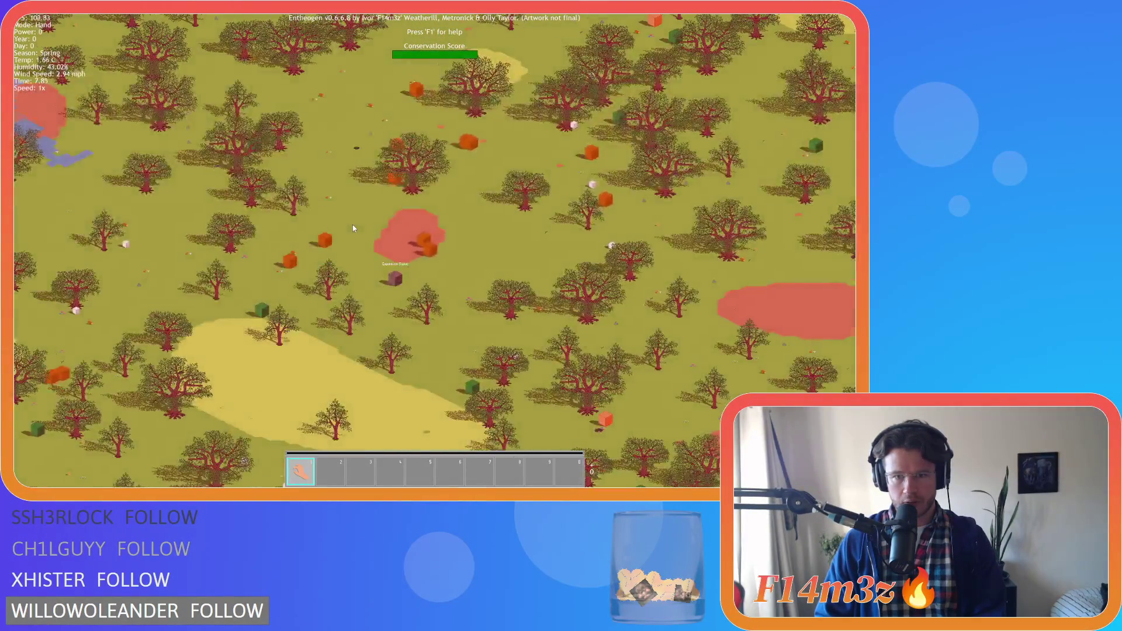
{"action": "key", "text": "Down"}
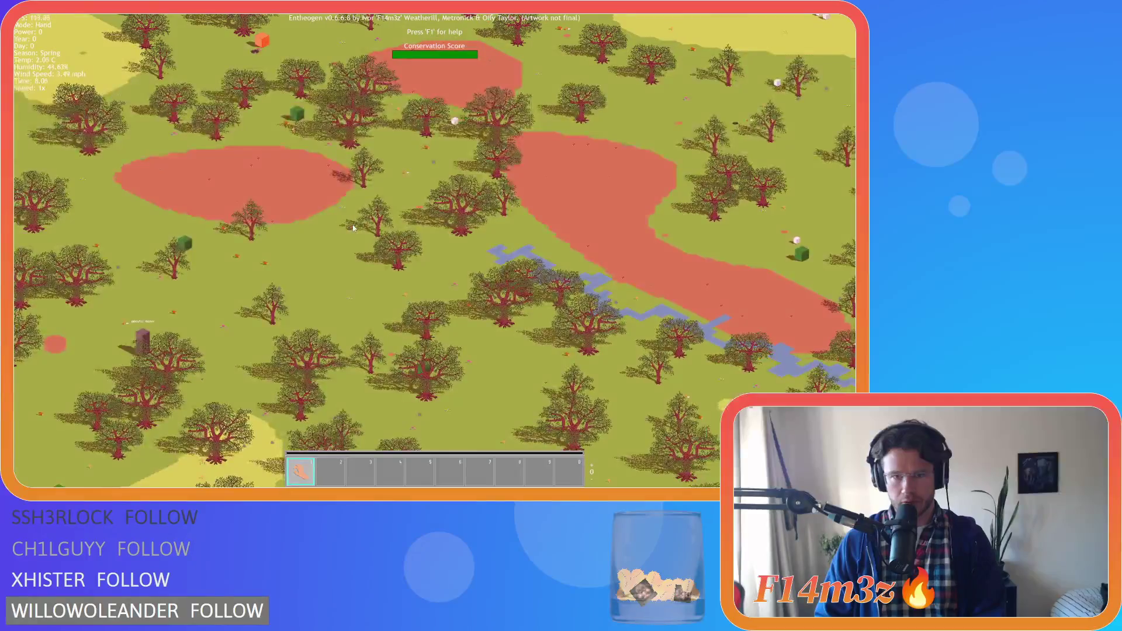
{"action": "key", "text": "Right"}
{"action": "key", "text": "Down"}
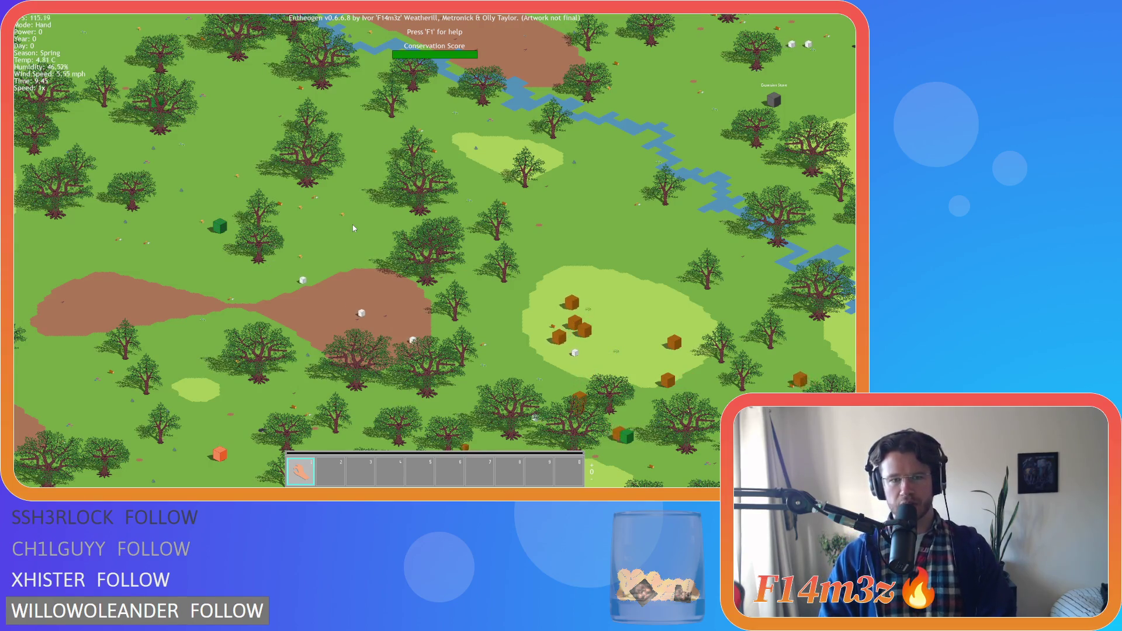
{"action": "key", "text": "d"}
{"action": "key", "text": "w"}
{"action": "scroll", "coordinate": [344, 226], "scroll_direction": "up", "scroll_amount": 3}
{"action": "scroll", "coordinate": [344, 226], "scroll_direction": "down", "scroll_amount": 3}
{"action": "scroll", "coordinate": [344, 227], "scroll_direction": "up", "scroll_amount": 3}
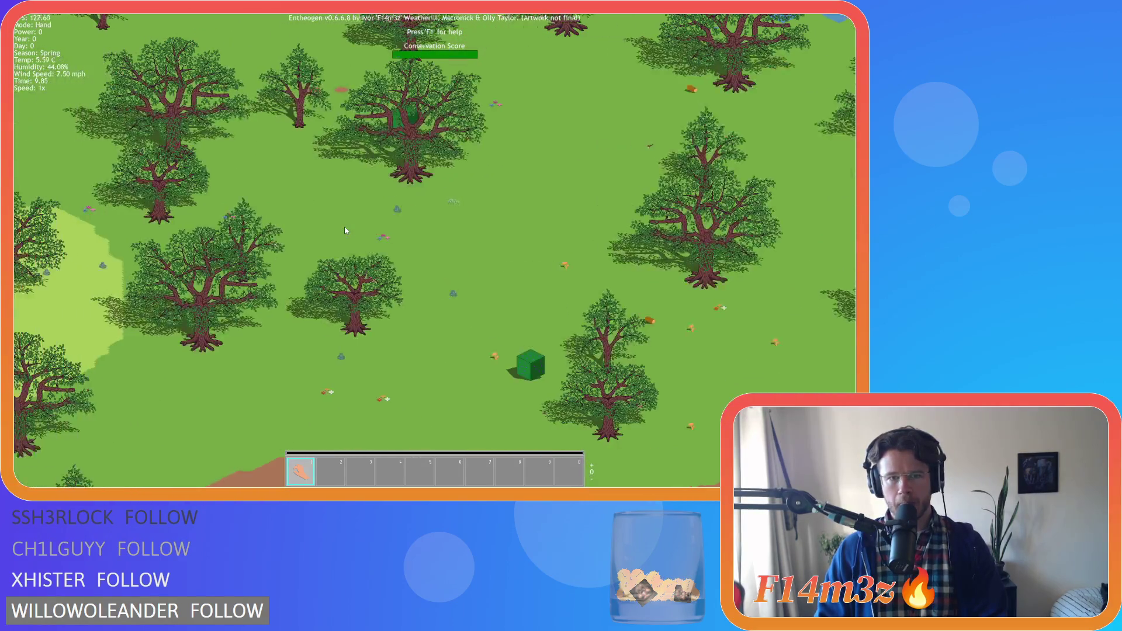
{"action": "key", "text": "w"}
{"action": "scroll", "coordinate": [345, 230], "scroll_direction": "down", "scroll_amount": 3}
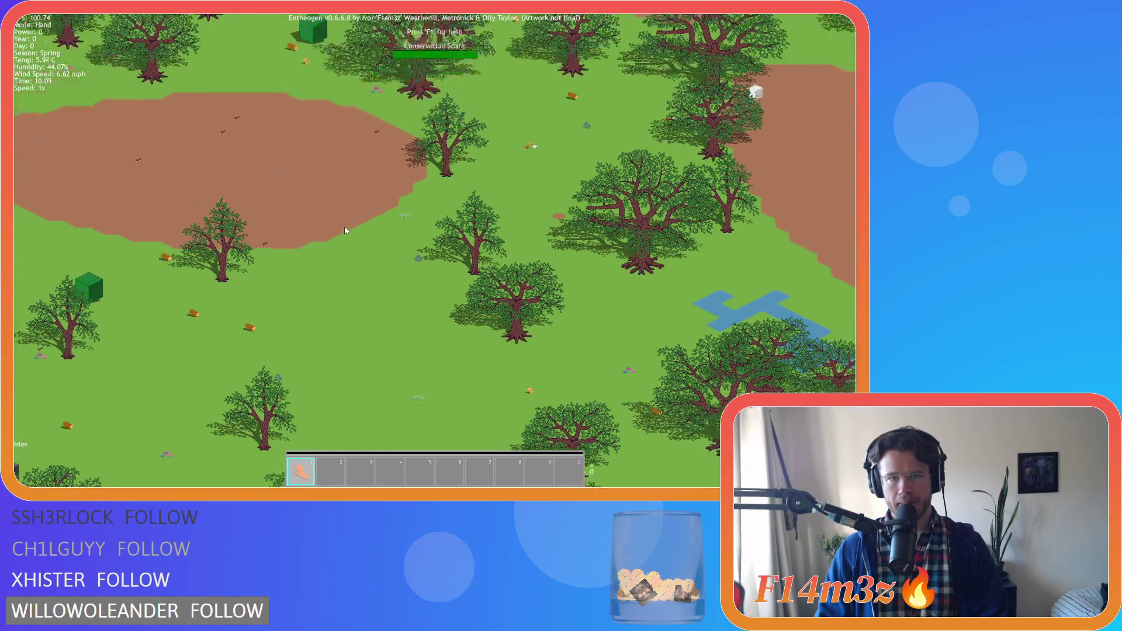
{"action": "key", "text": "w"}
{"action": "scroll", "coordinate": [345, 228], "scroll_direction": "up", "scroll_amount": 3}
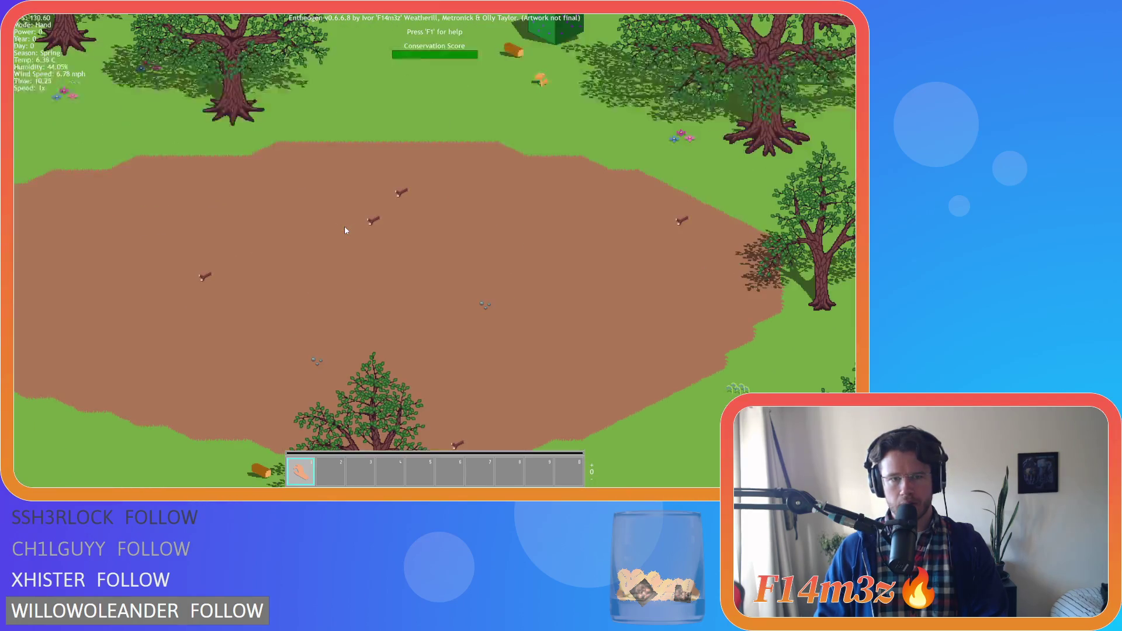
{"action": "scroll", "coordinate": [345, 229], "scroll_direction": "down", "scroll_amount": 3}
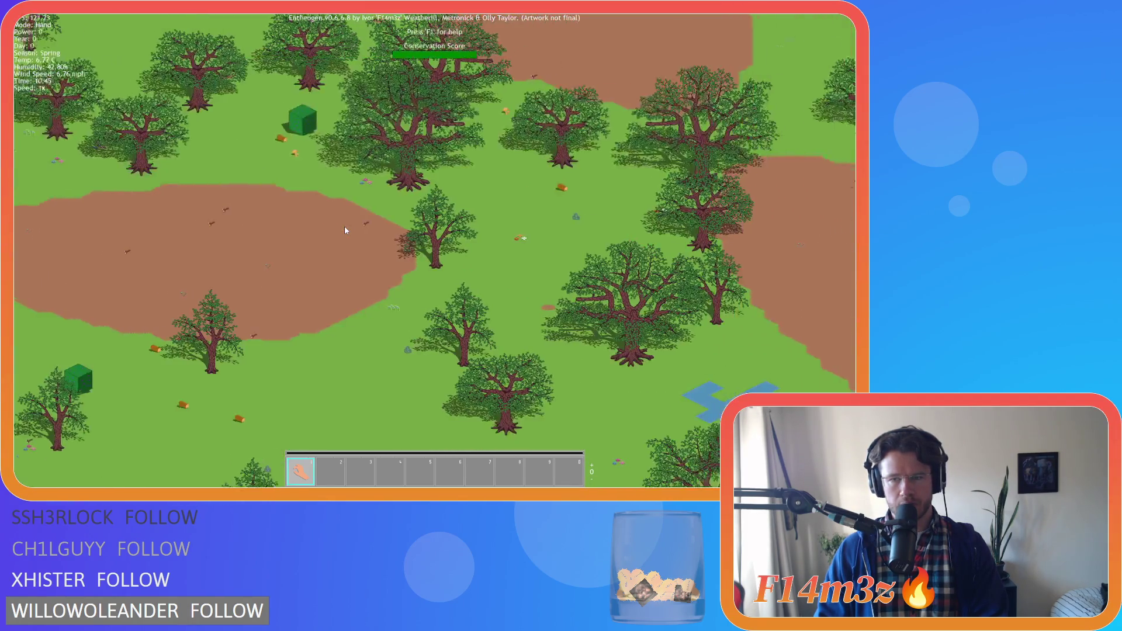
{"action": "key", "text": "w"}
{"action": "scroll", "coordinate": [461, 266], "scroll_direction": "down", "scroll_amount": 2}
{"action": "key", "text": "w"}
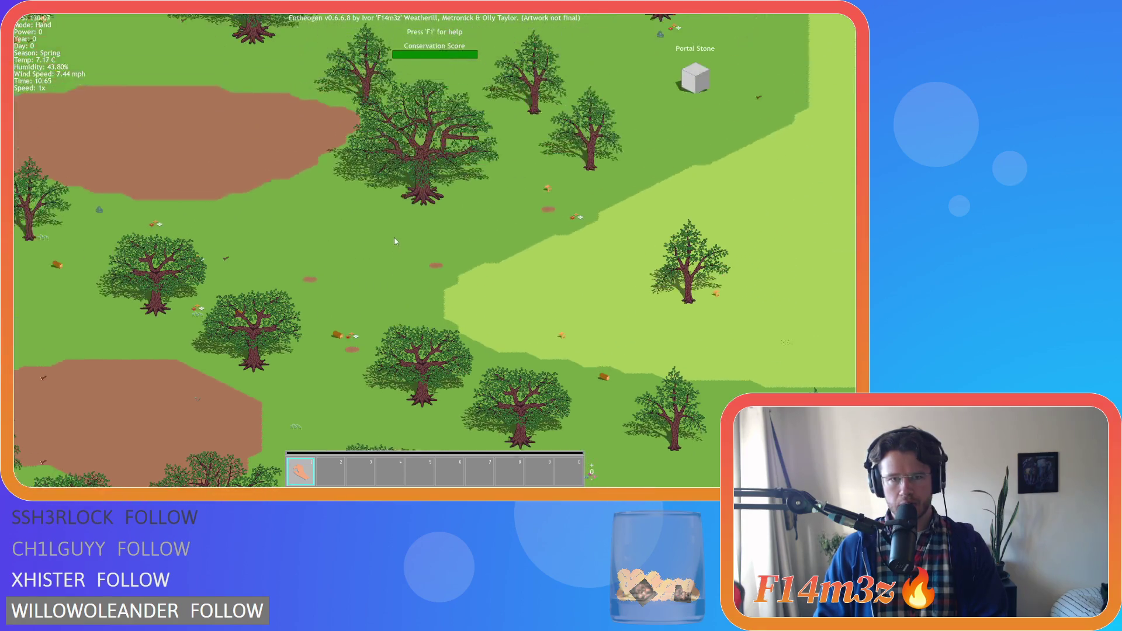
{"action": "scroll", "coordinate": [350, 274], "scroll_direction": "up", "scroll_amount": 3}
{"action": "scroll", "coordinate": [349, 275], "scroll_direction": "up", "scroll_amount": 2}
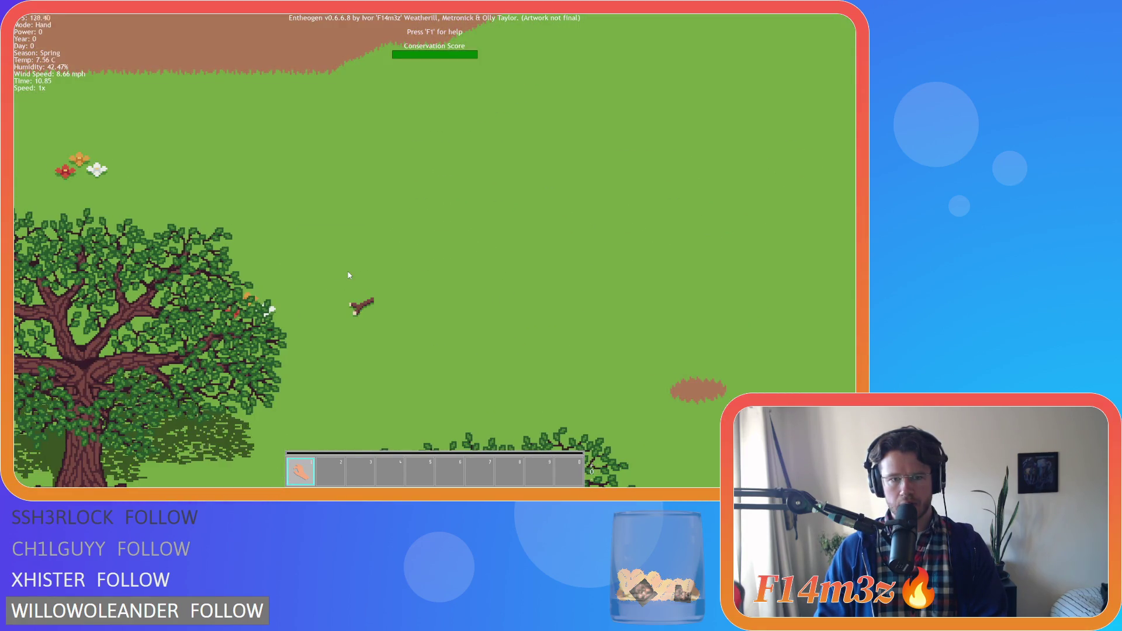
{"action": "scroll", "coordinate": [349, 276], "scroll_direction": "down", "scroll_amount": 3}
{"action": "key", "text": "s"}
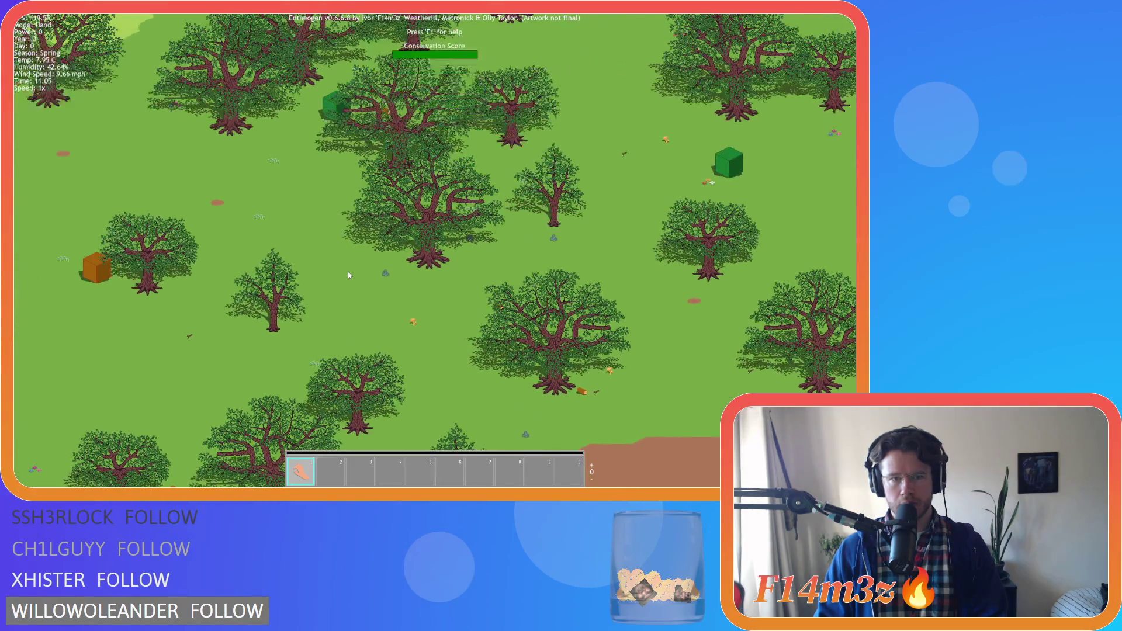
{"action": "key", "text": "a"}
{"action": "scroll", "coordinate": [464, 294], "scroll_direction": "up", "scroll_amount": 4}
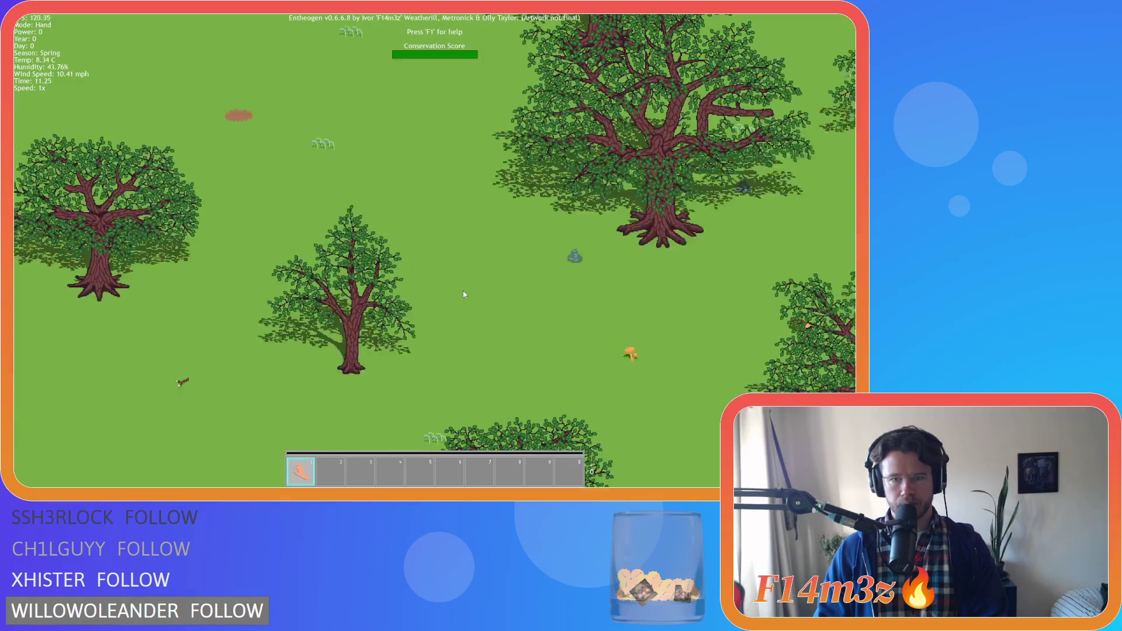
{"action": "key", "text": "d"}
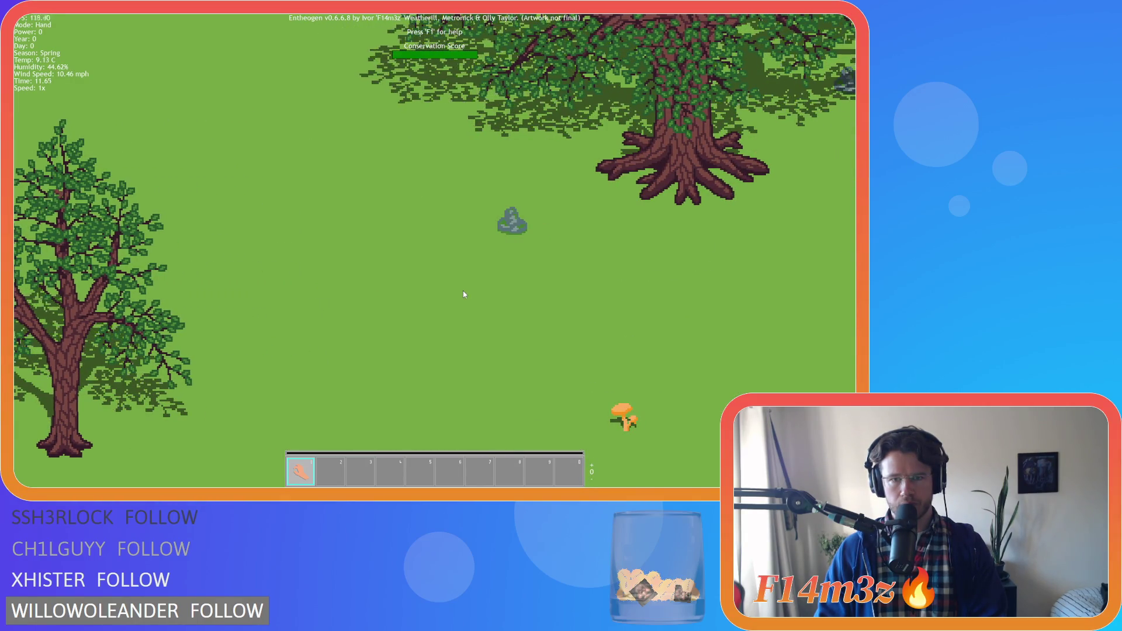
{"action": "scroll", "coordinate": [463, 294], "scroll_direction": "down", "scroll_amount": 5}
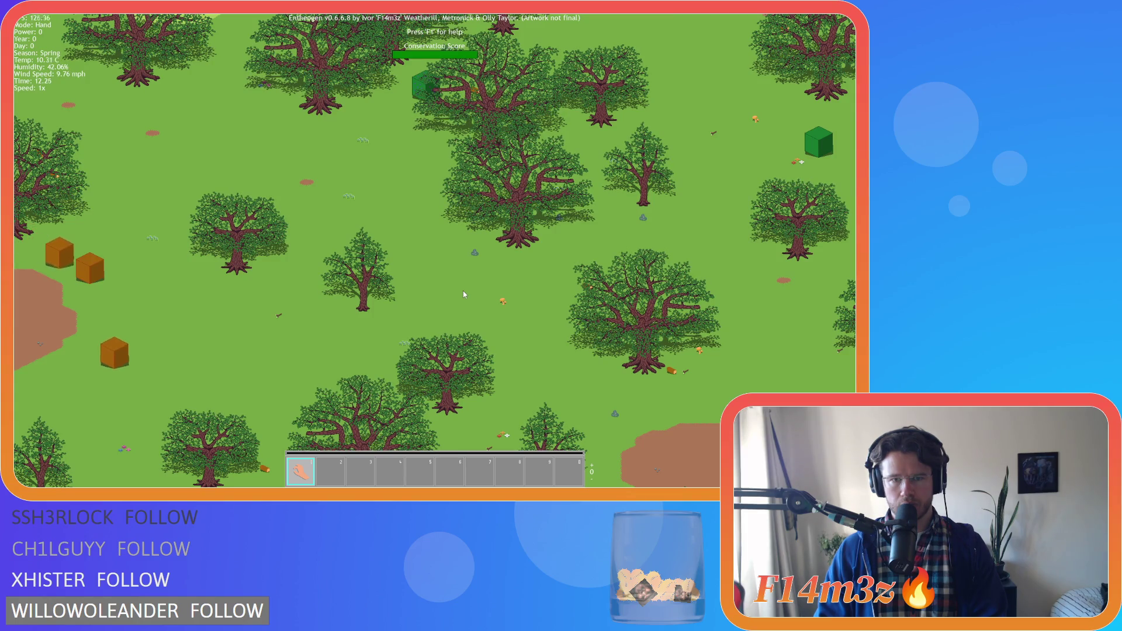
{"action": "key", "text": "d"}
{"action": "key", "text": "d"}
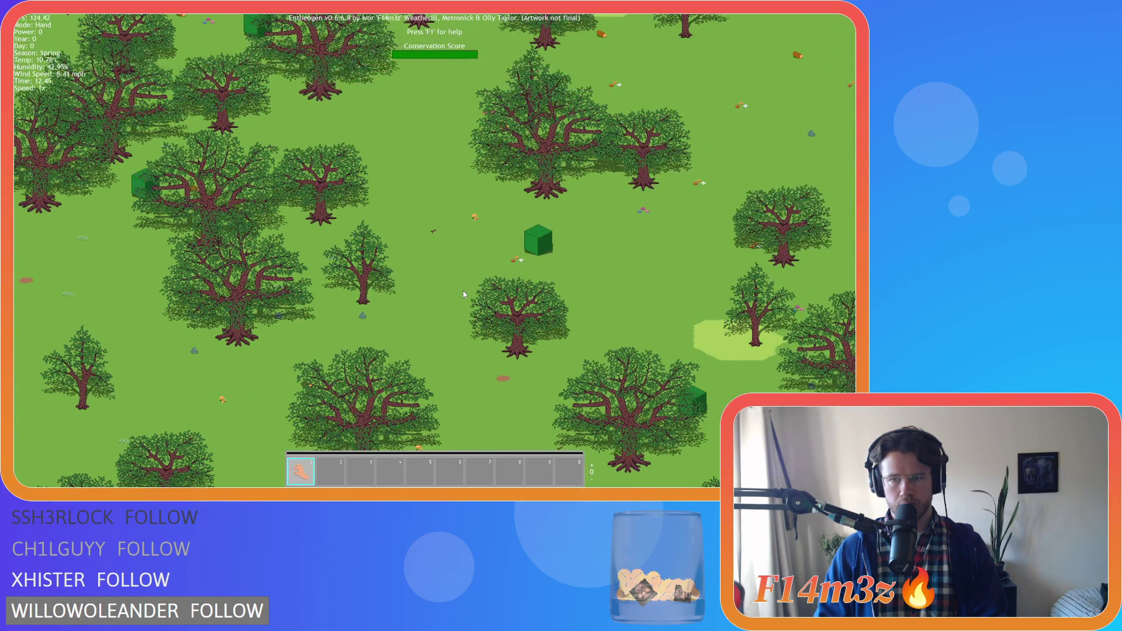
{"action": "key", "text": "d"}
{"action": "key", "text": "d"}
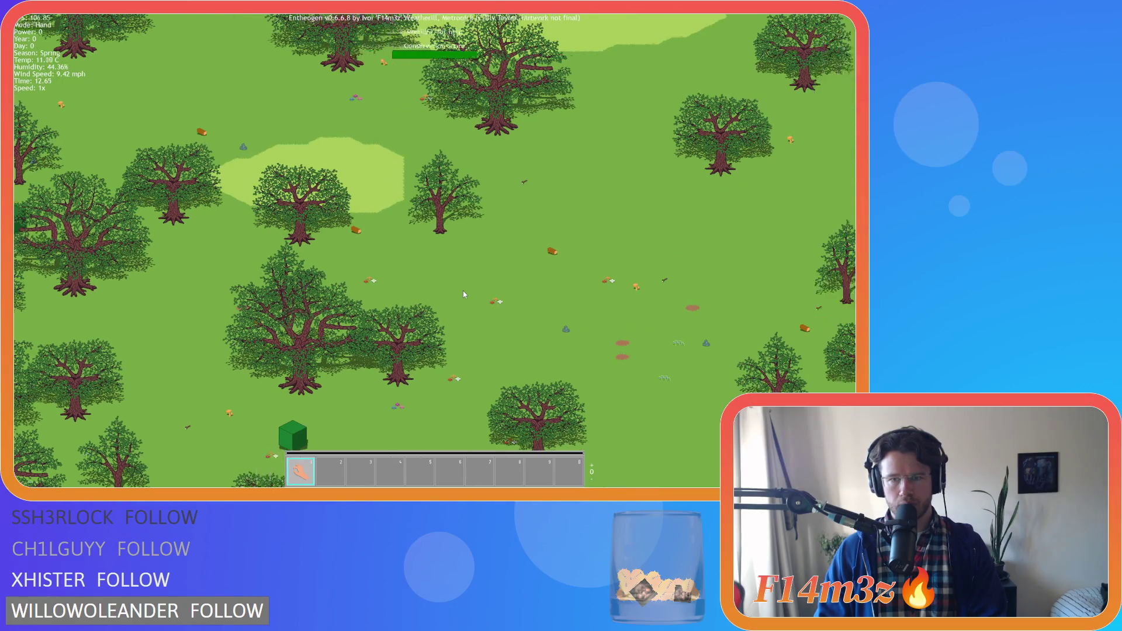
{"action": "key", "text": "d"}
{"action": "key", "text": "s"}
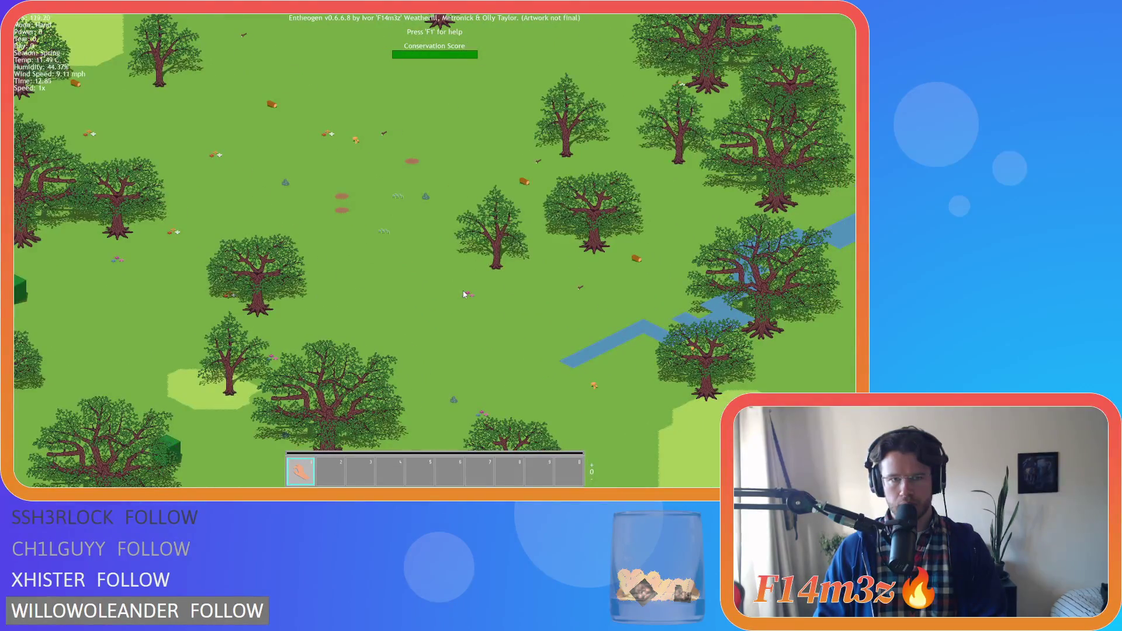
{"action": "key", "text": "w"}
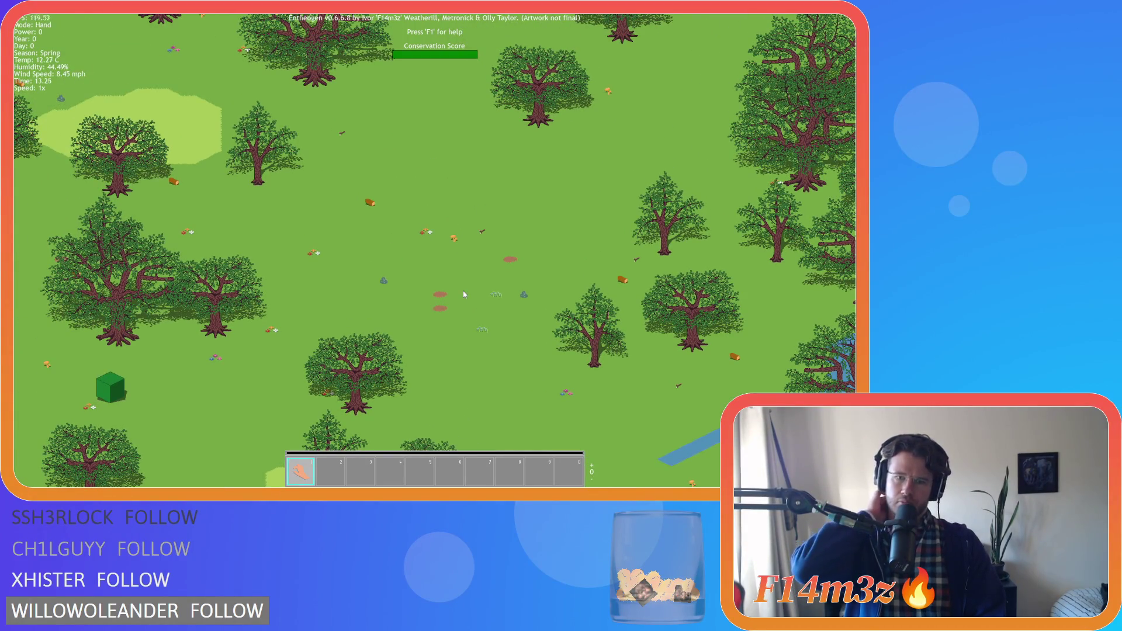
{"action": "key", "text": "s"}
{"action": "scroll", "coordinate": [464, 294], "scroll_direction": "down", "scroll_amount": 5}
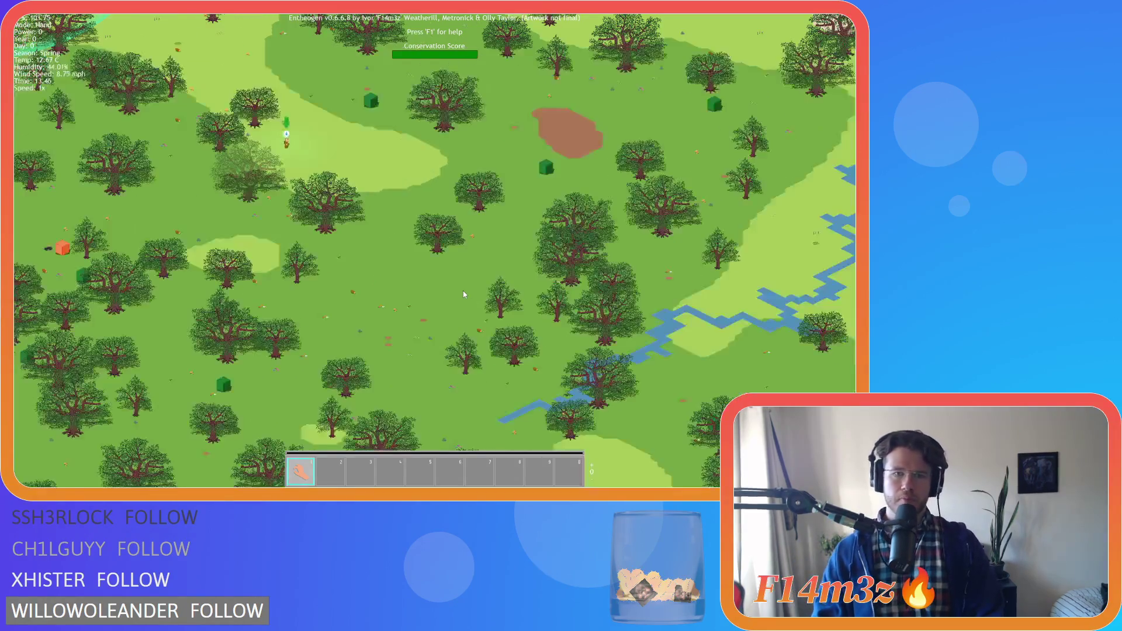
{"action": "scroll", "coordinate": [463, 294], "scroll_direction": "up", "scroll_amount": 3}
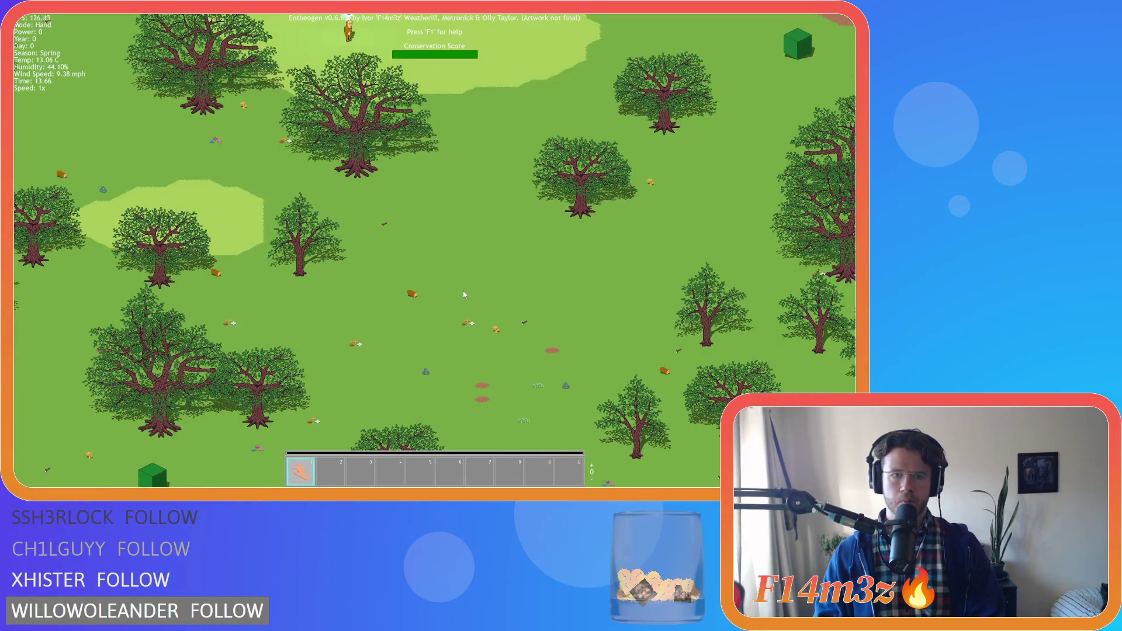
{"action": "scroll", "coordinate": [464, 293], "scroll_direction": "down", "scroll_amount": 5}
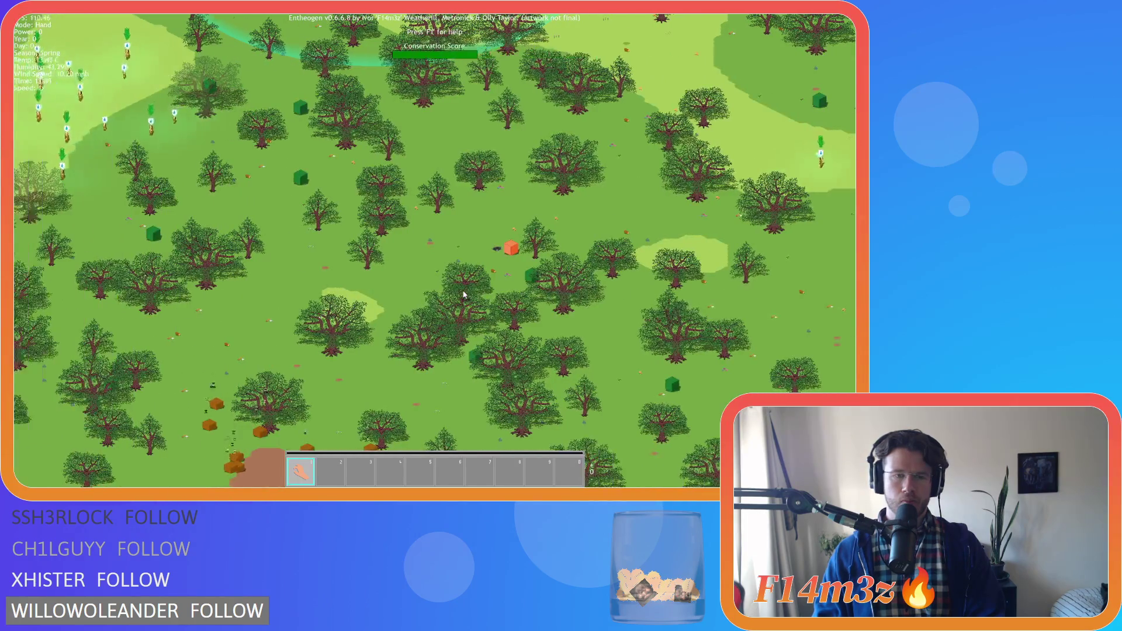
{"action": "scroll", "coordinate": [338, 290], "scroll_direction": "up", "scroll_amount": 3}
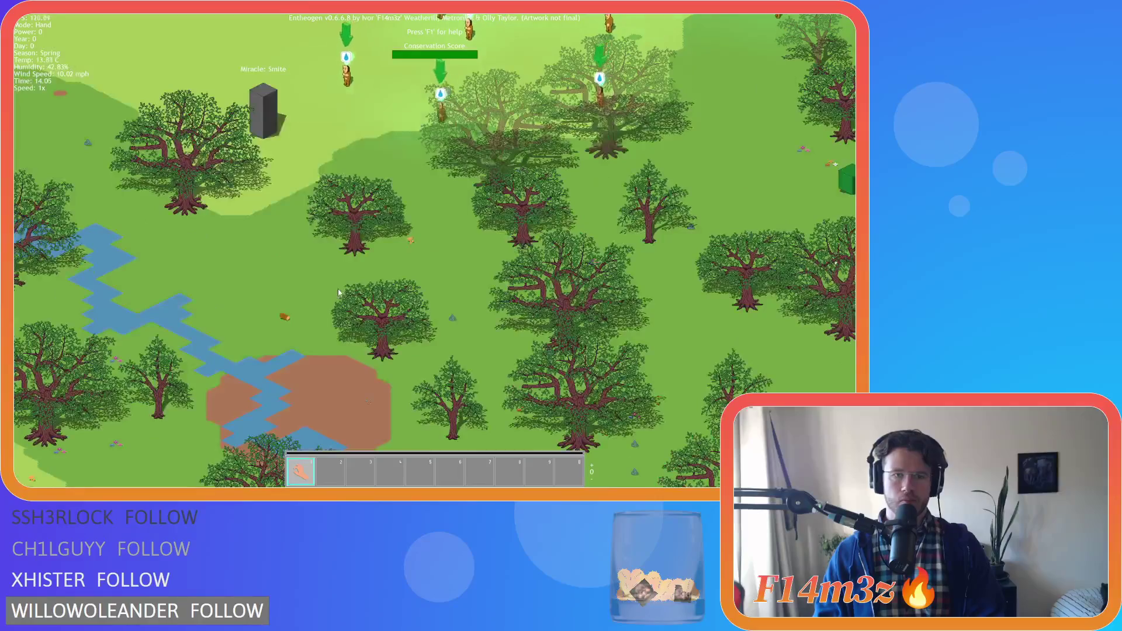
{"action": "scroll", "coordinate": [338, 292], "scroll_direction": "up", "scroll_amount": 3}
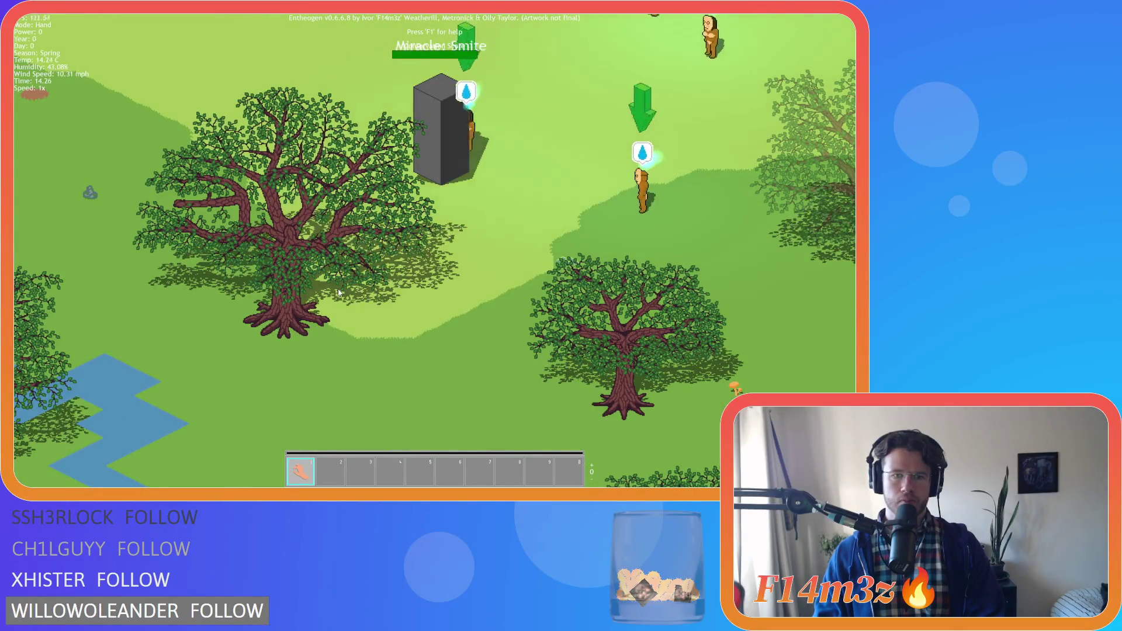
{"action": "scroll", "coordinate": [423, 278], "scroll_direction": "up", "scroll_amount": 3}
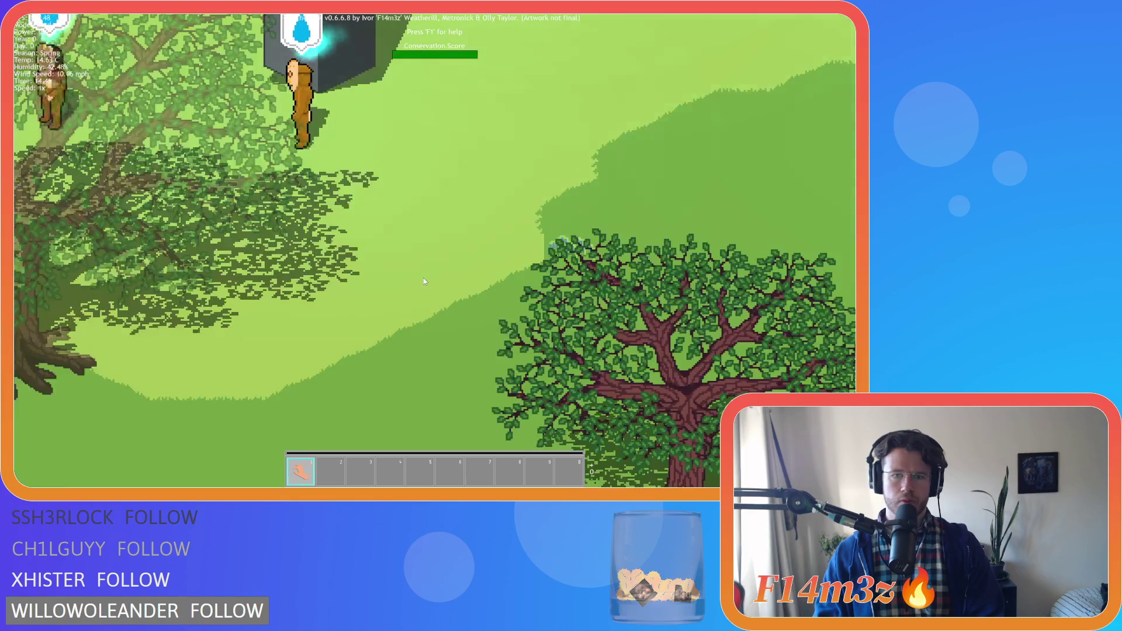
{"action": "scroll", "coordinate": [439, 274], "scroll_direction": "up", "scroll_amount": 3}
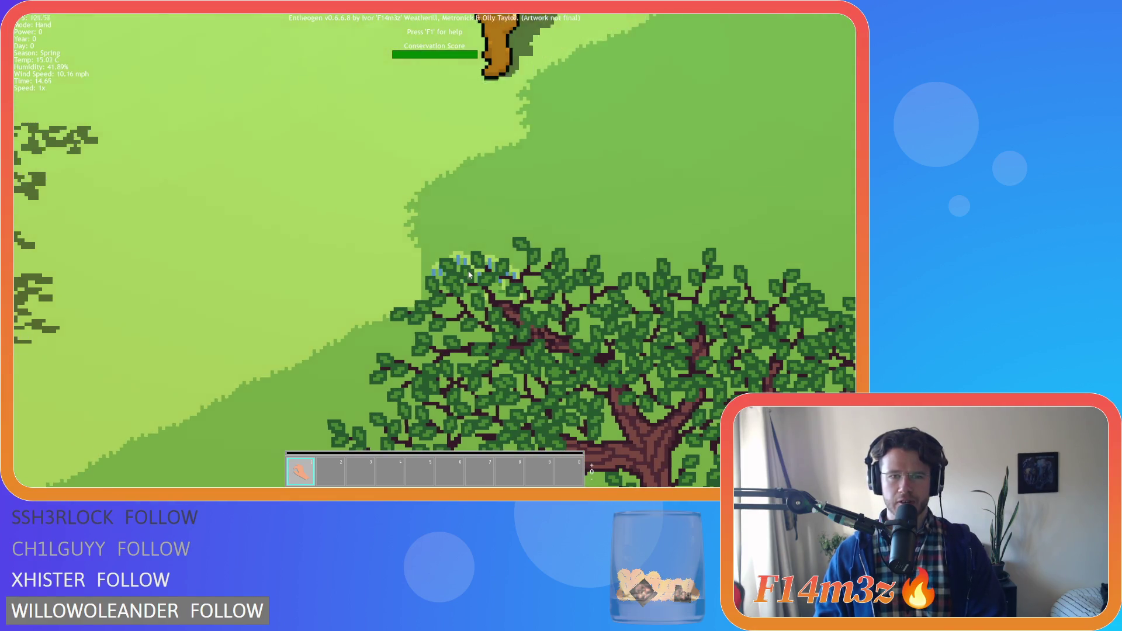
{"action": "scroll", "coordinate": [471, 274], "scroll_direction": "down", "scroll_amount": 5}
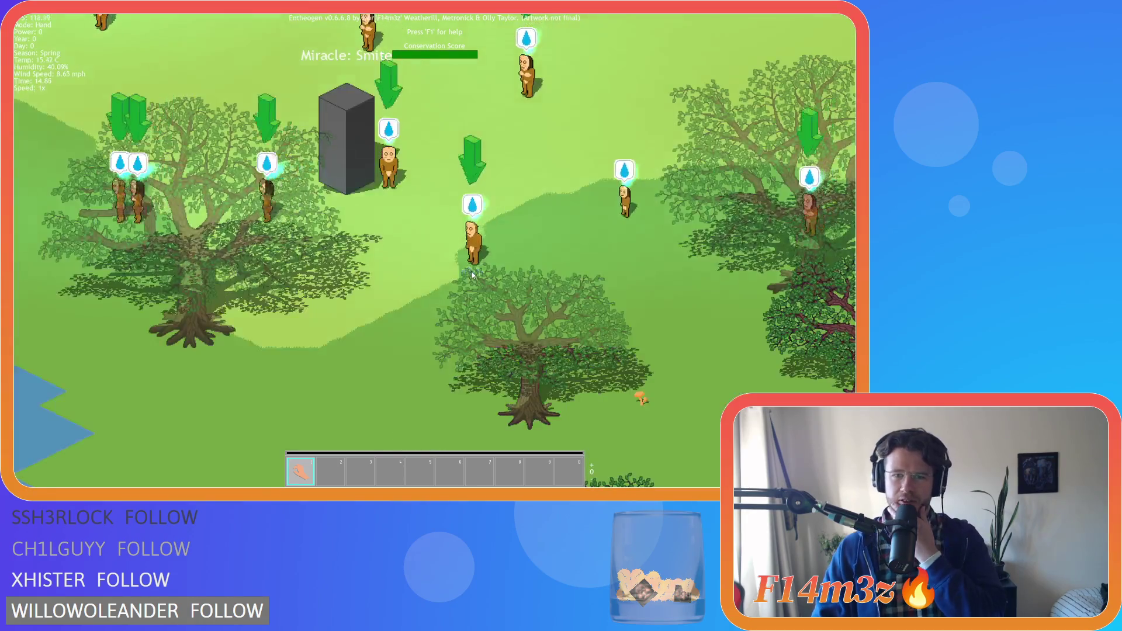
{"action": "scroll", "coordinate": [473, 275], "scroll_direction": "up", "scroll_amount": 5}
{"action": "scroll", "coordinate": [472, 275], "scroll_direction": "down", "scroll_amount": 5}
{"action": "scroll", "coordinate": [448, 282], "scroll_direction": "up", "scroll_amount": 2}
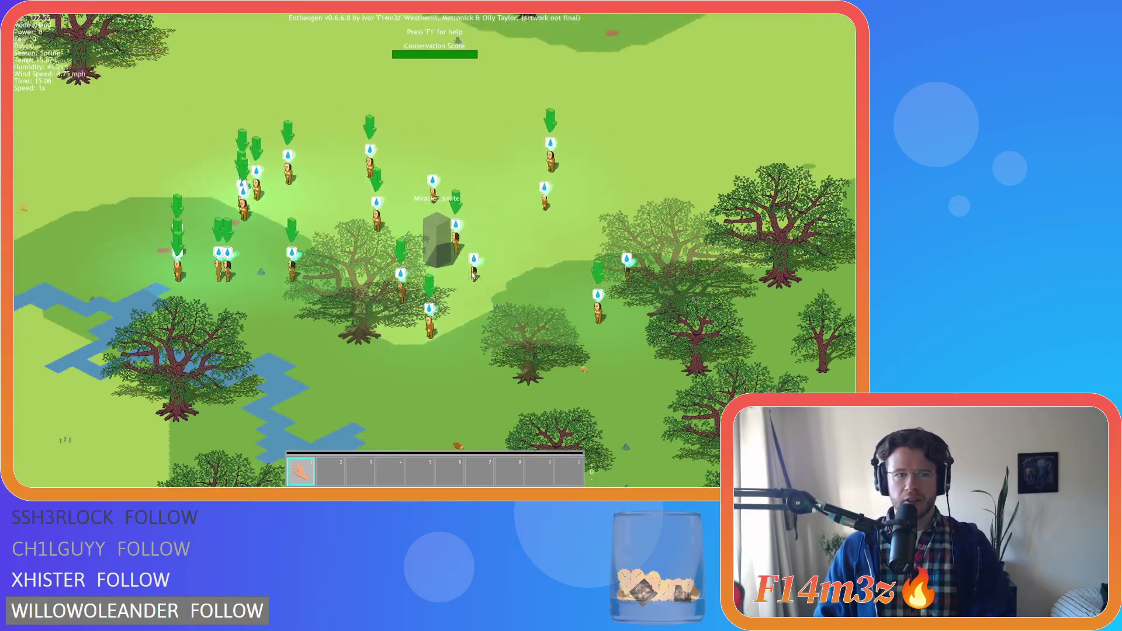
{"action": "key", "text": "w"}
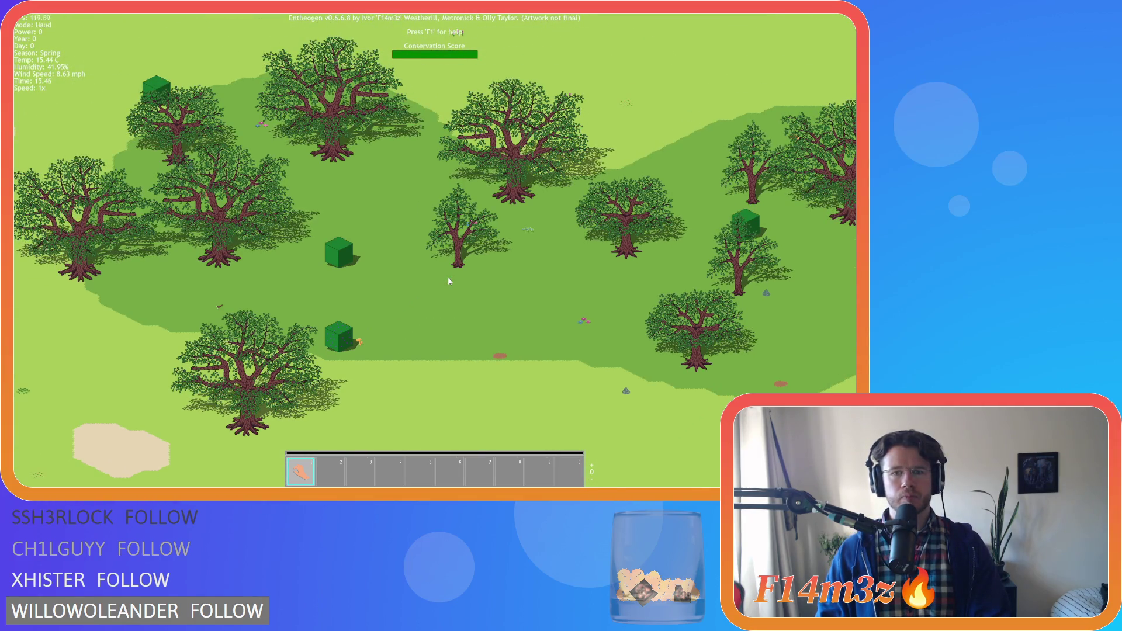
{"action": "key", "text": "s"}
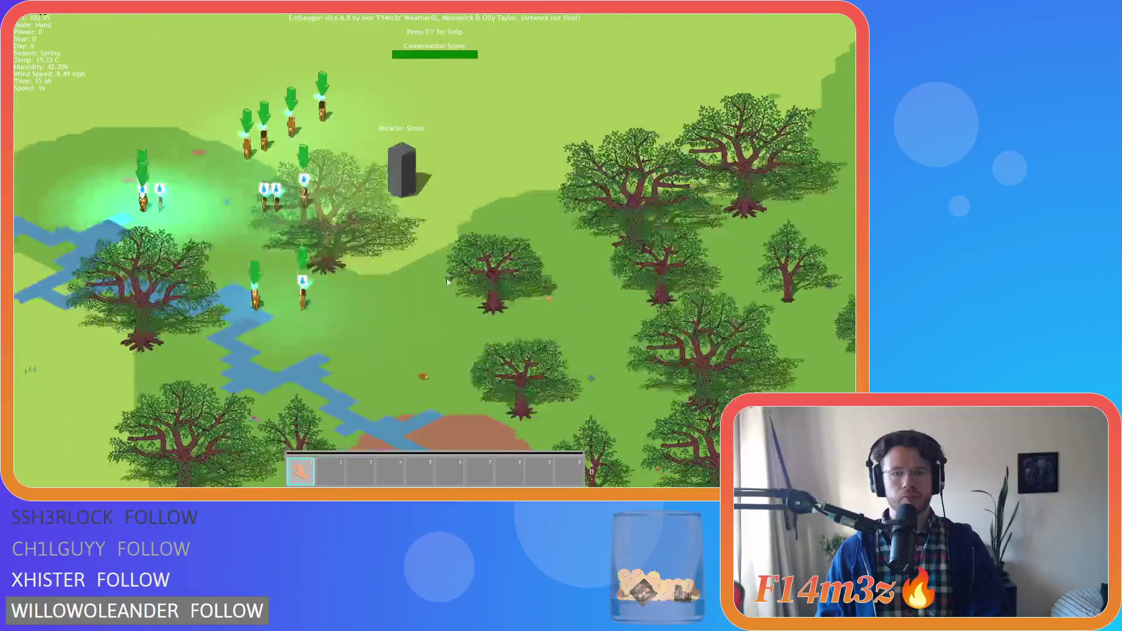
{"action": "scroll", "coordinate": [447, 281], "scroll_direction": "down", "scroll_amount": 5}
{"action": "scroll", "coordinate": [446, 281], "scroll_direction": "up", "scroll_amount": 8}
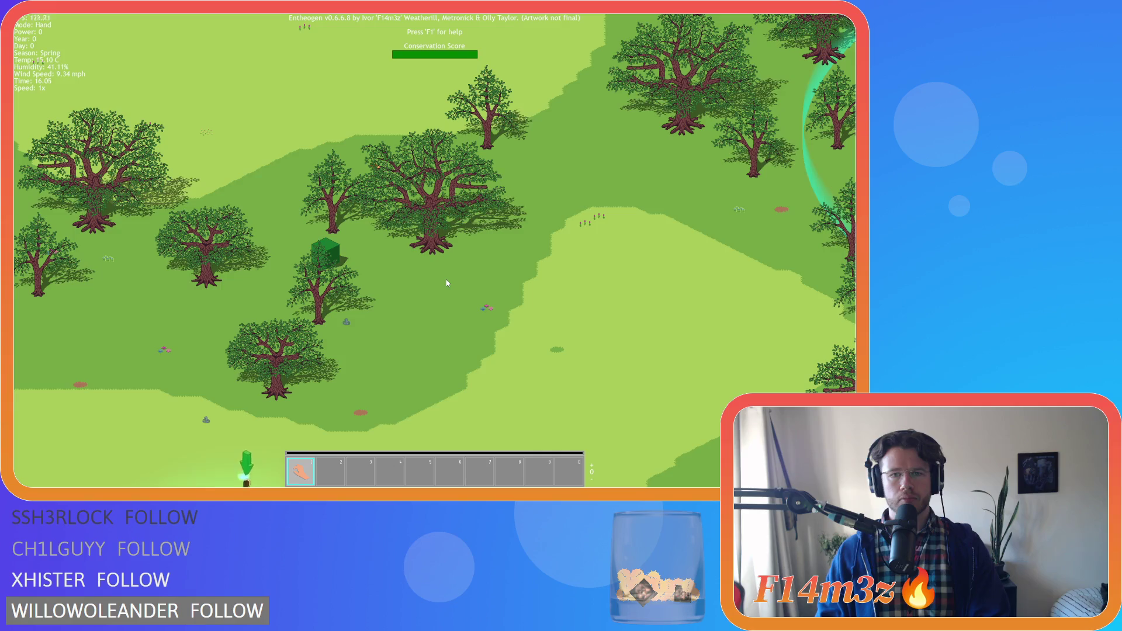
{"action": "key", "text": "a"}
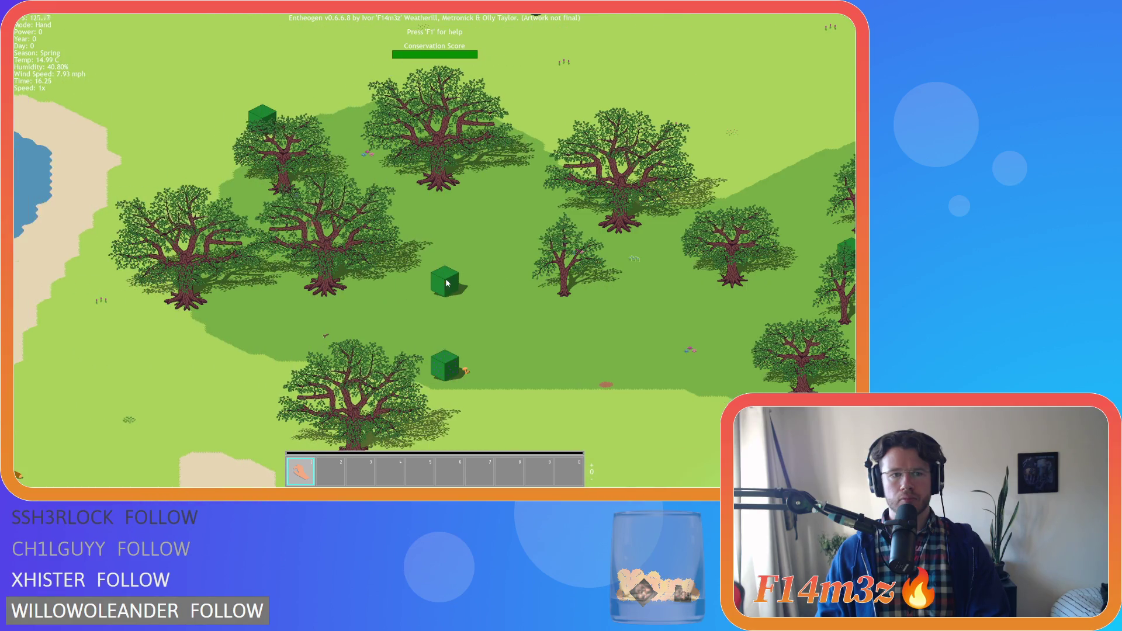
{"action": "key", "text": "s"}
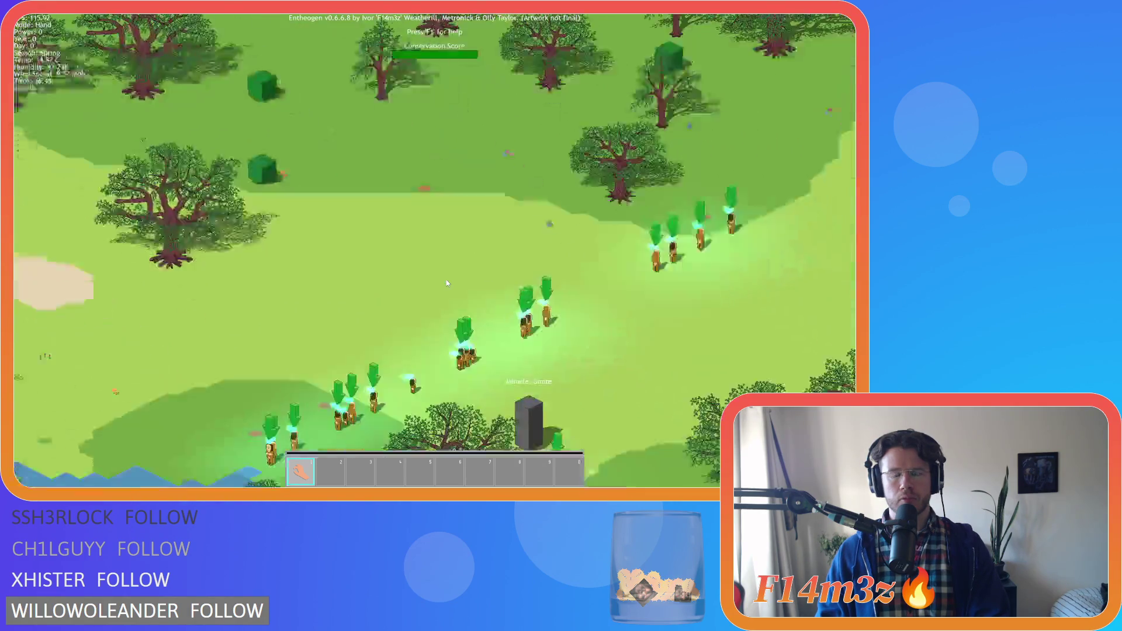
{"action": "scroll", "coordinate": [397, 263], "scroll_direction": "up", "scroll_amount": 6}
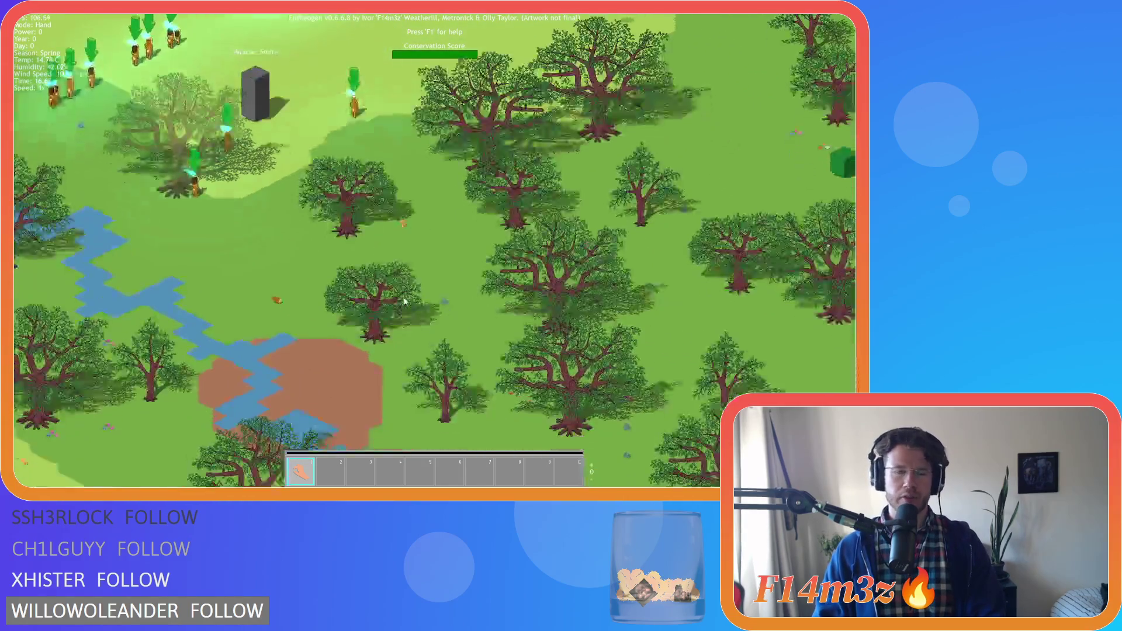
{"action": "scroll", "coordinate": [369, 234], "scroll_direction": "up", "scroll_amount": 3}
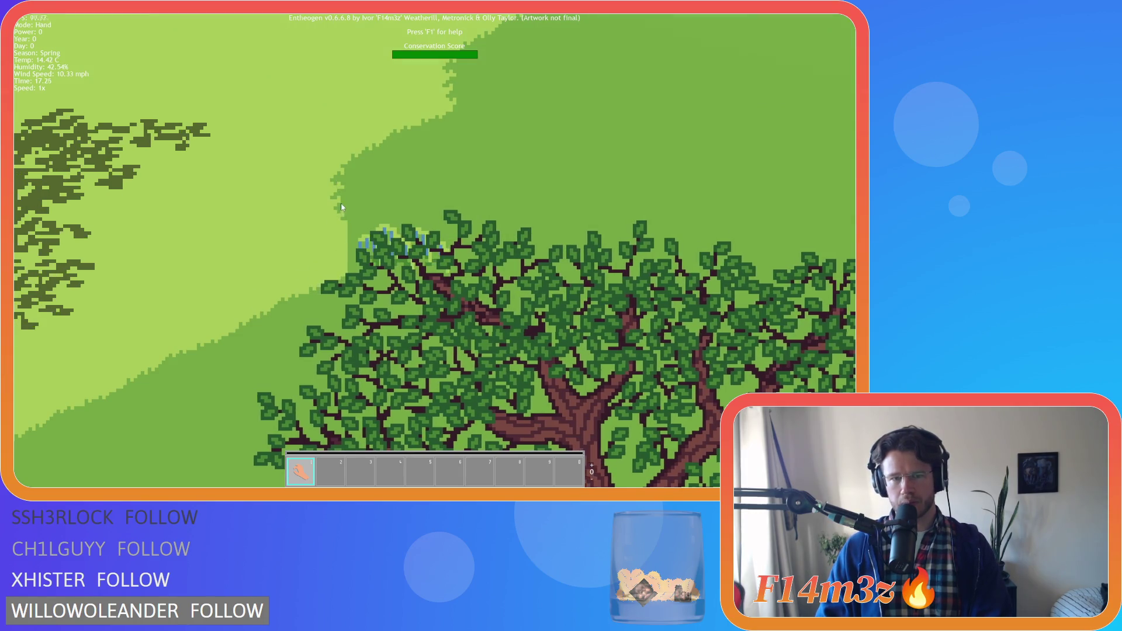
{"action": "scroll", "coordinate": [334, 255], "scroll_direction": "down", "scroll_amount": 5}
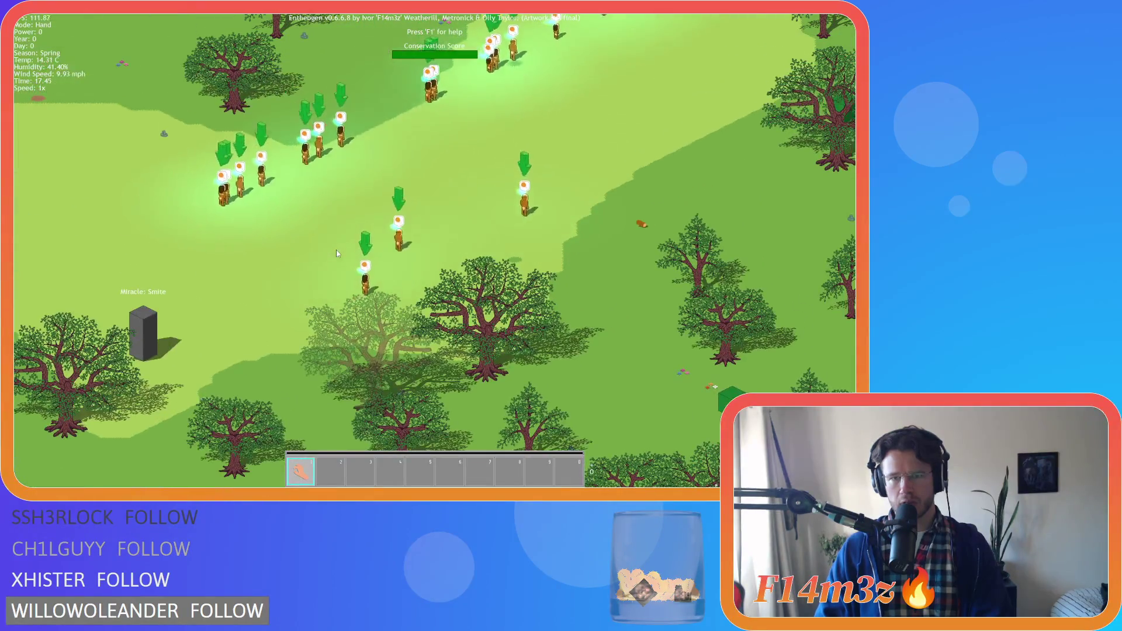
{"action": "key", "text": "d"}
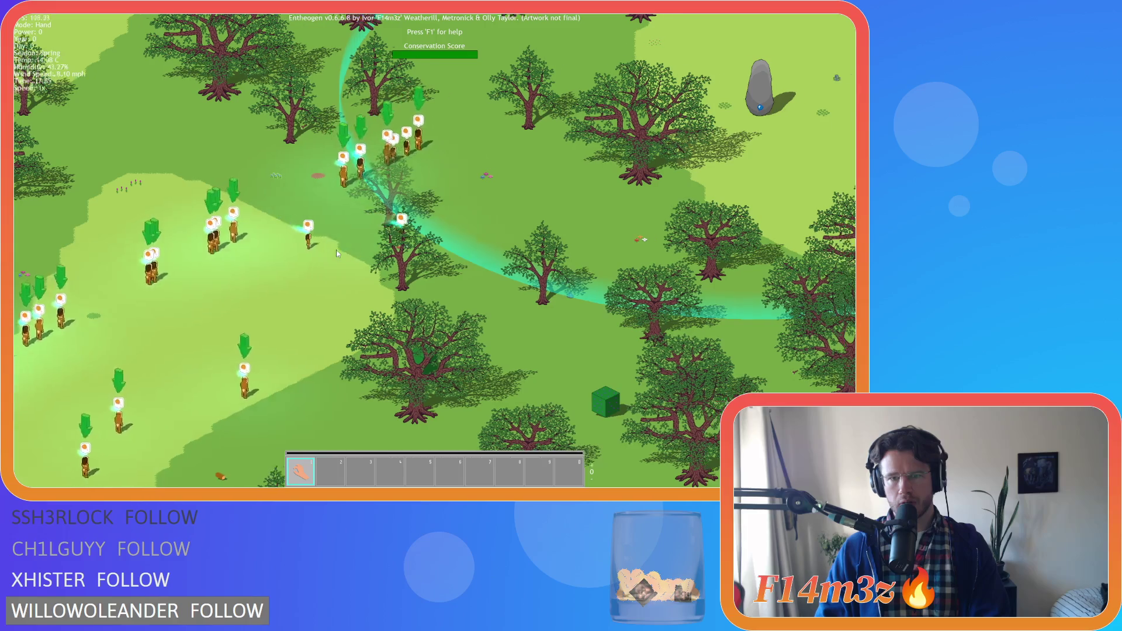
{"action": "key", "text": "d"}
{"action": "key", "text": "s"}
{"action": "key", "text": "s"}
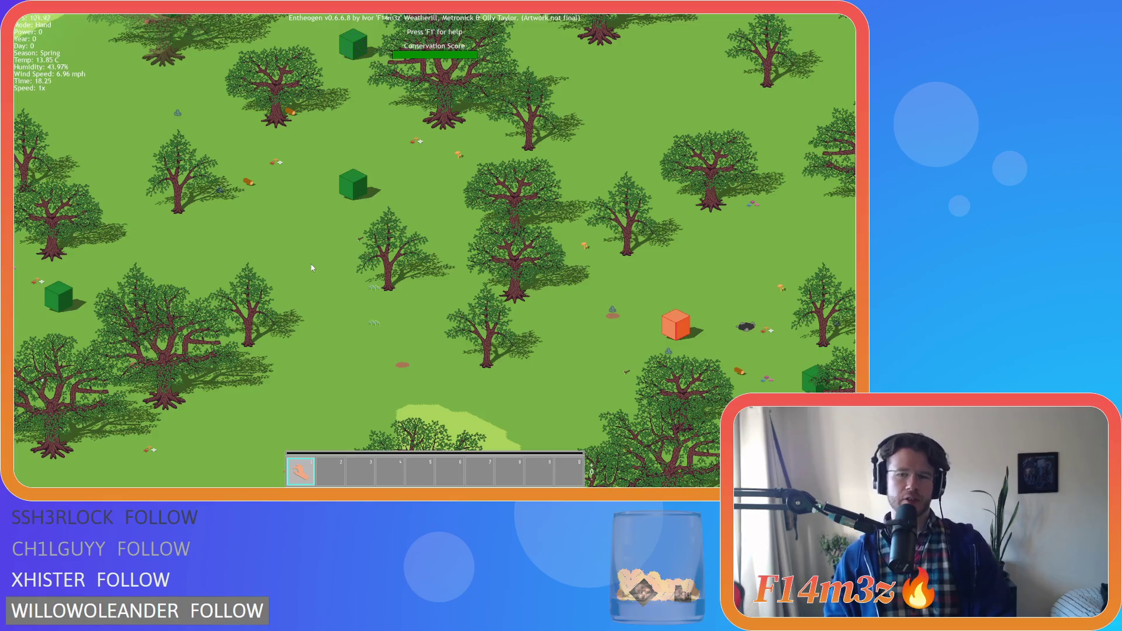
{"action": "key", "text": "s"}
{"action": "key", "text": "d"}
{"action": "key", "text": "s"}
{"action": "key", "text": "d"}
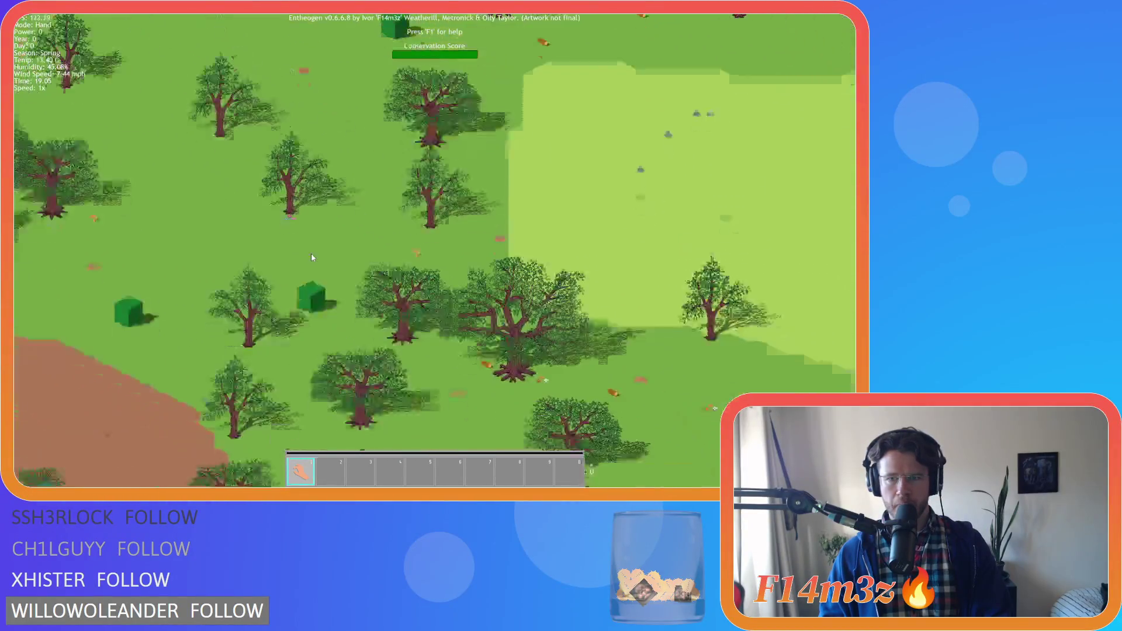
Step: Zoom in close on the revised forest tiles and pan right to inspect them
{"action": "scroll", "coordinate": [363, 250], "scroll_direction": "up", "scroll_amount": 5}
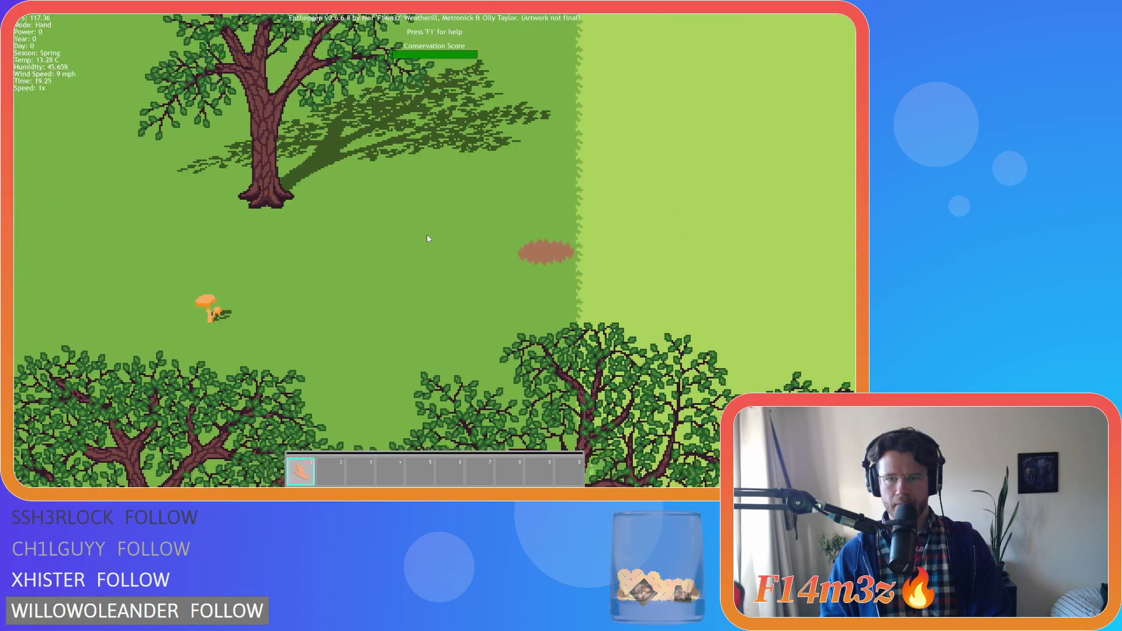
{"action": "key", "text": "d"}
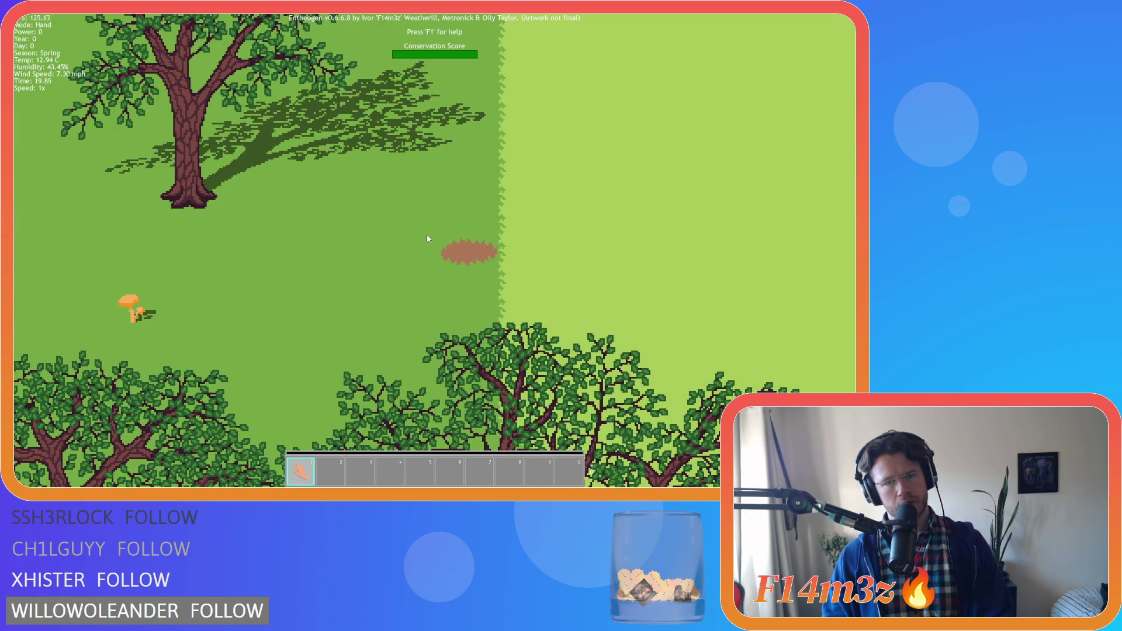
{"action": "scroll", "coordinate": [427, 233], "scroll_direction": "down", "scroll_amount": 10}
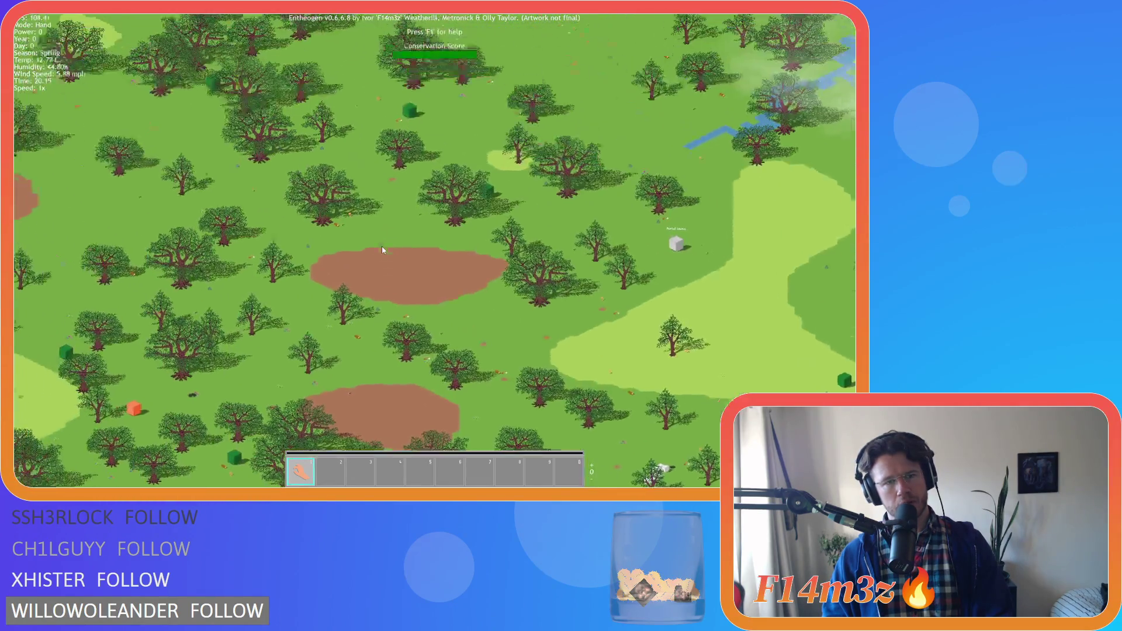
{"action": "scroll", "coordinate": [381, 250], "scroll_direction": "down", "scroll_amount": 10}
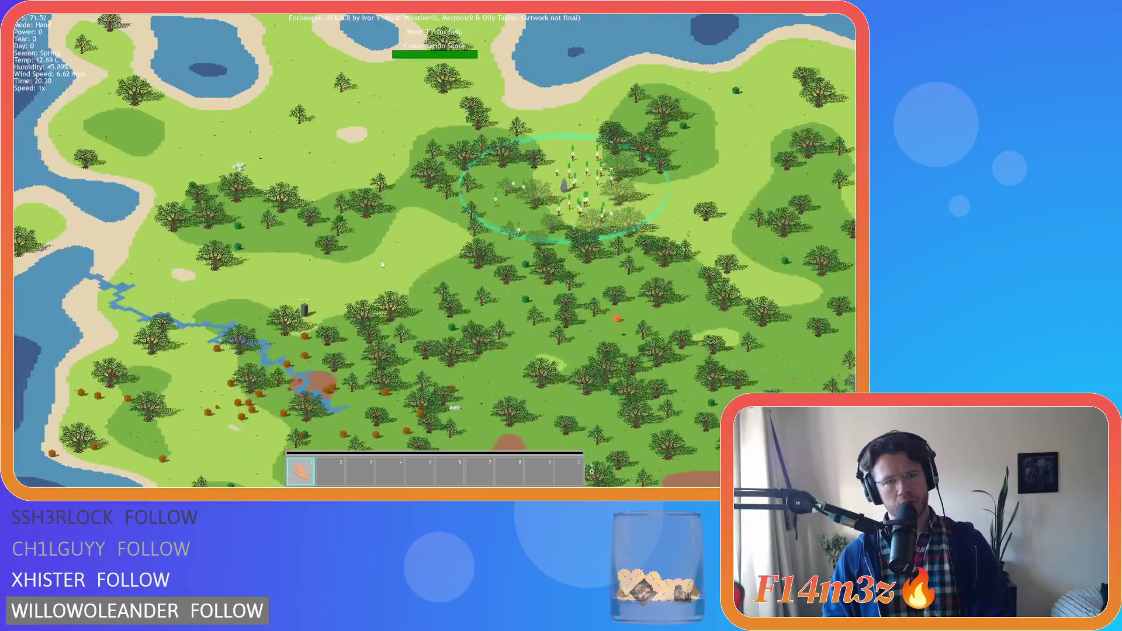
{"action": "scroll", "coordinate": [381, 261], "scroll_direction": "up", "scroll_amount": 15}
{"action": "scroll", "coordinate": [381, 267], "scroll_direction": "up", "scroll_amount": 6}
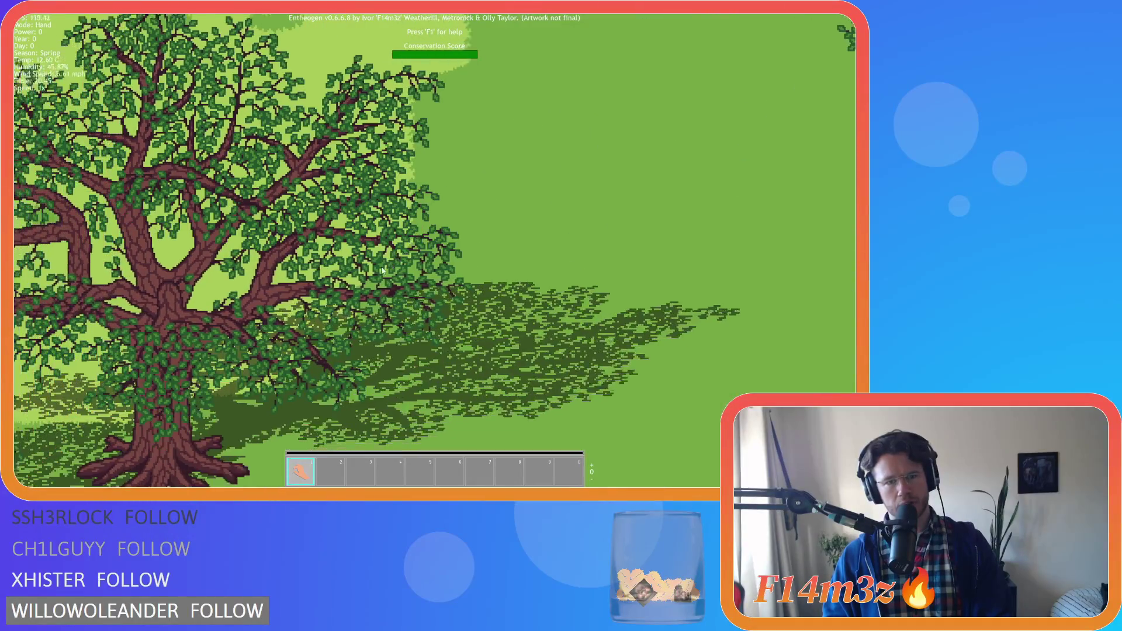
{"action": "scroll", "coordinate": [380, 265], "scroll_direction": "down", "scroll_amount": 6}
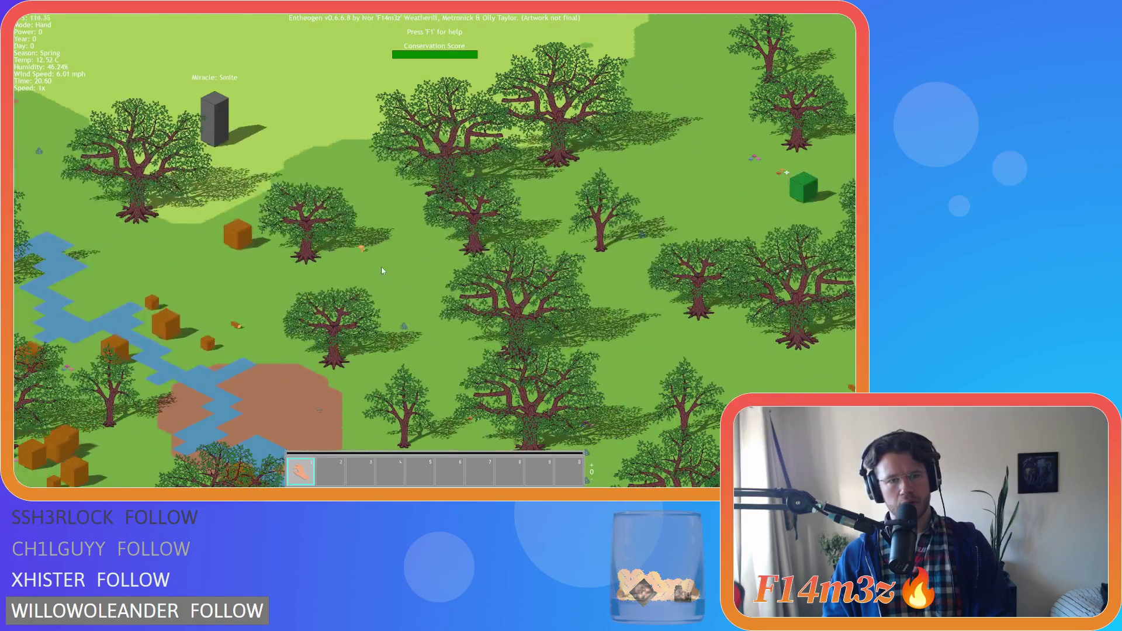
{"action": "scroll", "coordinate": [381, 266], "scroll_direction": "up", "scroll_amount": 8}
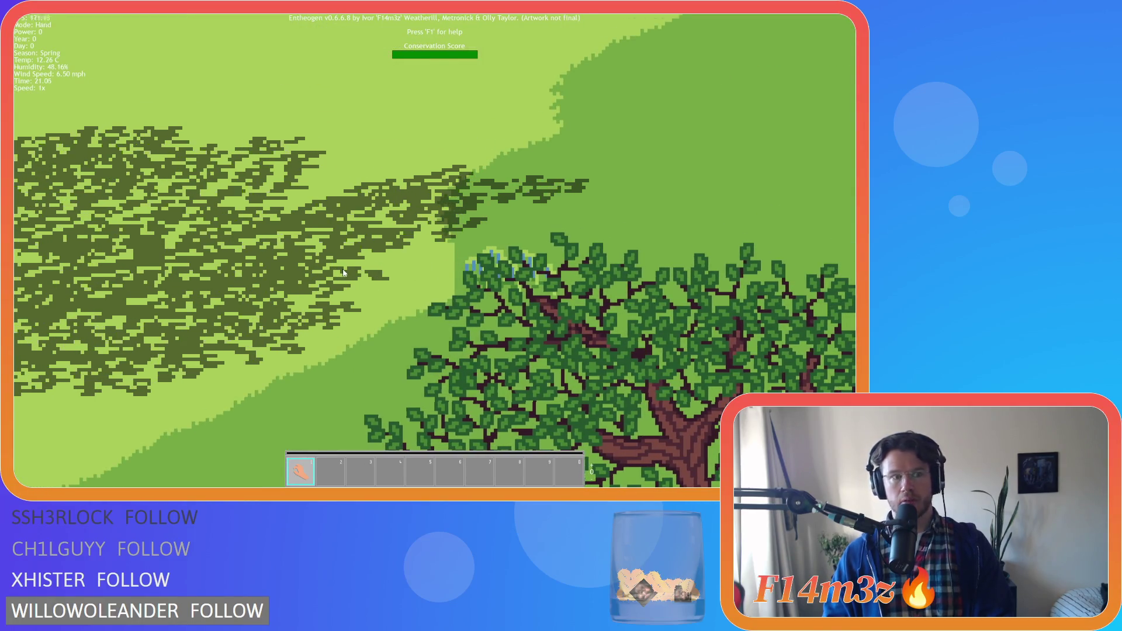
Step: Zoom out and pan across the wider forest area with the river, then begin exiting
{"action": "key", "text": "s"}
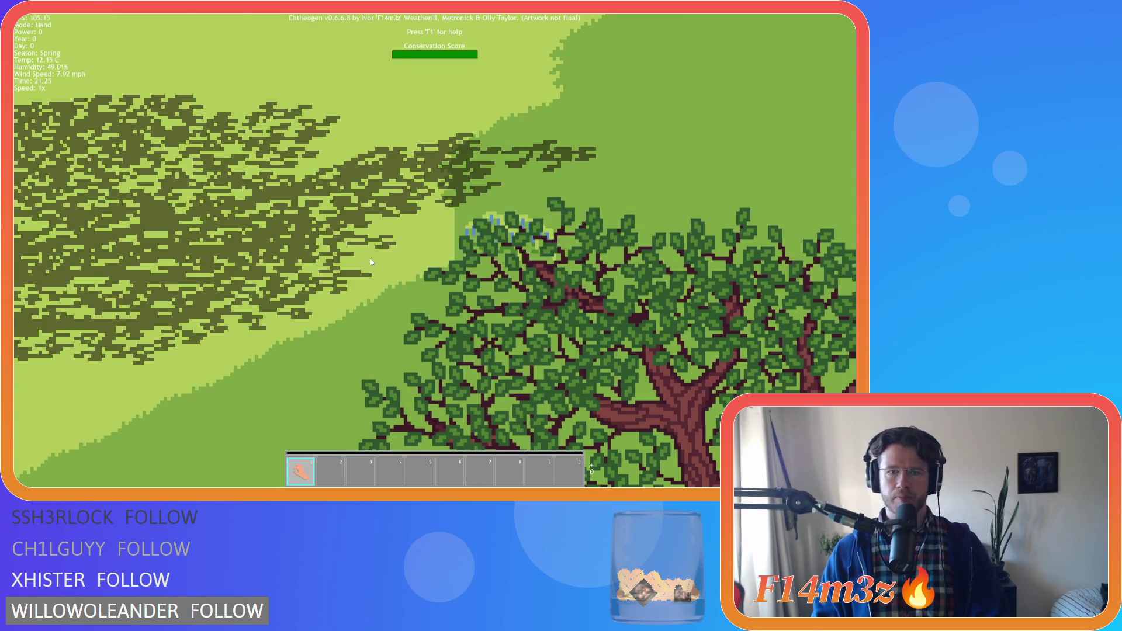
{"action": "scroll", "coordinate": [370, 260], "scroll_direction": "down", "scroll_amount": 5}
{"action": "scroll", "coordinate": [370, 258], "scroll_direction": "down", "scroll_amount": 3}
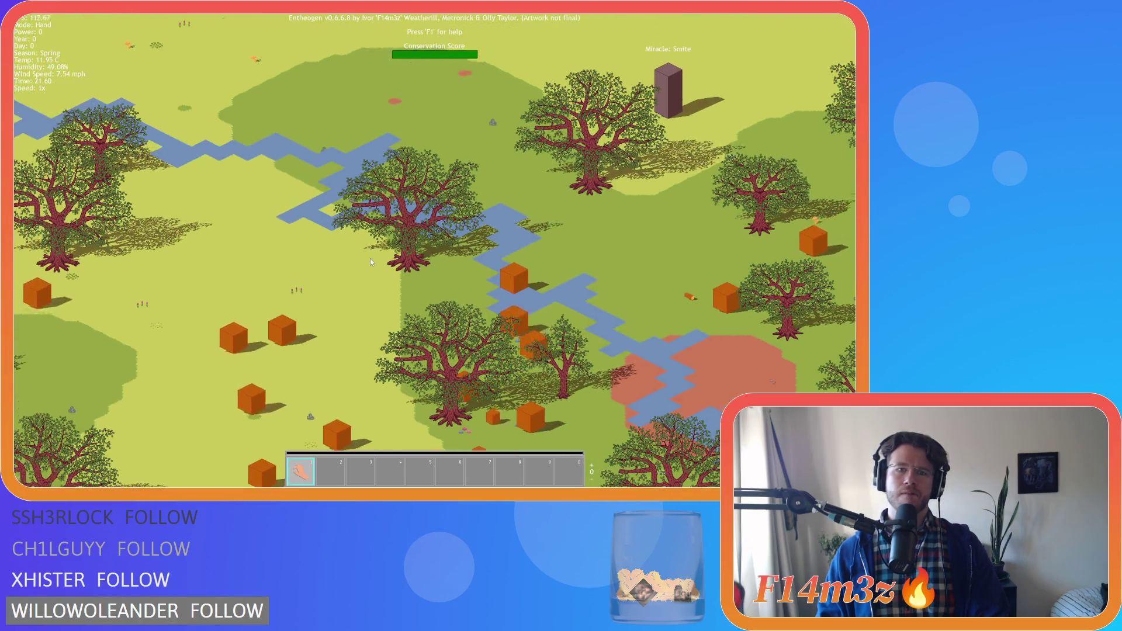
{"action": "key", "text": "Up"}
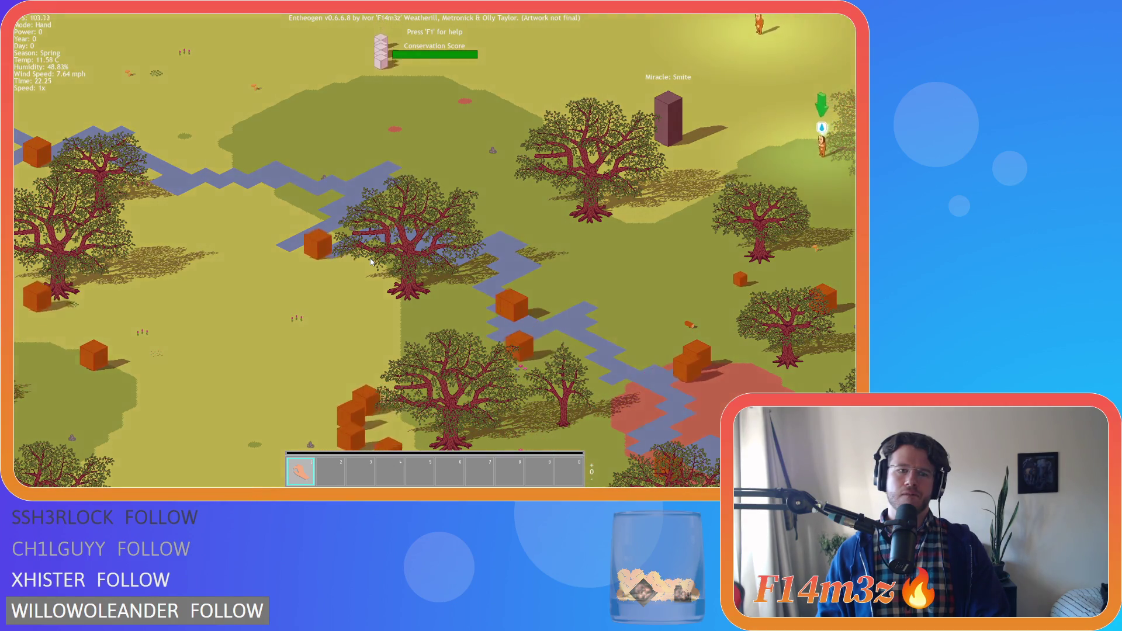
{"action": "key", "text": "Escape"}
Step: Quit the running Entheogen game and return to the GameMaker editor
{"action": "key", "text": "Return"}
{"action": "key", "text": "Escape"}
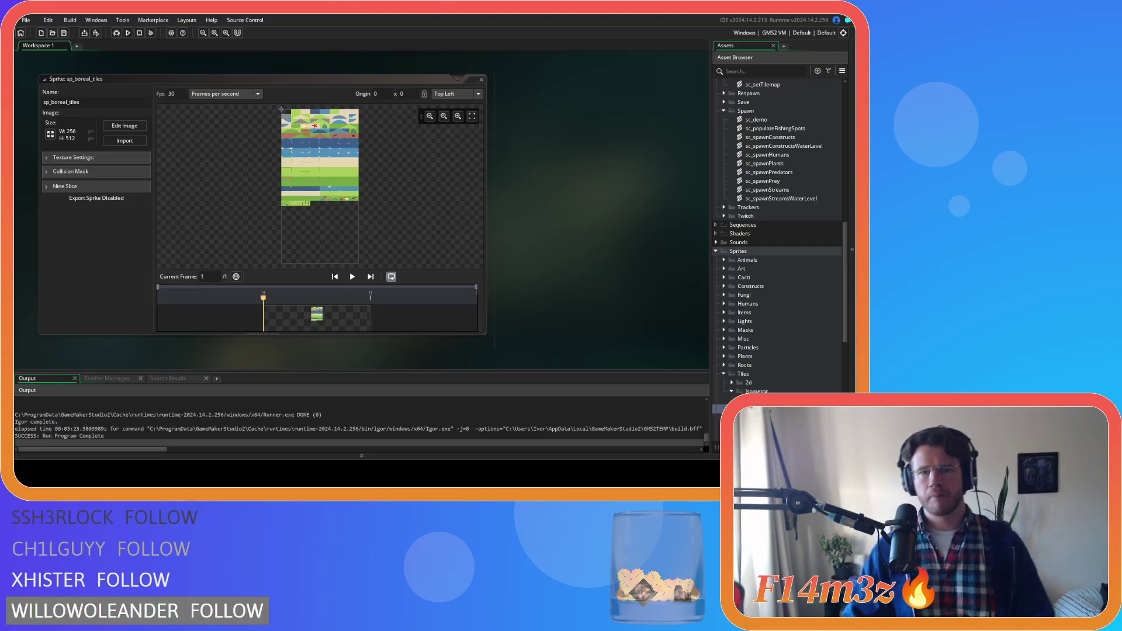
{"action": "scroll", "coordinate": [742, 264], "scroll_direction": "up", "scroll_amount": 5}
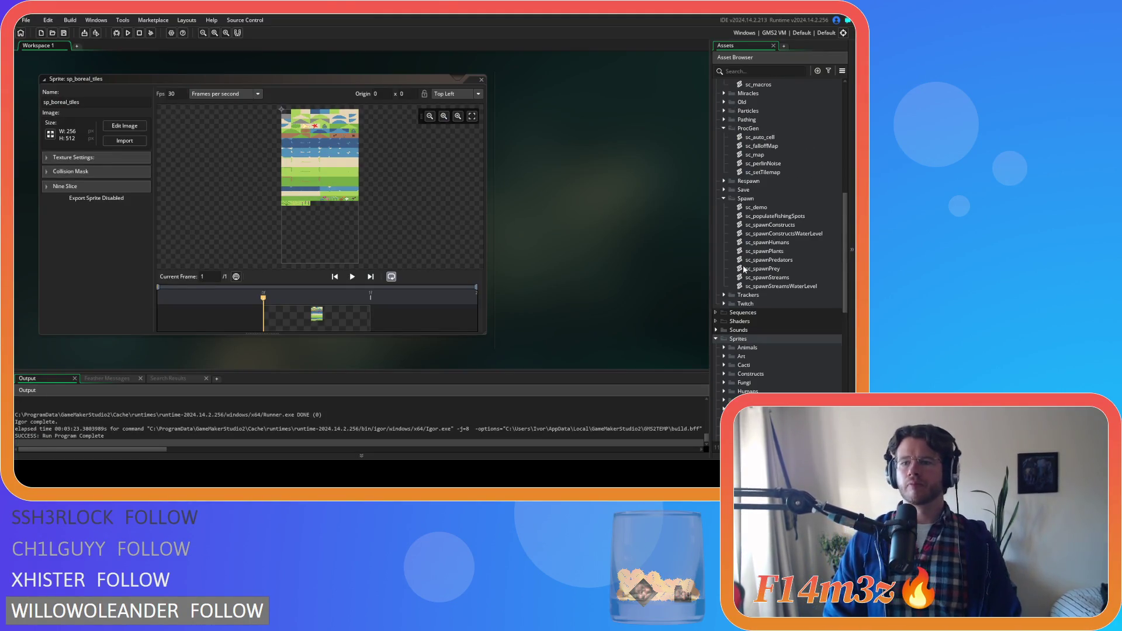
Step: Open the sc_setTilemap script from the ProcGen folder and read through its neighbour-count rules
{"action": "double_click", "coordinate": [762, 225]}
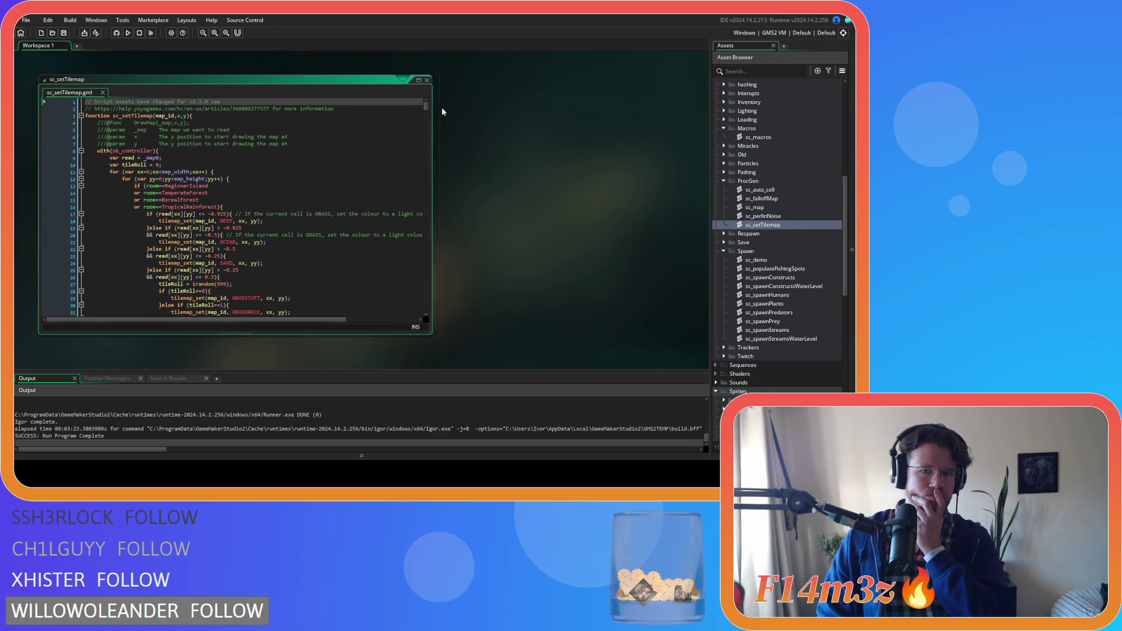
{"action": "scroll", "coordinate": [425, 111], "scroll_direction": "down", "scroll_amount": 20}
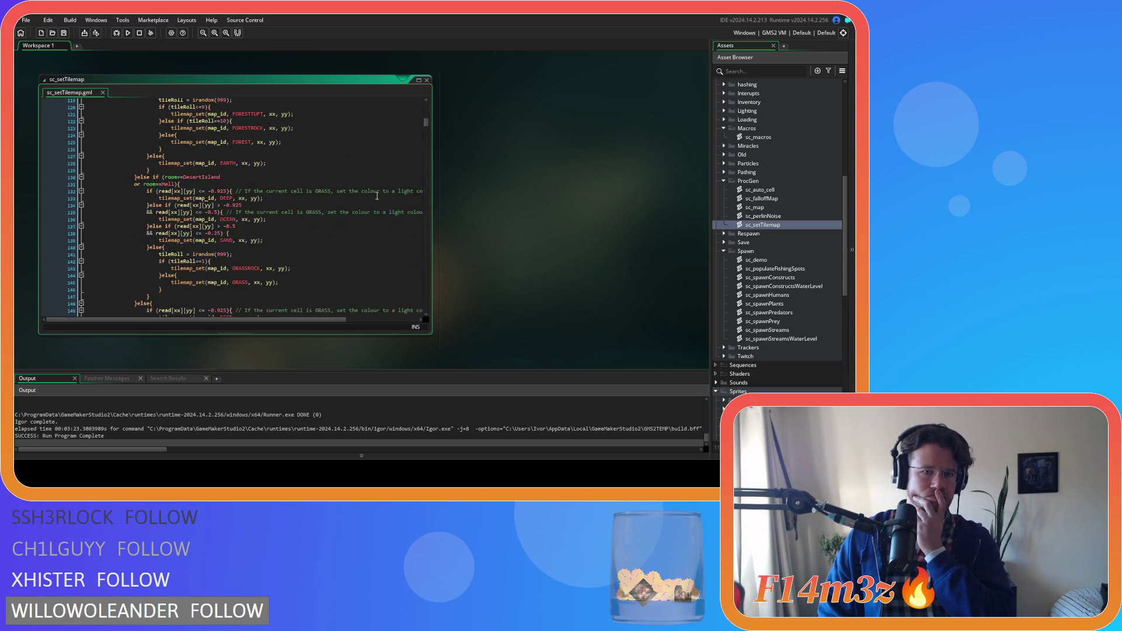
{"action": "scroll", "coordinate": [377, 195], "scroll_direction": "down", "scroll_amount": 3}
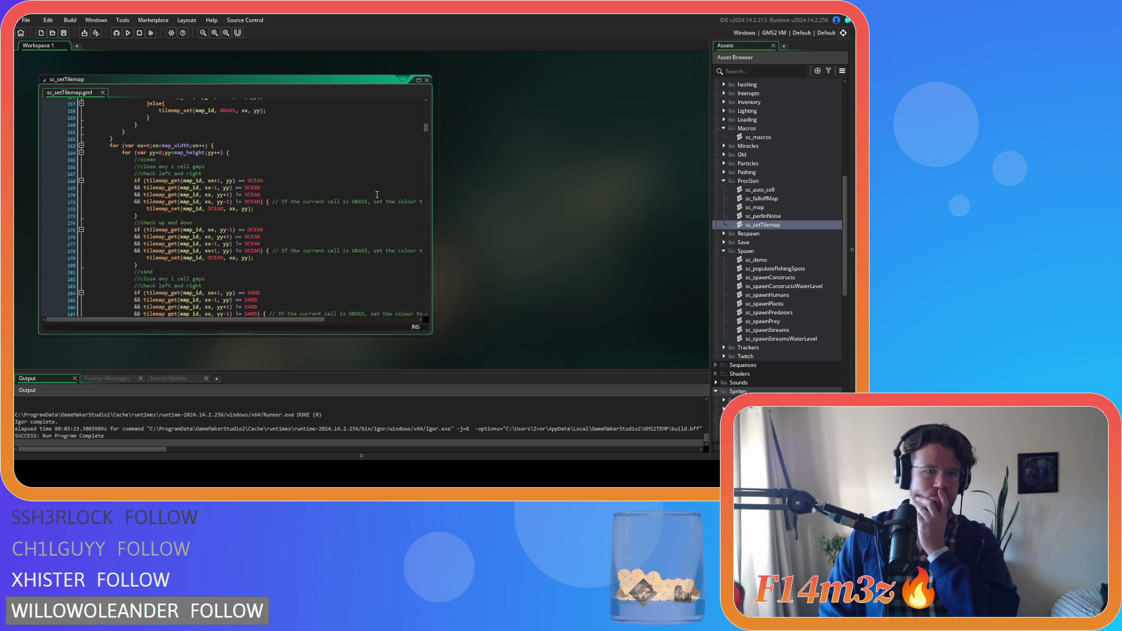
{"action": "scroll", "coordinate": [377, 195], "scroll_direction": "down", "scroll_amount": 20}
{"action": "scroll", "coordinate": [377, 195], "scroll_direction": "up", "scroll_amount": 5}
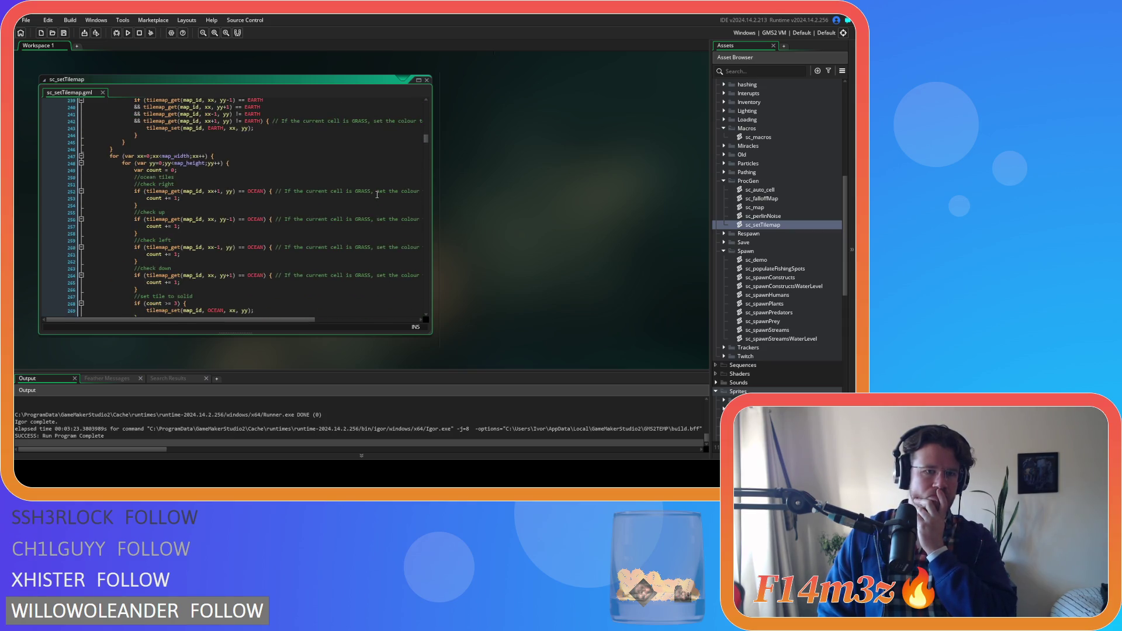
{"action": "scroll", "coordinate": [377, 195], "scroll_direction": "down", "scroll_amount": 10}
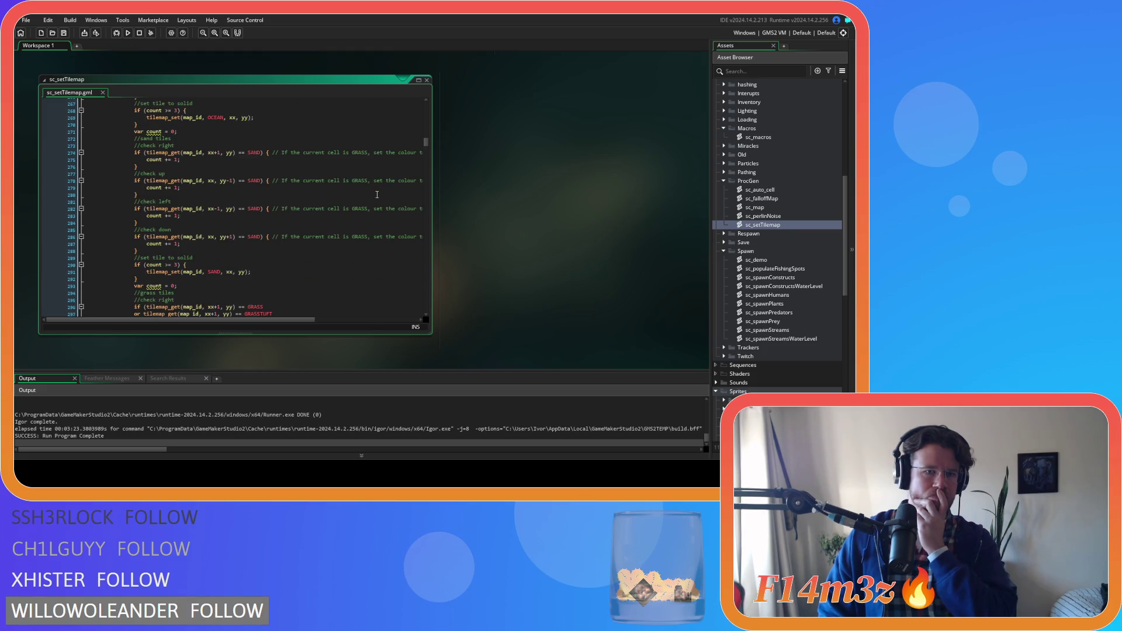
{"action": "scroll", "coordinate": [377, 195], "scroll_direction": "down", "scroll_amount": 7}
{"action": "scroll", "coordinate": [377, 194], "scroll_direction": "down", "scroll_amount": 14}
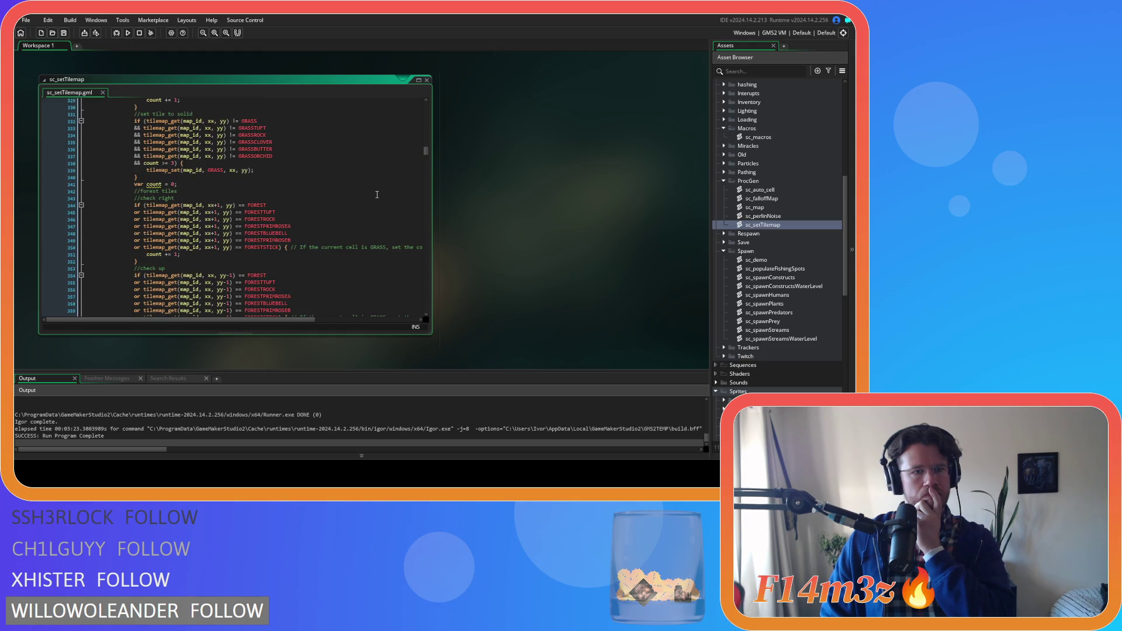
{"action": "scroll", "coordinate": [377, 194], "scroll_direction": "up", "scroll_amount": 2}
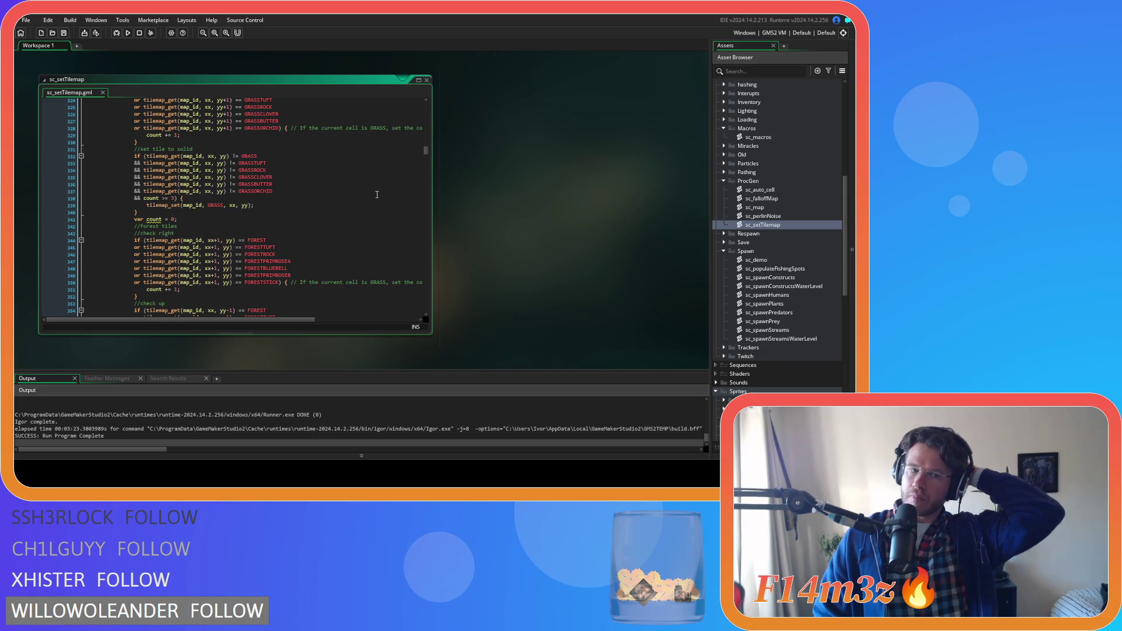
{"action": "scroll", "coordinate": [377, 194], "scroll_direction": "down", "scroll_amount": 5}
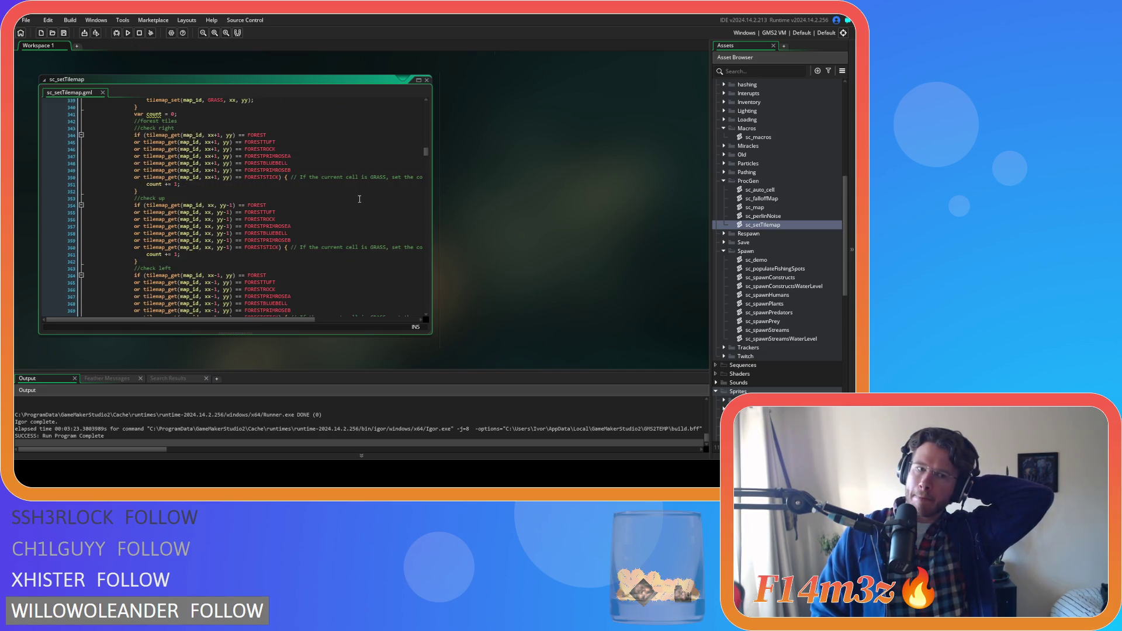
{"action": "scroll", "coordinate": [360, 199], "scroll_direction": "down", "scroll_amount": 2}
{"action": "scroll", "coordinate": [360, 199], "scroll_direction": "down", "scroll_amount": 13}
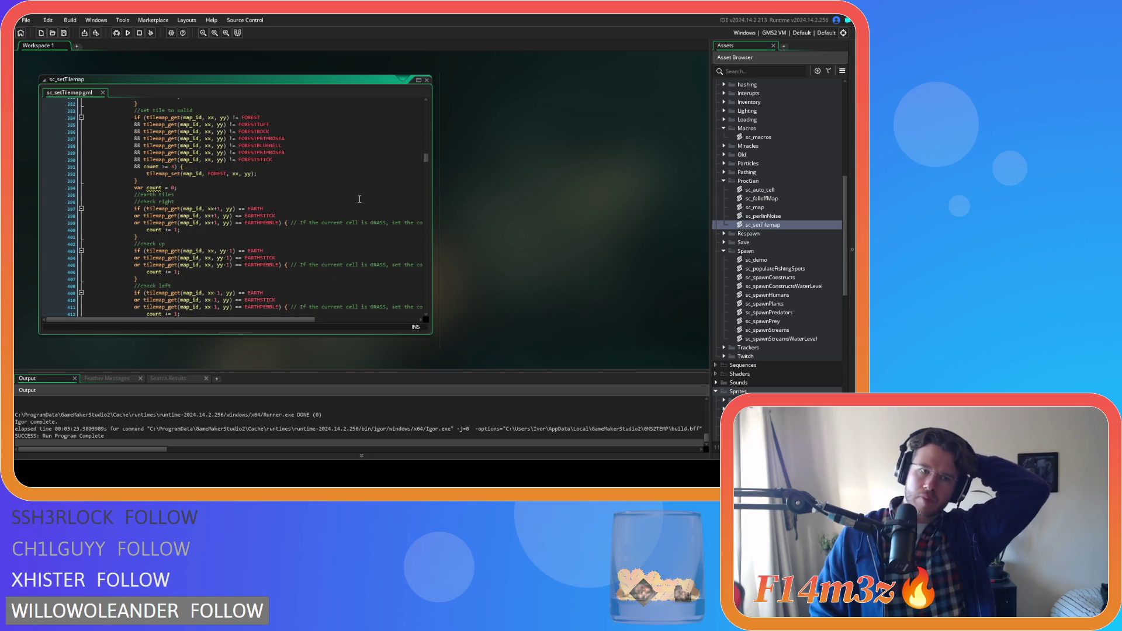
{"action": "scroll", "coordinate": [343, 208], "scroll_direction": "up", "scroll_amount": 20}
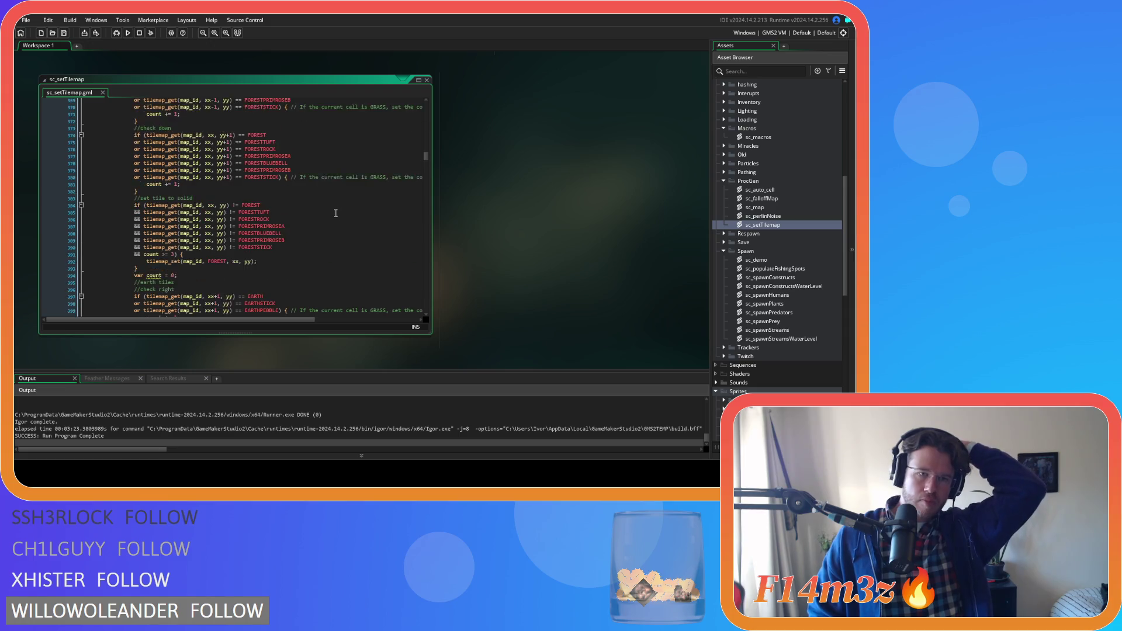
{"action": "scroll", "coordinate": [332, 217], "scroll_direction": "up", "scroll_amount": 7}
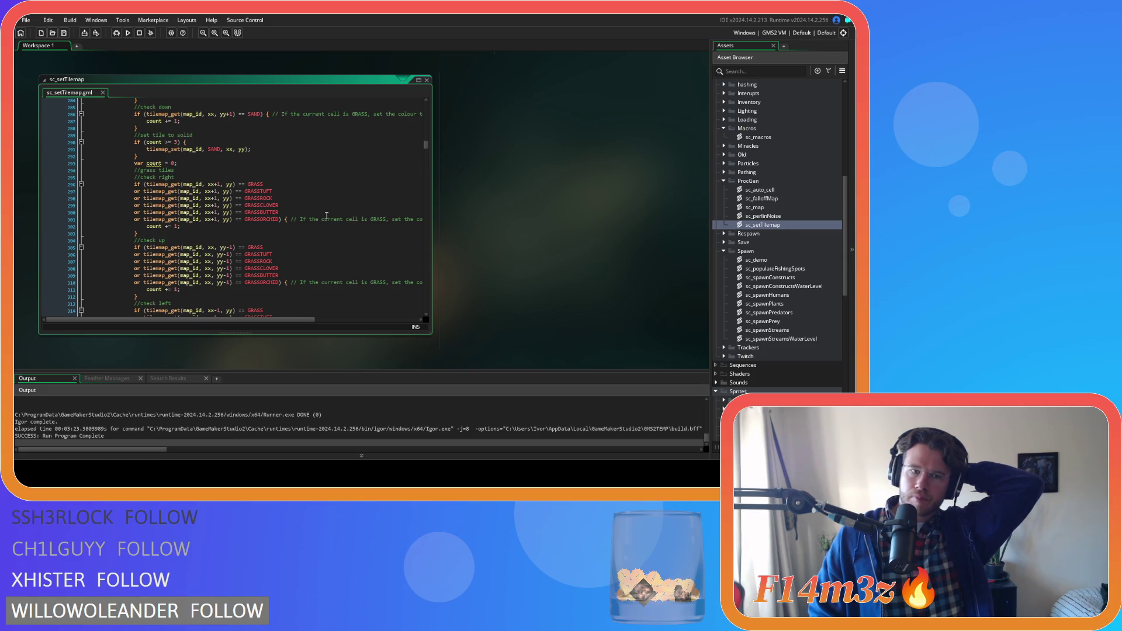
{"action": "scroll", "coordinate": [327, 215], "scroll_direction": "down", "scroll_amount": 20}
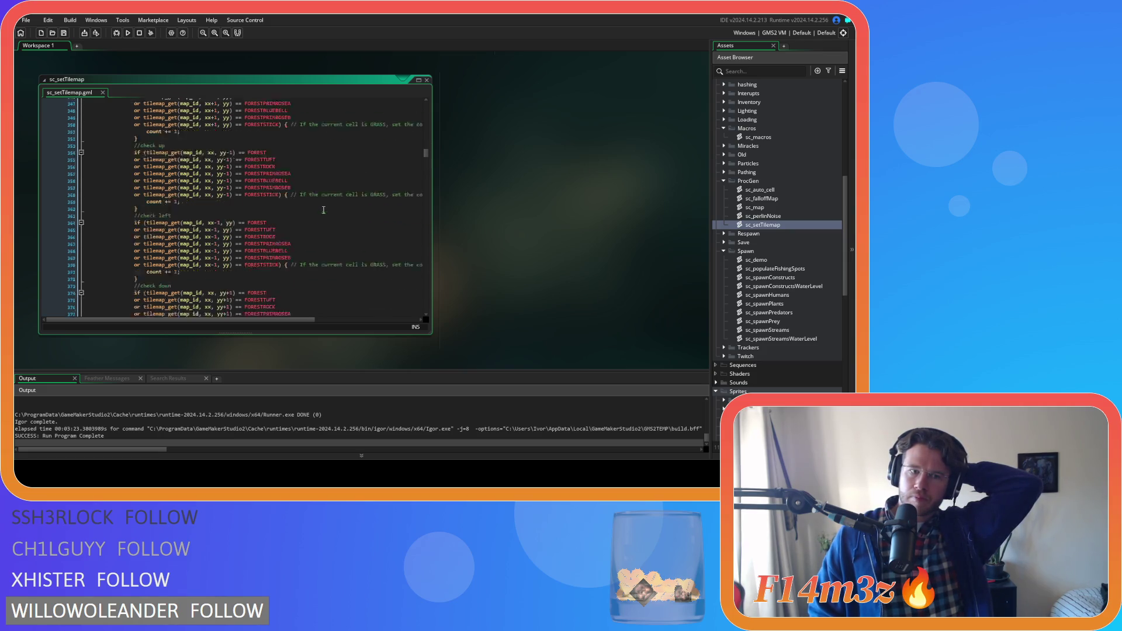
{"action": "scroll", "coordinate": [323, 209], "scroll_direction": "down", "scroll_amount": 3}
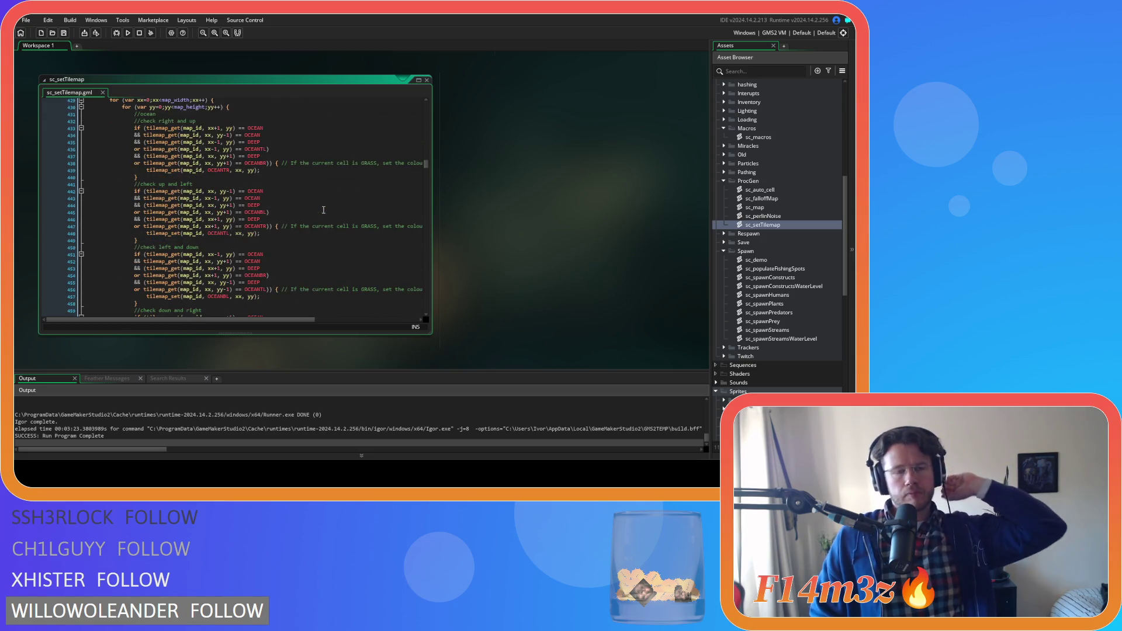
{"action": "scroll", "coordinate": [324, 210], "scroll_direction": "down", "scroll_amount": 20}
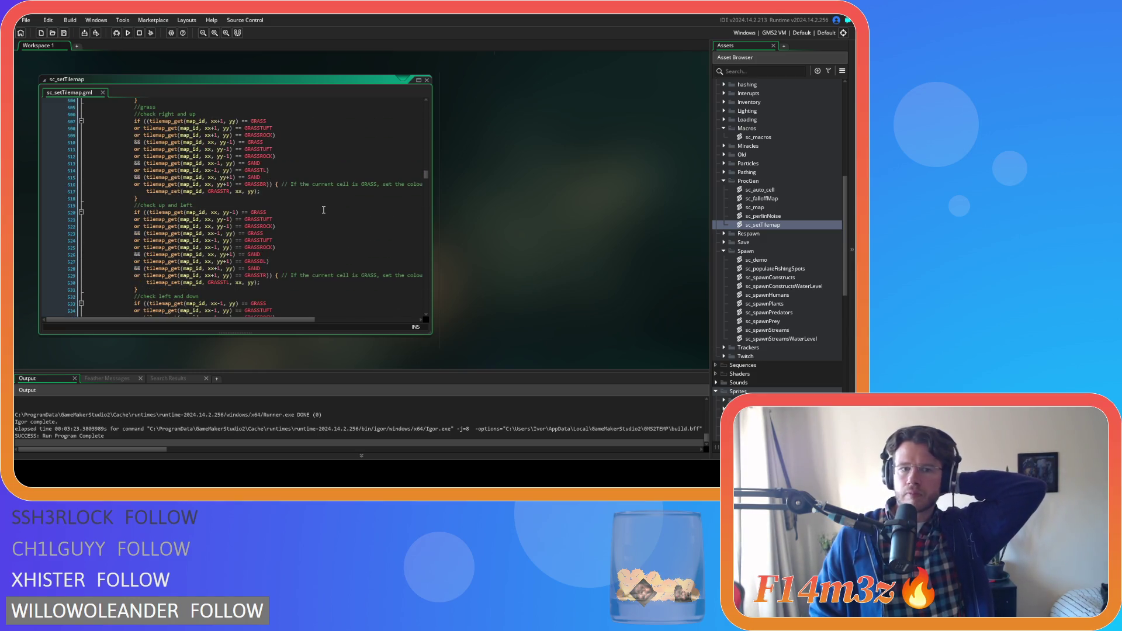
{"action": "scroll", "coordinate": [323, 210], "scroll_direction": "up", "scroll_amount": 3}
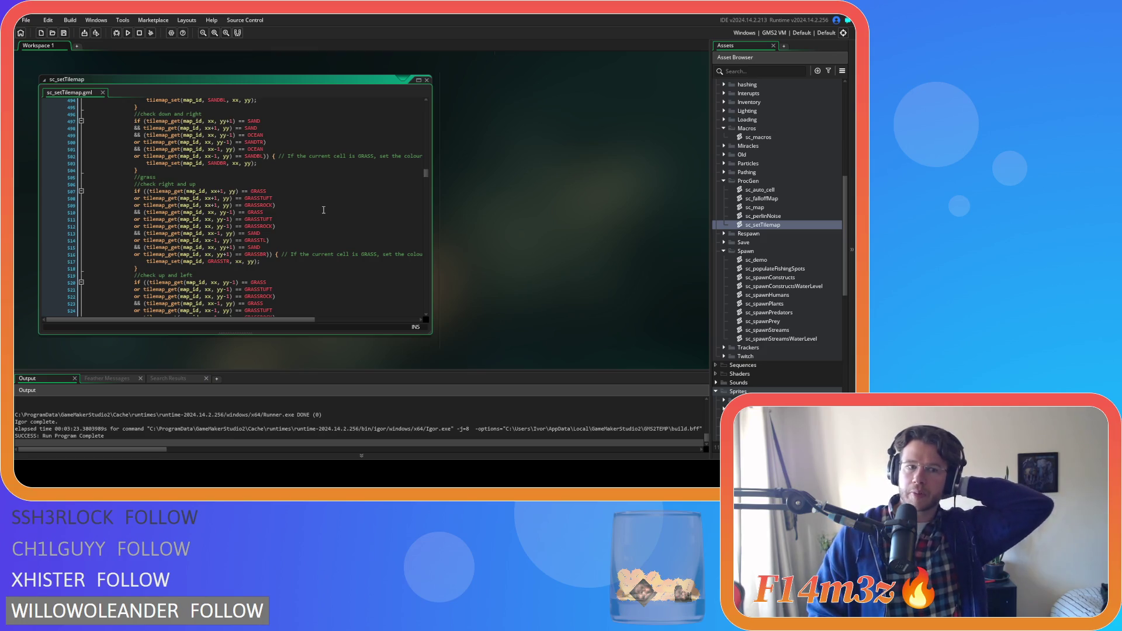
{"action": "left_click", "coordinate": [293, 211]}
{"action": "scroll", "coordinate": [294, 210], "scroll_direction": "down", "scroll_amount": 1}
{"action": "left_click", "coordinate": [273, 188]}
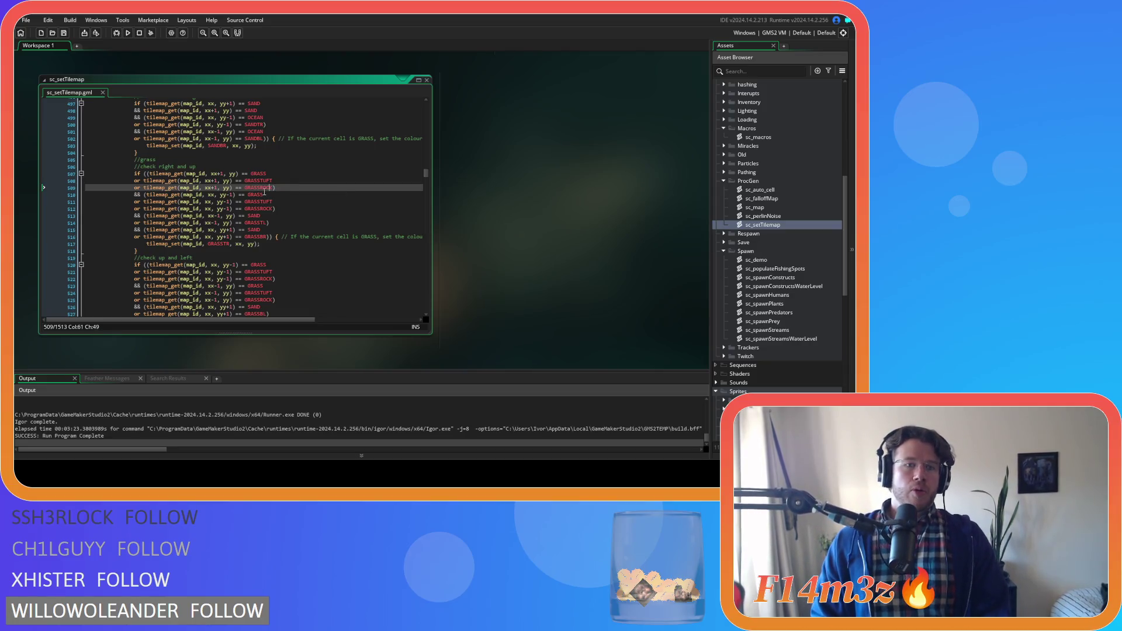
{"action": "left_click_drag", "start_coordinate": [272, 188], "coordinate": [141, 188]}
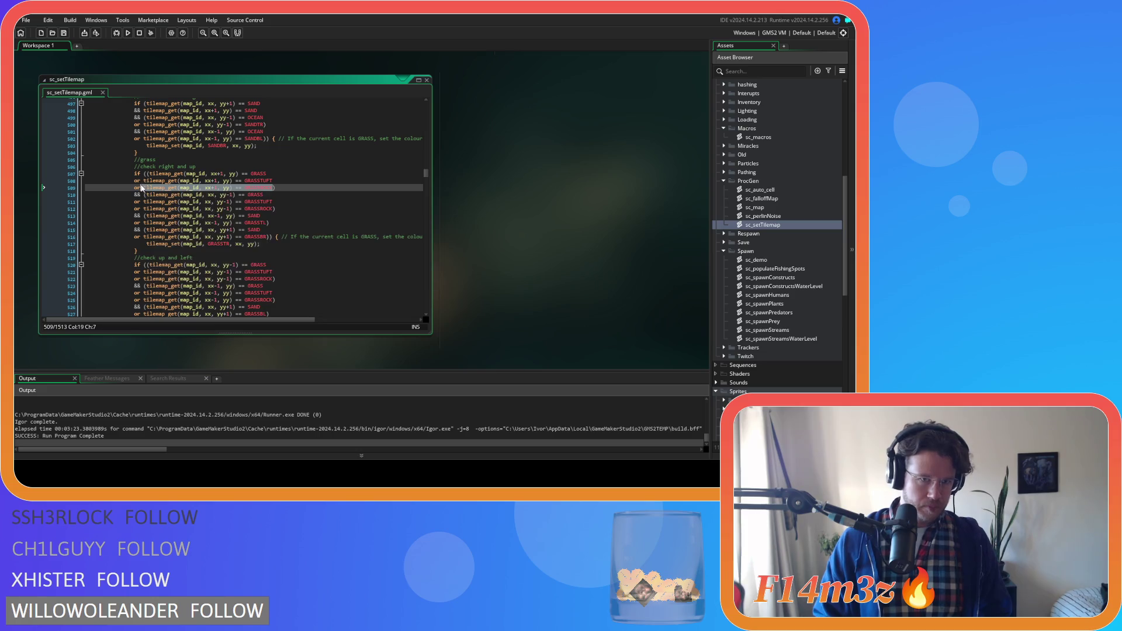
{"action": "left_click", "coordinate": [272, 188]}
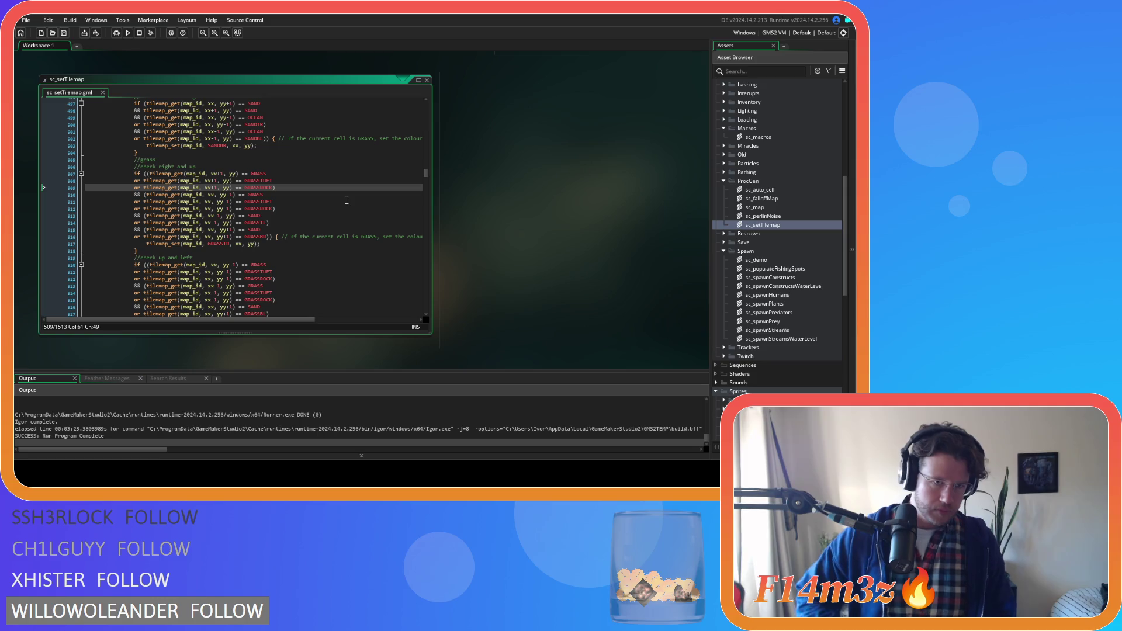
{"action": "key", "text": "Right"}
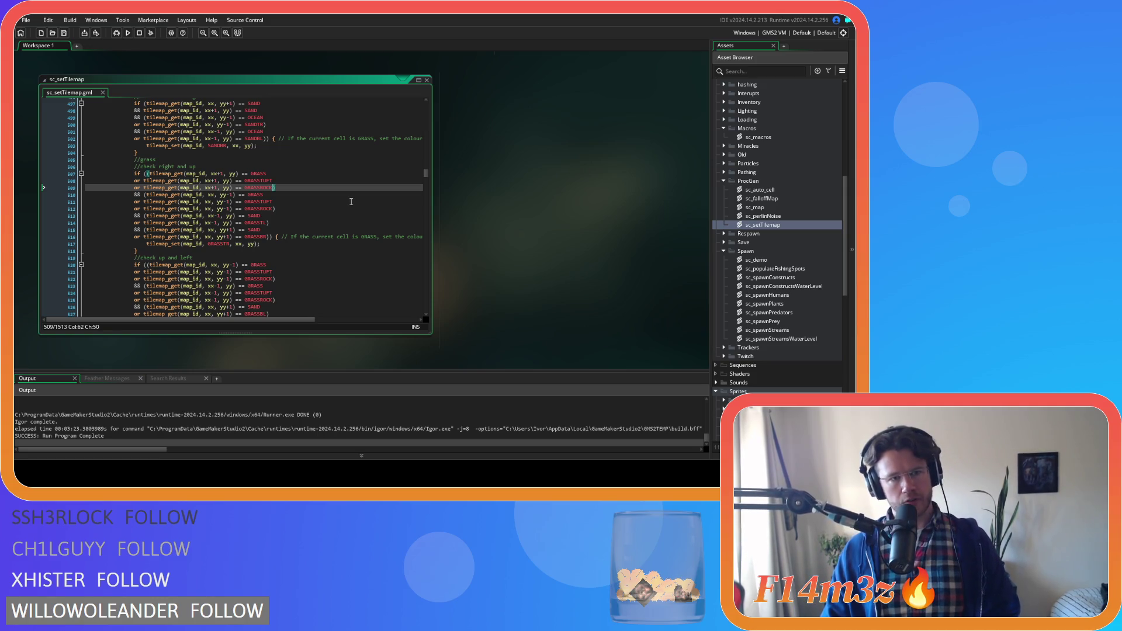
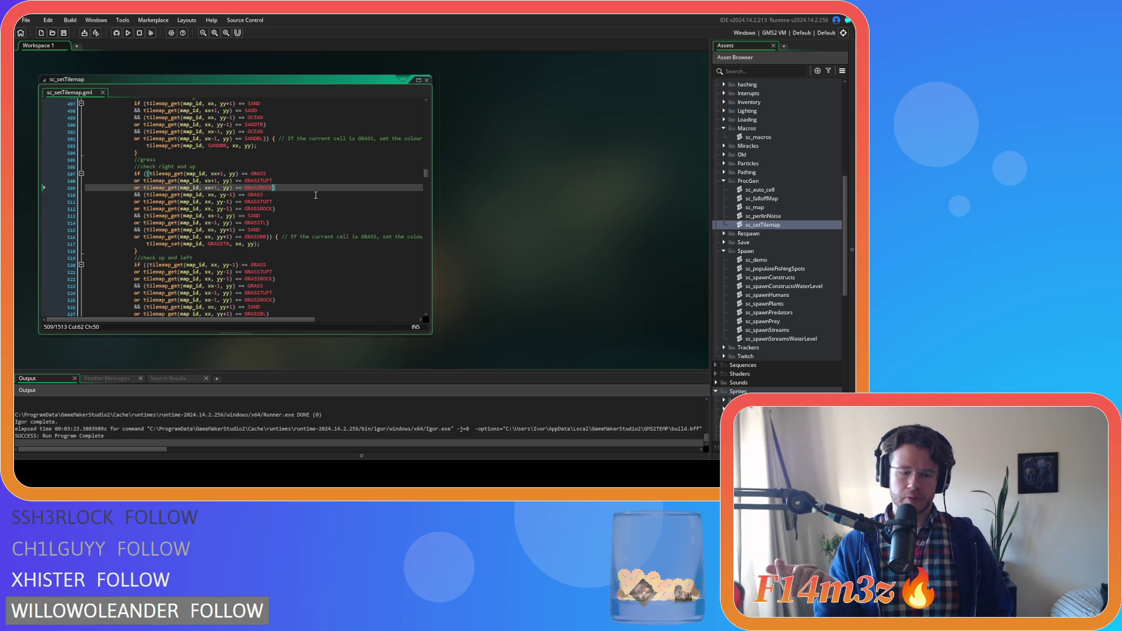
Step: Add GRASSCLOVER, GRASSBUTTER and GRASSORCHID checks for the right (xx+1) neighbour
{"action": "key", "text": "ctrl+d"}
{"action": "key", "text": "ctrl+d"}
{"action": "key", "text": "ctrl+d"}
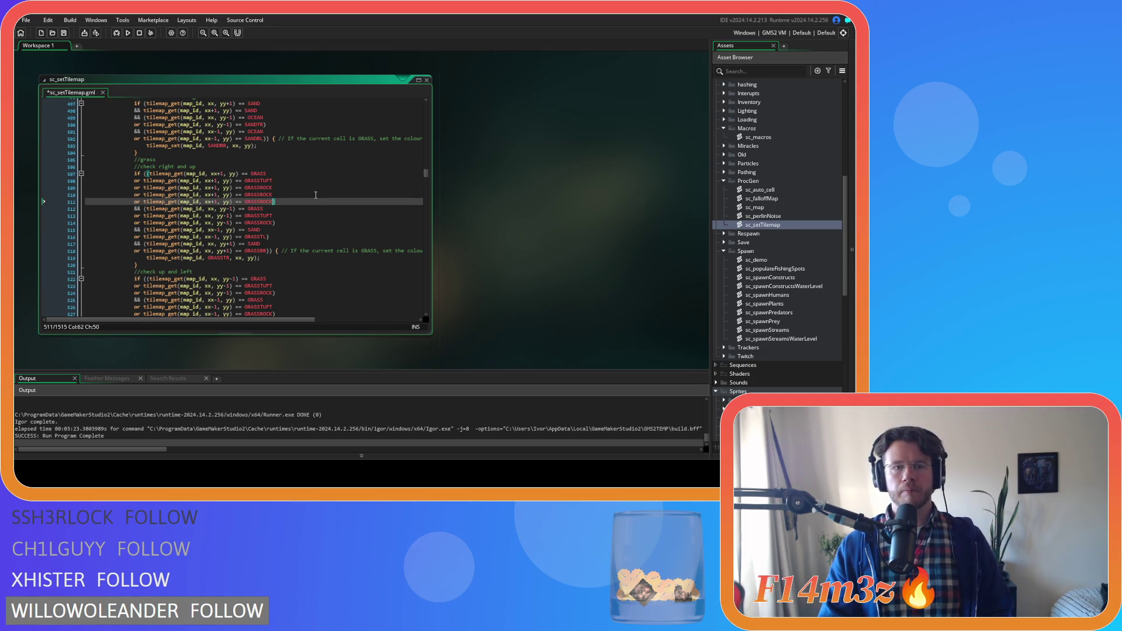
{"action": "left_click", "coordinate": [261, 196]}
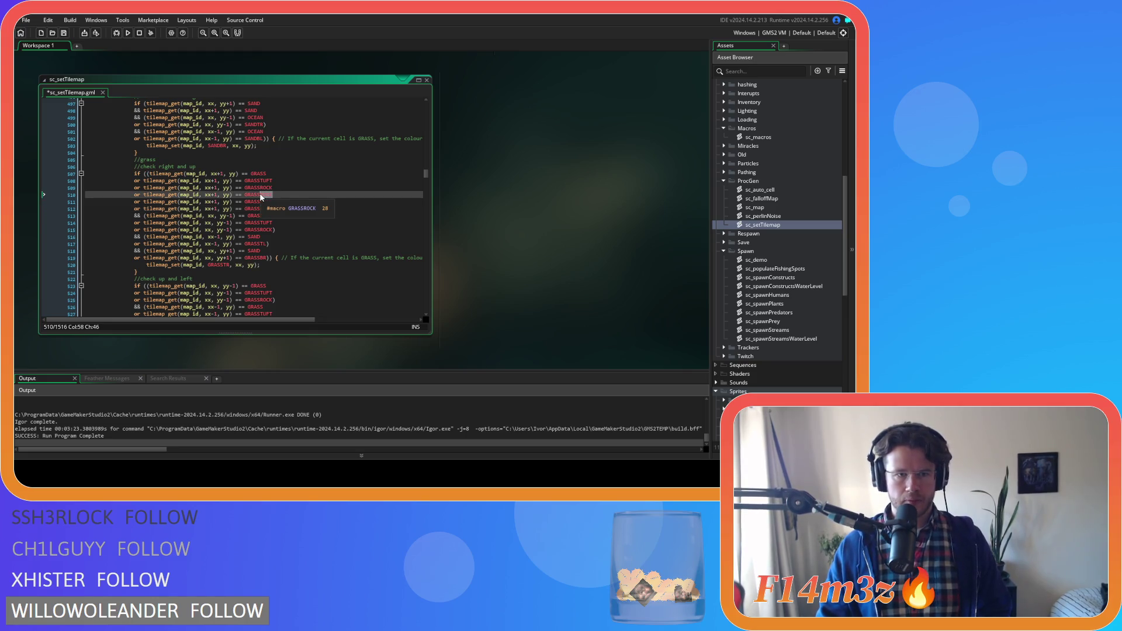
{"action": "type", "text": "C"}
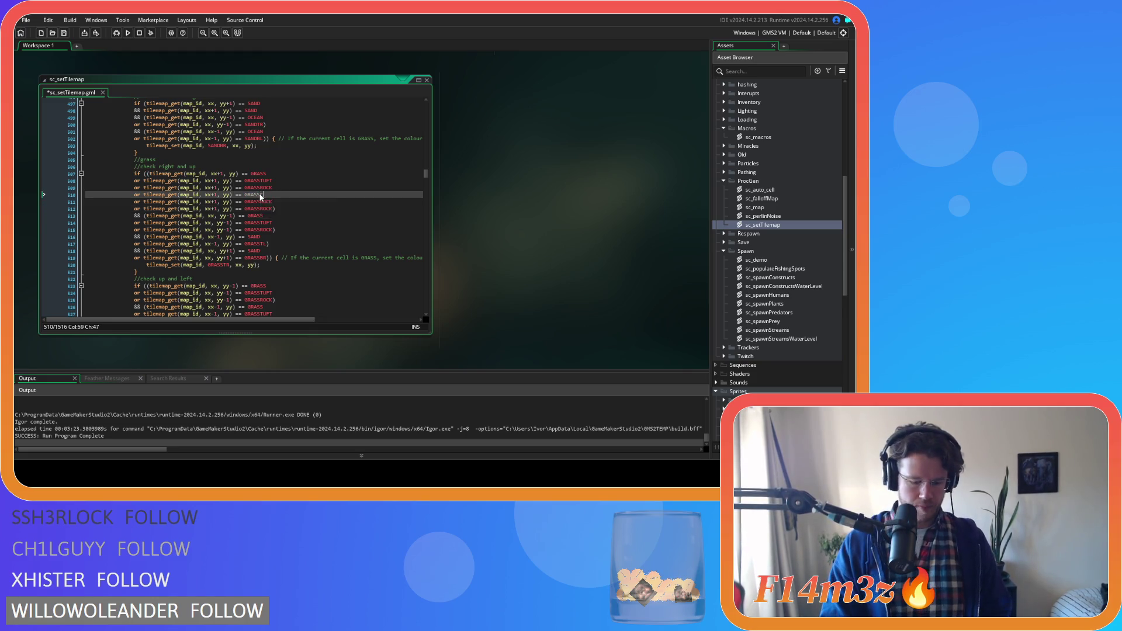
{"action": "type", "text": "LOVER"}
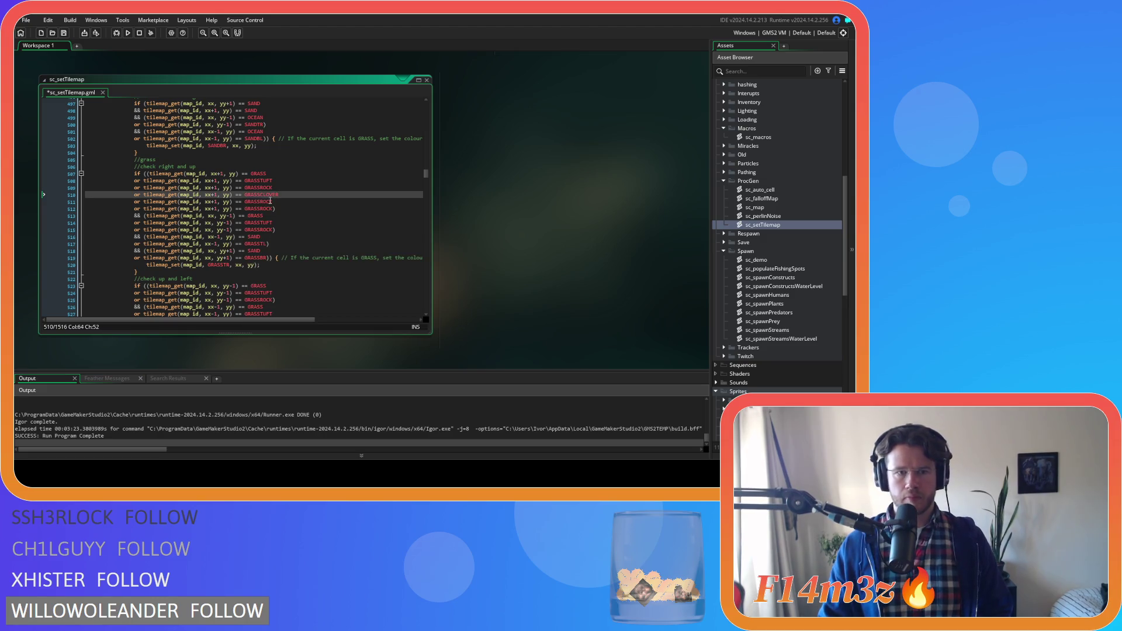
{"action": "left_click_drag", "start_coordinate": [270, 201], "coordinate": [258, 201]}
{"action": "type", "text": "BUTTE"}
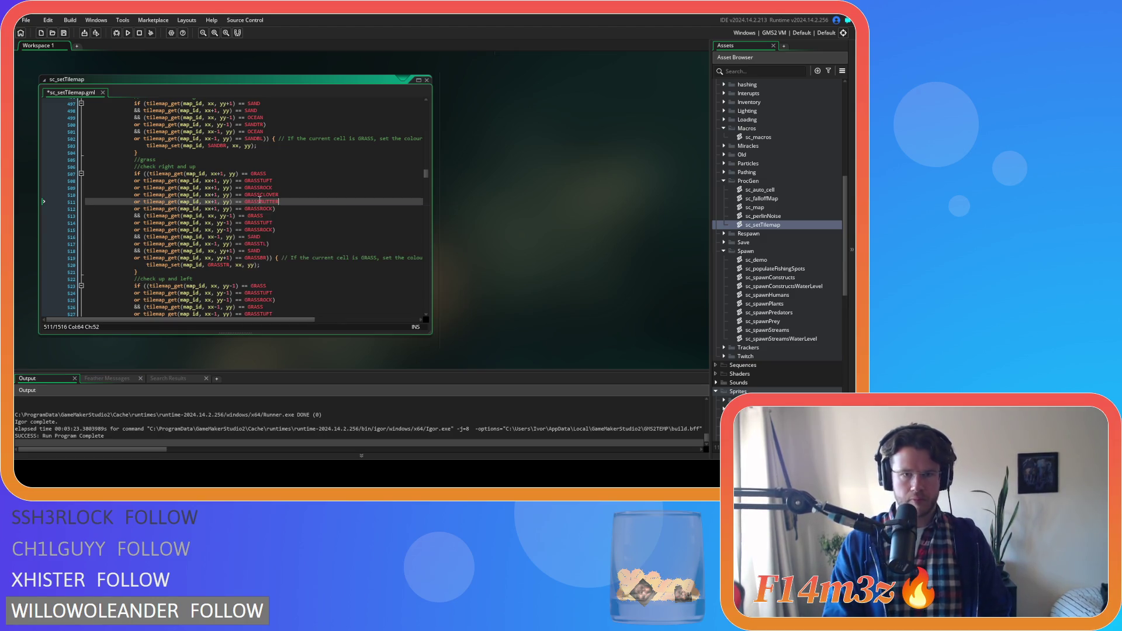
{"action": "key", "text": "Return"}
{"action": "key", "text": "Down"}
{"action": "key", "text": "BackSpace"}
{"action": "key", "text": "BackSpace"}
{"action": "key", "text": "BackSpace"}
{"action": "type", "text": "ORC"}
{"action": "key", "text": "Return"}
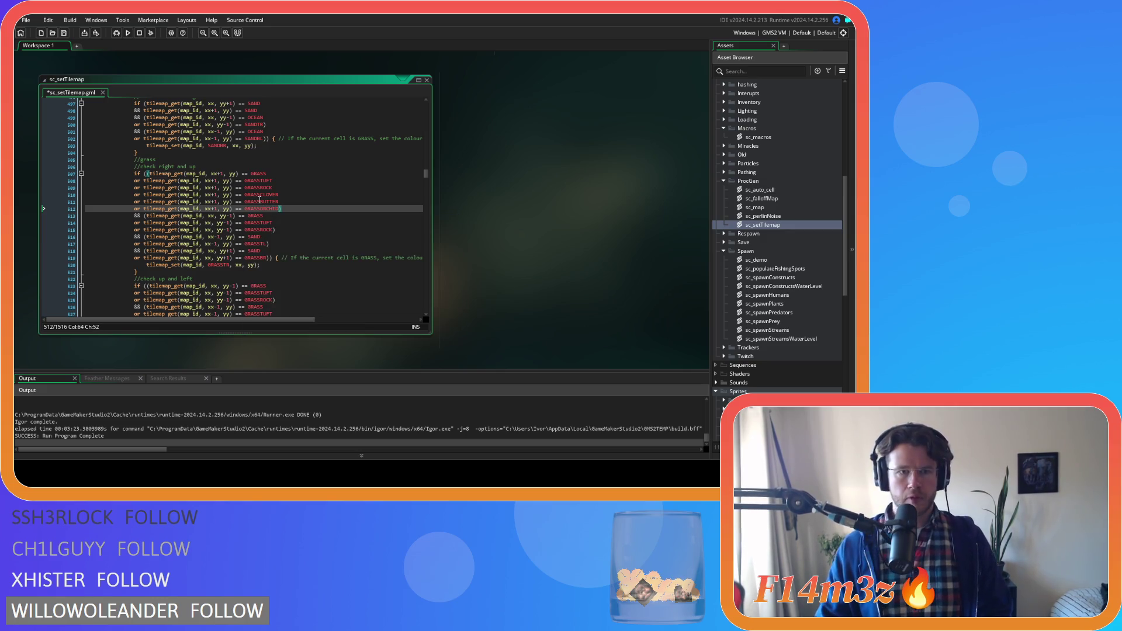
Step: Paste three copies of the upper-neighbour (yy-1) GRASSROCK check below it
{"action": "left_click_drag", "start_coordinate": [269, 229], "coordinate": [137, 233]}
{"action": "key", "text": "ctrl+c"}
{"action": "key", "text": "Right"}
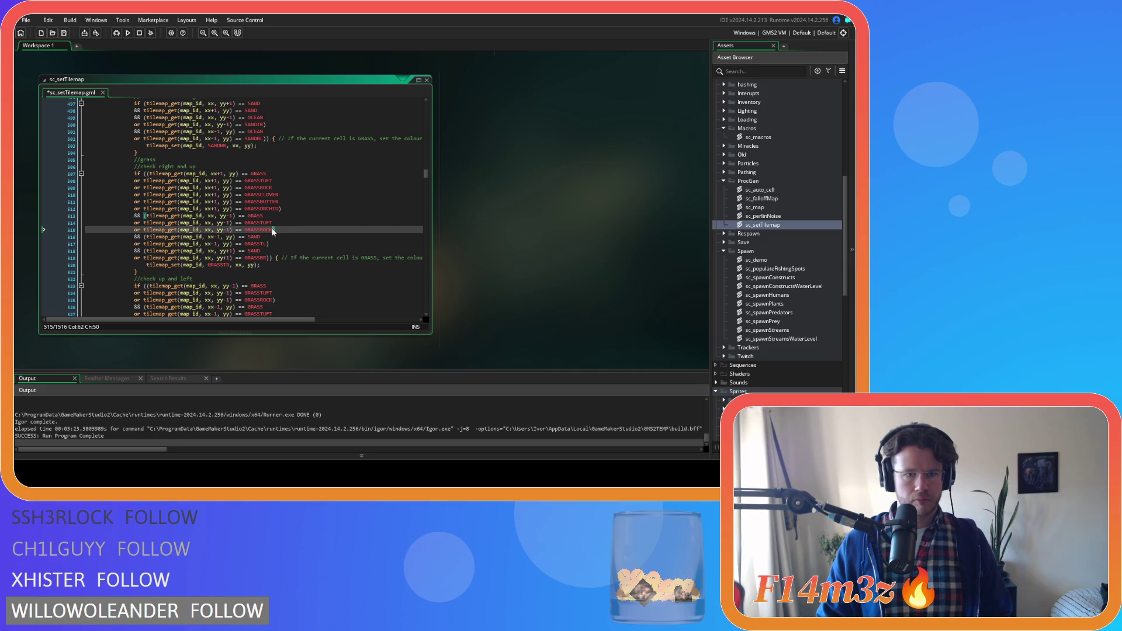
{"action": "key", "text": "Return"}
{"action": "key", "text": "ctrl+v"}
{"action": "key", "text": "Return"}
{"action": "key", "text": "ctrl+v"}
{"action": "key", "text": "Return"}
{"action": "key", "text": "ctrl+v"}
Step: Rename the upper copies to GRASSCLOVER, GRASSBUTTER and GRASSORCHID and save the script
{"action": "double_click", "coordinate": [261, 195]}
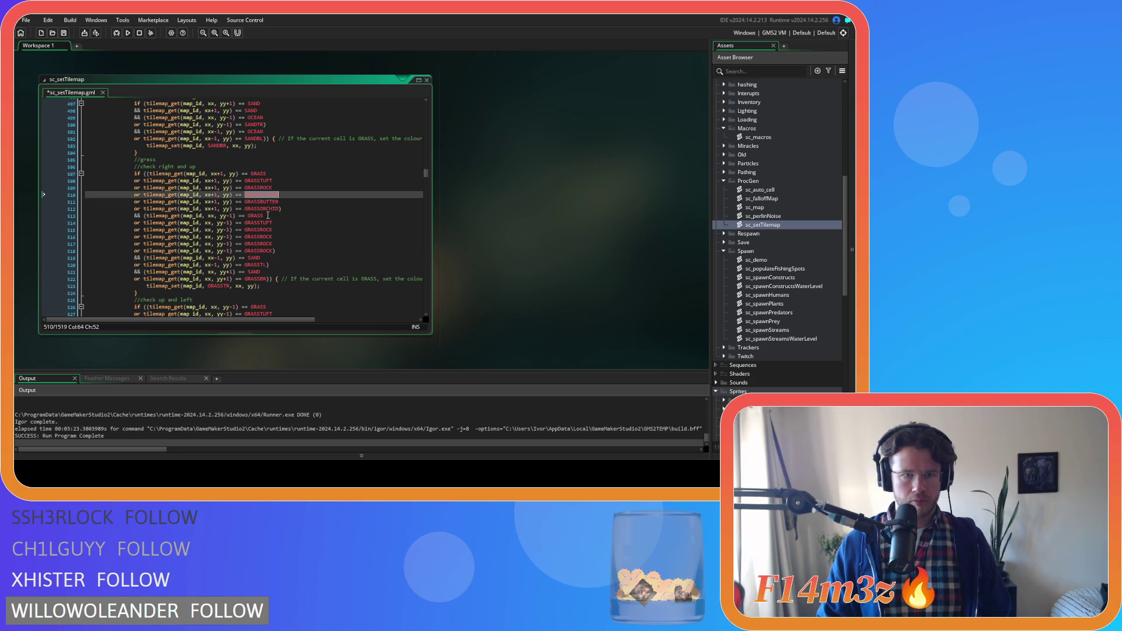
{"action": "key", "text": "ctrl+c"}
{"action": "double_click", "coordinate": [257, 237]}
{"action": "key", "text": "ctrl+v"}
{"action": "left_click", "coordinate": [269, 201]}
{"action": "double_click", "coordinate": [262, 201]}
{"action": "key", "text": "ctrl+c"}
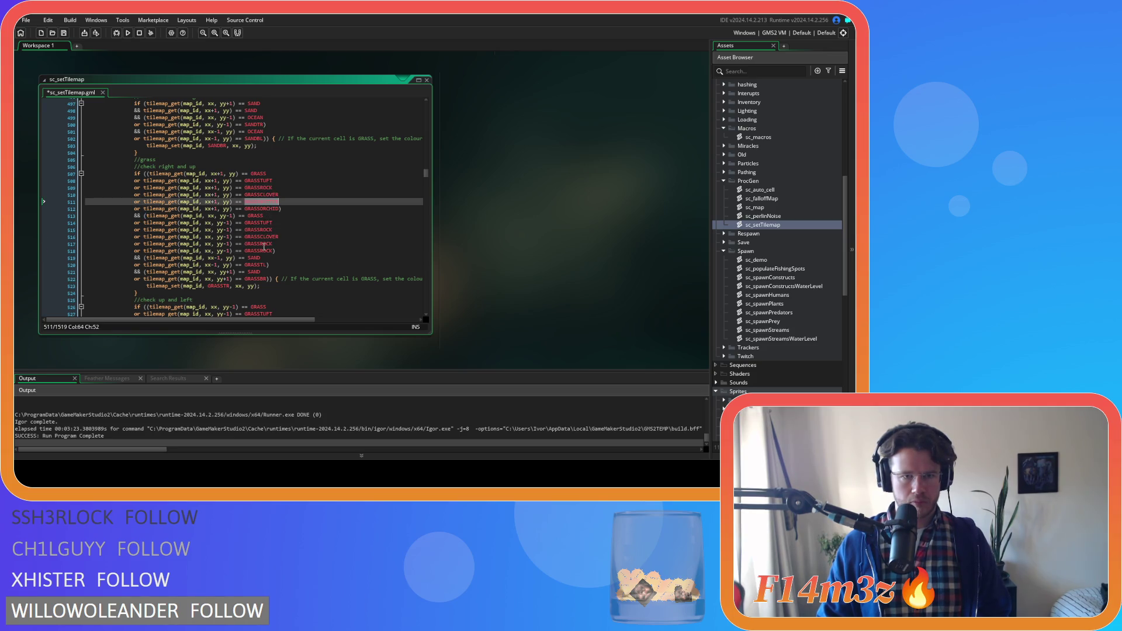
{"action": "double_click", "coordinate": [257, 244]}
{"action": "key", "text": "ctrl+v"}
{"action": "left_click", "coordinate": [264, 209]}
{"action": "double_click", "coordinate": [264, 209]}
{"action": "key", "text": "ctrl+c"}
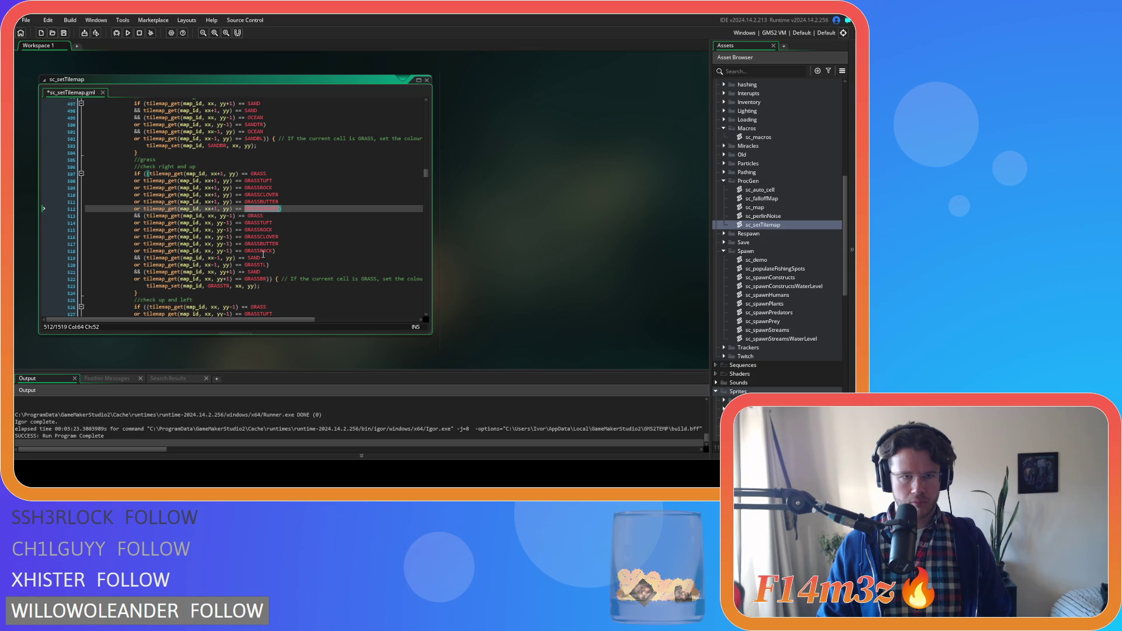
{"action": "double_click", "coordinate": [257, 250]}
{"action": "key", "text": "ctrl+v"}
{"action": "key", "text": "ctrl+s"}
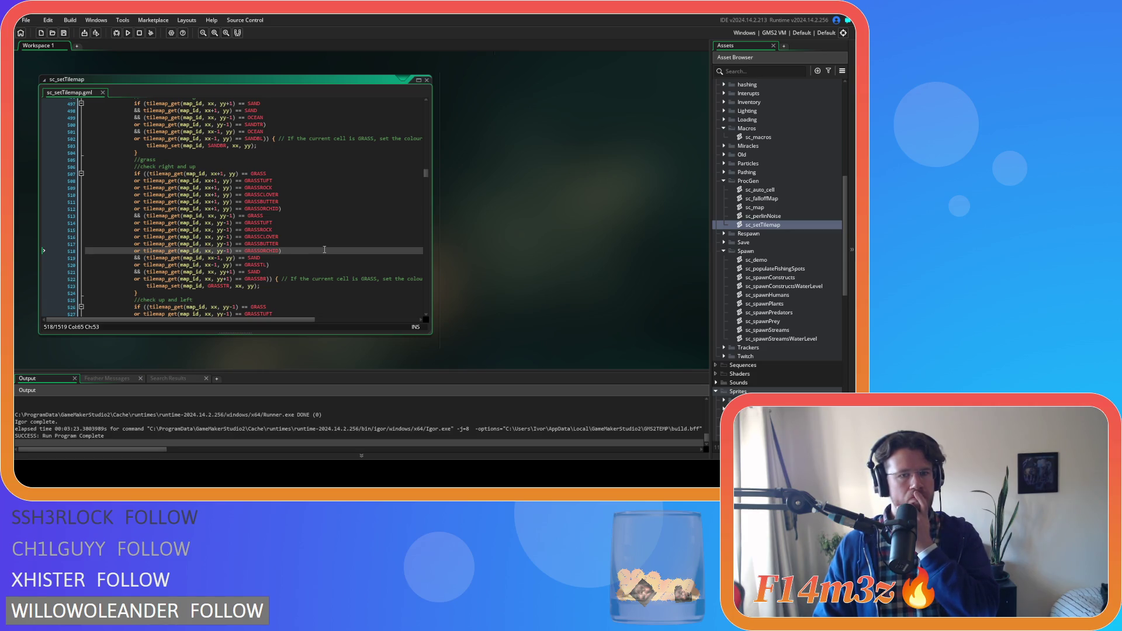
{"action": "scroll", "coordinate": [324, 249], "scroll_direction": "down", "scroll_amount": 5}
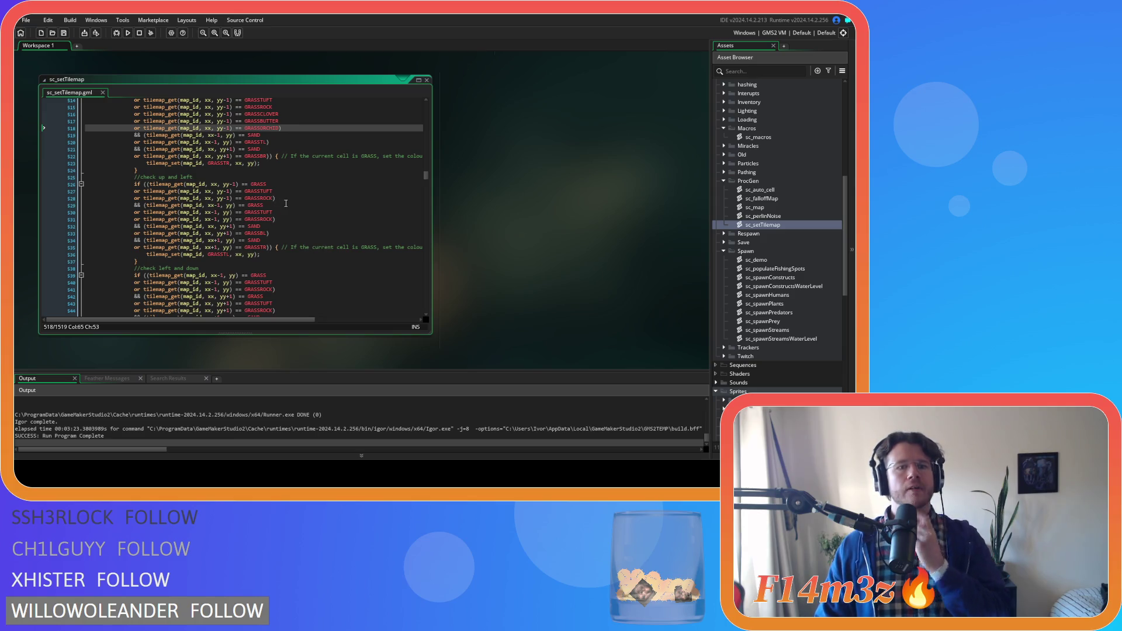
Step: Paste copies of the upper-neighbour GRASSROCK check in the up-and-left block
{"action": "left_click_drag", "start_coordinate": [274, 199], "coordinate": [137, 203]}
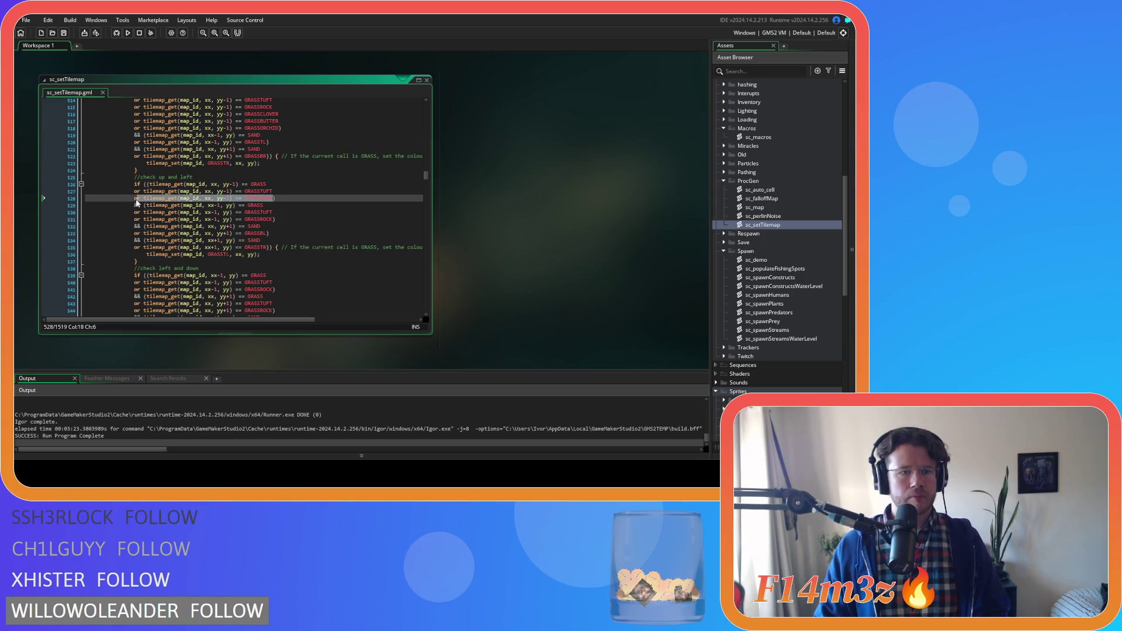
{"action": "key", "text": "ctrl+c"}
{"action": "key", "text": "End"}
{"action": "key", "text": "Return"}
{"action": "key", "text": "ctrl+v"}
{"action": "key", "text": "Return"}
{"action": "key", "text": "ctrl+v"}
Step: Rename the upper copies to GRASSCLOVER, GRASSBUTTER and GRASSORCHID
{"action": "key", "text": "Return"}
{"action": "key", "text": "ctrl+v"}
{"action": "double_click", "coordinate": [261, 205]}
{"action": "type", "text": "GRASSCL"}
{"action": "key", "text": "Return"}
{"action": "key", "text": "Down"}
{"action": "type", "text": "GRASSBUT"}
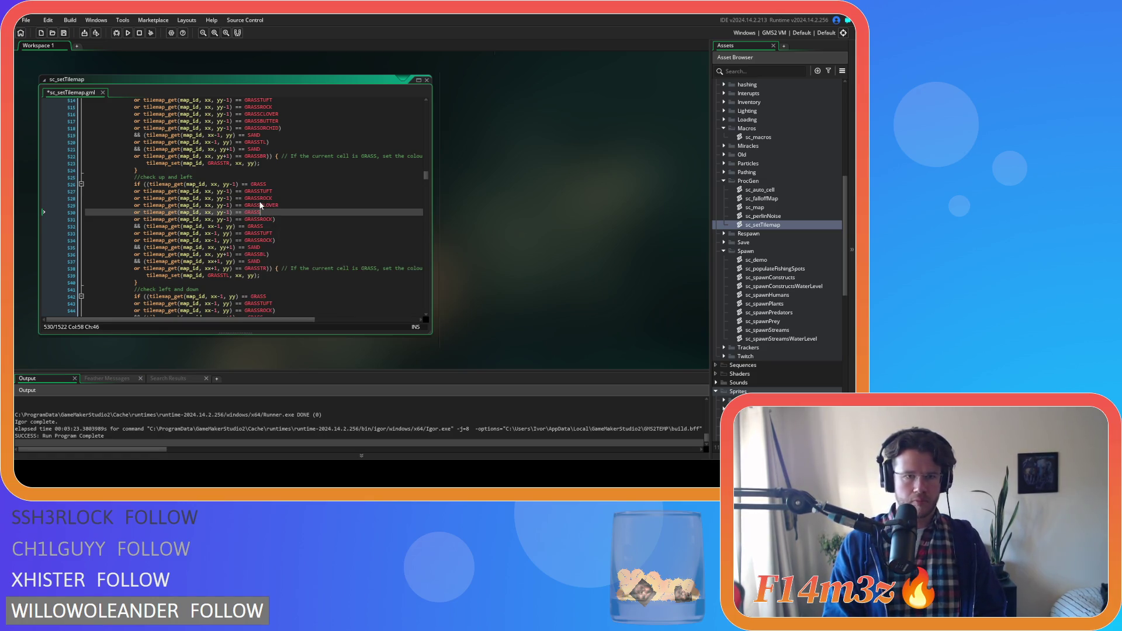
{"action": "key", "text": "Return"}
{"action": "key", "text": "Down"}
{"action": "key", "text": "ctrl+shift+Left"}
{"action": "type", "text": "GRASSOR"}
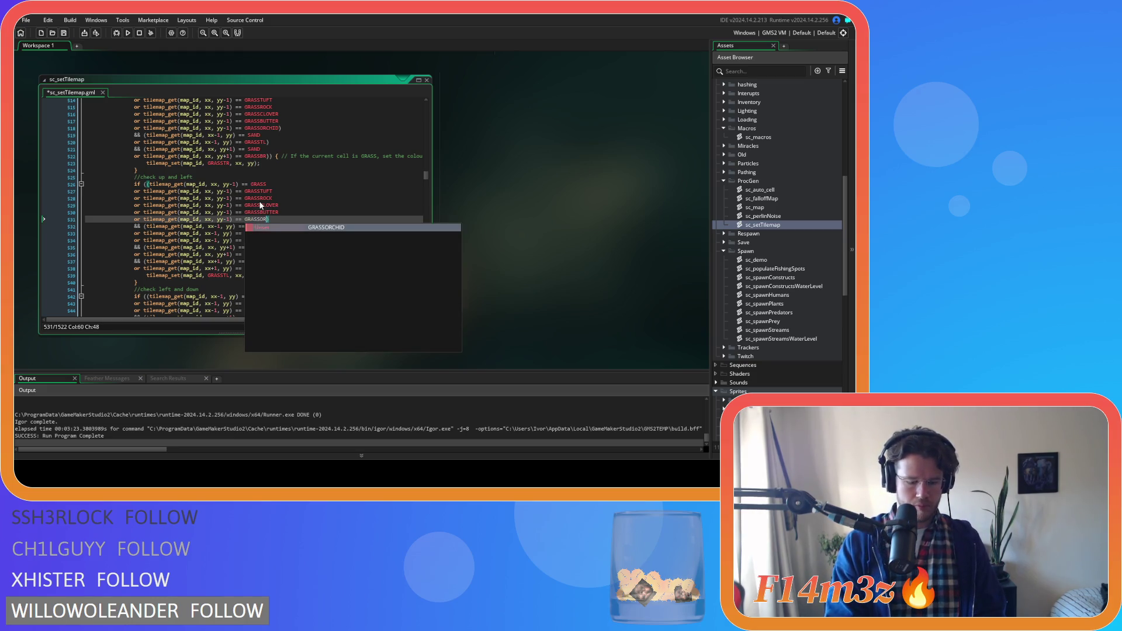
{"action": "key", "text": "Return"}
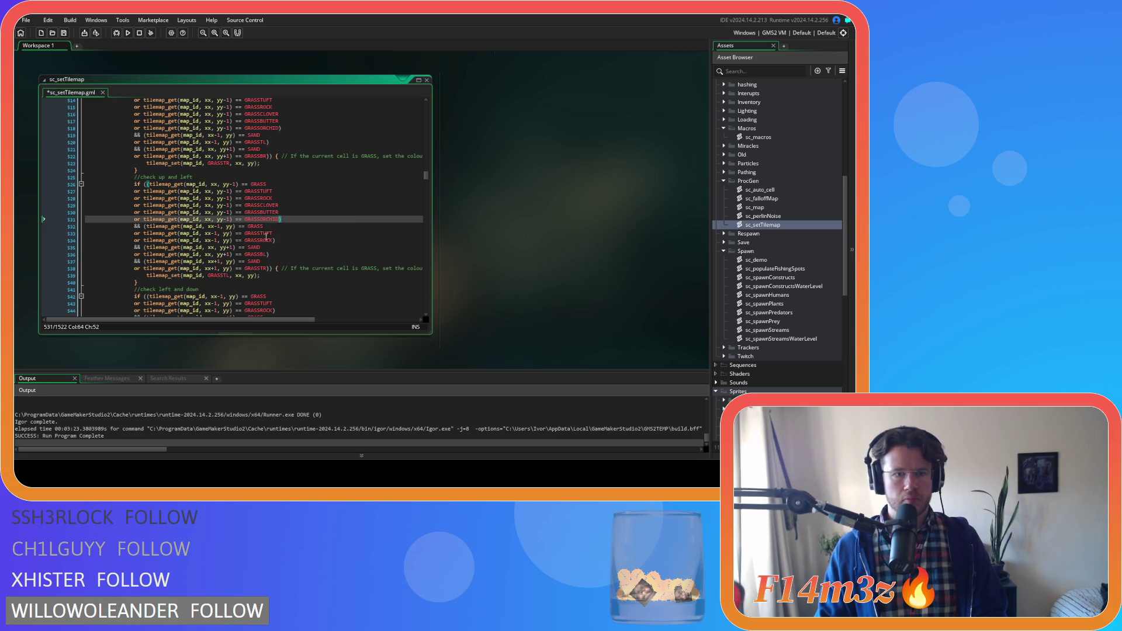
Step: Paste three copies of the left-neighbour (xx-1) GRASSROCK check
{"action": "left_click_drag", "start_coordinate": [275, 243], "coordinate": [136, 244]}
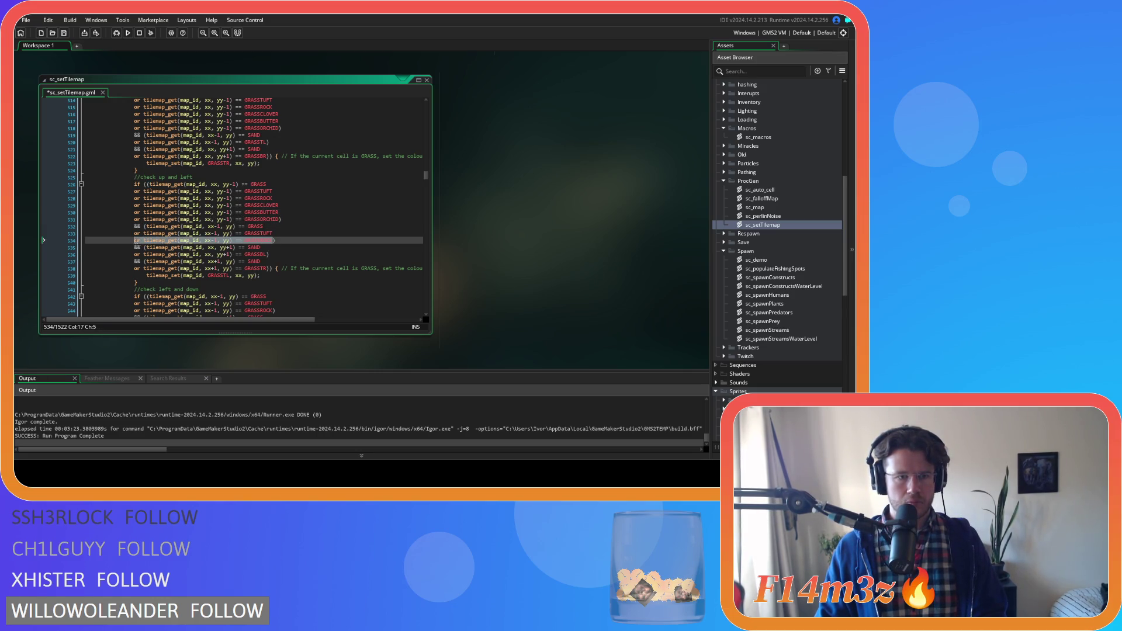
{"action": "key", "text": "ctrl+c"}
{"action": "left_click", "coordinate": [273, 240]}
{"action": "key", "text": "Return"}
{"action": "key", "text": "ctrl+v"}
{"action": "key", "text": "ctrl+v"}
{"action": "key", "text": "ctrl+z"}
{"action": "key", "text": "Return"}
{"action": "key", "text": "ctrl+v"}
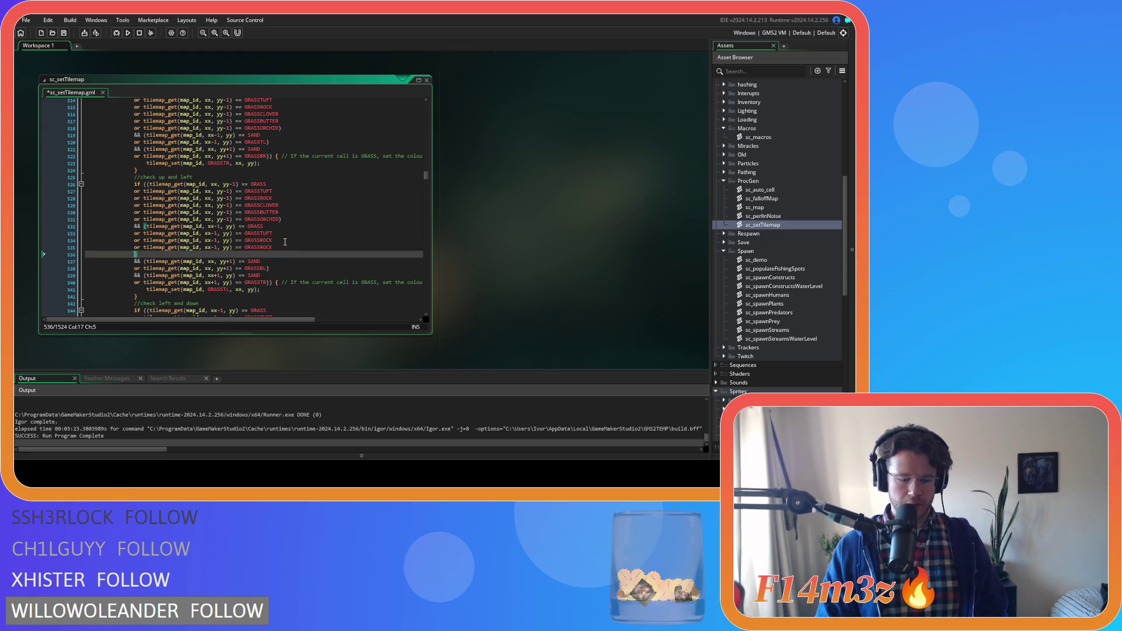
{"action": "key", "text": "Return"}
{"action": "key", "text": "ctrl+v"}
Step: Rename the left copies to GRASSCLOVER, GRASSBUTTER and GRASSORCHID
{"action": "left_click", "coordinate": [272, 205]}
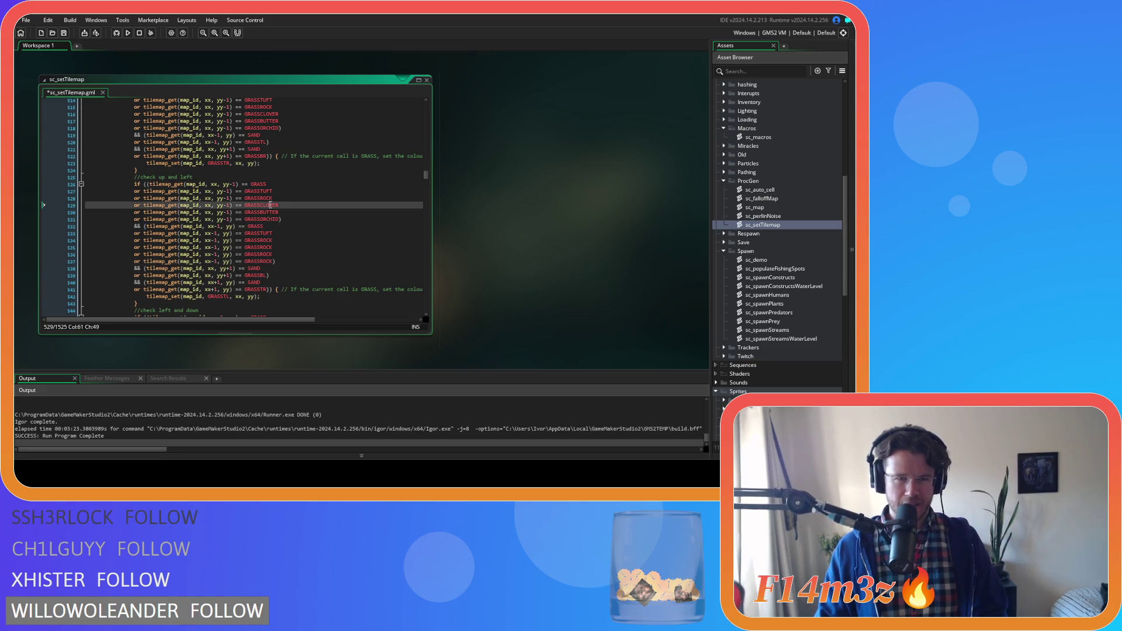
{"action": "left_click", "coordinate": [257, 254]}
{"action": "left_click", "coordinate": [262, 247]}
{"action": "double_click", "coordinate": [262, 247]}
{"action": "type", "text": "GRASSCLOVER"}
{"action": "left_click", "coordinate": [263, 205]}
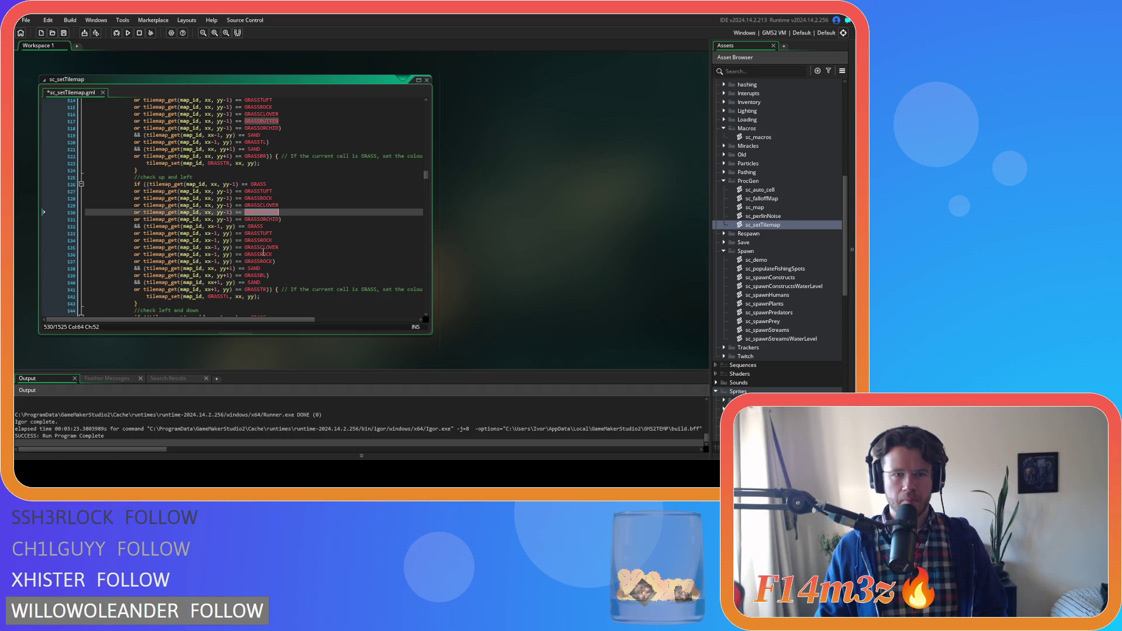
{"action": "left_click", "coordinate": [263, 254]}
{"action": "double_click", "coordinate": [261, 219]}
{"action": "key", "text": "ctrl+c"}
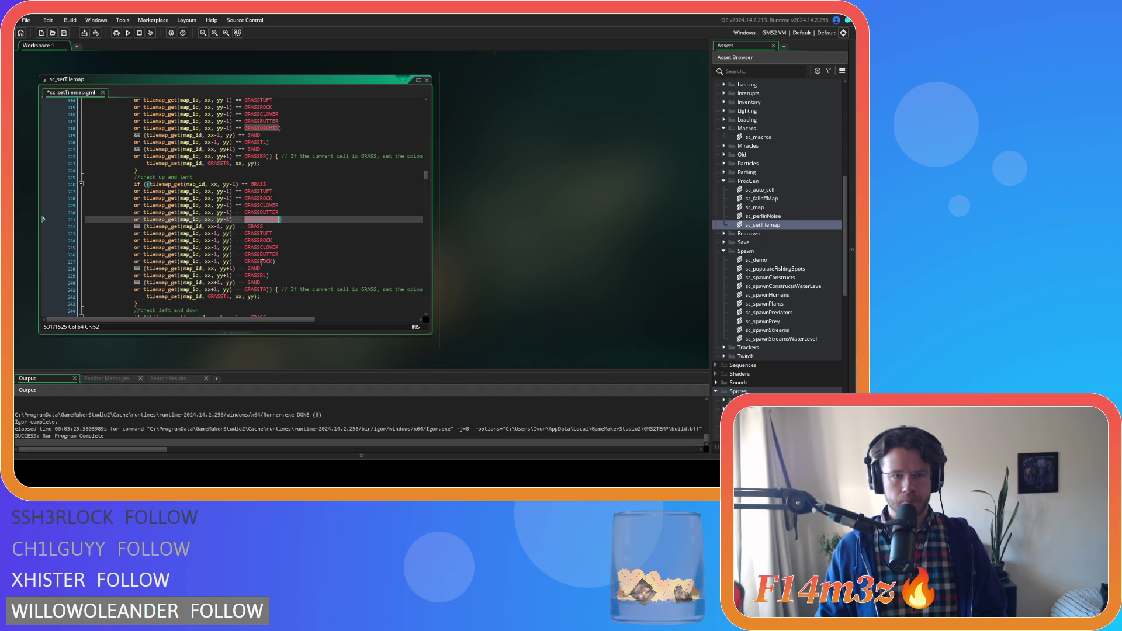
{"action": "double_click", "coordinate": [258, 261]}
{"action": "key", "text": "ctrl+v"}
{"action": "scroll", "coordinate": [285, 257], "scroll_direction": "down", "scroll_amount": 7}
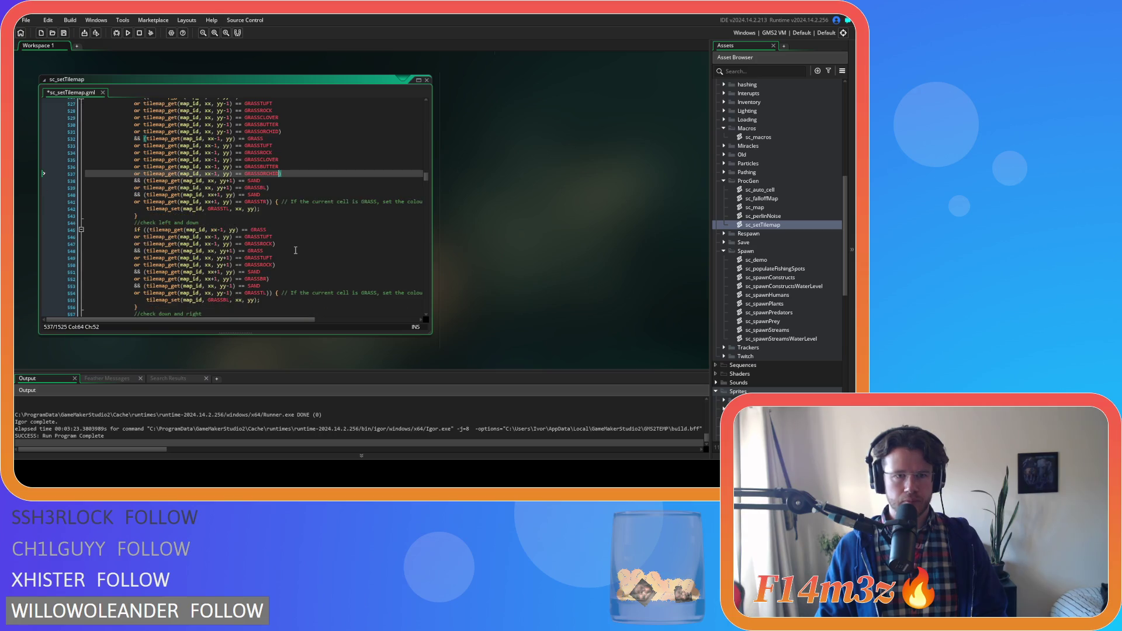
Step: Add GRASSCLOVER, GRASSBUTTER and GRASSORCHID checks for the left (xx-1) neighbour
{"action": "left_click_drag", "start_coordinate": [273, 192], "coordinate": [135, 193]}
{"action": "left_click", "coordinate": [273, 193]}
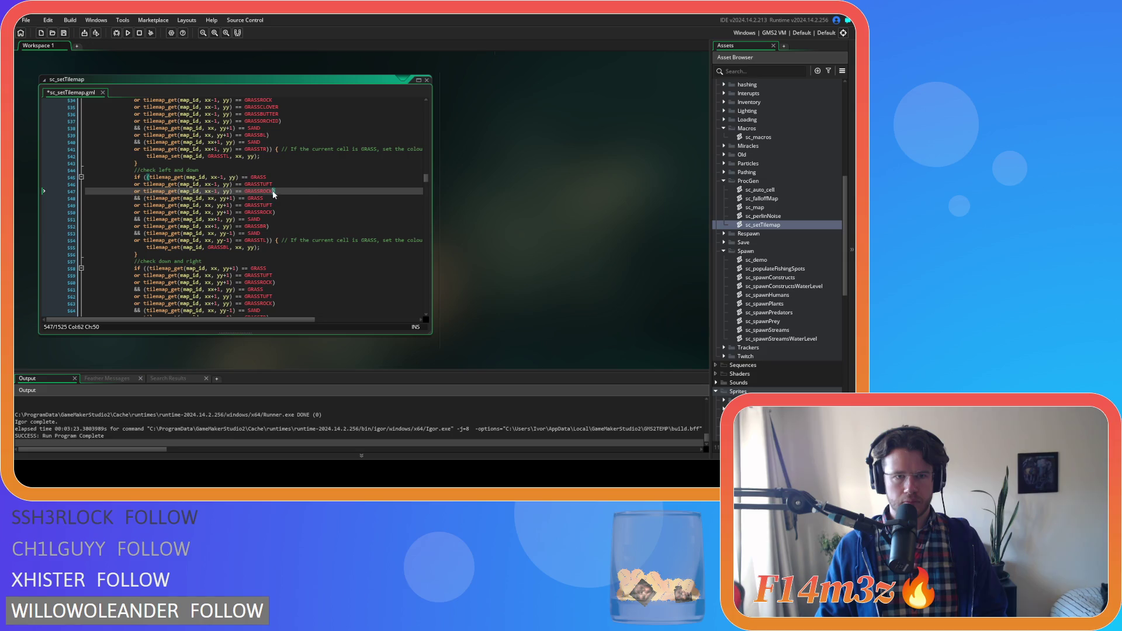
{"action": "key", "text": "Return"}
{"action": "key", "text": "ctrl+v"}
{"action": "key", "text": "Return"}
{"action": "key", "text": "ctrl+v"}
{"action": "key", "text": "Return"}
{"action": "key", "text": "ctrl+v"}
{"action": "left_click_drag", "start_coordinate": [273, 198], "coordinate": [261, 199]}
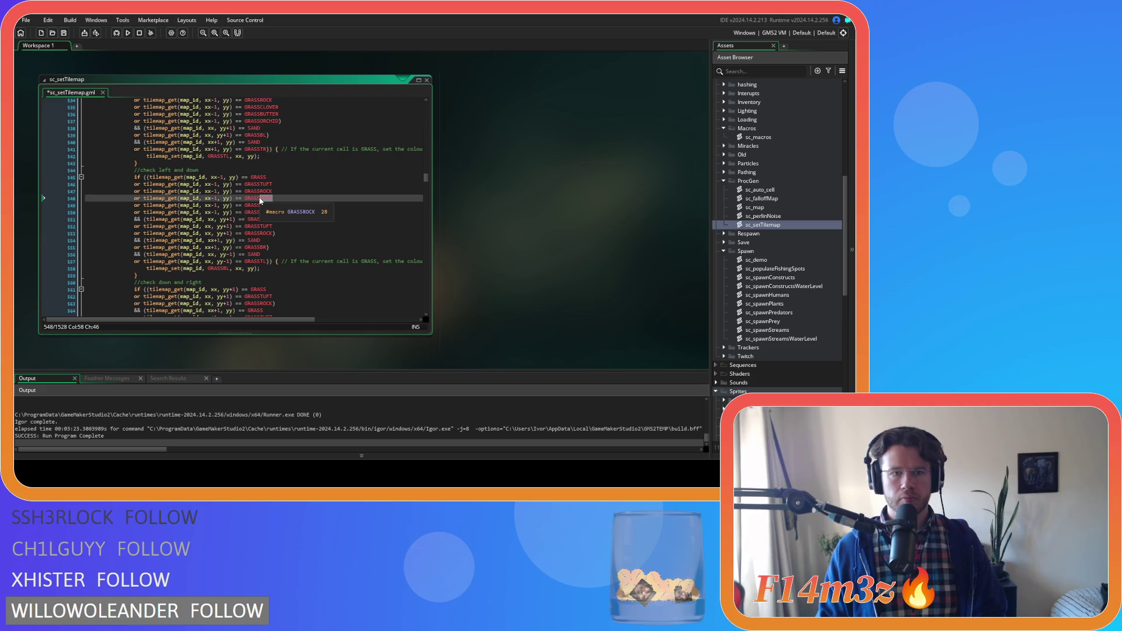
{"action": "type", "text": "CLOVER"}
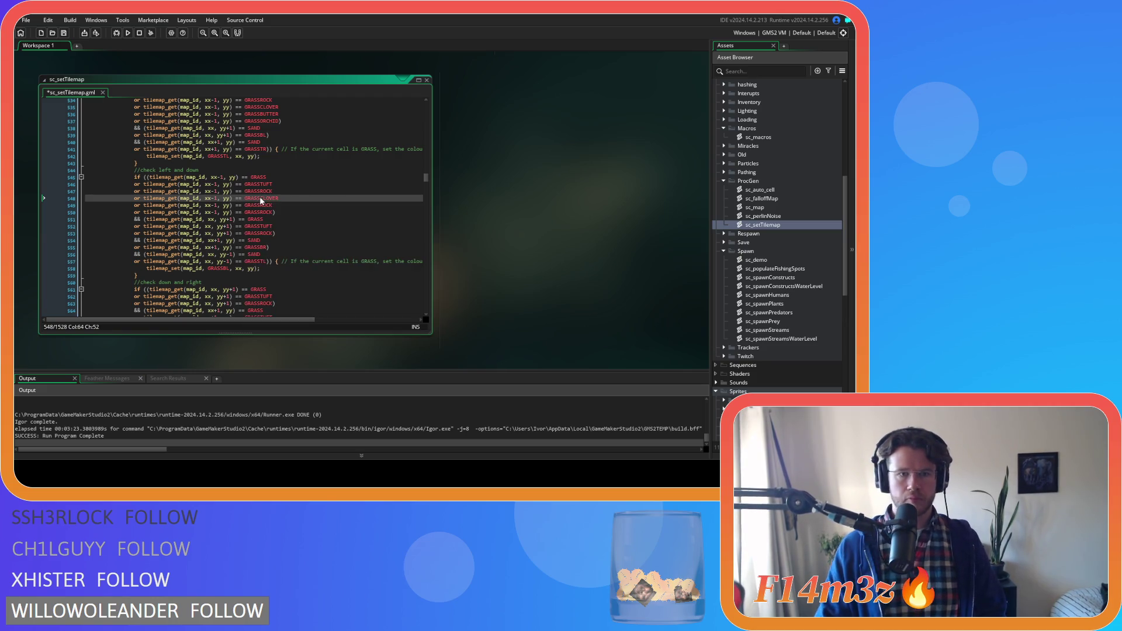
{"action": "left_click_drag", "start_coordinate": [273, 205], "coordinate": [258, 205]}
{"action": "type", "text": "BUTTER"}
{"action": "key", "text": "Down"}
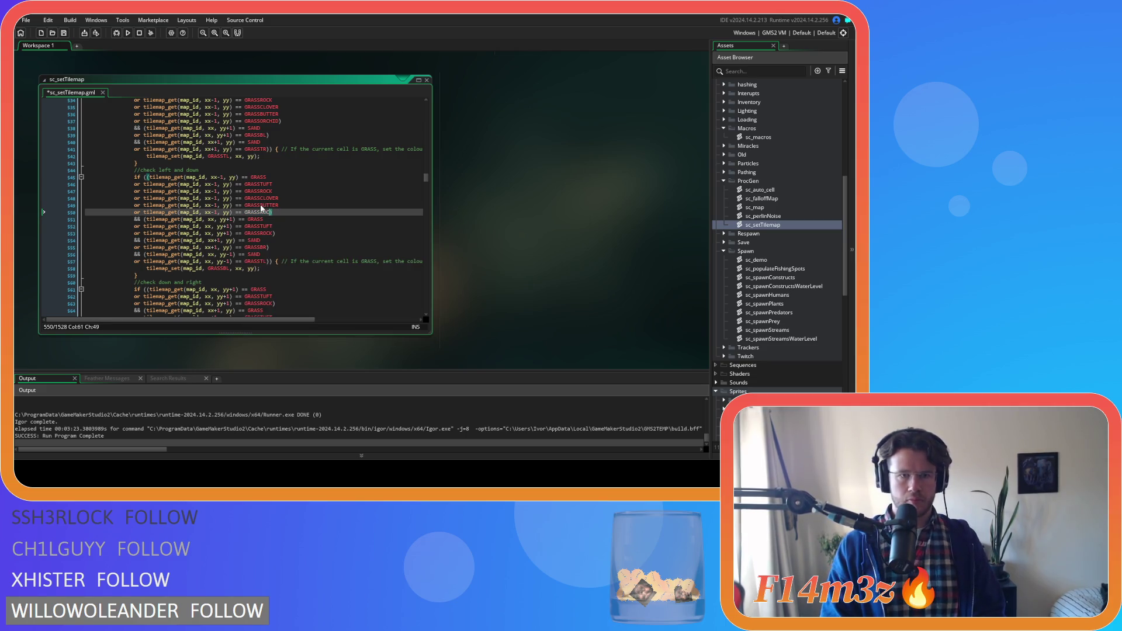
{"action": "key", "text": "BackSpace"}
{"action": "key", "text": "BackSpace"}
{"action": "key", "text": "BackSpace"}
{"action": "type", "text": "ORCHID"}
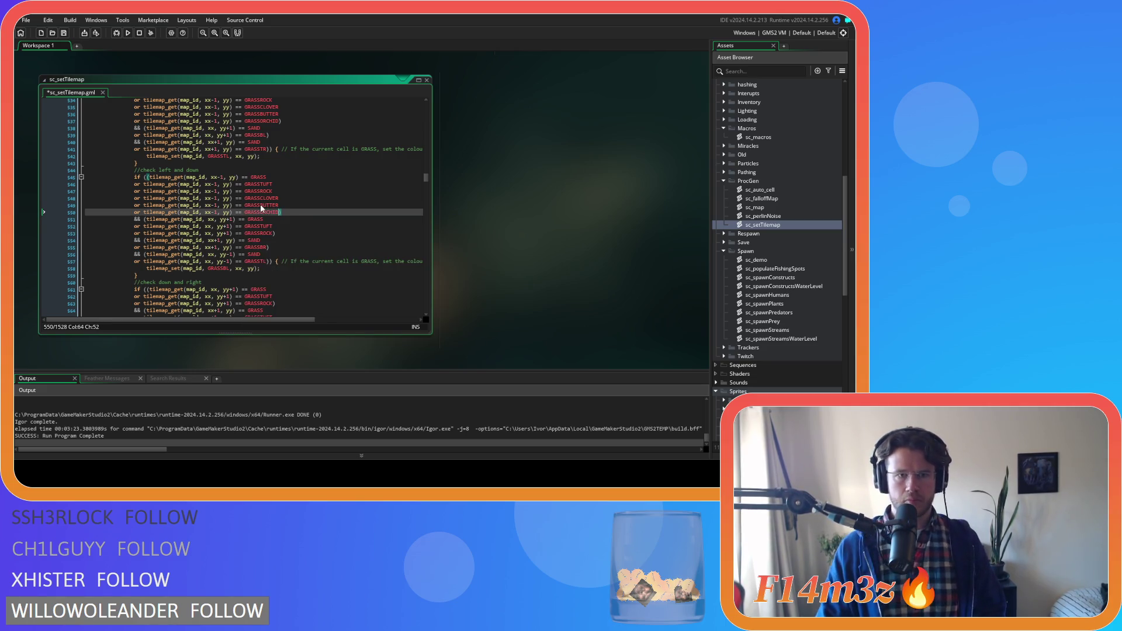
Step: Paste three copies of the lower-neighbour (yy+1) GRASSROCK check
{"action": "left_click", "coordinate": [275, 234]}
{"action": "key", "text": "ctrl+shift+Left"}
{"action": "key", "text": "ctrl+shift+Left"}
{"action": "key", "text": "ctrl+shift+Left"}
{"action": "key", "text": "ctrl+c"}
{"action": "left_click", "coordinate": [273, 233]}
{"action": "key", "text": "Return"}
{"action": "key", "text": "ctrl+v"}
{"action": "key", "text": "Return"}
{"action": "key", "text": "ctrl+v"}
{"action": "key", "text": "Return"}
{"action": "key", "text": "ctrl+v"}
Step: Rename the lower copies to GRASSCLOVER, GRASSBUTTER and GRASSORCHID
{"action": "left_click", "coordinate": [266, 240]}
{"action": "key", "text": "shift+Left"}
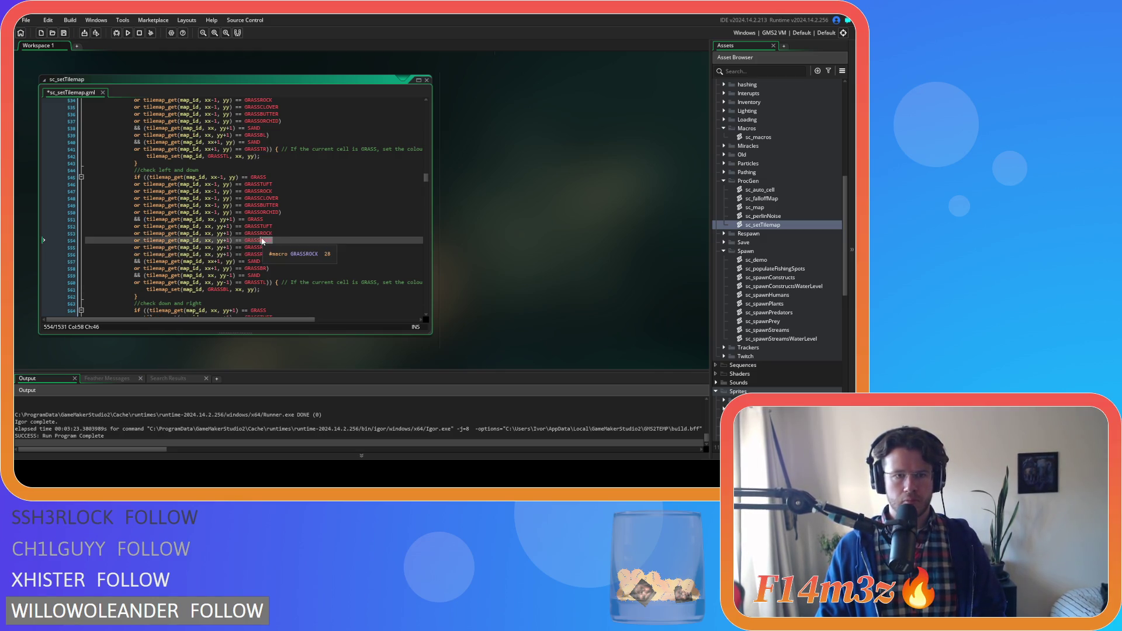
{"action": "type", "text": "CLOVER"}
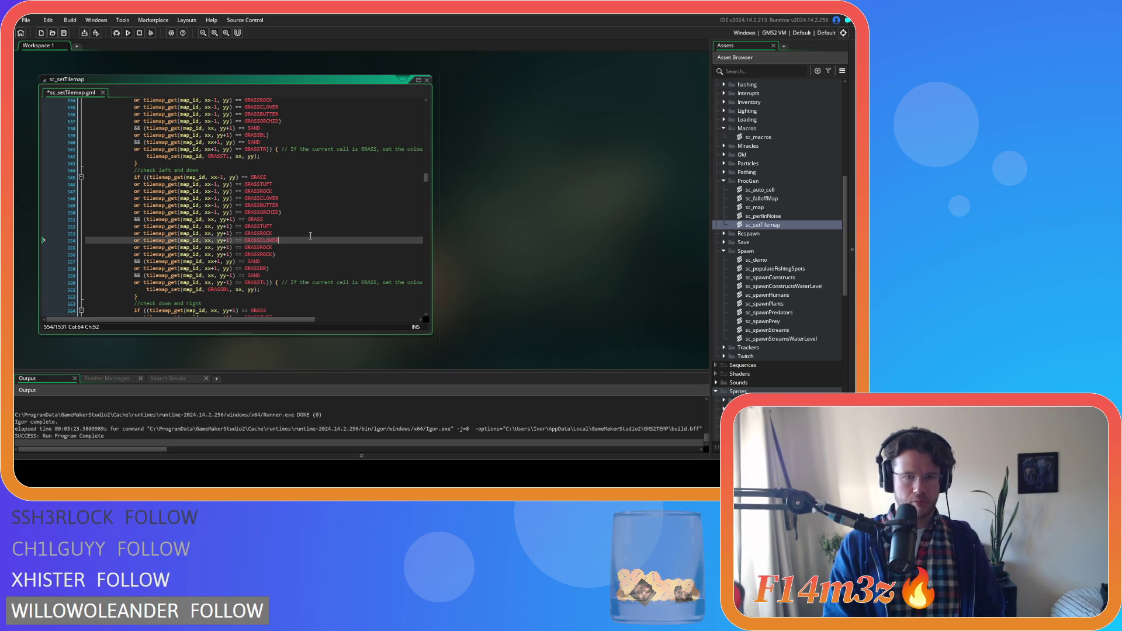
{"action": "key", "text": "Down"}
{"action": "key", "text": "BackSpace"}
{"action": "key", "text": "BackSpace"}
{"action": "key", "text": "BackSpace"}
{"action": "key", "text": "BackSpace"}
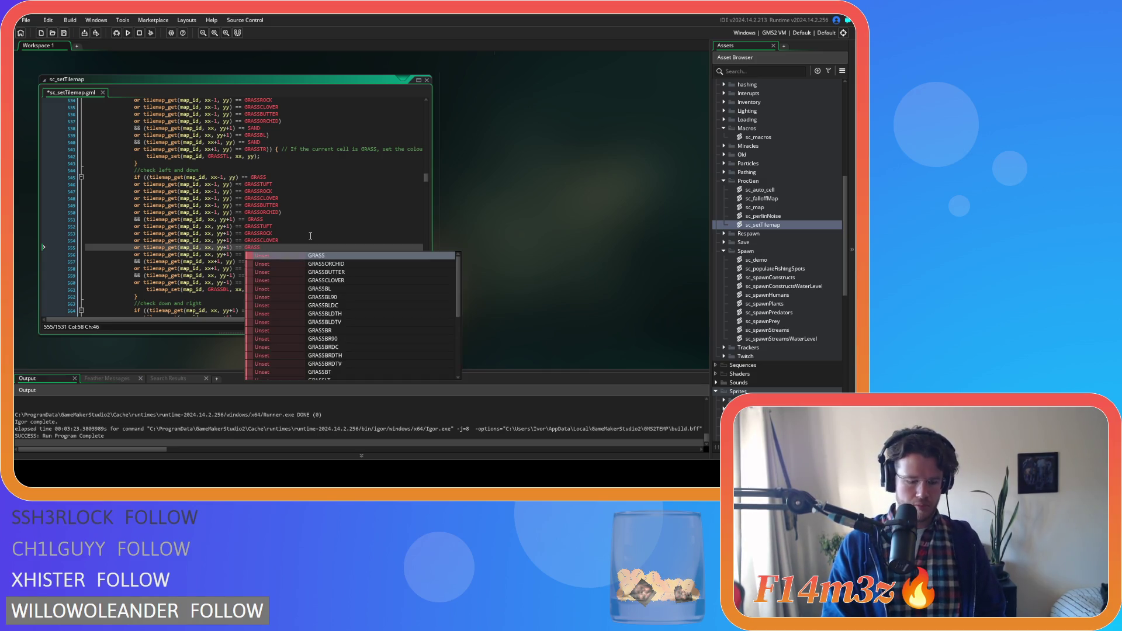
{"action": "type", "text": "BUTTER"}
{"action": "key", "text": "Down"}
{"action": "key", "text": "BackSpace"}
{"action": "key", "text": "BackSpace"}
{"action": "key", "text": "BackSpace"}
{"action": "key", "text": "BackSpace"}
{"action": "type", "text": "ORCHID"}
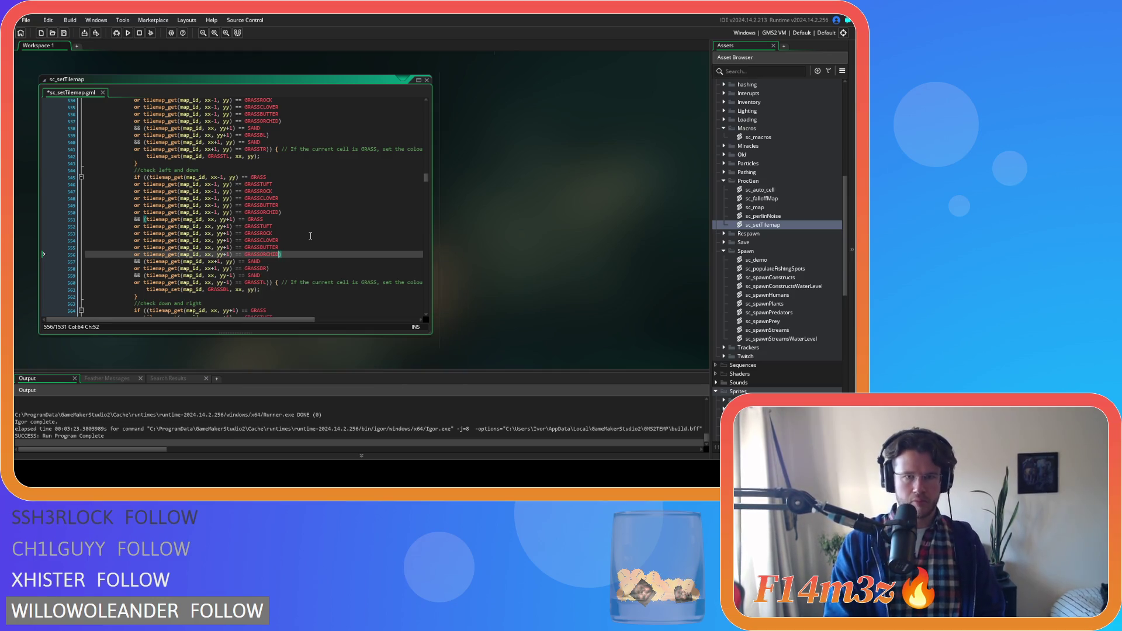
{"action": "scroll", "coordinate": [272, 257], "scroll_direction": "down", "scroll_amount": 6}
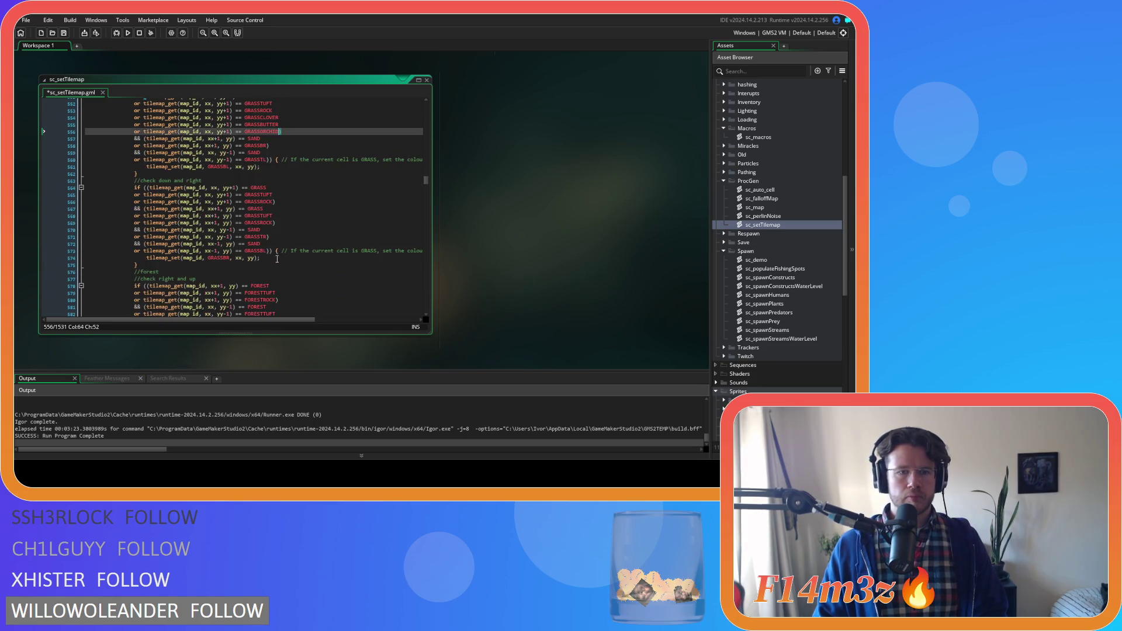
Step: Add GRASSCLOVER, GRASSBUTTER and GRASSORCHID conditions for the tile below (yy+1)
{"action": "left_click_drag", "start_coordinate": [274, 201], "coordinate": [143, 199]}
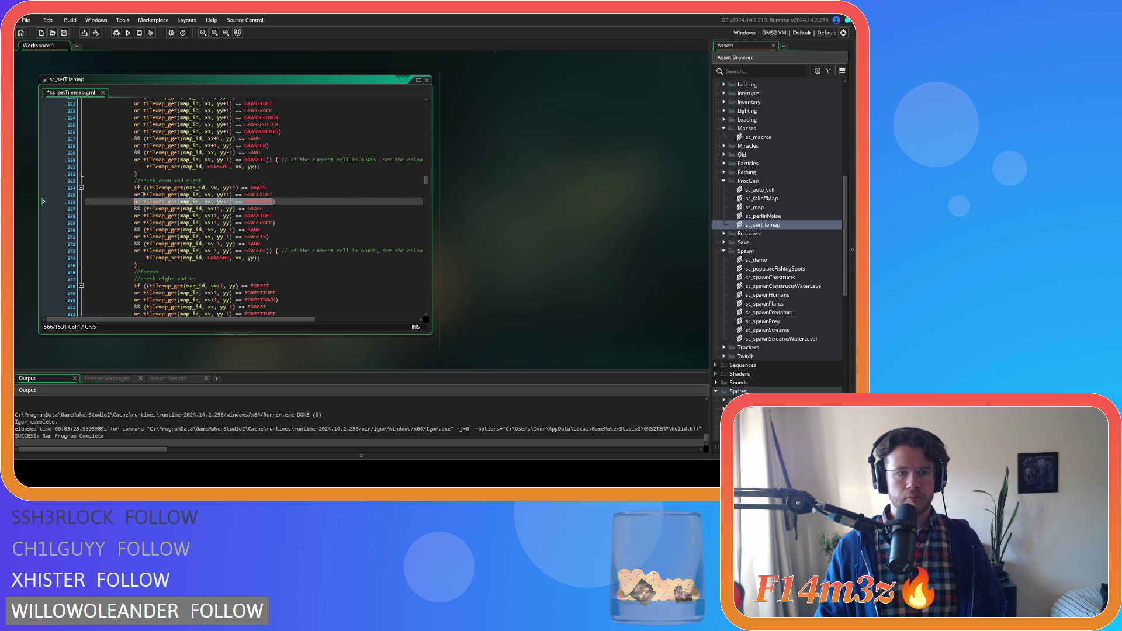
{"action": "left_click", "coordinate": [274, 204]}
{"action": "key", "text": "ctrl+v"}
{"action": "key", "text": "ctrl+v"}
{"action": "key", "text": "ctrl+v"}
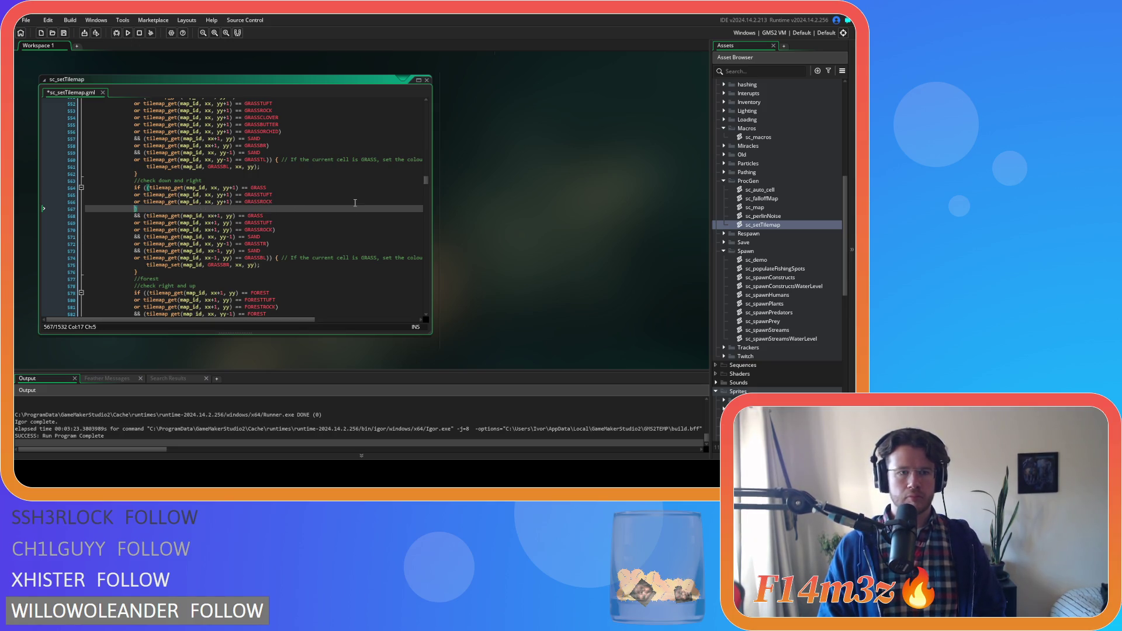
{"action": "left_click_drag", "start_coordinate": [272, 209], "coordinate": [261, 210]}
{"action": "type", "text": "CLOVER"}
{"action": "key", "text": "Down"}
{"action": "type", "text": "BUTTER"}
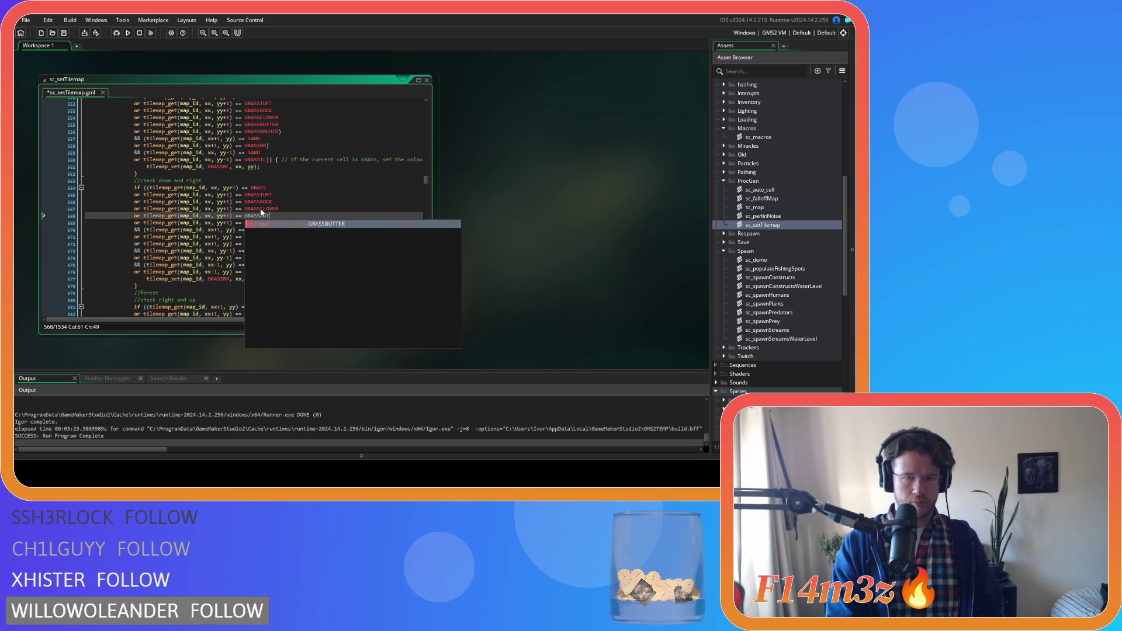
{"action": "key", "text": "Down"}
{"action": "key", "text": "BackSpace"}
{"action": "key", "text": "BackSpace"}
{"action": "key", "text": "BackSpace"}
{"action": "type", "text": "ORCHID"}
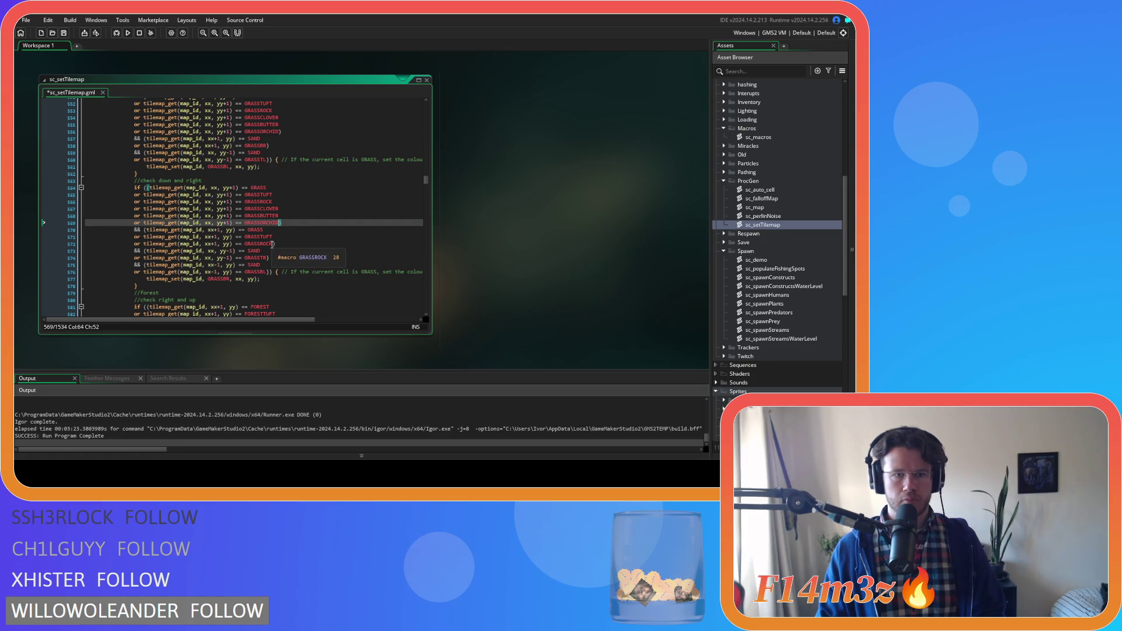
Step: Paste three copies of the right-neighbour (xx+1) GRASSROCK condition
{"action": "left_click", "coordinate": [274, 244]}
{"action": "left_click_drag", "start_coordinate": [273, 243], "coordinate": [131, 245]}
{"action": "key", "text": "ctrl+c"}
{"action": "key", "text": "End"}
{"action": "key", "text": "Return"}
{"action": "key", "text": "ctrl+v"}
{"action": "key", "text": "Return"}
{"action": "key", "text": "ctrl+v"}
{"action": "key", "text": "Return"}
{"action": "key", "text": "ctrl+v"}
Step: Rename the right copies to GRASSCLOVER, GRASSBUTTER and GRASSORCHID and save the script
{"action": "left_click_drag", "start_coordinate": [272, 250], "coordinate": [261, 251]}
{"action": "type", "text": "CLOVER"}
{"action": "double_click", "coordinate": [261, 258]}
{"action": "type", "text": "BUT"}
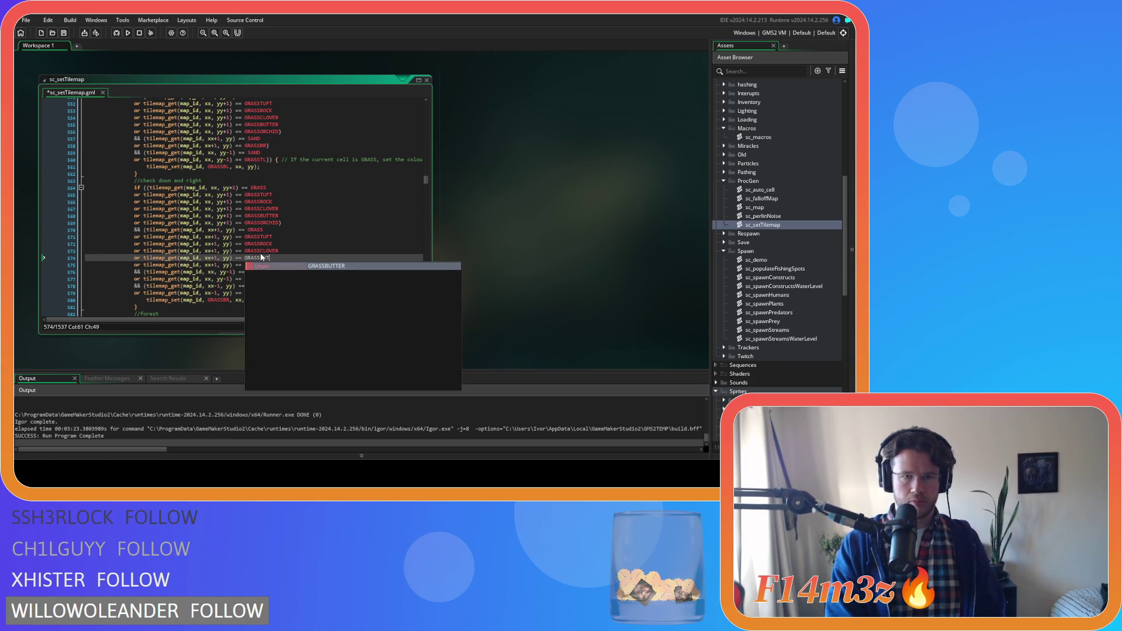
{"action": "key", "text": "Return"}
{"action": "key", "text": "Down"}
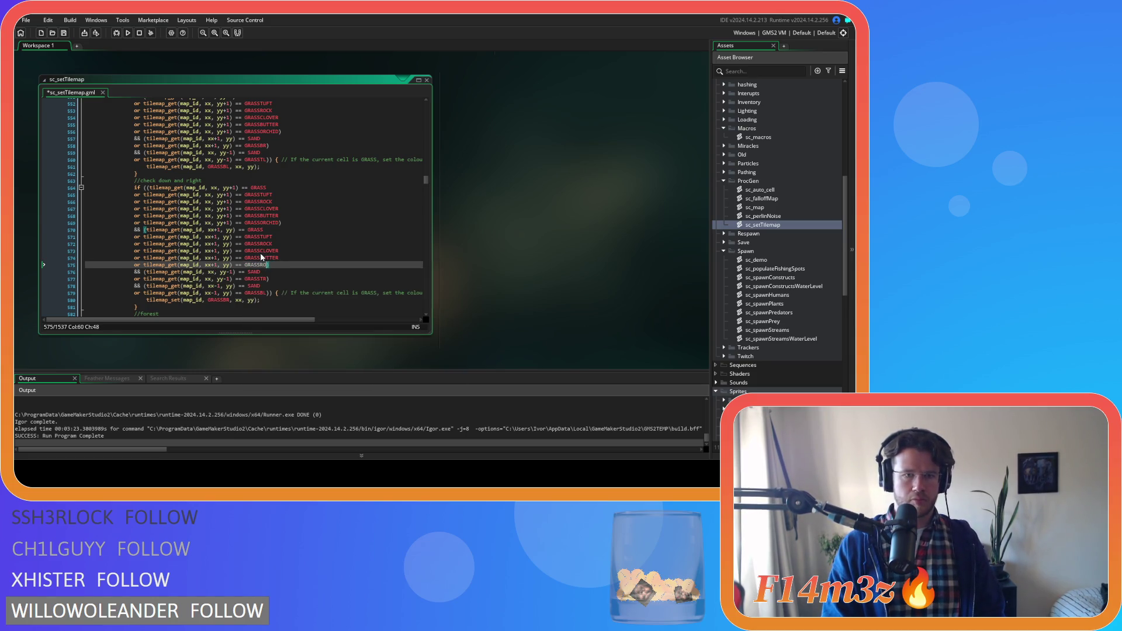
{"action": "type", "text": "CH"}
{"action": "key", "text": "Return"}
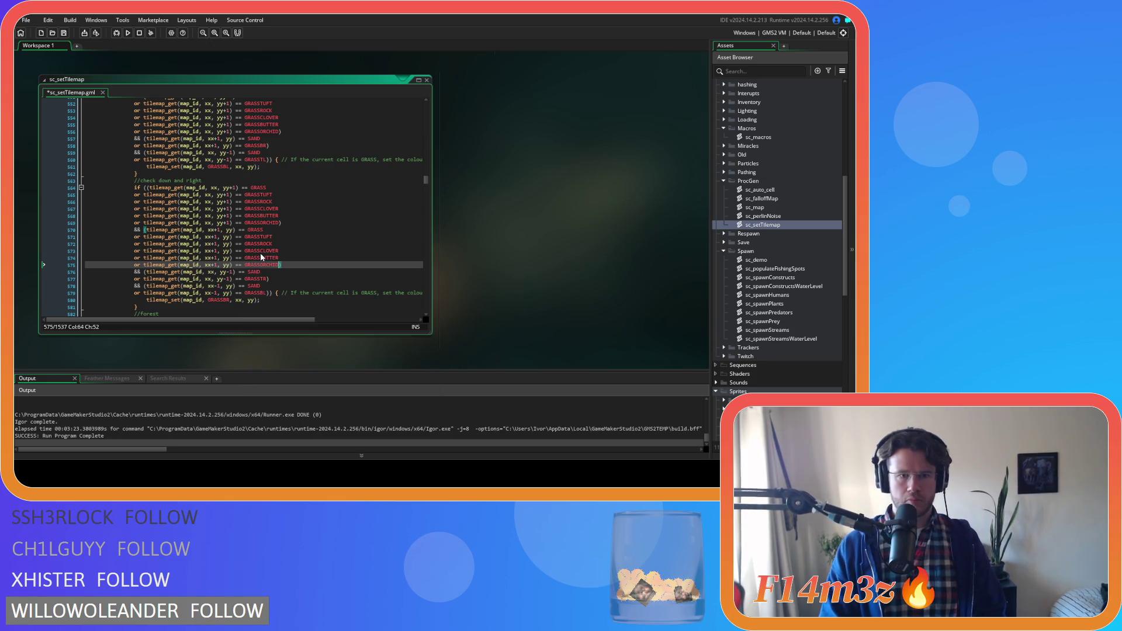
{"action": "key", "text": "Up"}
{"action": "key", "text": "Up"}
{"action": "key", "text": "ctrl+s"}
{"action": "scroll", "coordinate": [295, 246], "scroll_direction": "down", "scroll_amount": 5}
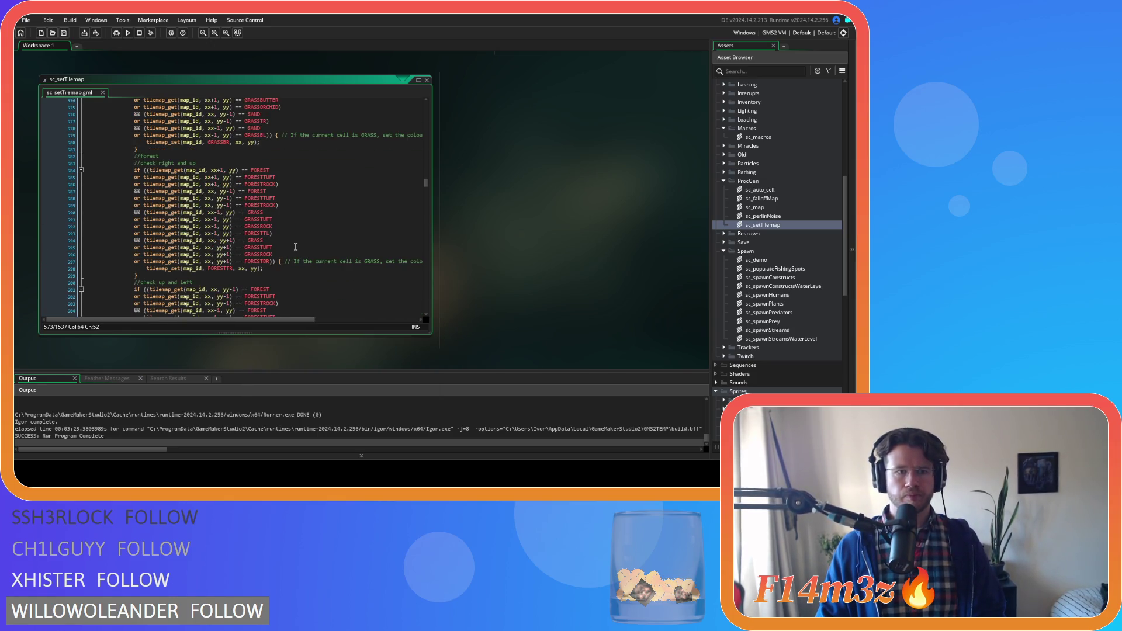
Step: Duplicate the right-side FORESTROCK condition four times and rename the first copy FORESTPRIMROSEA
{"action": "scroll", "coordinate": [305, 230], "scroll_direction": "up", "scroll_amount": 8}
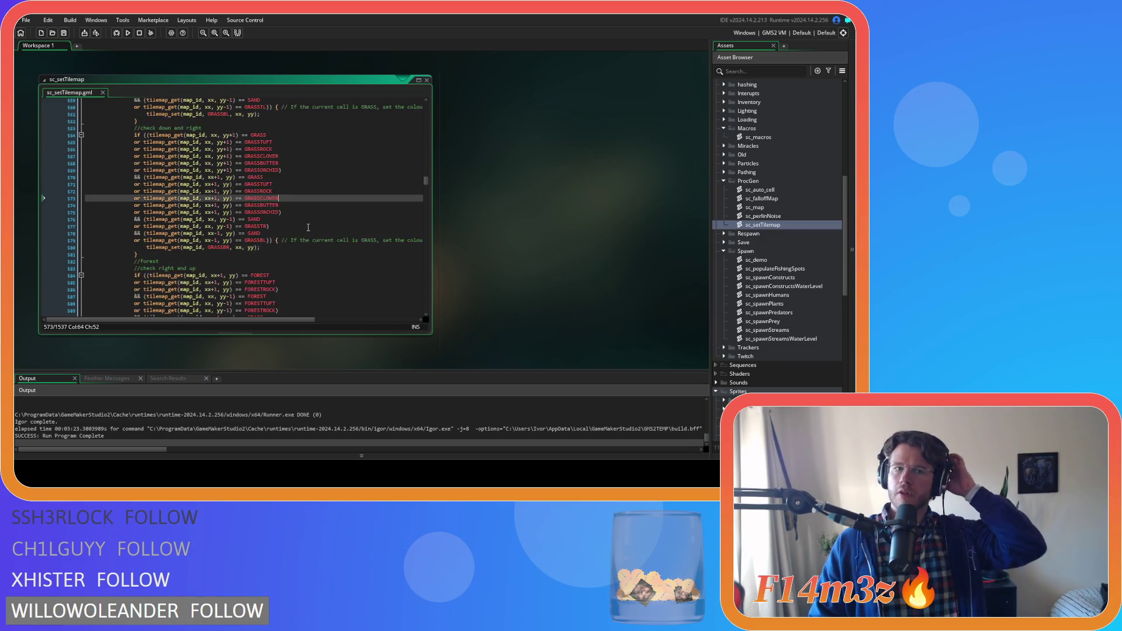
{"action": "scroll", "coordinate": [308, 228], "scroll_direction": "down", "scroll_amount": 6}
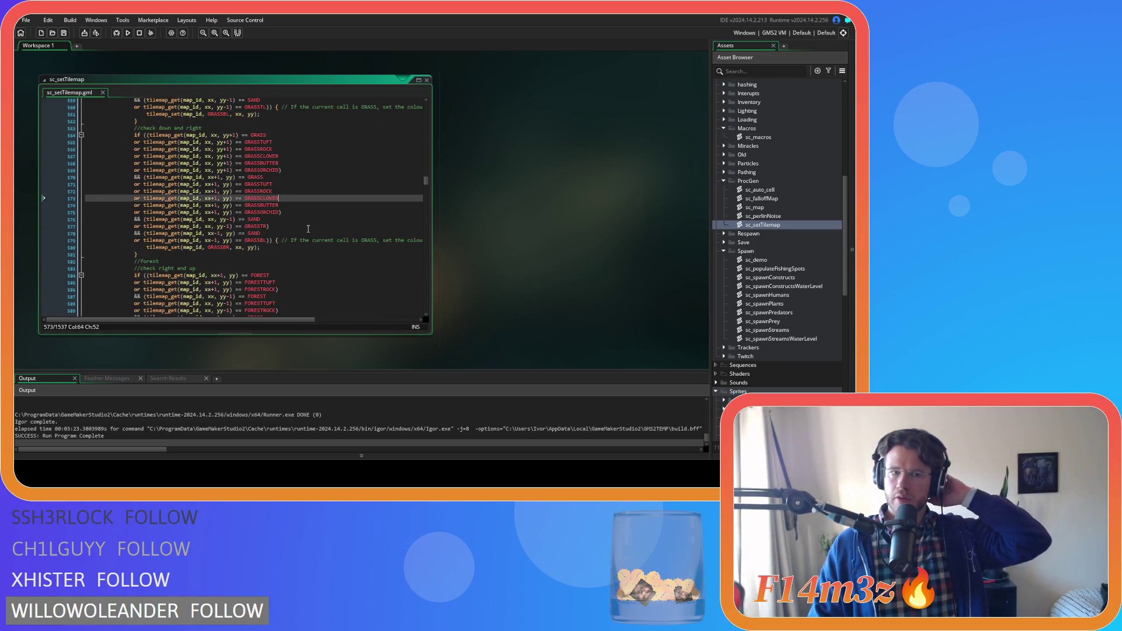
{"action": "scroll", "coordinate": [308, 227], "scroll_direction": "down", "scroll_amount": 3}
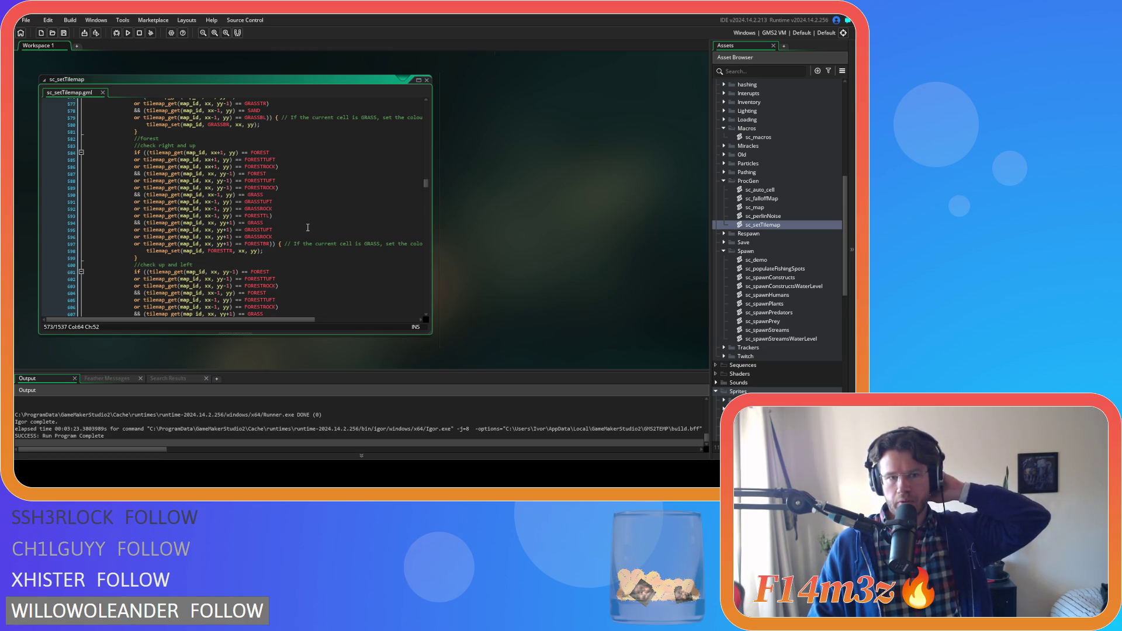
{"action": "left_click", "coordinate": [277, 167]}
{"action": "left_click_drag", "start_coordinate": [277, 167], "coordinate": [132, 169]}
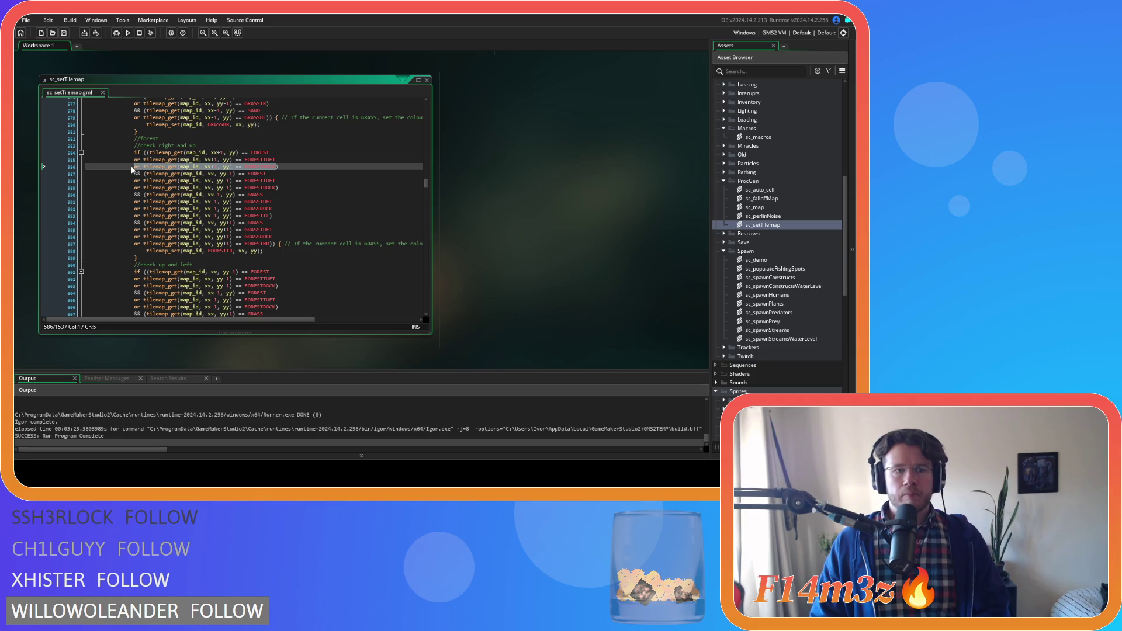
{"action": "left_click", "coordinate": [277, 168]}
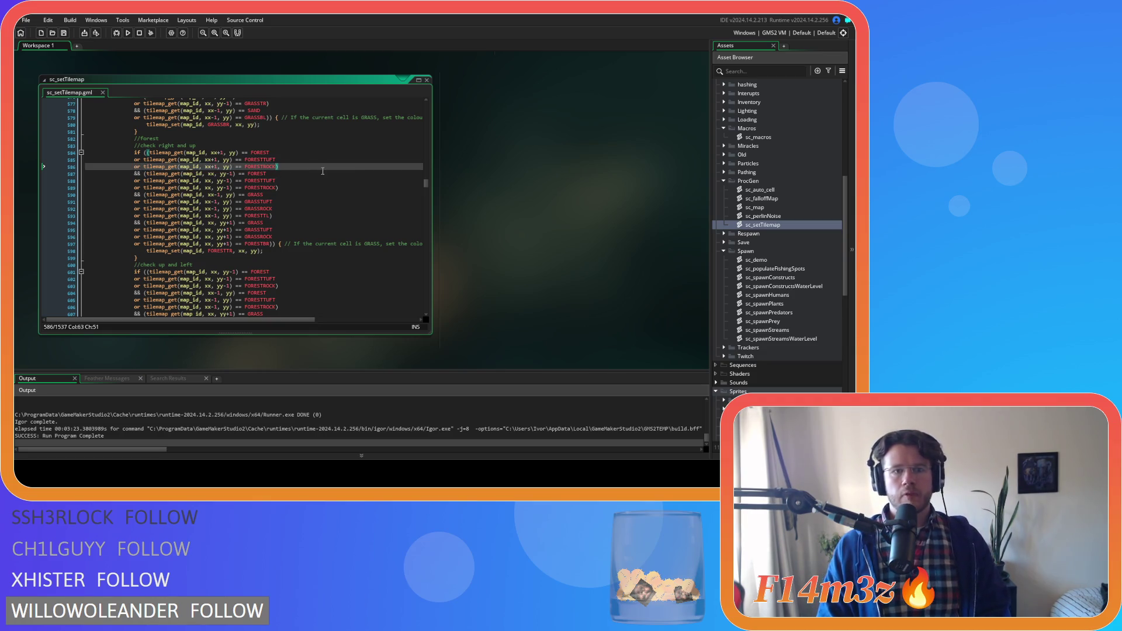
{"action": "key", "text": "ctrl+d"}
{"action": "key", "text": "ctrl+d"}
{"action": "key", "text": "ctrl+d"}
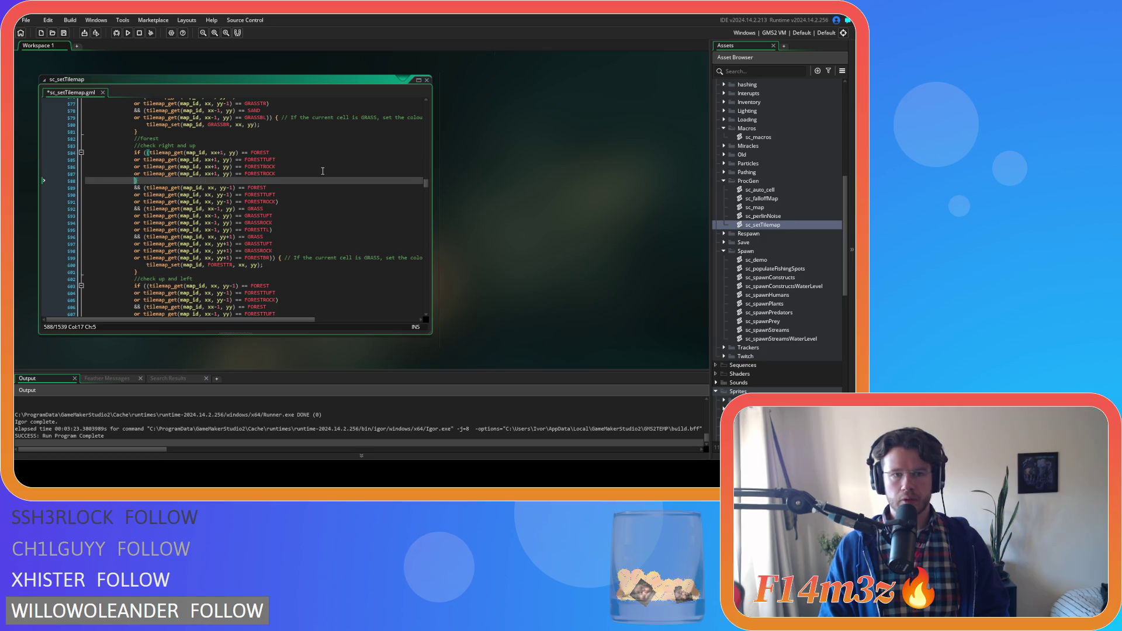
{"action": "left_click_drag", "start_coordinate": [322, 173], "coordinate": [261, 174]}
{"action": "key", "text": "shift+Right"}
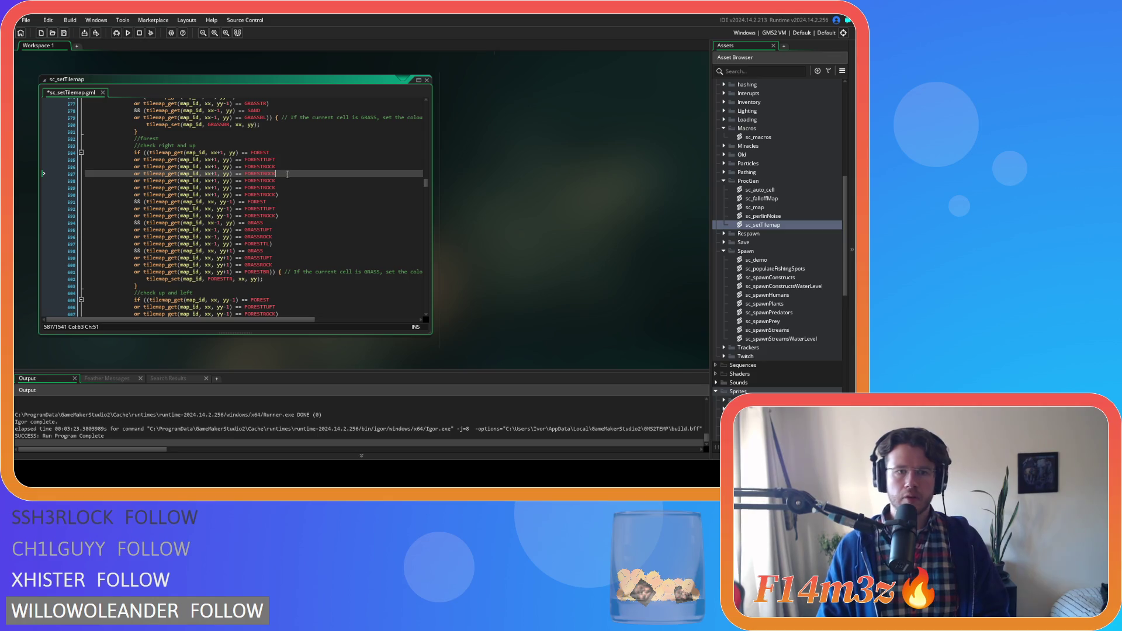
{"action": "type", "text": "PRIM"}
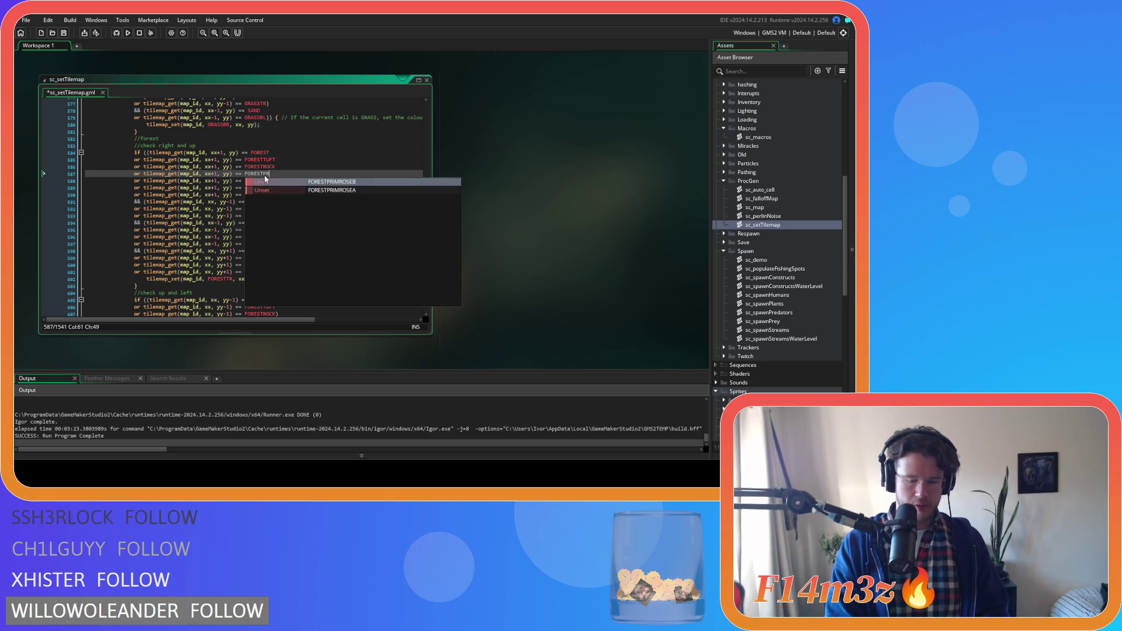
{"action": "key", "text": "Down"}
{"action": "key", "text": "Return"}
Step: Rename the other right-side copies to FORESTBLUEBELL, FORESTPRIMROSEB and FORESTSTICK
{"action": "left_click_drag", "start_coordinate": [276, 181], "coordinate": [260, 183]}
{"action": "key", "text": "shift+Right"}
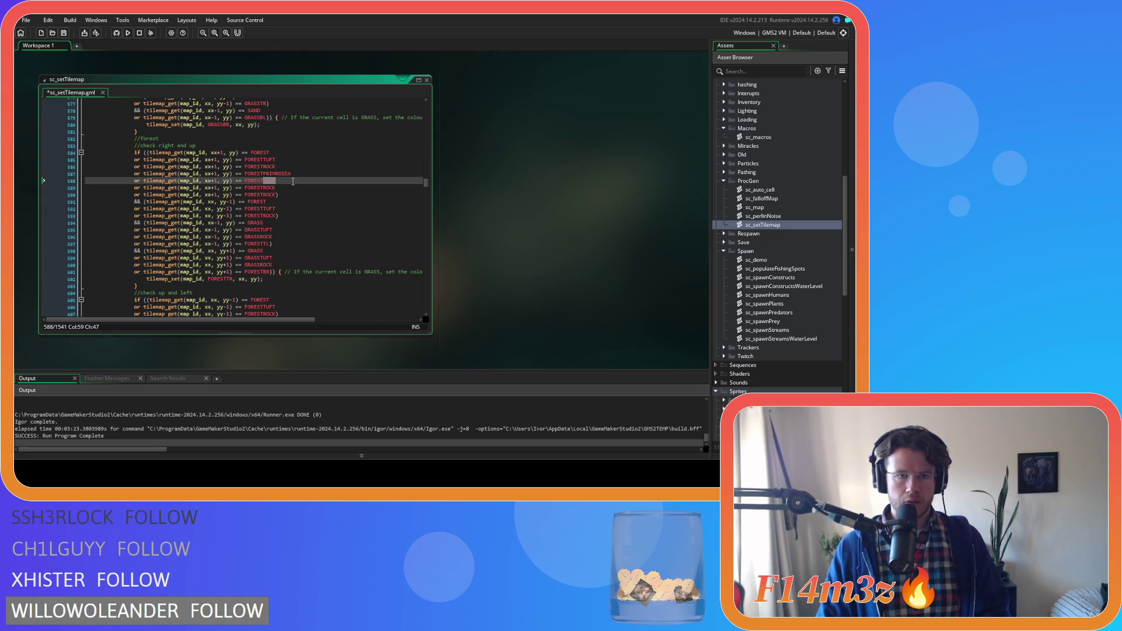
{"action": "type", "text": "BLUEBELL"}
{"action": "key", "text": "Down"}
{"action": "key", "text": "shift+Left"}
{"action": "key", "text": "shift+Left"}
{"action": "key", "text": "BackSpace"}
{"action": "key", "text": "BackSpace"}
{"action": "type", "text": "P"}
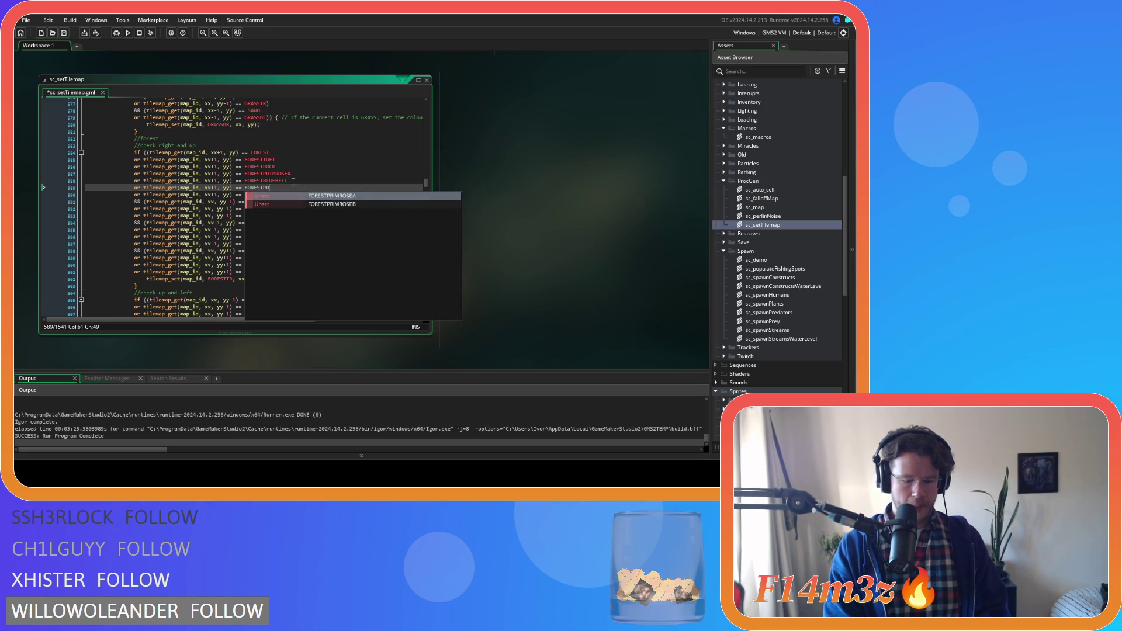
{"action": "key", "text": "Down"}
{"action": "key", "text": "Return"}
{"action": "key", "text": "Down"}
{"action": "key", "text": "BackSpace"}
{"action": "key", "text": "BackSpace"}
{"action": "key", "text": "BackSpace"}
{"action": "key", "text": "BackSpace"}
{"action": "type", "text": "ST"}
{"action": "key", "text": "Return"}
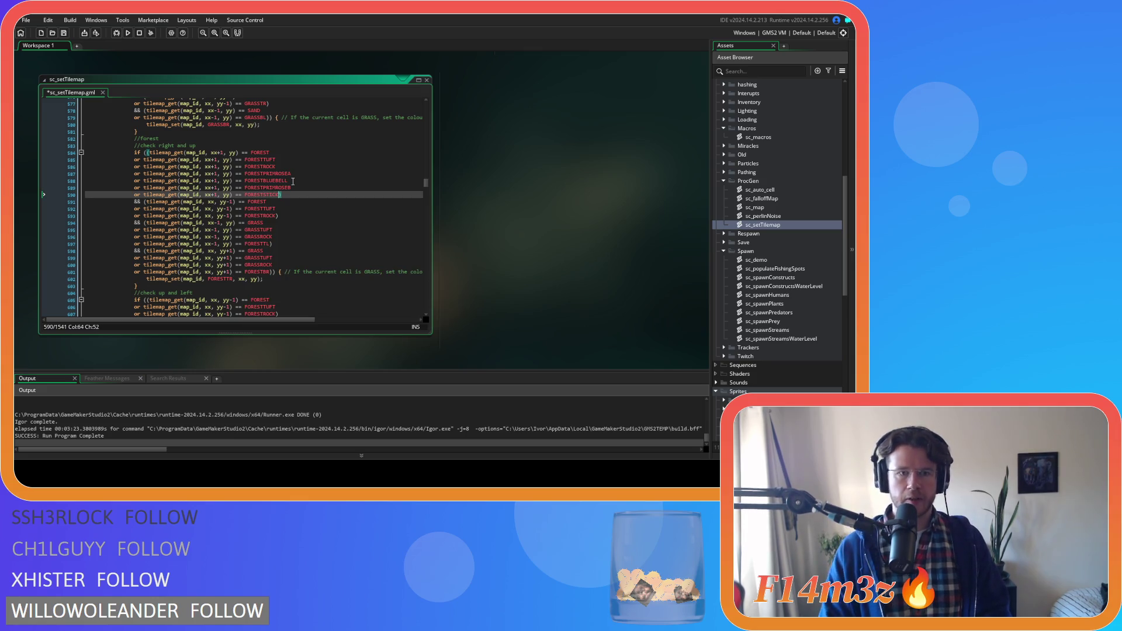
Step: Paste four copies of the upper-tile (yy-1) FORESTROCK condition below it
{"action": "left_click_drag", "start_coordinate": [276, 215], "coordinate": [136, 222]}
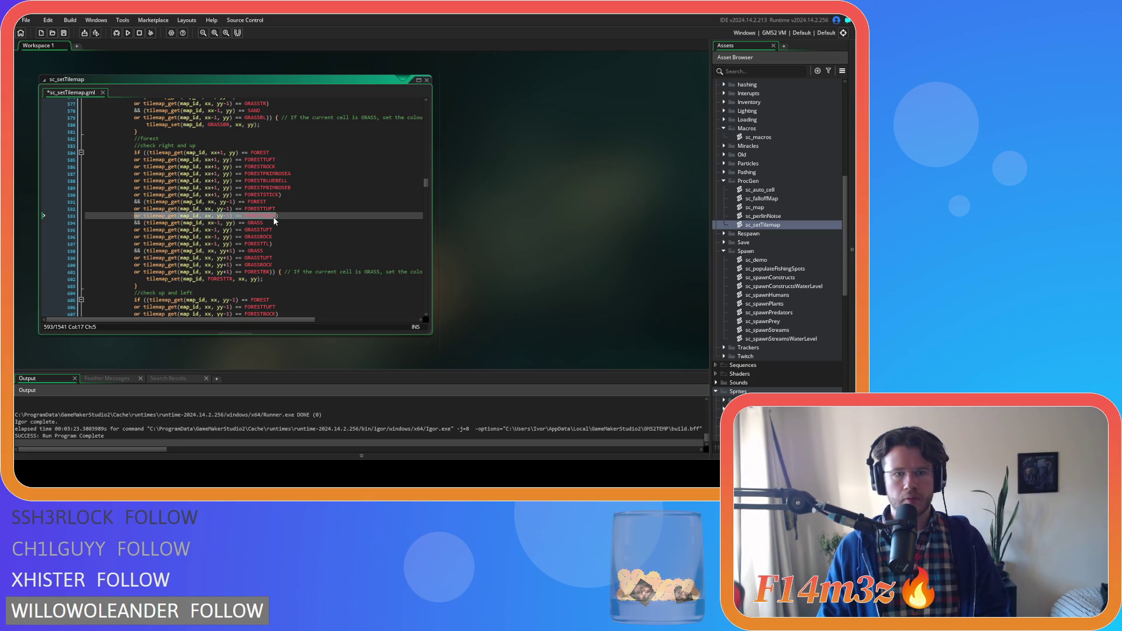
{"action": "key", "text": "ctrl+c"}
{"action": "key", "text": "Right"}
{"action": "key", "text": "Return"}
{"action": "key", "text": "ctrl+v"}
{"action": "key", "text": "Return"}
{"action": "key", "text": "ctrl+v"}
{"action": "key", "text": "Return"}
{"action": "key", "text": "ctrl+v"}
{"action": "key", "text": "Return"}
{"action": "key", "text": "ctrl+v"}
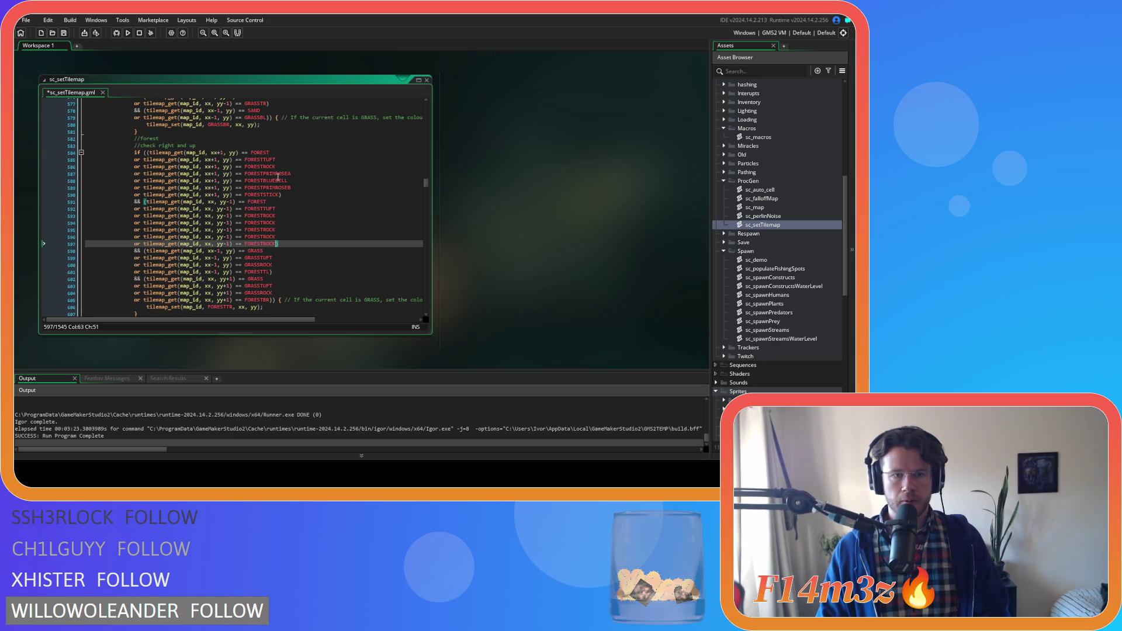
Step: Replace FORESTROCK in the upper copies with FORESTPRIMROSEA, FORESTBLUEBELL, FORESTPRIMROSEB and FORESTSTICK
{"action": "double_click", "coordinate": [278, 175]}
{"action": "key", "text": "ctrl+c"}
{"action": "double_click", "coordinate": [270, 223]}
{"action": "key", "text": "ctrl+v"}
{"action": "double_click", "coordinate": [266, 181]}
{"action": "left_click", "coordinate": [260, 230]}
{"action": "double_click", "coordinate": [260, 229]}
{"action": "key", "text": "ctrl+v"}
{"action": "double_click", "coordinate": [267, 188]}
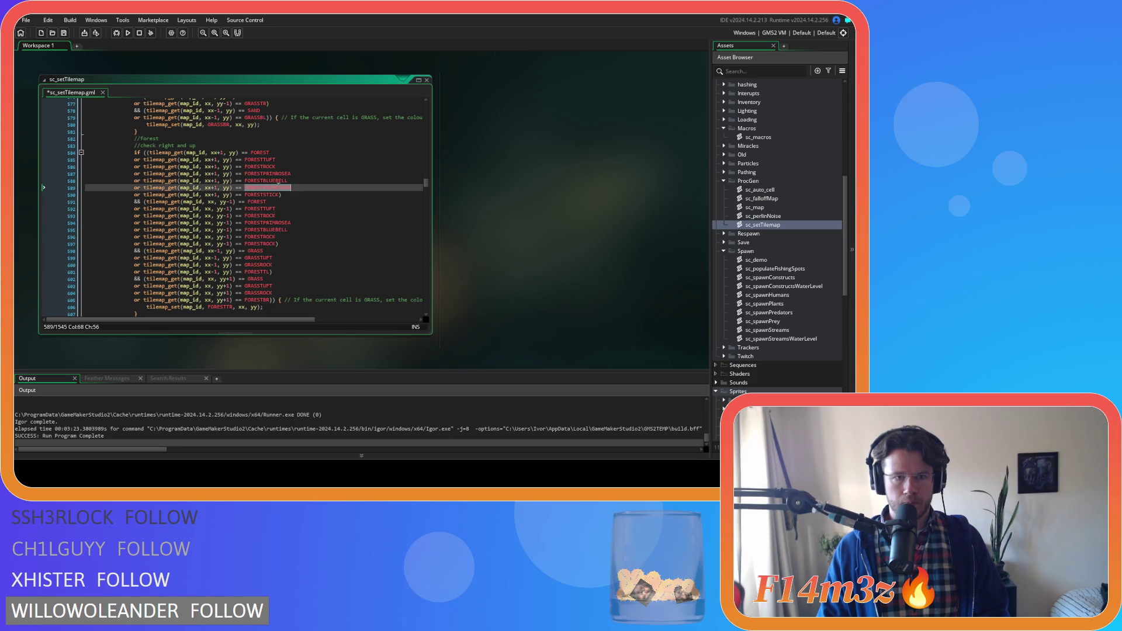
{"action": "double_click", "coordinate": [261, 237]}
{"action": "key", "text": "ctrl+v"}
{"action": "double_click", "coordinate": [269, 195]}
{"action": "key", "text": "ctrl+c"}
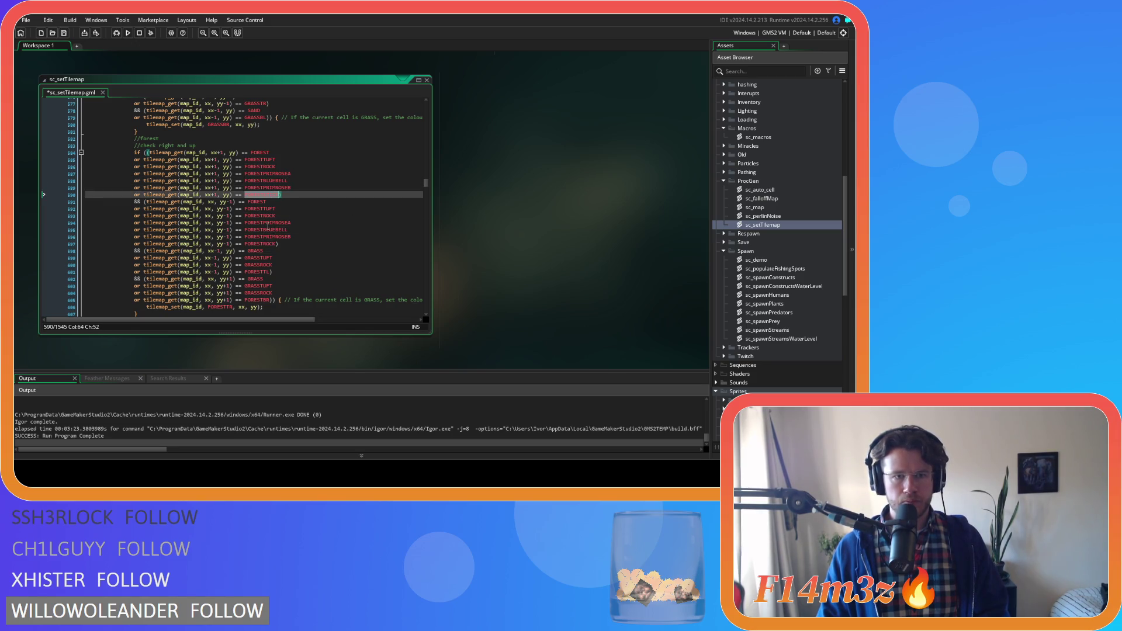
{"action": "double_click", "coordinate": [261, 244]}
{"action": "key", "text": "ctrl+v"}
{"action": "scroll", "coordinate": [308, 252], "scroll_direction": "down", "scroll_amount": 2}
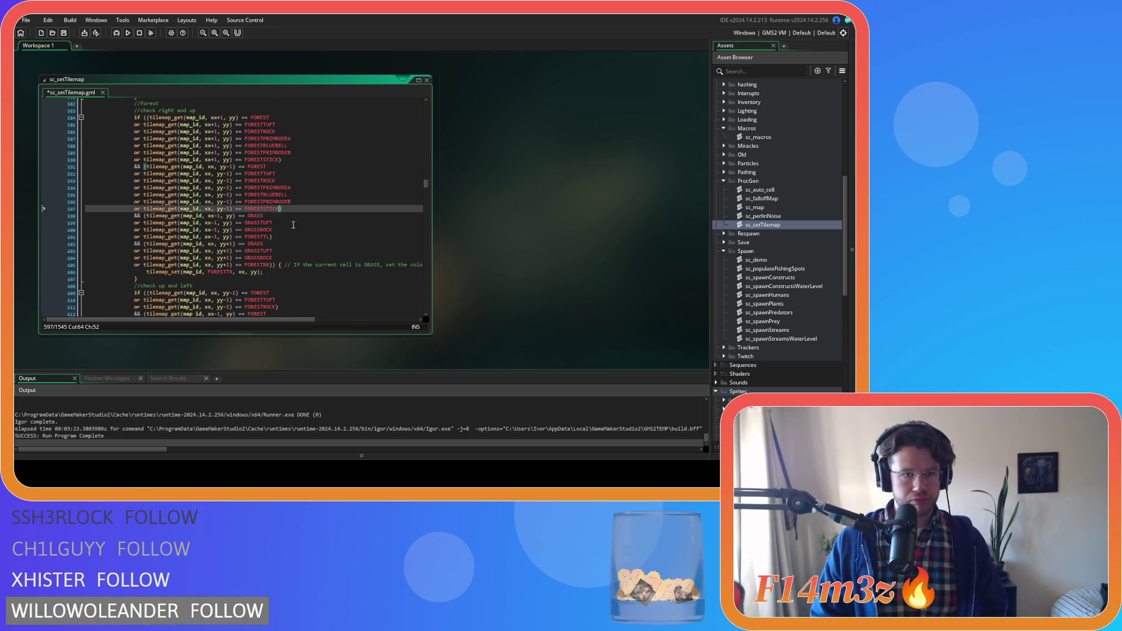
Step: Add GRASSCLOVER, GRASSBUTTER and GRASSORCHID copies of the left-side (xx-1) GRASSROCK condition
{"action": "left_click", "coordinate": [256, 236]}
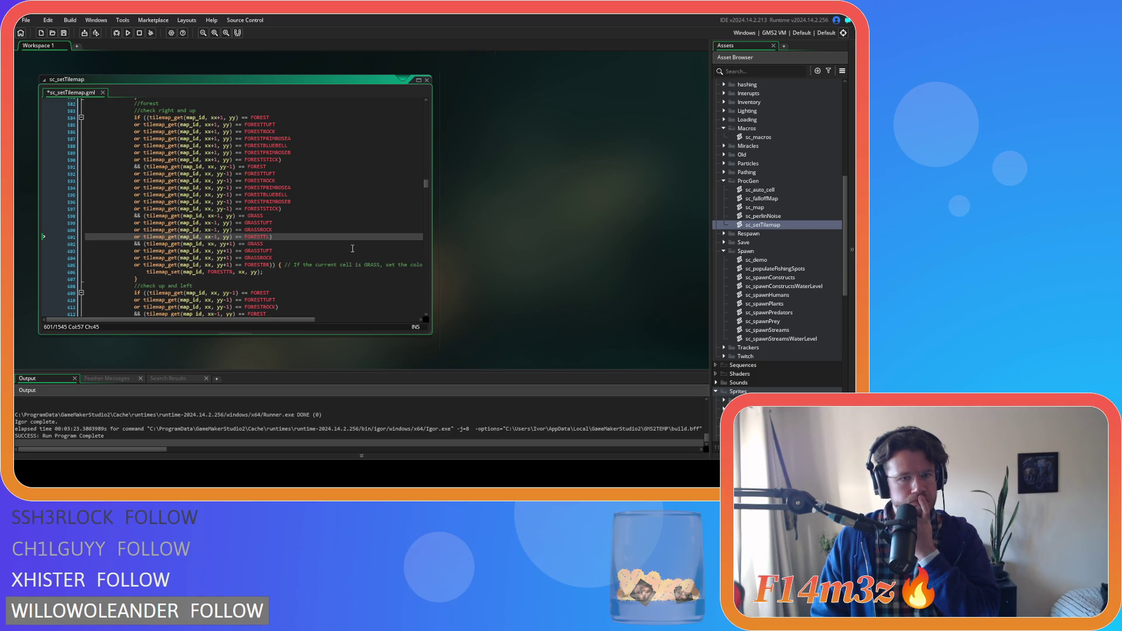
{"action": "left_click", "coordinate": [304, 230]}
{"action": "key", "text": "ctrl+d"}
{"action": "key", "text": "ctrl+d"}
{"action": "key", "text": "ctrl+d"}
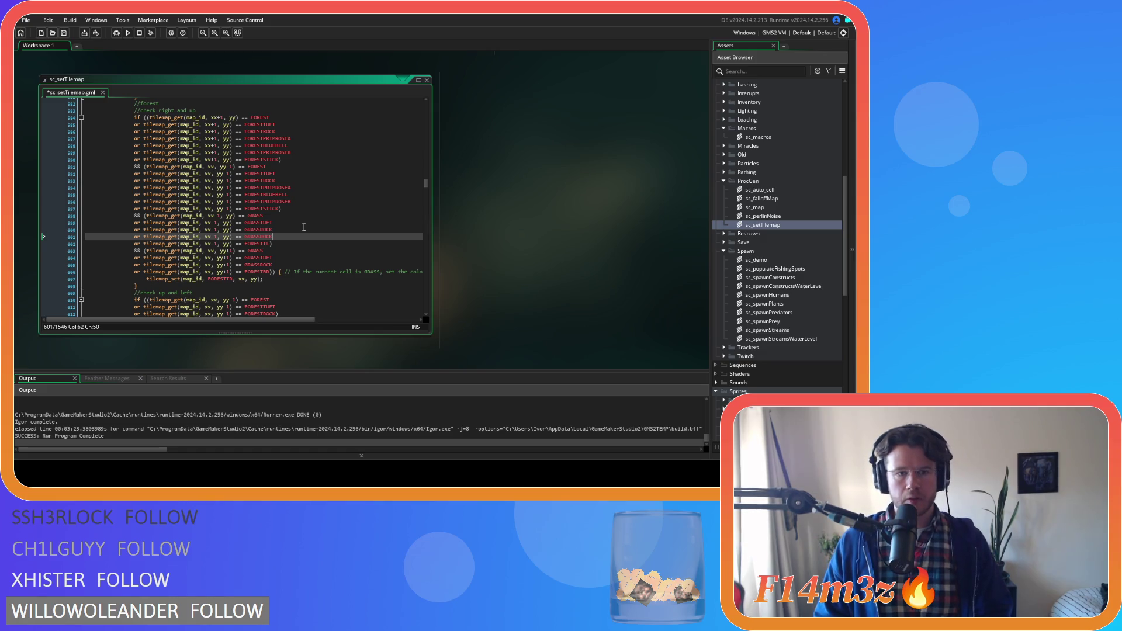
{"action": "left_click", "coordinate": [284, 237]}
{"action": "key", "text": "shift+Left"}
{"action": "key", "text": "shift+Left"}
{"action": "key", "text": "shift+Left"}
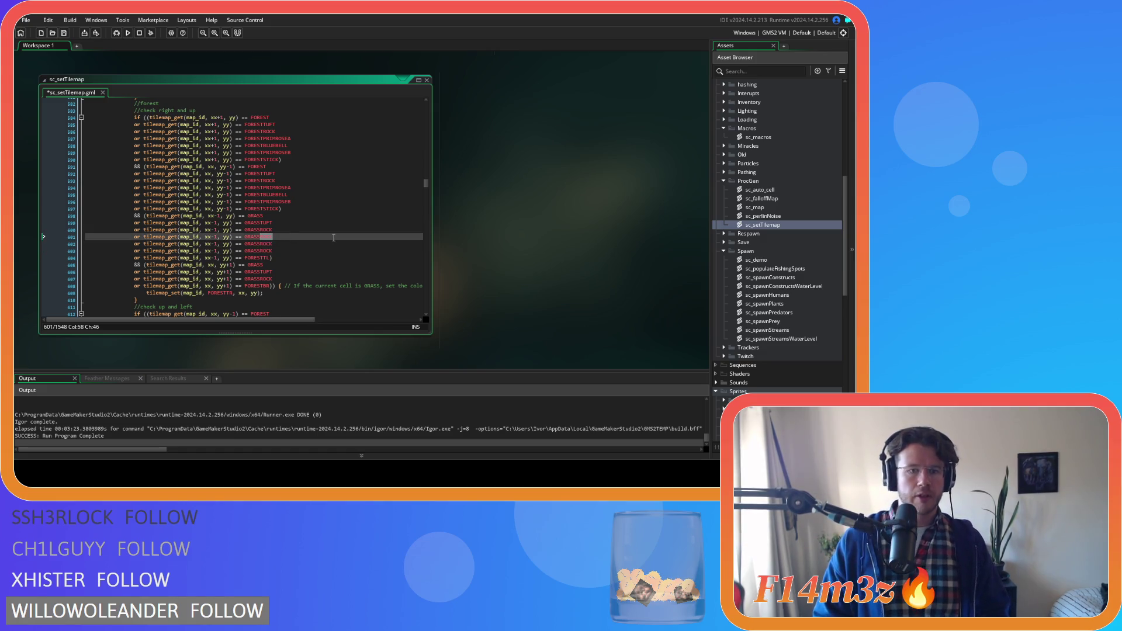
{"action": "type", "text": "L"}
{"action": "key", "text": "Return"}
{"action": "key", "text": "Down"}
{"action": "key", "text": "BackSpace"}
{"action": "key", "text": "BackSpace"}
{"action": "key", "text": "BackSpace"}
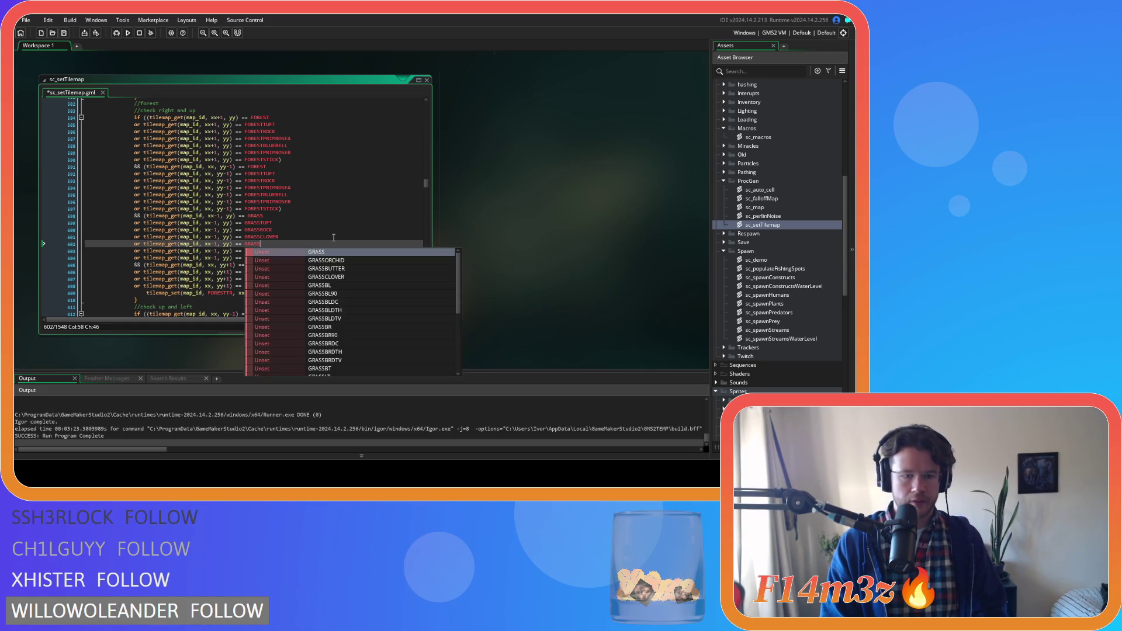
{"action": "type", "text": "BU"}
{"action": "key", "text": "Return"}
{"action": "key", "text": "Down"}
{"action": "key", "text": "BackSpace"}
{"action": "key", "text": "BackSpace"}
{"action": "key", "text": "BackSpace"}
{"action": "key", "text": "BackSpace"}
{"action": "type", "text": "OR"}
{"action": "key", "text": "Return"}
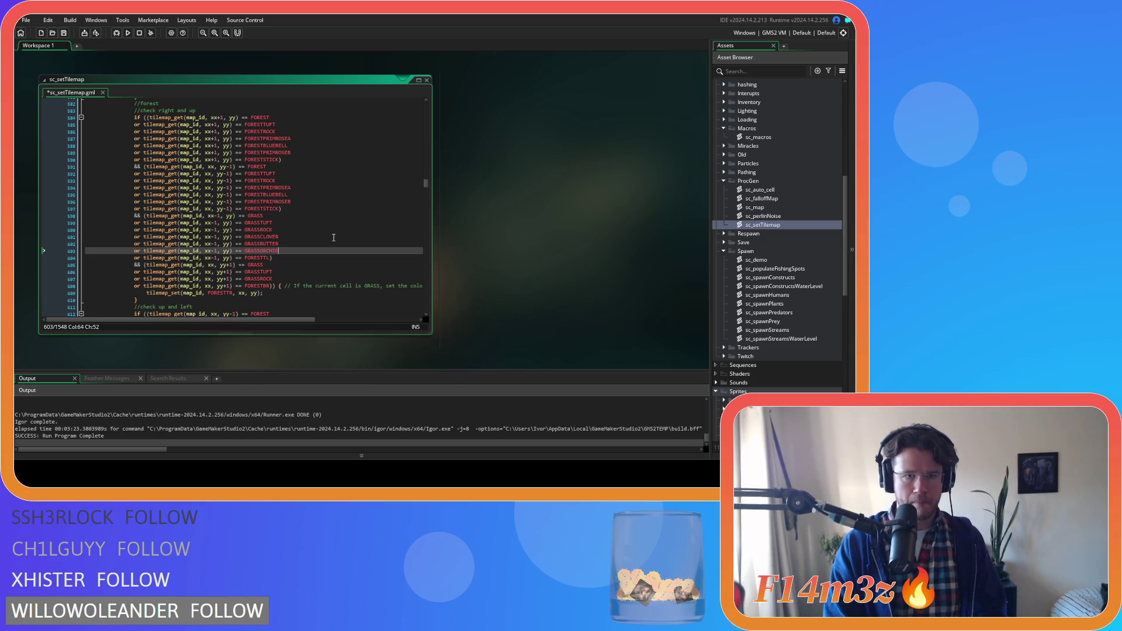
Step: Add GRASSCLOVER, GRASSBUTTER and GRASSORCHID copies of the yy+1 GRASSROCK line, then save the script
{"action": "left_click", "coordinate": [305, 278]}
{"action": "key", "text": "ctrl+d"}
{"action": "key", "text": "ctrl+d"}
{"action": "key", "text": "ctrl+d"}
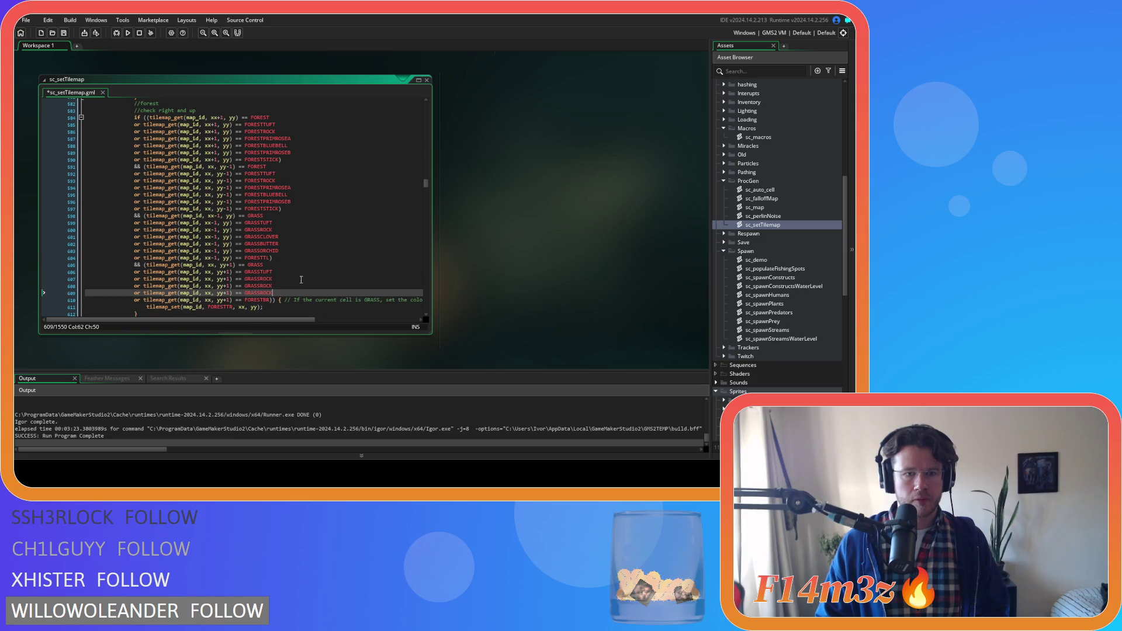
{"action": "left_click", "coordinate": [294, 284]}
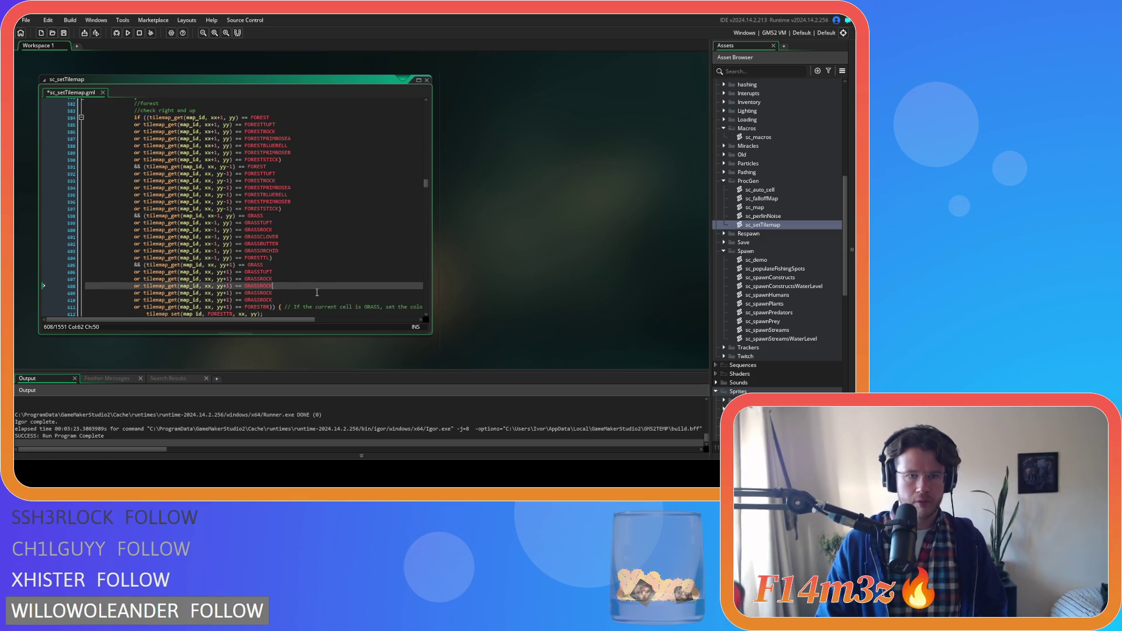
{"action": "scroll", "coordinate": [272, 185], "scroll_direction": "down", "scroll_amount": 2}
{"action": "double_click", "coordinate": [272, 186]}
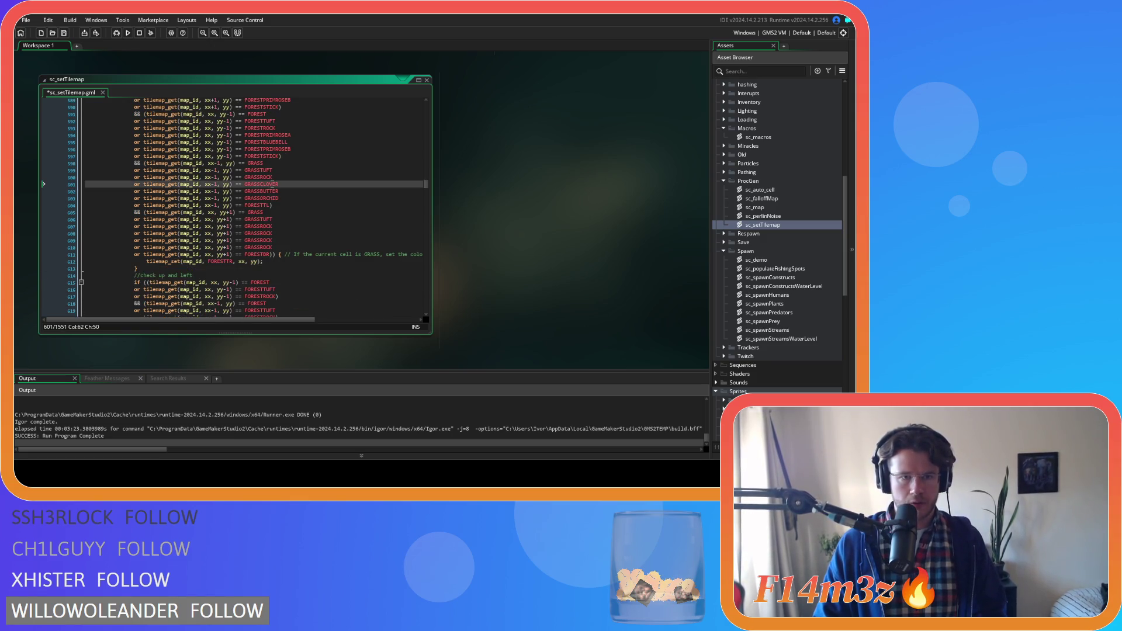
{"action": "key", "text": "ctrl+c"}
{"action": "double_click", "coordinate": [259, 233]}
{"action": "key", "text": "ctrl+v"}
{"action": "double_click", "coordinate": [263, 191]}
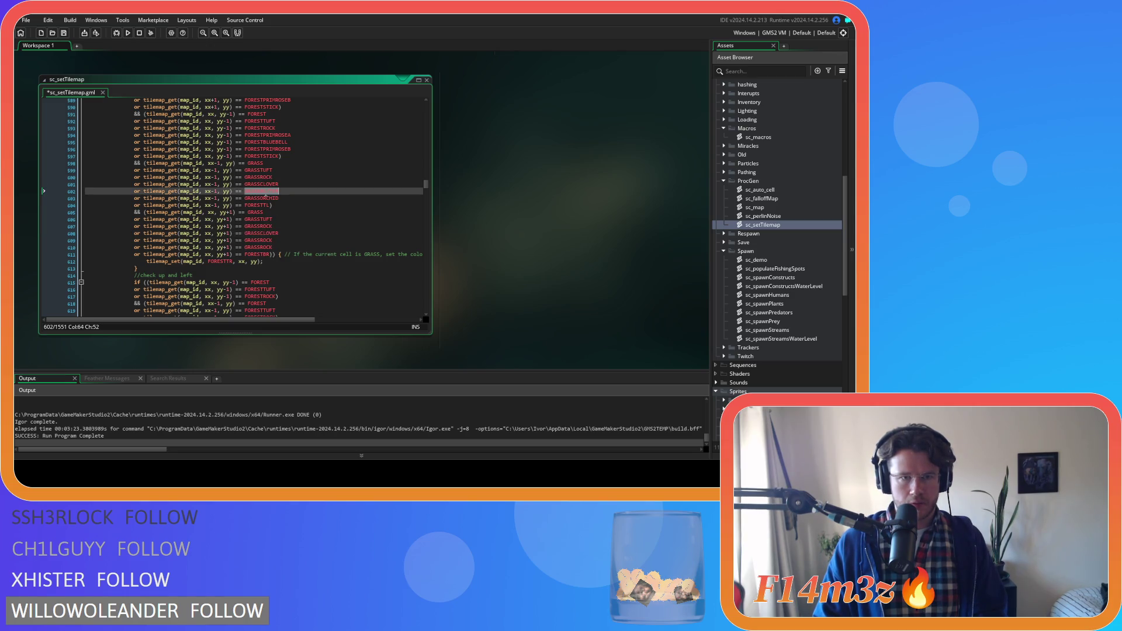
{"action": "key", "text": "ctrl+c"}
{"action": "double_click", "coordinate": [259, 240]}
{"action": "key", "text": "ctrl+v"}
{"action": "double_click", "coordinate": [261, 198]}
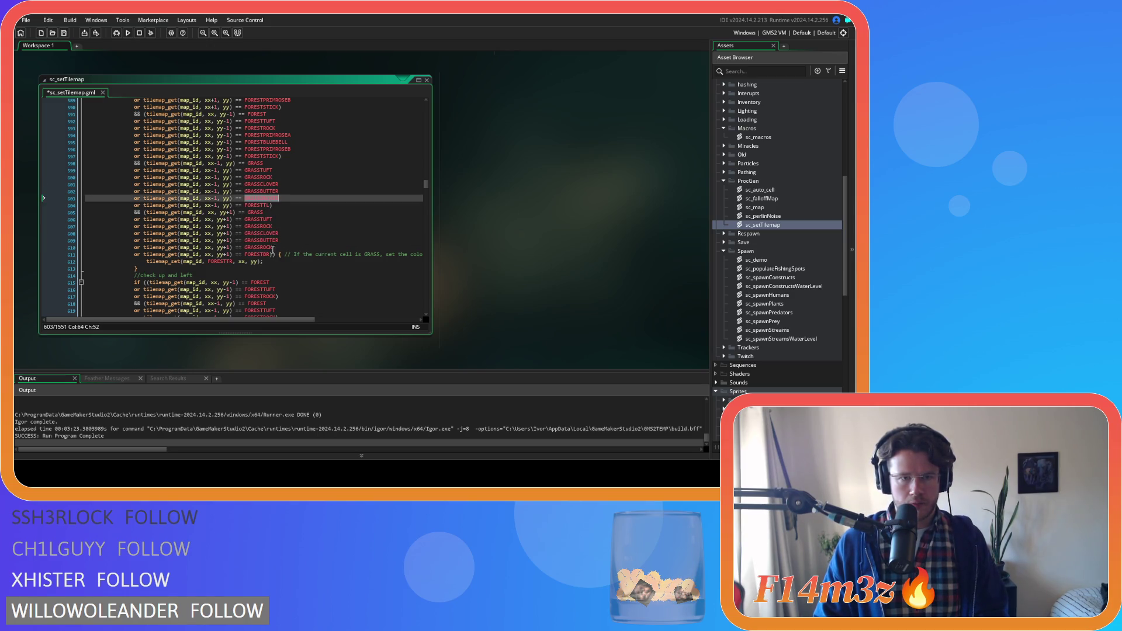
{"action": "left_click", "coordinate": [260, 247]}
{"action": "double_click", "coordinate": [260, 247]}
{"action": "key", "text": "ctrl+v"}
{"action": "double_click", "coordinate": [258, 226]}
{"action": "key", "text": "ctrl+s"}
{"action": "scroll", "coordinate": [328, 203], "scroll_direction": "down", "scroll_amount": 5}
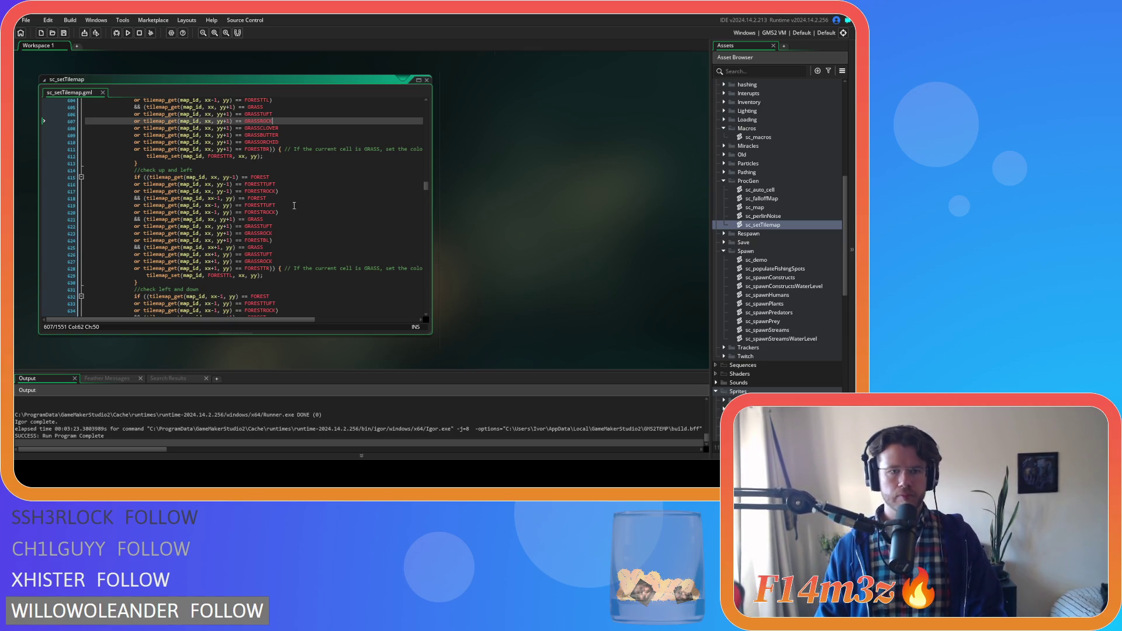
Step: In the up-and-left forest block, add copies of the FORESTROCK check above the cell
{"action": "scroll", "coordinate": [308, 230], "scroll_direction": "up", "scroll_amount": 1}
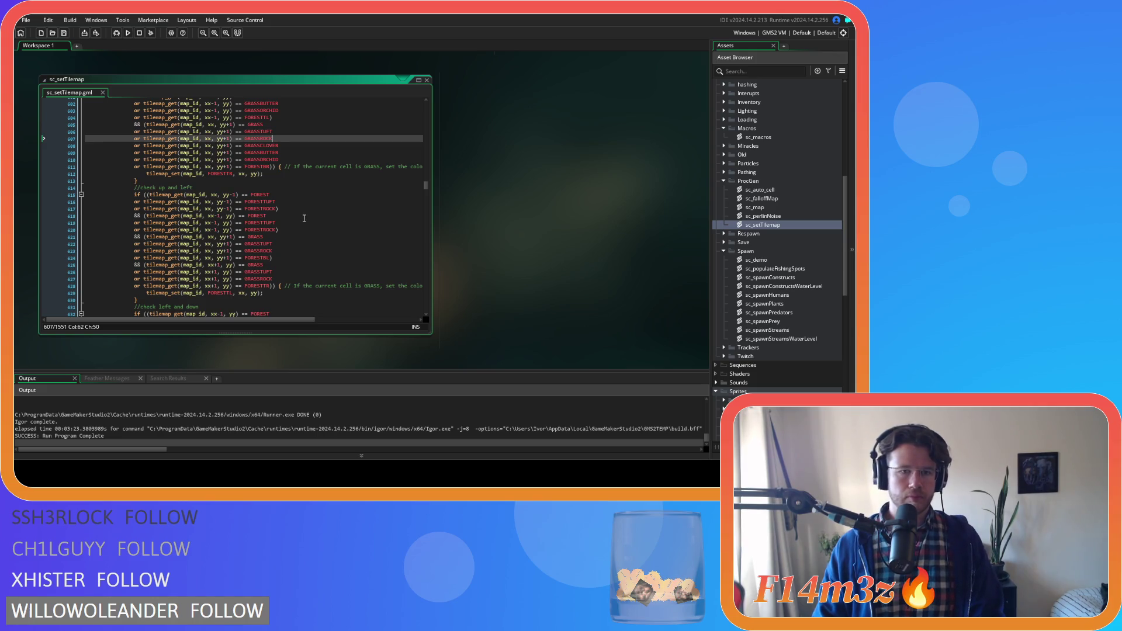
{"action": "scroll", "coordinate": [304, 217], "scroll_direction": "down", "scroll_amount": 1}
{"action": "left_click", "coordinate": [303, 215]}
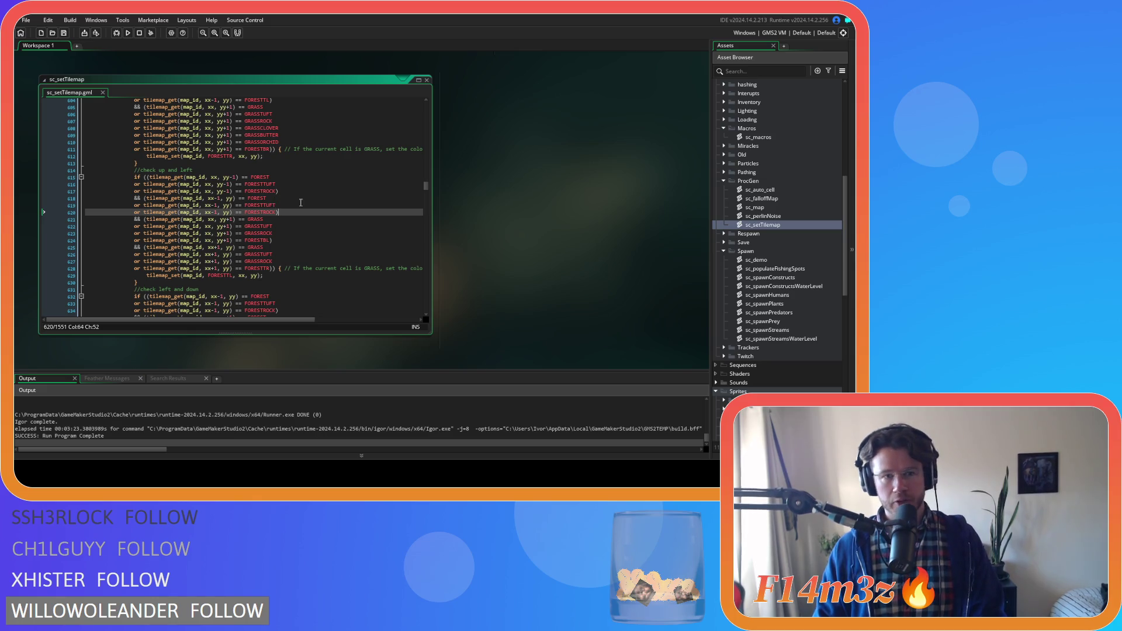
{"action": "left_click", "coordinate": [283, 197]}
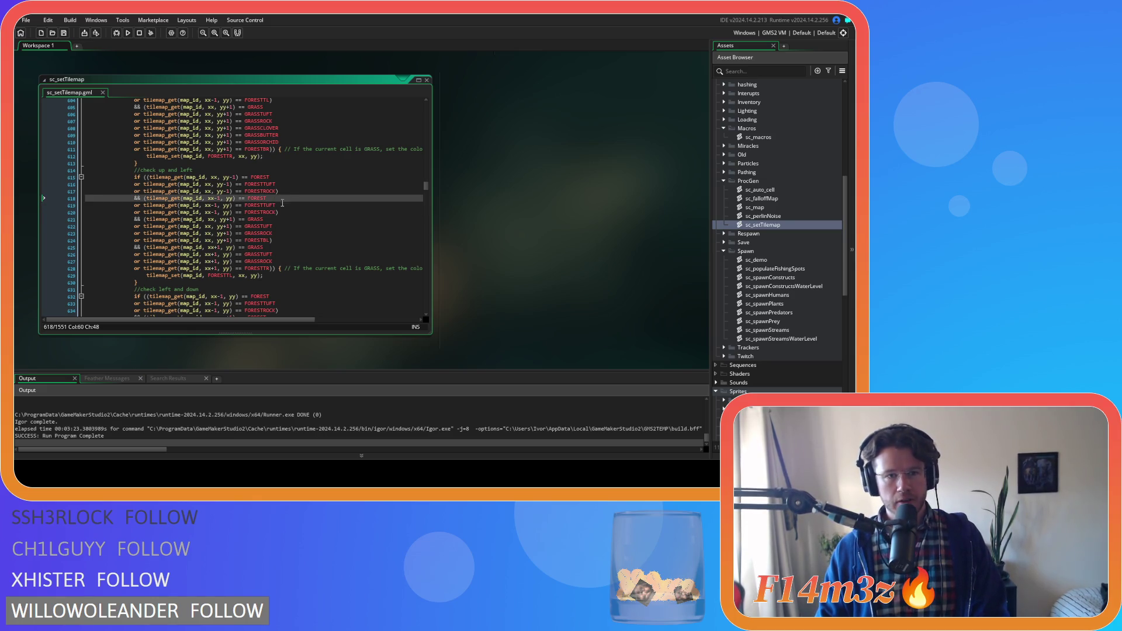
{"action": "left_click", "coordinate": [289, 183]}
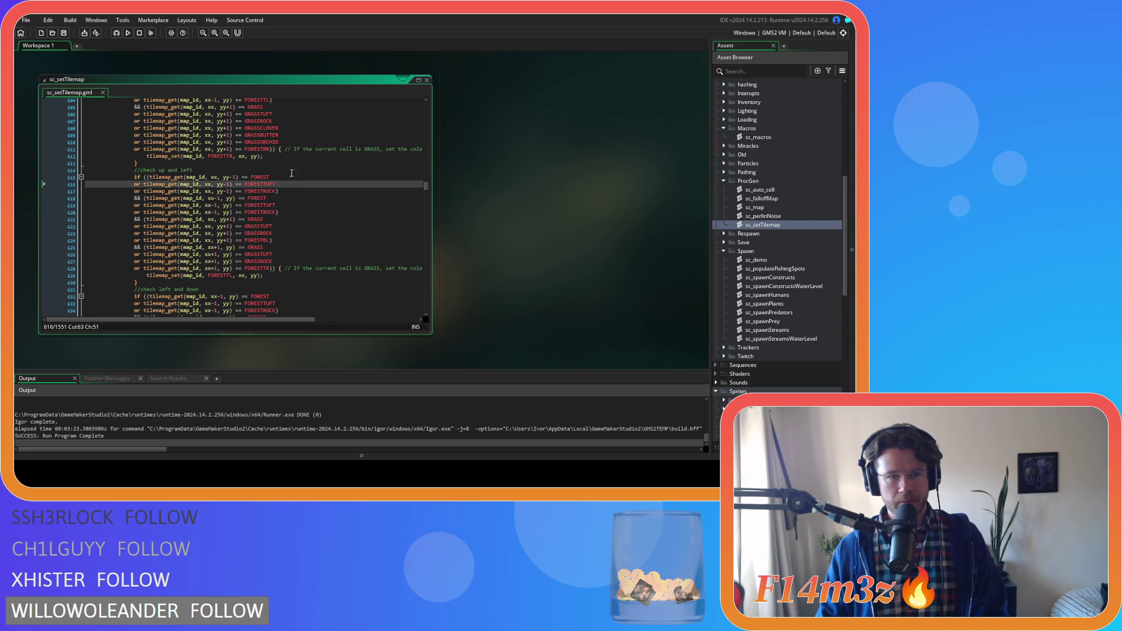
{"action": "left_click", "coordinate": [279, 191]}
{"action": "key", "text": "ctrl+shift+Left"}
{"action": "key", "text": "ctrl+shift+Left"}
{"action": "key", "text": "ctrl+shift+Left"}
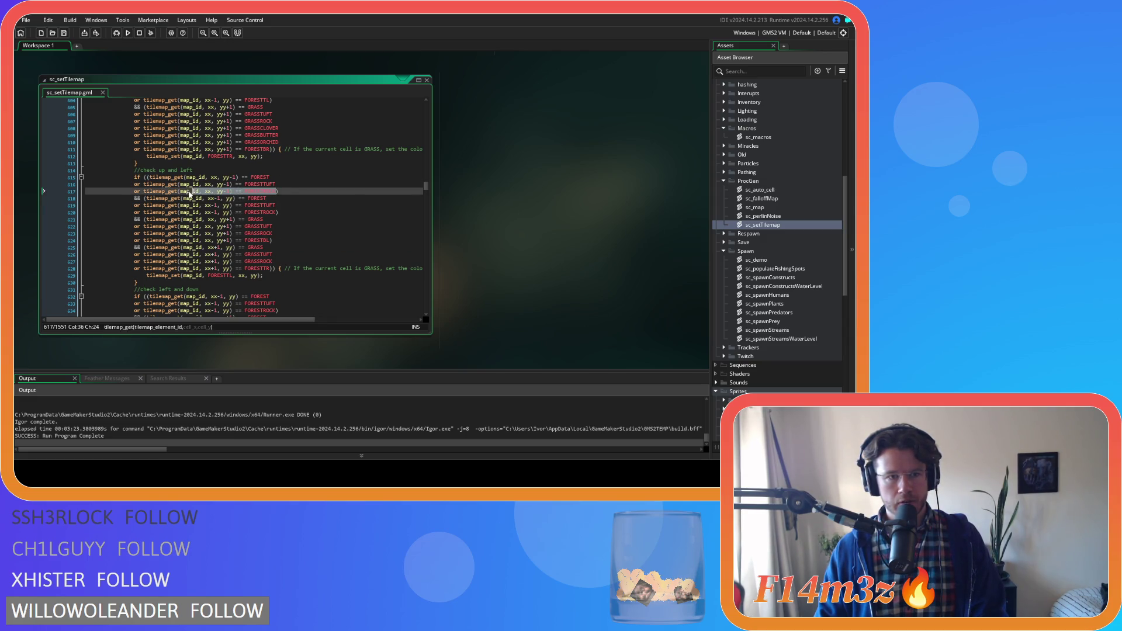
{"action": "key", "text": "End"}
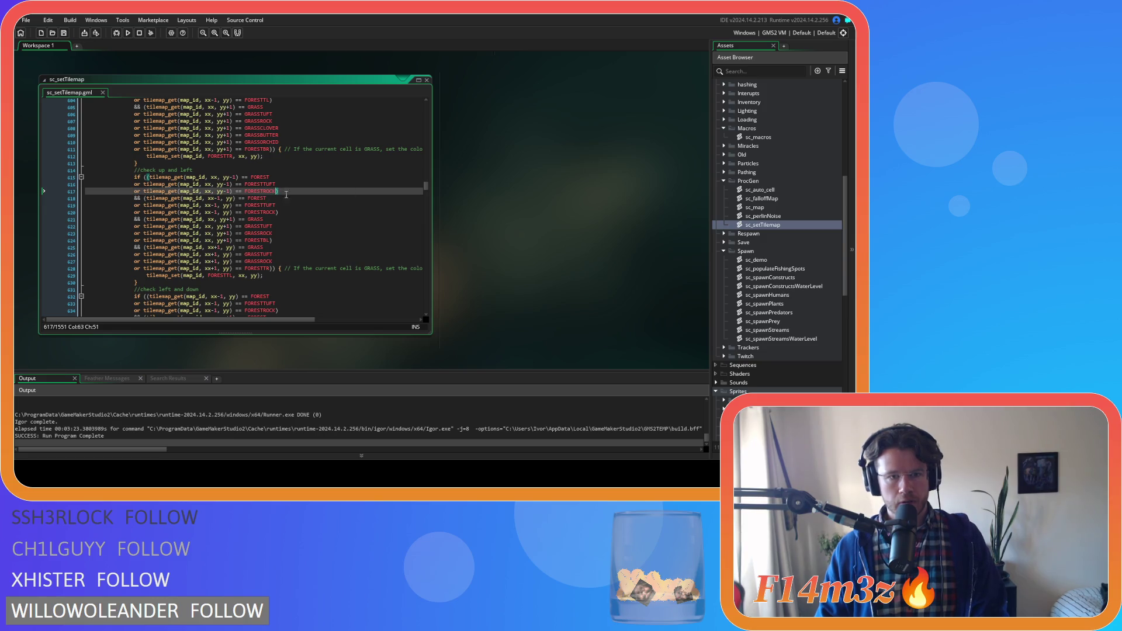
{"action": "key", "text": "Left"}
{"action": "key", "text": "Return"}
{"action": "key", "text": "ctrl+v"}
{"action": "key", "text": "Return"}
{"action": "key", "text": "ctrl+v"}
{"action": "key", "text": "Return"}
{"action": "key", "text": "ctrl+v"}
{"action": "key", "text": "Return"}
{"action": "key", "text": "ctrl+v"}
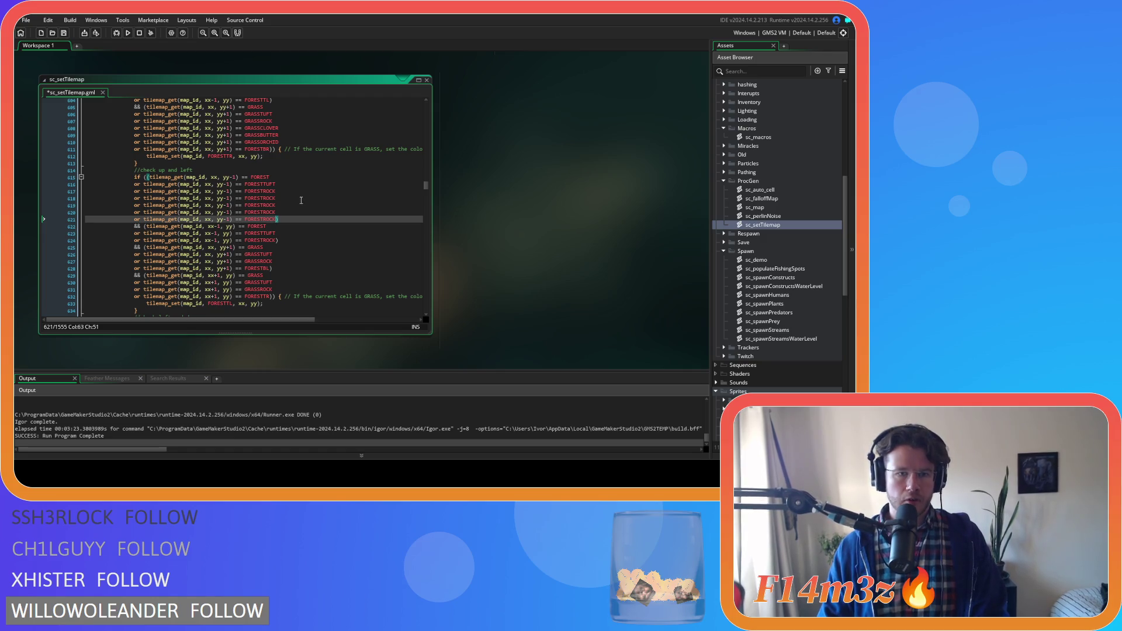
Step: Rename the copies to FORESTPRIMROSEA, FORESTBLUEBELL, FORESTPRIMROSEB and FORESTSTICK, then save the script
{"action": "left_click", "coordinate": [267, 199]}
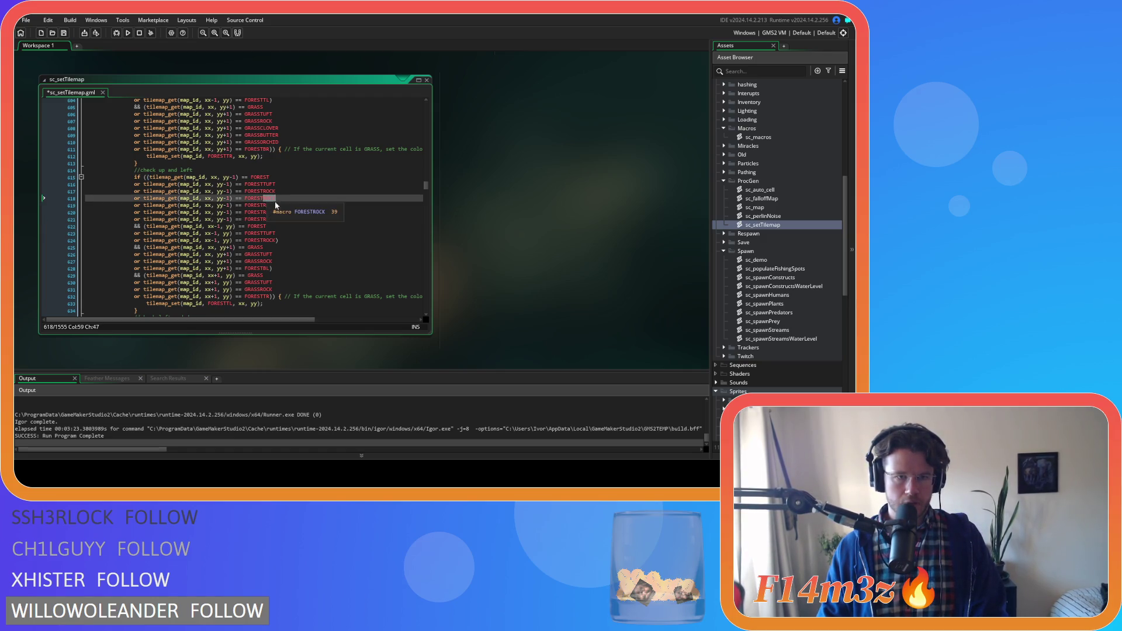
{"action": "type", "text": "PRIMROSEB"}
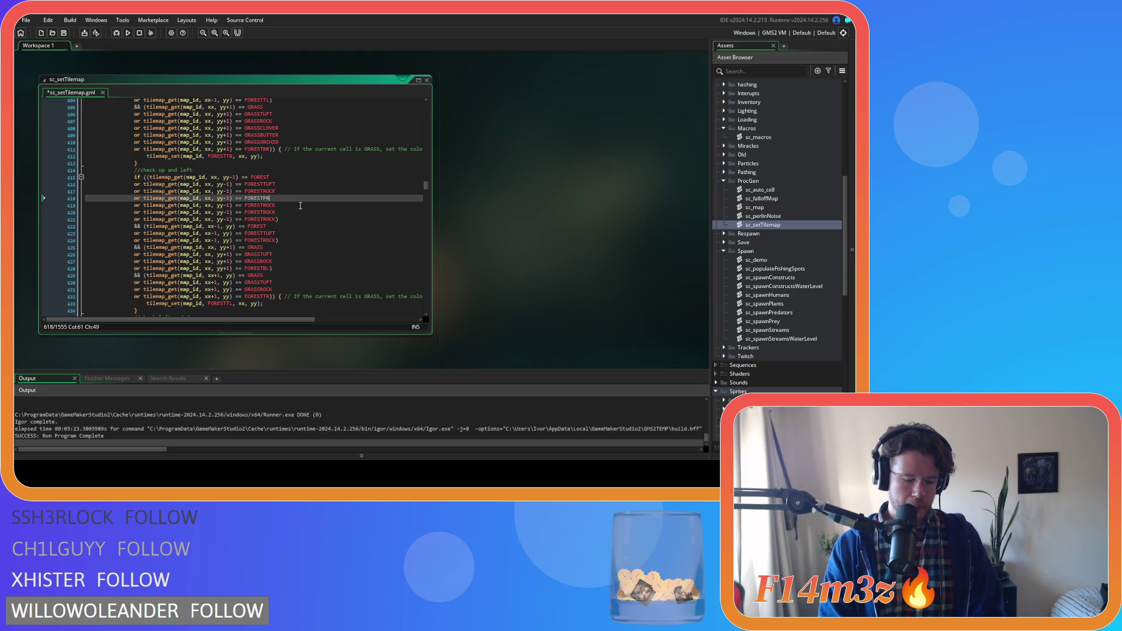
{"action": "key", "text": "BackSpace"}
{"action": "type", "text": "S"}
{"action": "key", "text": "Down"}
{"action": "key", "text": "BackSpace"}
{"action": "key", "text": "BackSpace"}
{"action": "key", "text": "BackSpace"}
{"action": "type", "text": "BLUE"}
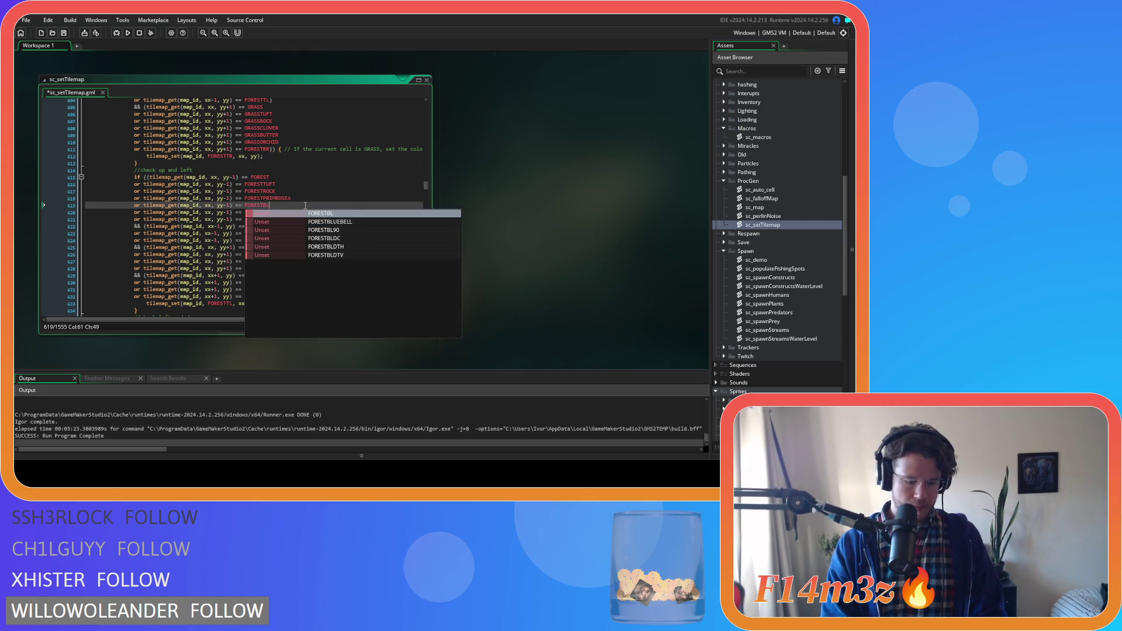
{"action": "key", "text": "Return"}
{"action": "left_click_drag", "start_coordinate": [275, 213], "coordinate": [262, 214]}
{"action": "type", "text": "PRIM"}
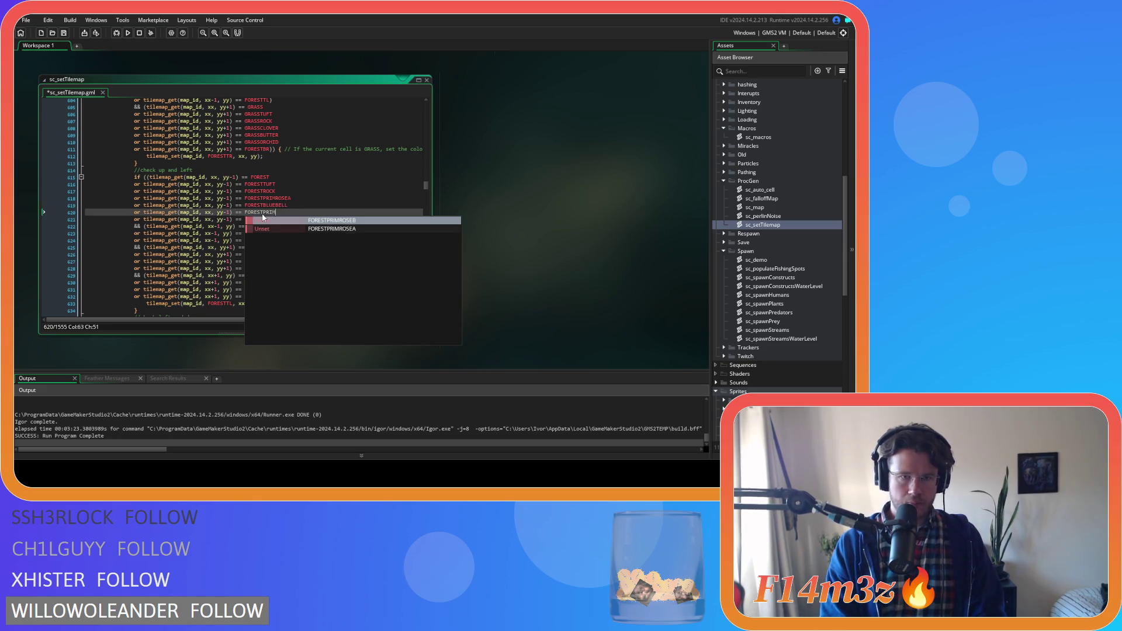
{"action": "key", "text": "Return"}
{"action": "left_click_drag", "start_coordinate": [277, 219], "coordinate": [265, 220]}
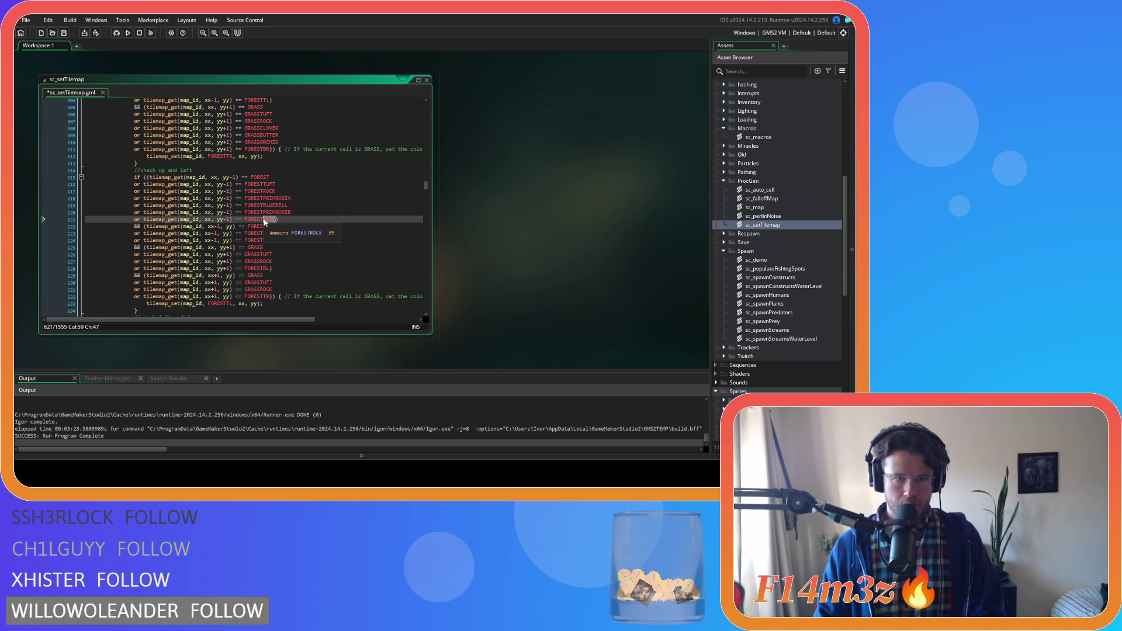
{"action": "type", "text": "S"}
{"action": "key", "text": "Return"}
{"action": "key", "text": "Down"}
{"action": "key", "text": "Down"}
{"action": "key", "text": "ctrl+s"}
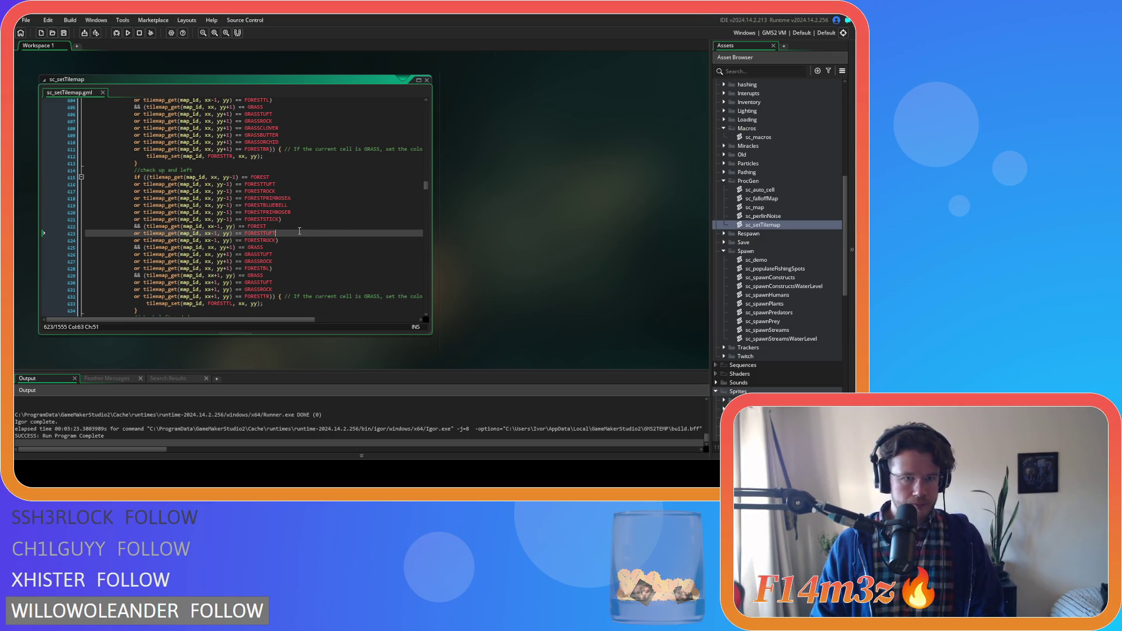
Step: Add four copies of the FORESTROCK left-neighbour check on line 624
{"action": "left_click_drag", "start_coordinate": [277, 240], "coordinate": [135, 245]}
{"action": "mouse_move", "coordinate": [166, 245]}
{"action": "key", "text": "ctrl+c"}
{"action": "key", "text": "Right"}
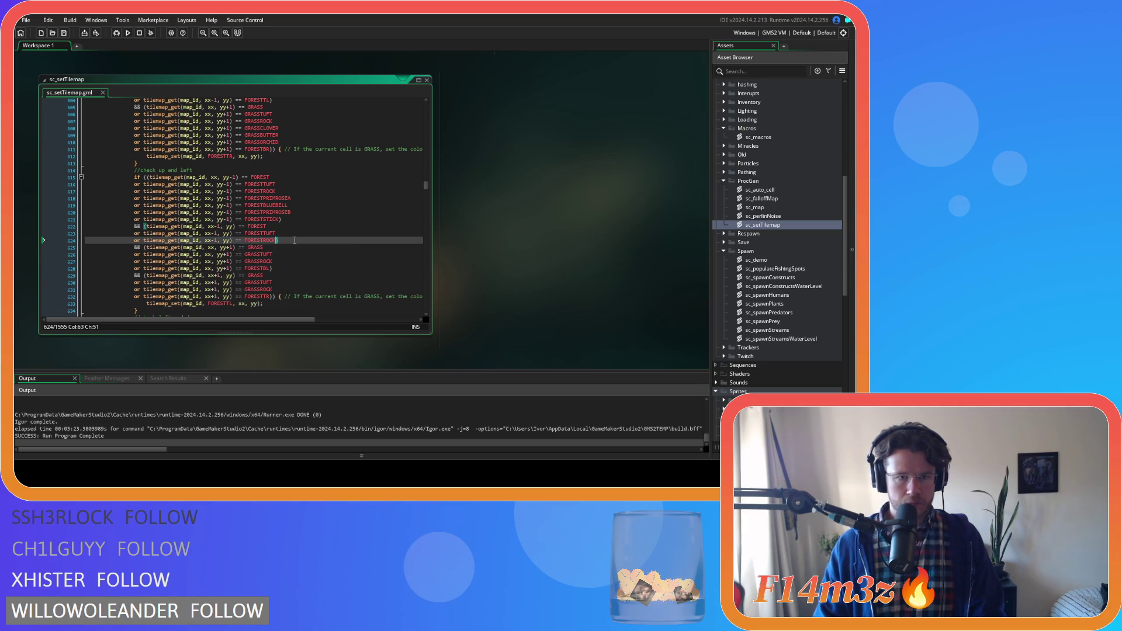
{"action": "key", "text": "Return"}
{"action": "key", "text": "ctrl+v"}
{"action": "key", "text": "Return"}
{"action": "key", "text": "ctrl+v"}
{"action": "key", "text": "Return"}
{"action": "key", "text": "ctrl+v"}
{"action": "key", "text": "Return"}
{"action": "key", "text": "ctrl+v"}
Step: Change the left-neighbour copies to FORESTPRIMROSEA, FORESTBLUEBELL, FORESTPRIMROSEB and FORESTSTICK on lines 625-628
{"action": "left_click", "coordinate": [281, 199]}
{"action": "double_click", "coordinate": [282, 198]}
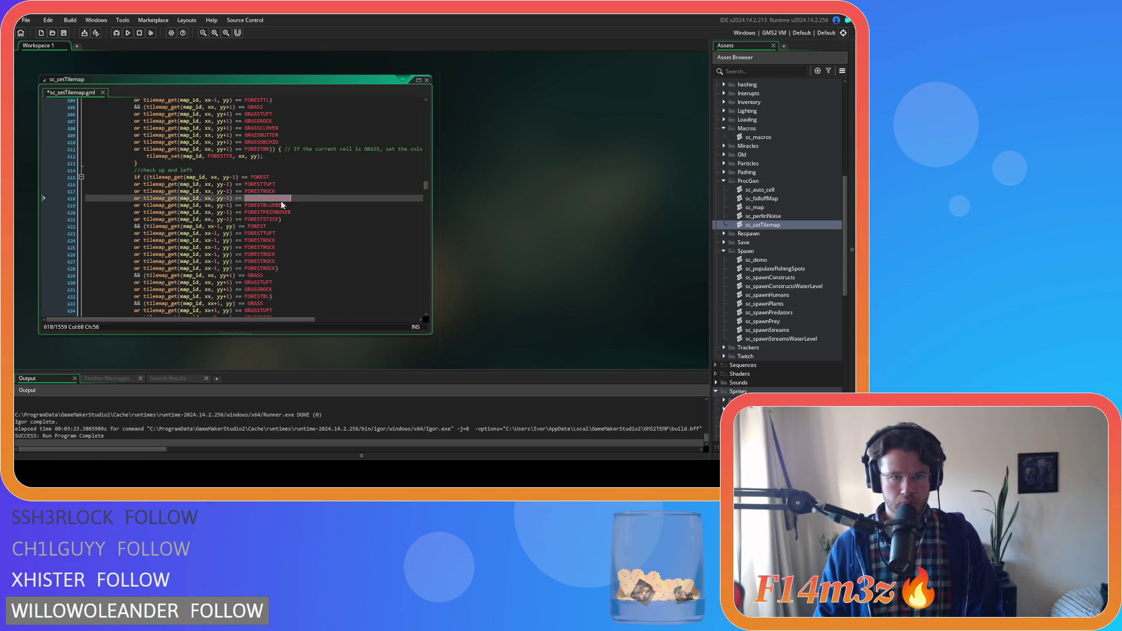
{"action": "key", "text": "ctrl+c"}
{"action": "double_click", "coordinate": [266, 246]}
{"action": "key", "text": "ctrl+v"}
{"action": "double_click", "coordinate": [276, 205]}
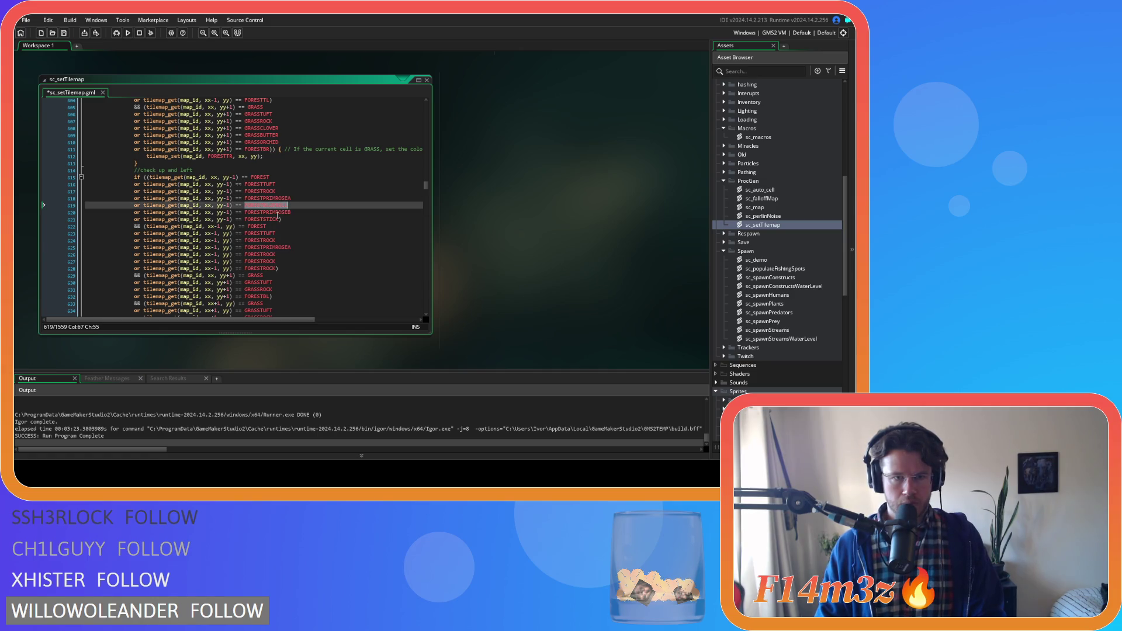
{"action": "key", "text": "ctrl+c"}
{"action": "double_click", "coordinate": [265, 254]}
{"action": "key", "text": "ctrl+v"}
{"action": "double_click", "coordinate": [268, 212]}
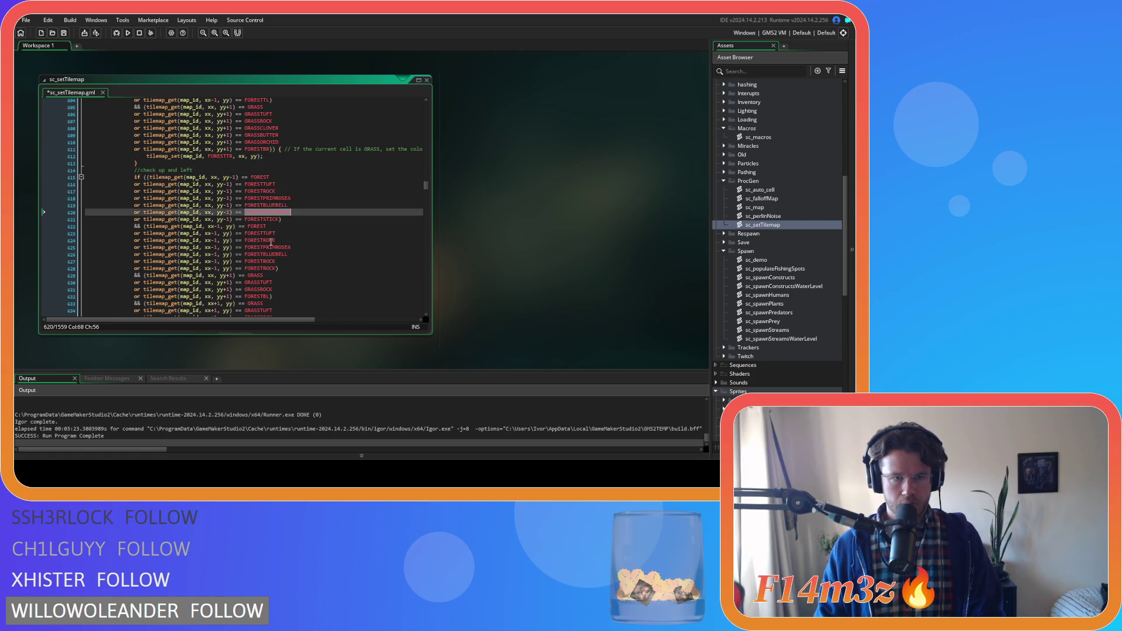
{"action": "key", "text": "ctrl+c"}
{"action": "double_click", "coordinate": [261, 261]}
{"action": "key", "text": "ctrl+v"}
{"action": "double_click", "coordinate": [275, 220]}
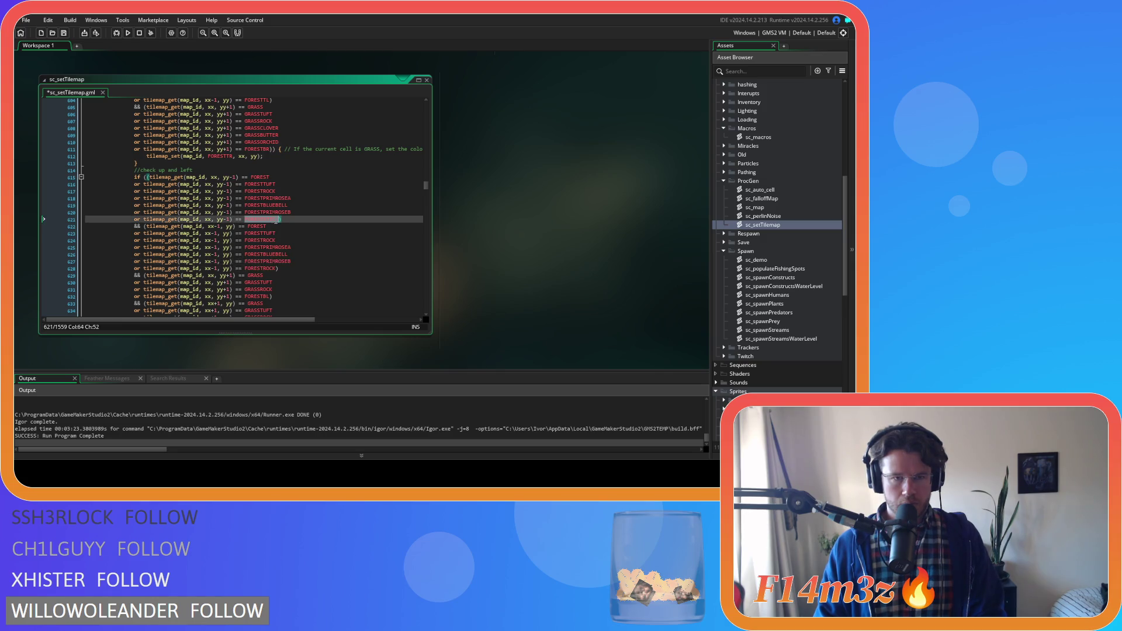
{"action": "key", "text": "ctrl+c"}
{"action": "double_click", "coordinate": [268, 267]}
{"action": "key", "text": "ctrl+v"}
Step: Change the grass copies below the cell to GRASSCLOVER, GRASSBUTTER and GRASSORCHID, and save
{"action": "scroll", "coordinate": [304, 249], "scroll_direction": "down", "scroll_amount": 3}
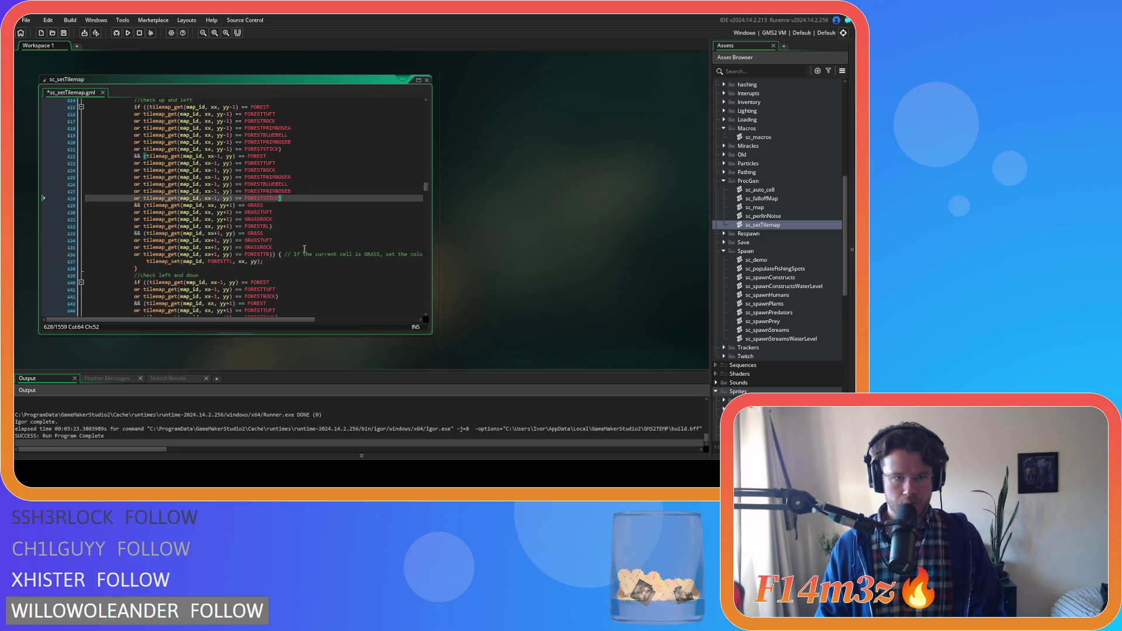
{"action": "double_click", "coordinate": [278, 220]}
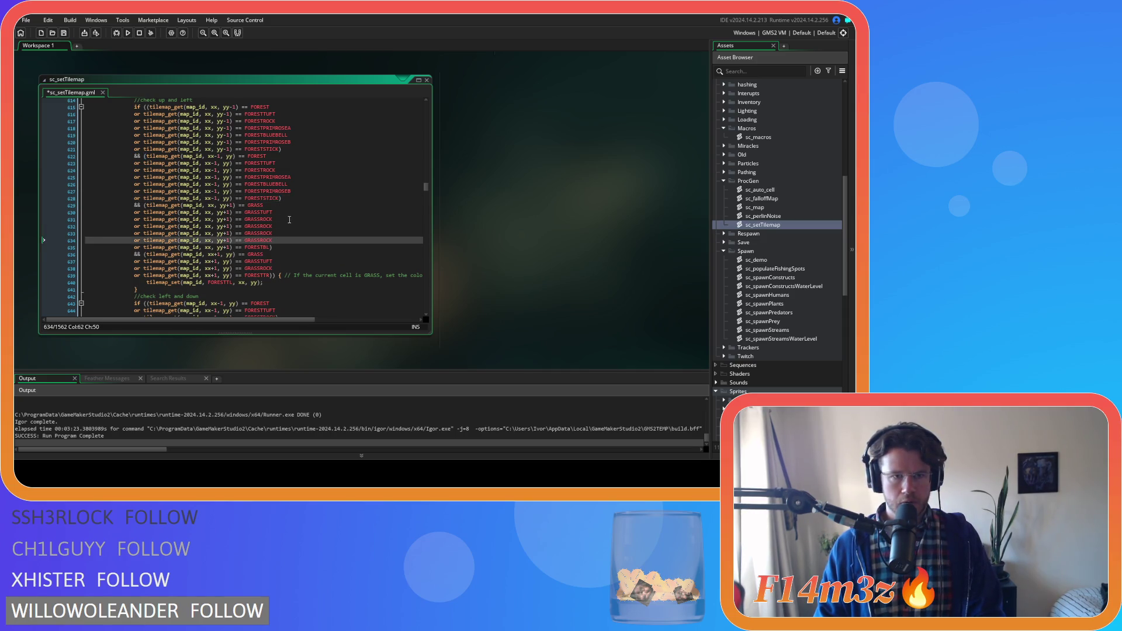
{"action": "left_click", "coordinate": [281, 225]}
{"action": "key", "text": "shift+Left"}
{"action": "key", "text": "shift+Left"}
{"action": "key", "text": "shift+Left"}
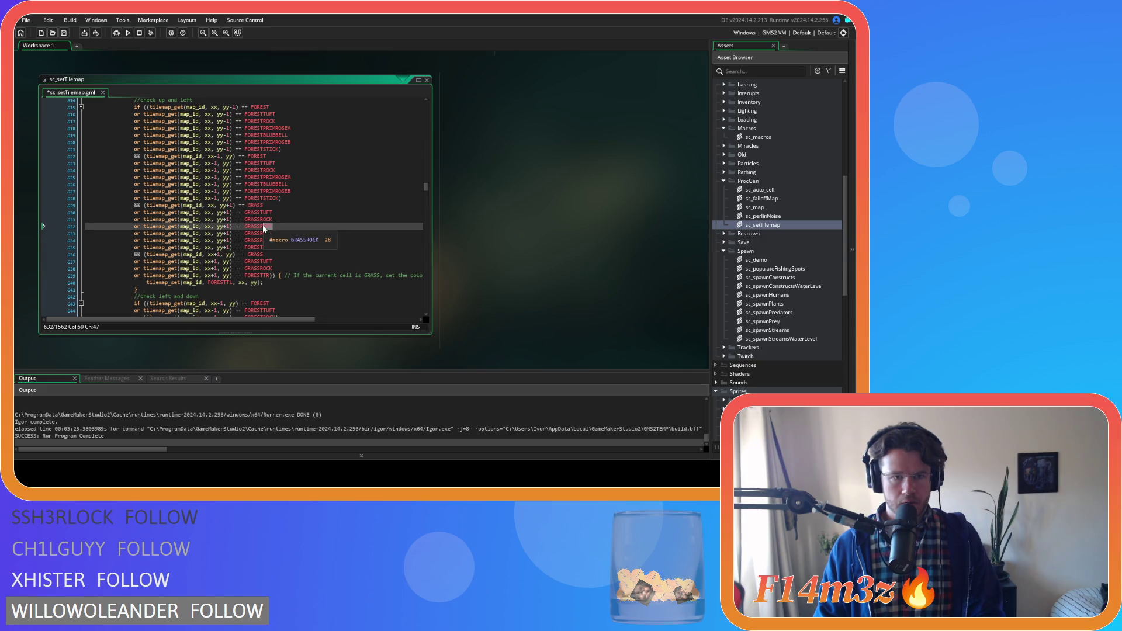
{"action": "type", "text": "CLOV"}
{"action": "key", "text": "Return"}
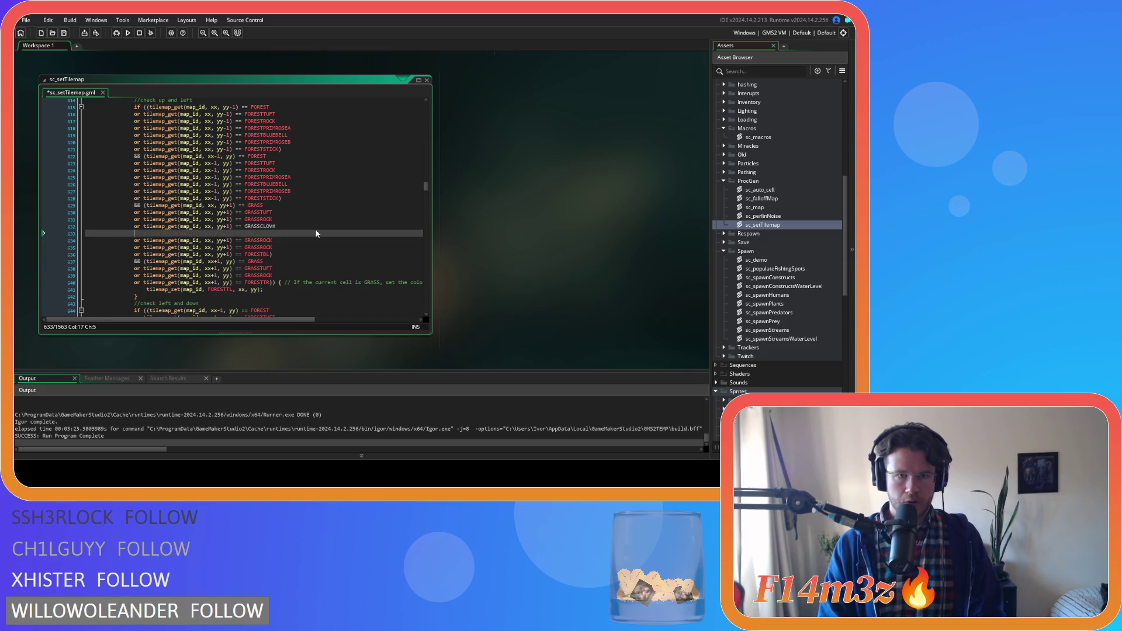
{"action": "key", "text": "ctrl+z"}
{"action": "type", "text": "ER"}
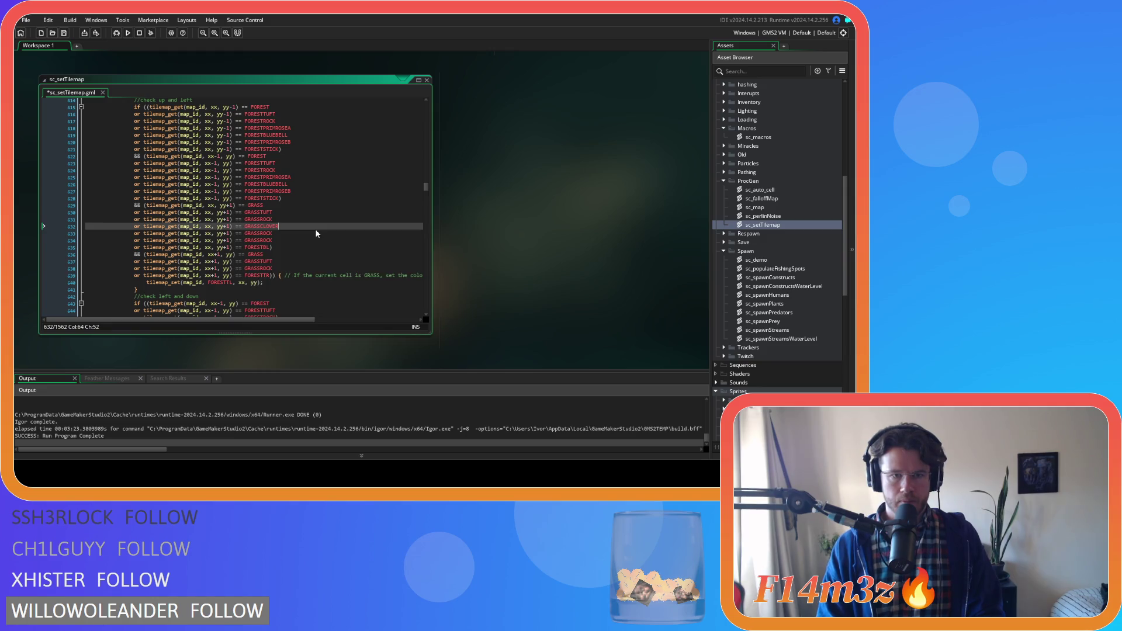
{"action": "left_click", "coordinate": [279, 235]}
{"action": "key", "text": "BackSpace"}
{"action": "key", "text": "BackSpace"}
{"action": "key", "text": "BackSpace"}
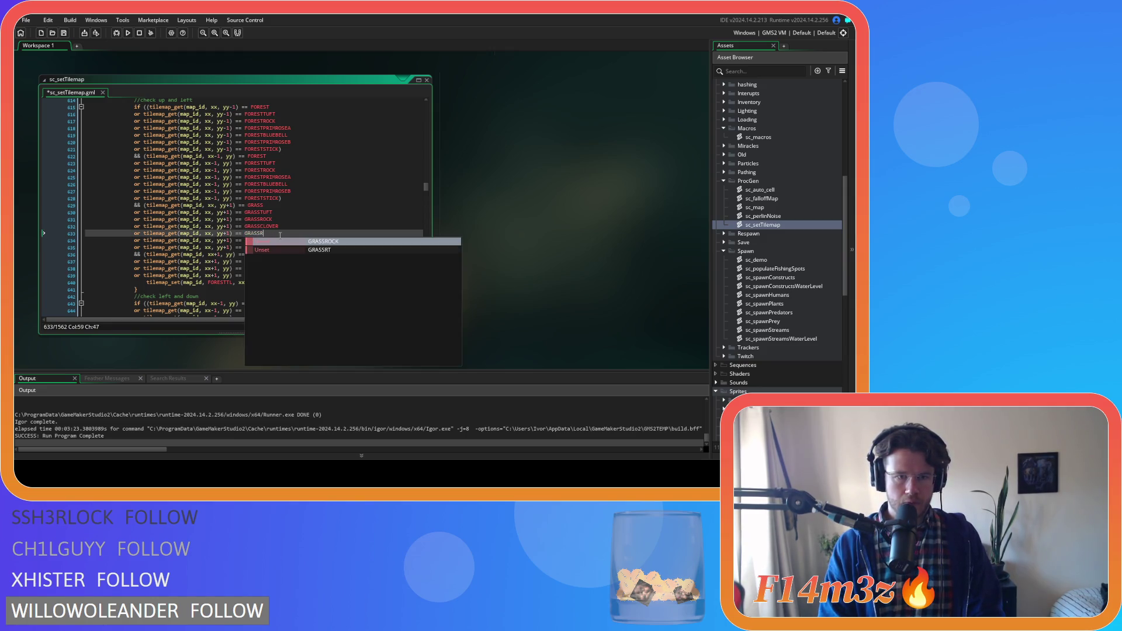
{"action": "type", "text": "BUTTER"}
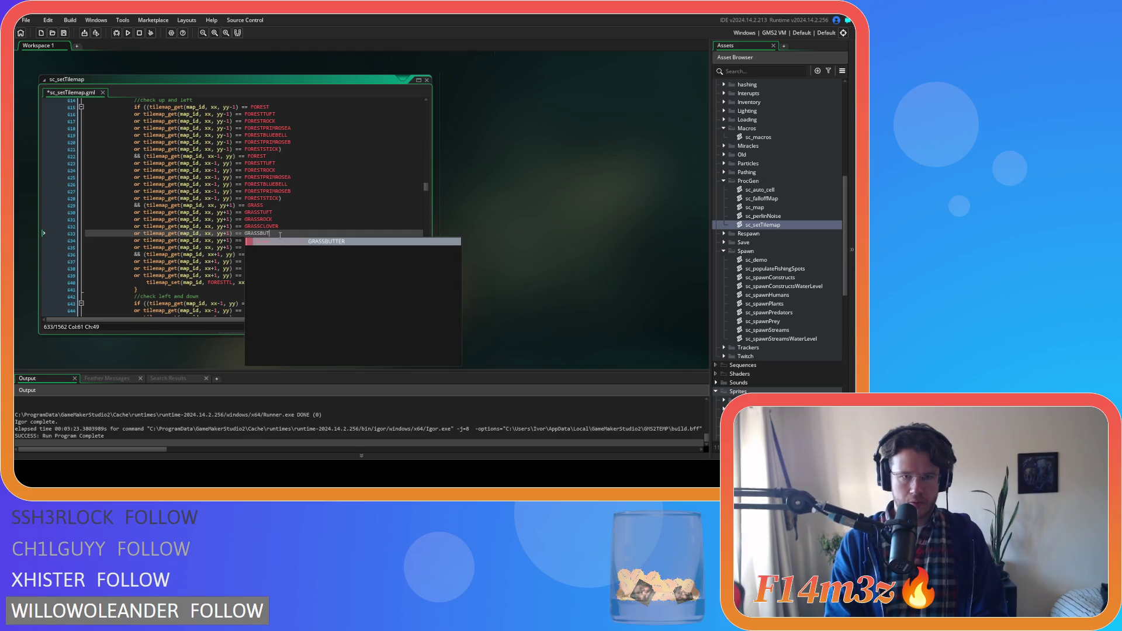
{"action": "left_click", "coordinate": [281, 240]}
{"action": "key", "text": "BackSpace"}
{"action": "key", "text": "BackSpace"}
{"action": "key", "text": "BackSpace"}
{"action": "type", "text": "ORCH"}
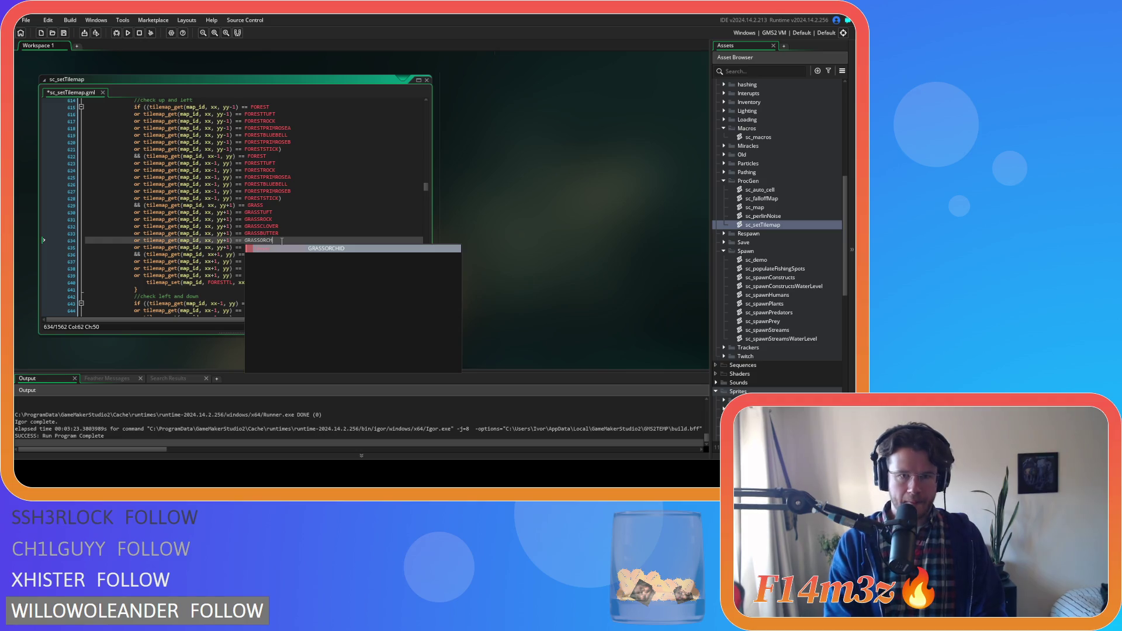
{"action": "type", "text": "ID"}
{"action": "key", "text": "BackSpace"}
{"action": "key", "text": "ctrl+s"}
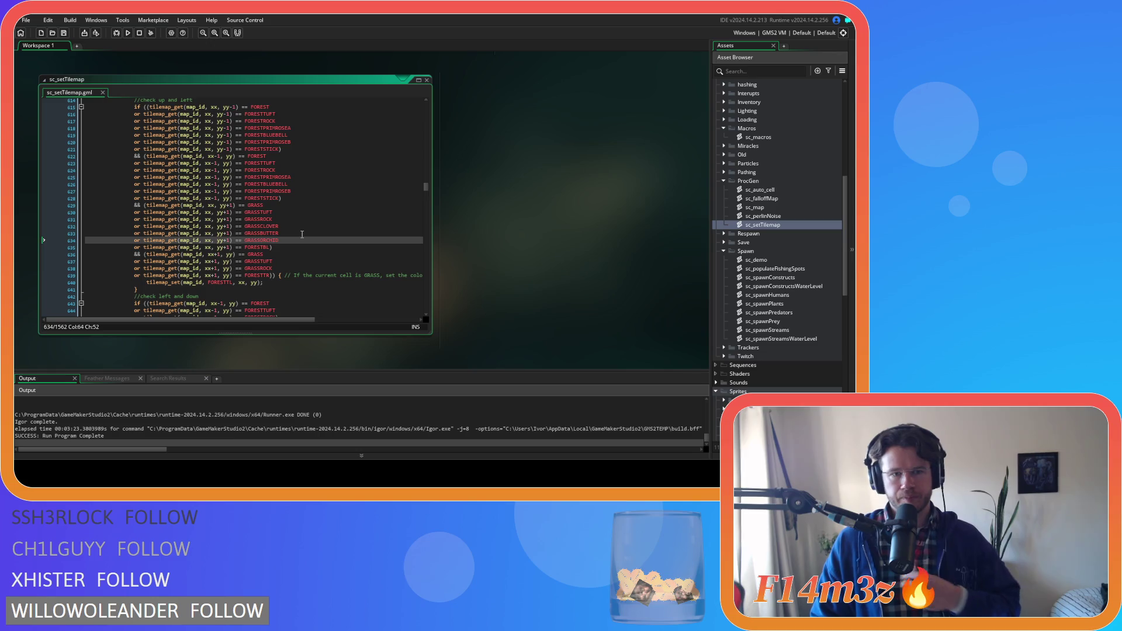
Step: Duplicate the xx+1 GRASSROCK check three times as GRASSCLOVER, GRASSBUTTER and GRASSORCHID, and save
{"action": "key", "text": "Down"}
{"action": "key", "text": "Down"}
{"action": "key", "text": "Down"}
{"action": "key", "text": "ctrl+d"}
{"action": "key", "text": "ctrl+d"}
{"action": "key", "text": "ctrl+d"}
{"action": "double_click", "coordinate": [273, 226]}
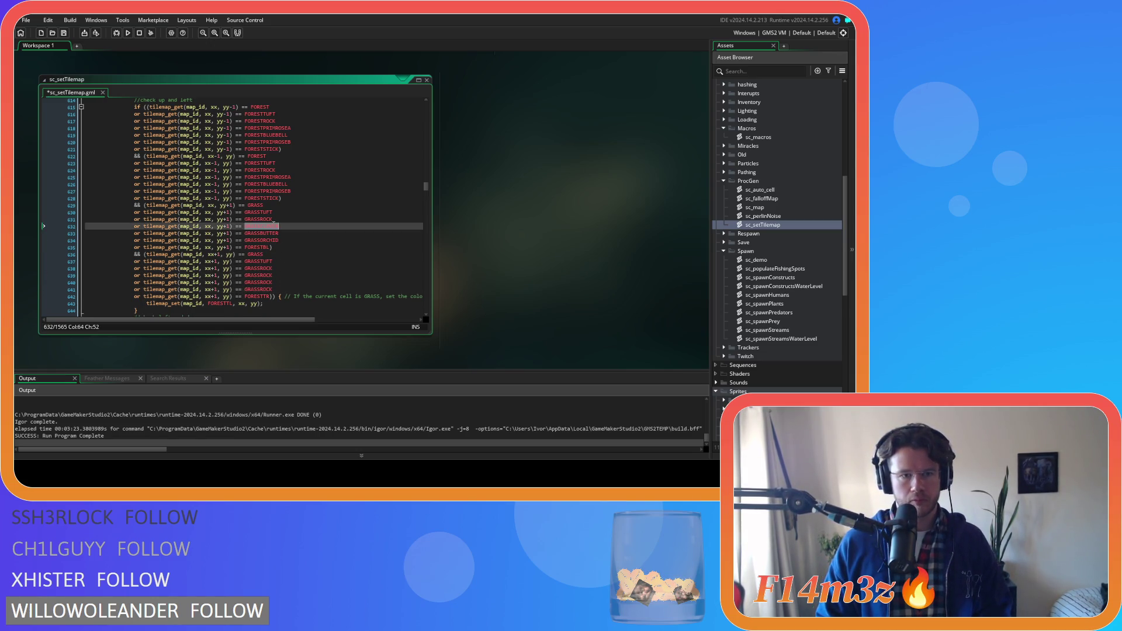
{"action": "key", "text": "ctrl+c"}
{"action": "double_click", "coordinate": [272, 277]}
{"action": "key", "text": "ctrl+v"}
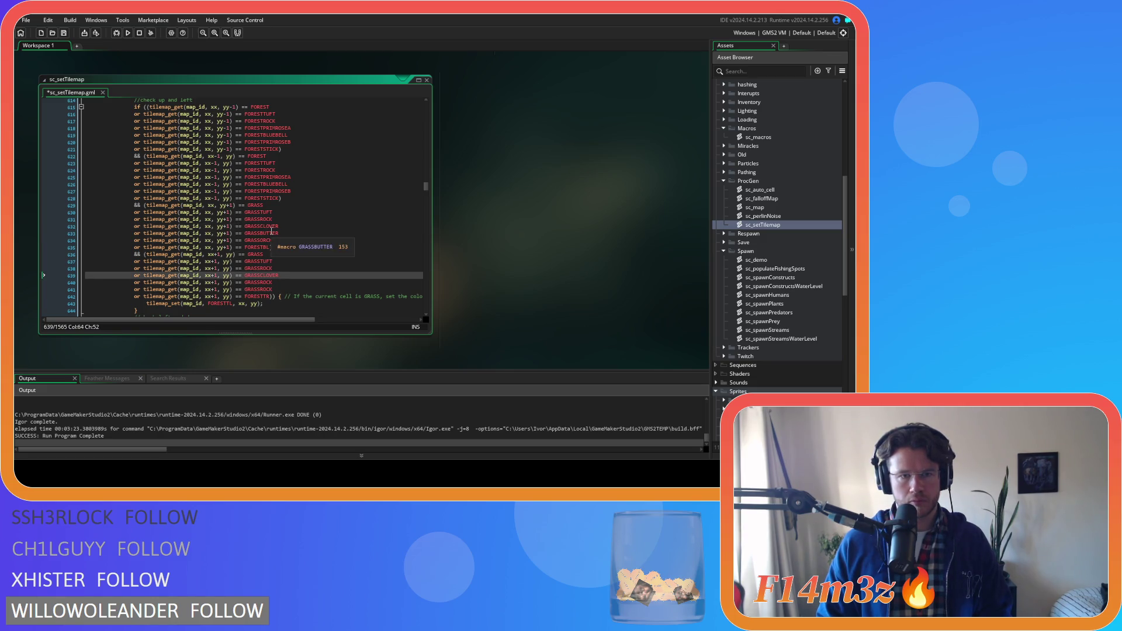
{"action": "double_click", "coordinate": [273, 233]}
{"action": "key", "text": "ctrl+c"}
{"action": "double_click", "coordinate": [262, 283]}
{"action": "key", "text": "ctrl+v"}
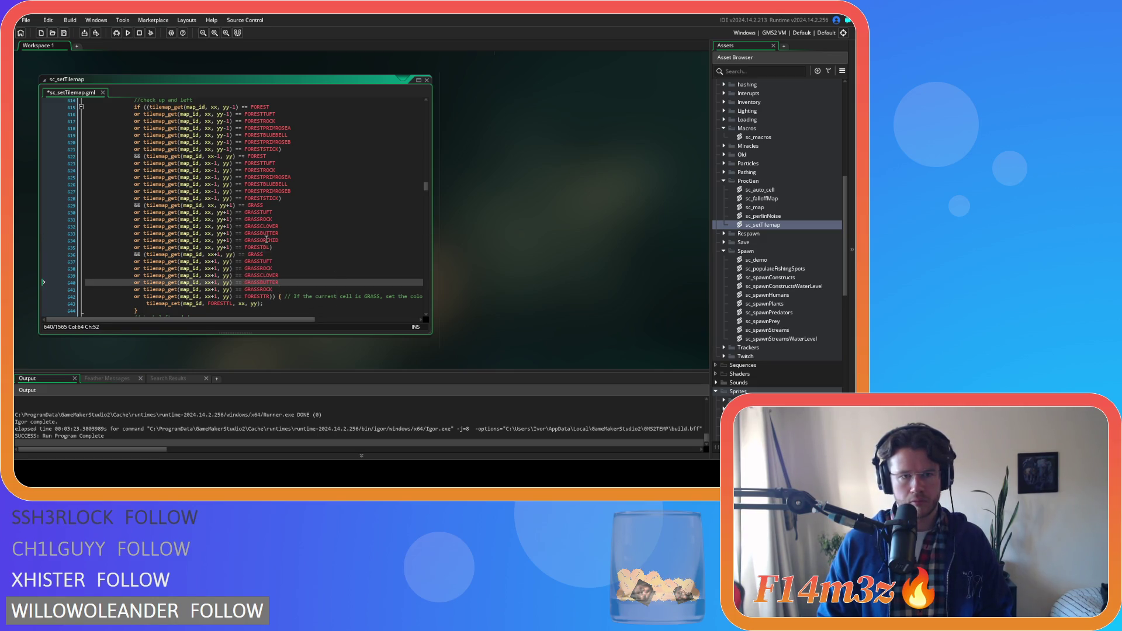
{"action": "double_click", "coordinate": [267, 239]}
{"action": "left_click", "coordinate": [269, 290]}
{"action": "double_click", "coordinate": [264, 283]}
{"action": "double_click", "coordinate": [267, 289]}
{"action": "key", "text": "ctrl+v"}
{"action": "key", "text": "ctrl+s"}
{"action": "scroll", "coordinate": [301, 285], "scroll_direction": "down", "scroll_amount": 3}
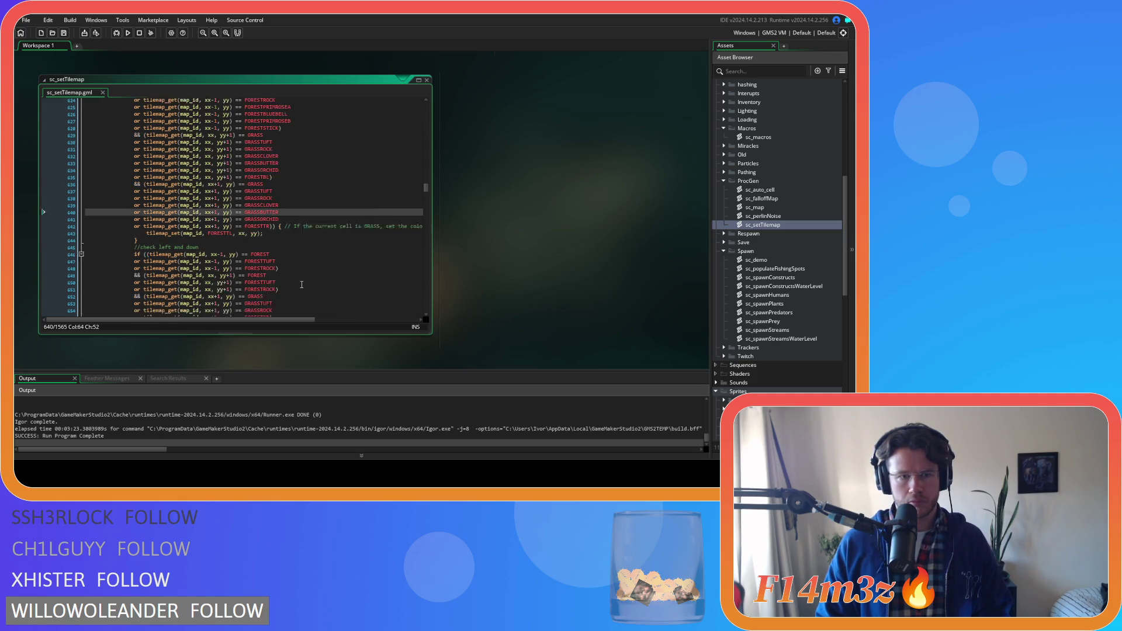
Step: Paste four copies of the xx-1 FORESTROCK check line below it in the left-and-down block
{"action": "scroll", "coordinate": [301, 285], "scroll_direction": "down", "scroll_amount": 4}
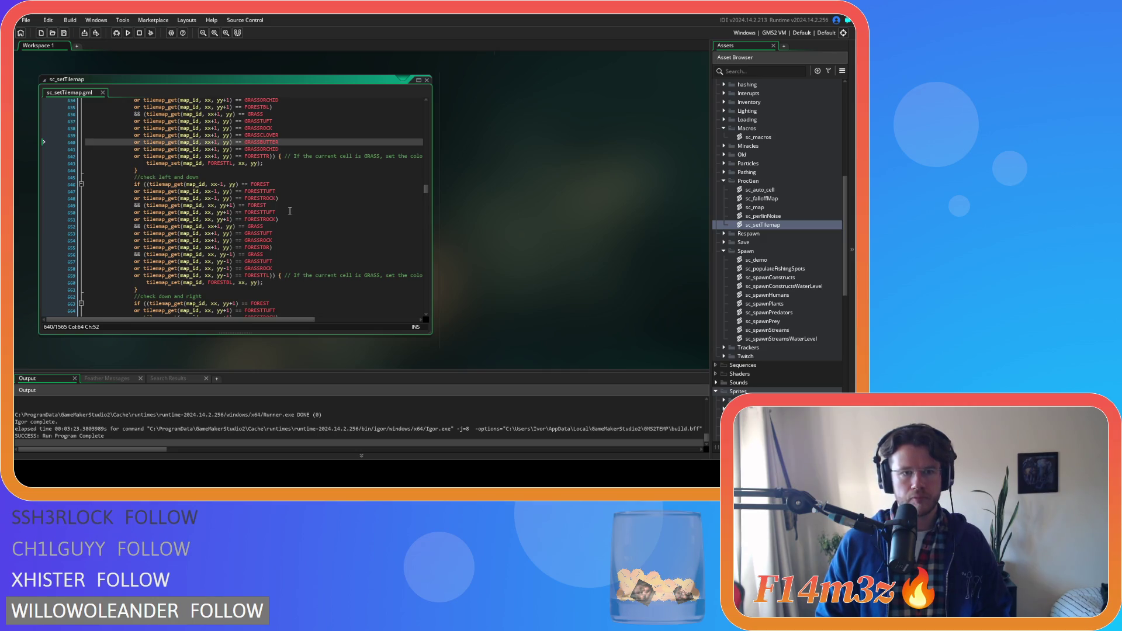
{"action": "scroll", "coordinate": [288, 208], "scroll_direction": "up", "scroll_amount": 7}
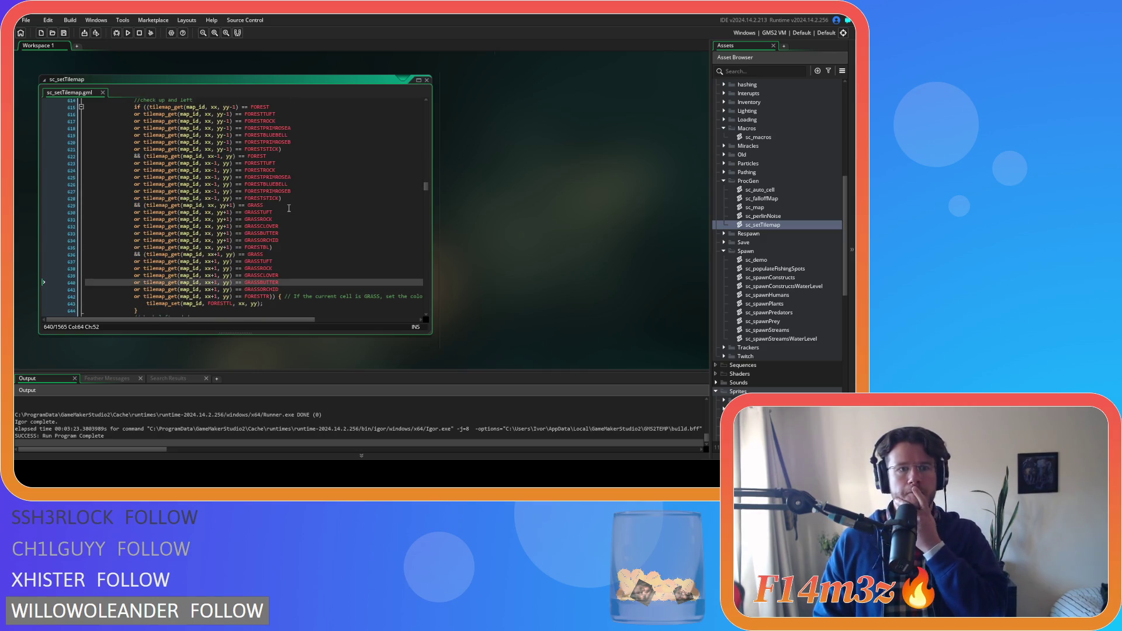
{"action": "scroll", "coordinate": [288, 208], "scroll_direction": "down", "scroll_amount": 8}
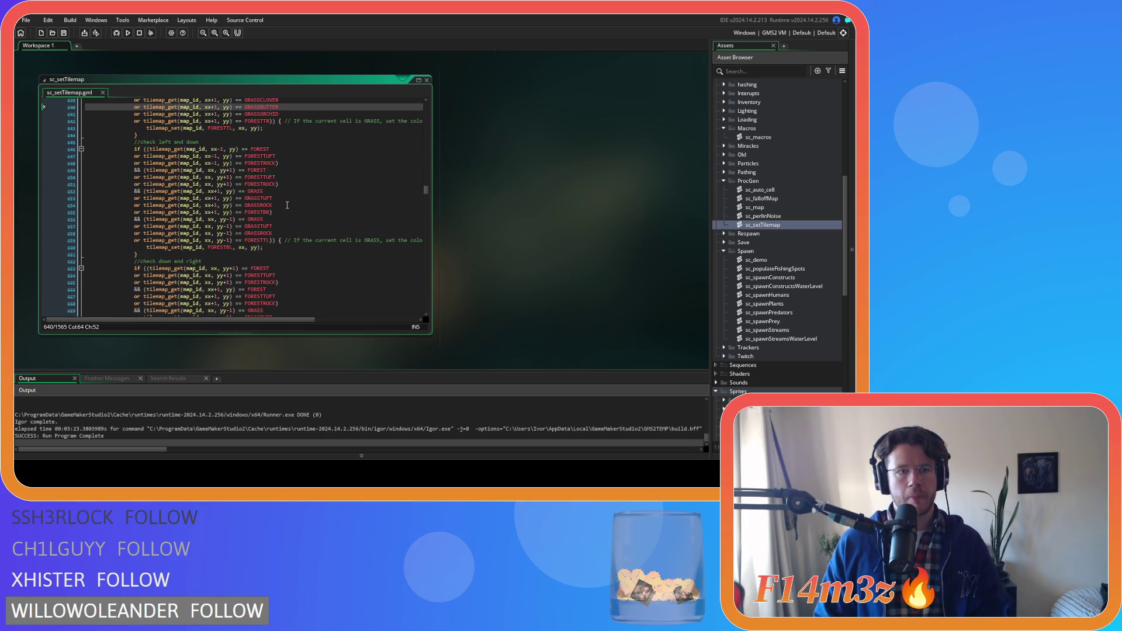
{"action": "key", "text": "Down"}
{"action": "key", "text": "Down"}
{"action": "key", "text": "Down"}
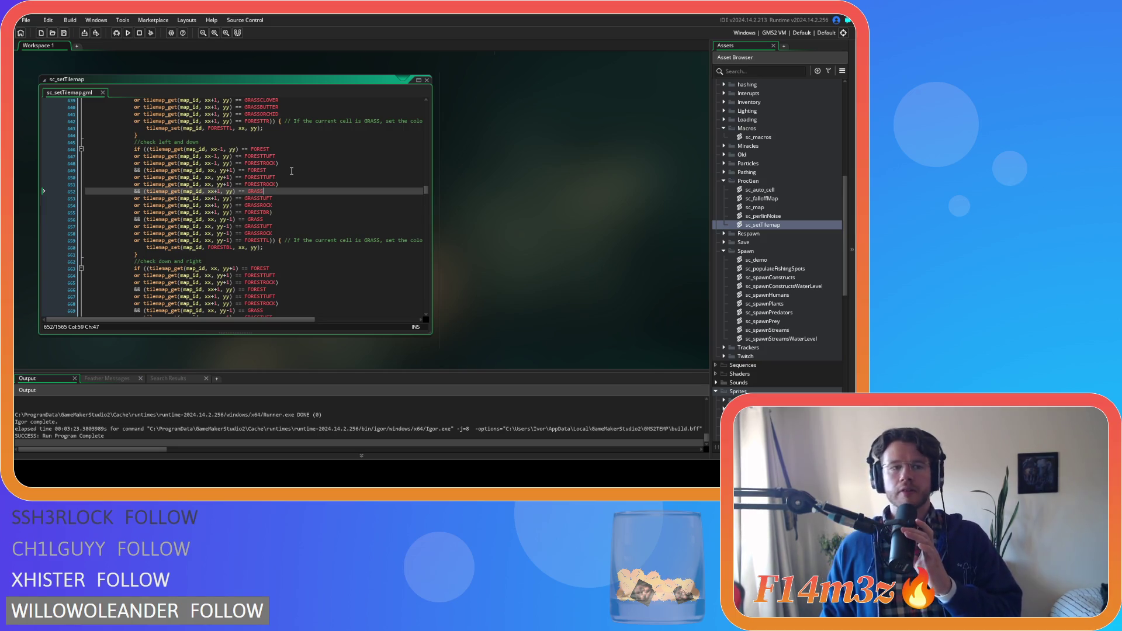
{"action": "key", "text": "Up"}
{"action": "key", "text": "Up"}
{"action": "key", "text": "Up"}
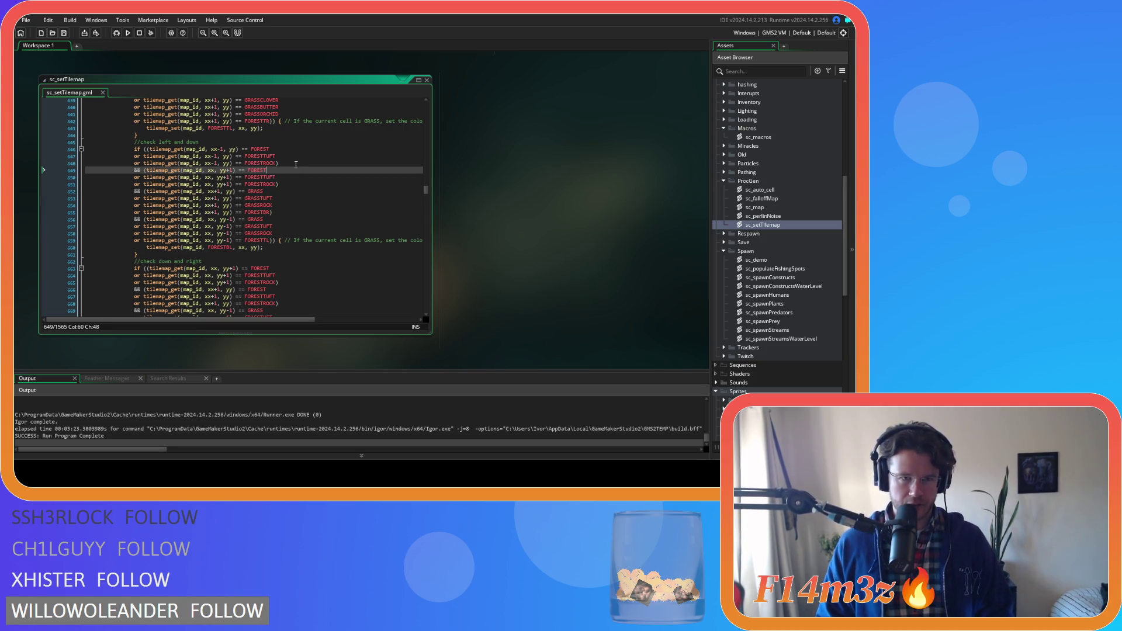
{"action": "left_click", "coordinate": [277, 172]}
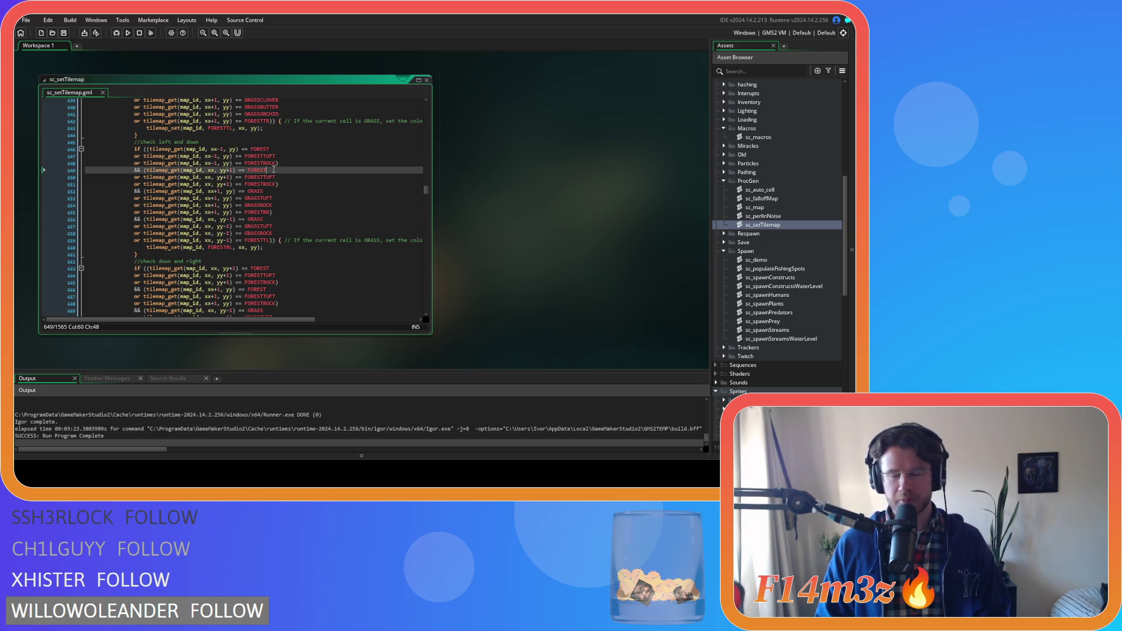
{"action": "left_click", "coordinate": [277, 156]}
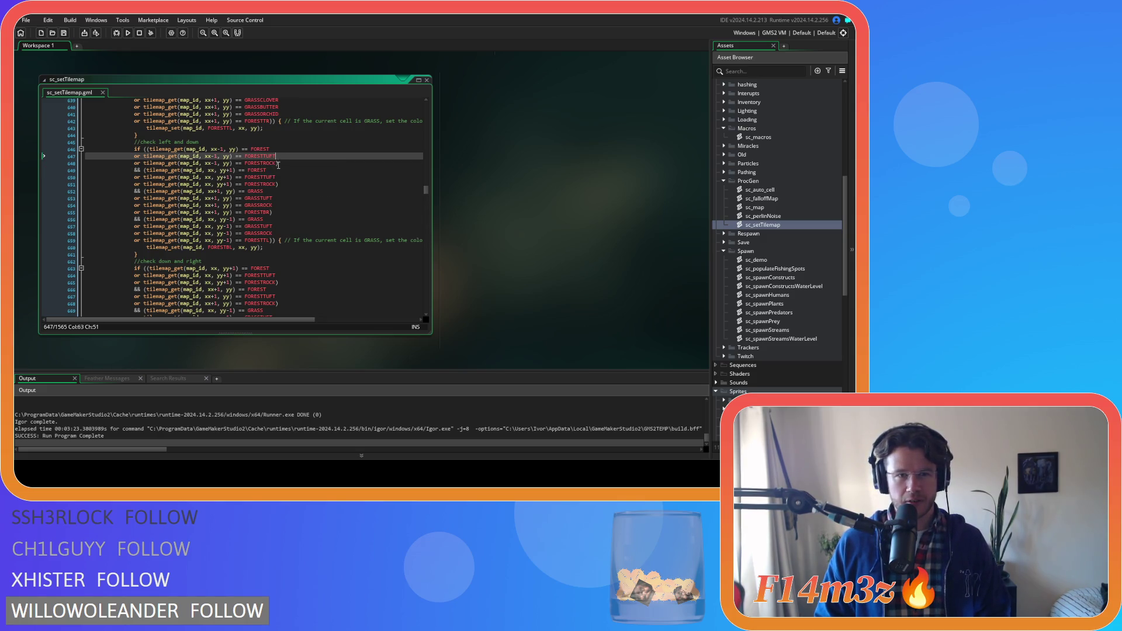
{"action": "left_click_drag", "start_coordinate": [275, 163], "coordinate": [137, 166]}
{"action": "key", "text": "ctrl+c"}
{"action": "key", "text": "Right"}
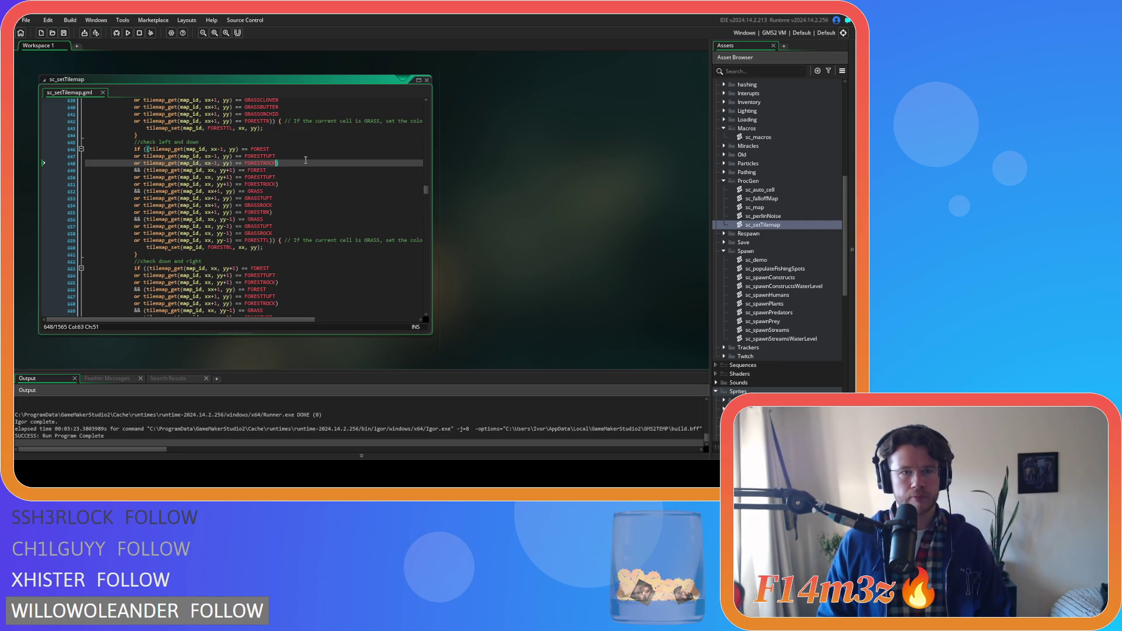
{"action": "key", "text": "Return"}
{"action": "key", "text": "ctrl+v"}
{"action": "key", "text": "Return"}
{"action": "key", "text": "ctrl+v"}
{"action": "key", "text": "Return"}
{"action": "key", "text": "ctrl+v"}
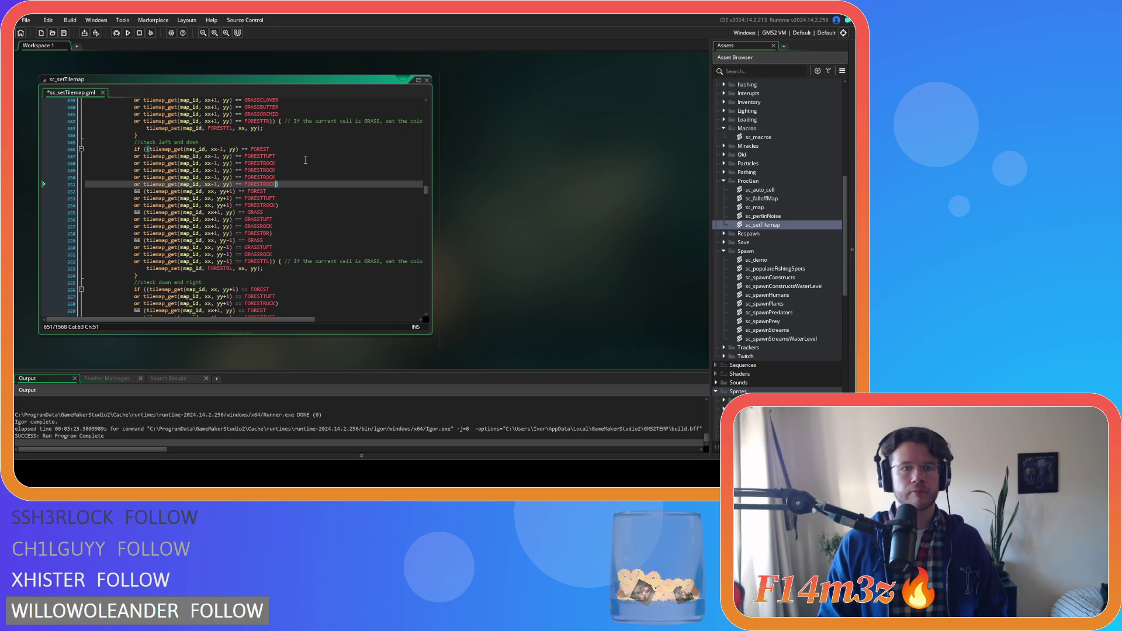
{"action": "key", "text": "Return"}
{"action": "key", "text": "ctrl+v"}
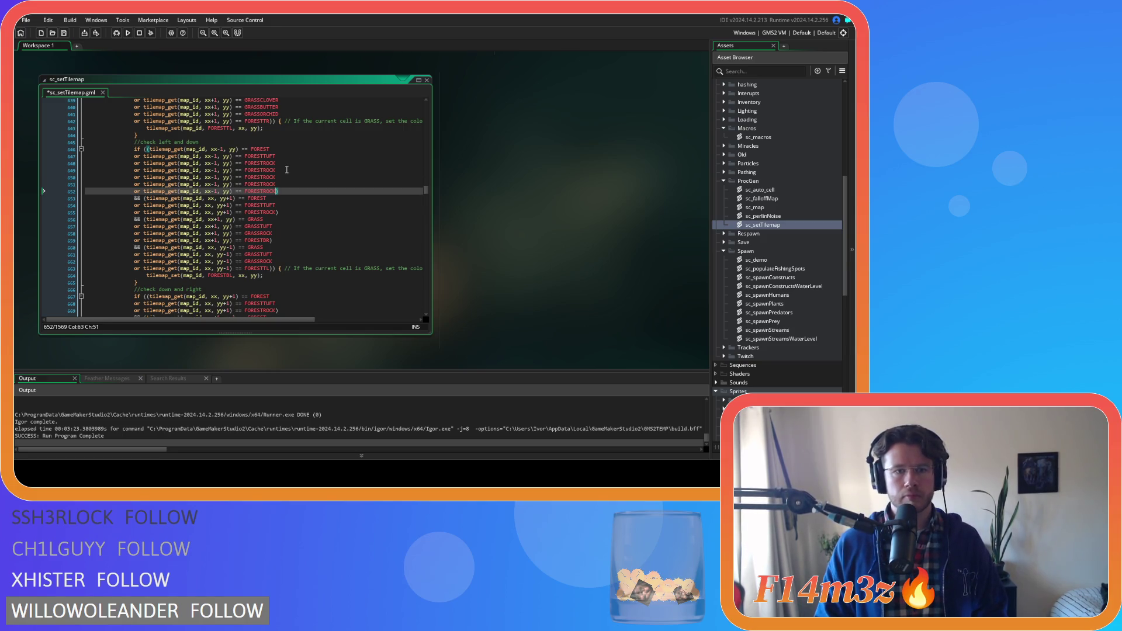
Step: Rename the first two xx-1 copies to FORESTPRIMROSEA and FORESTBLUEBELL
{"action": "left_click", "coordinate": [287, 170]}
{"action": "key", "text": "shift+Left"}
{"action": "key", "text": "shift+Left"}
{"action": "key", "text": "shift+Left"}
{"action": "key", "text": "BackSpace"}
{"action": "key", "text": "BackSpace"}
{"action": "type", "text": "PR"}
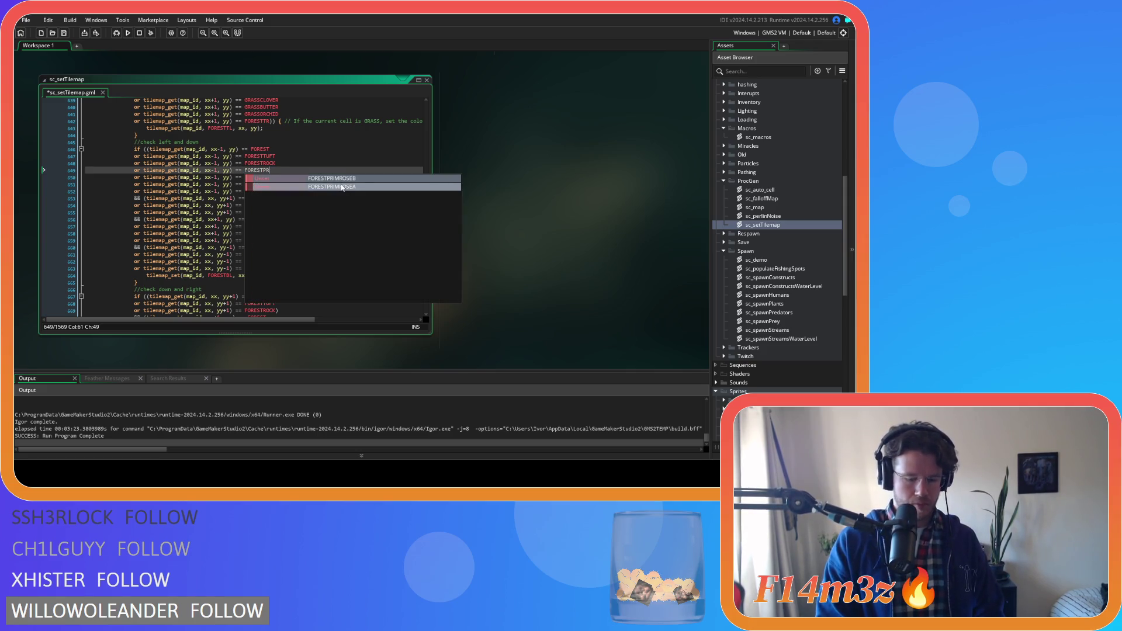
{"action": "left_click", "coordinate": [342, 187]}
{"action": "left_click_drag", "start_coordinate": [276, 177], "coordinate": [264, 180]}
{"action": "type", "text": "TL"}
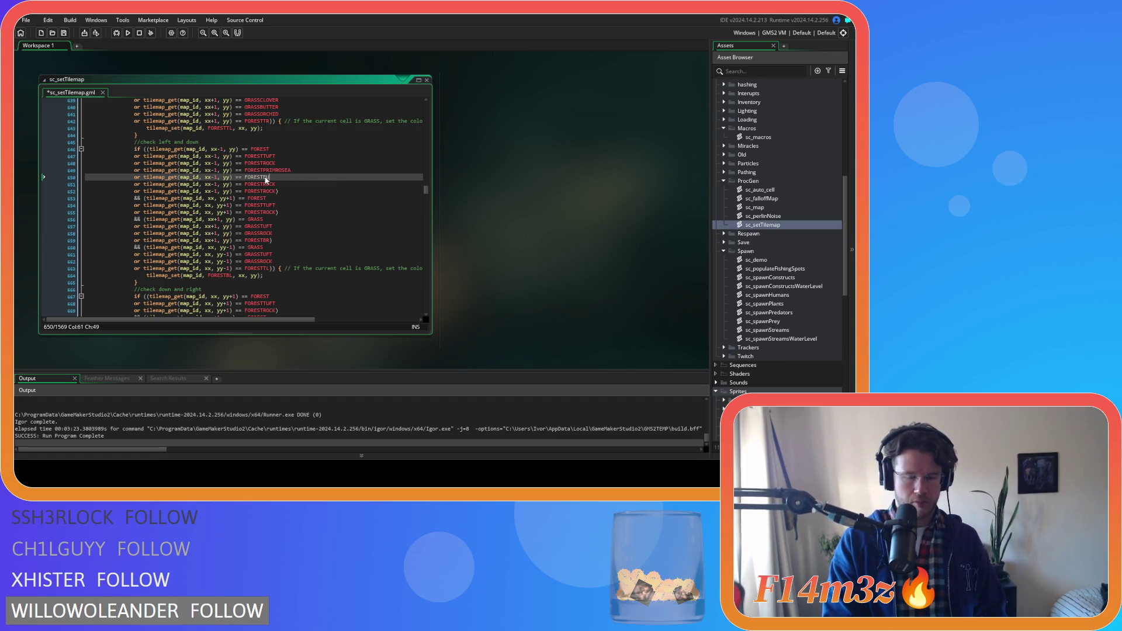
{"action": "key", "text": "BackSpace"}
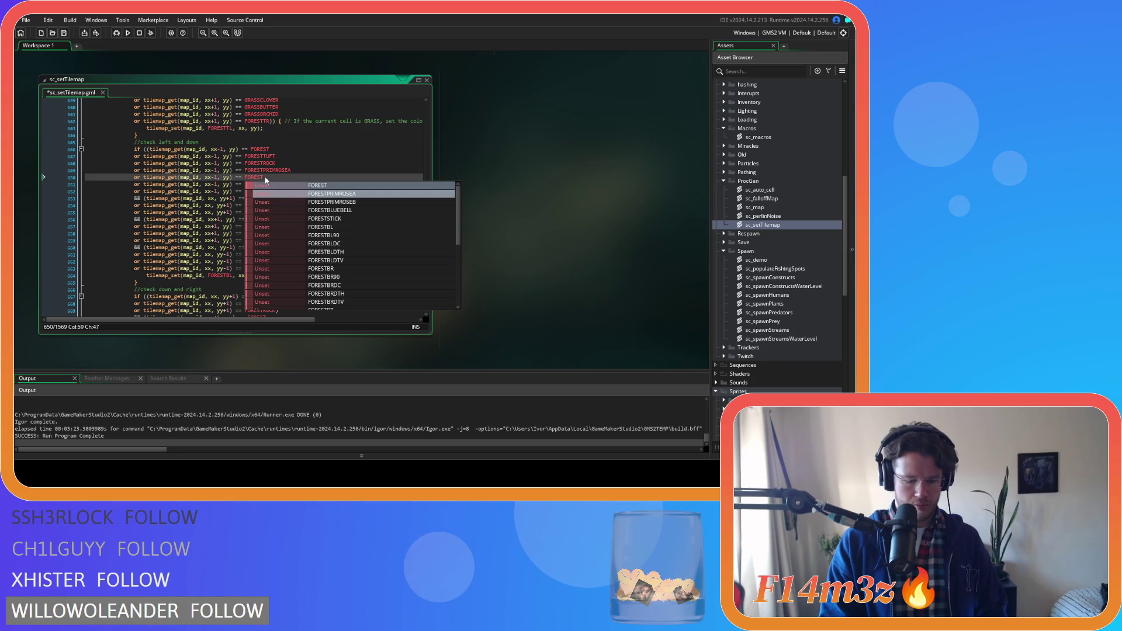
{"action": "type", "text": "TL"}
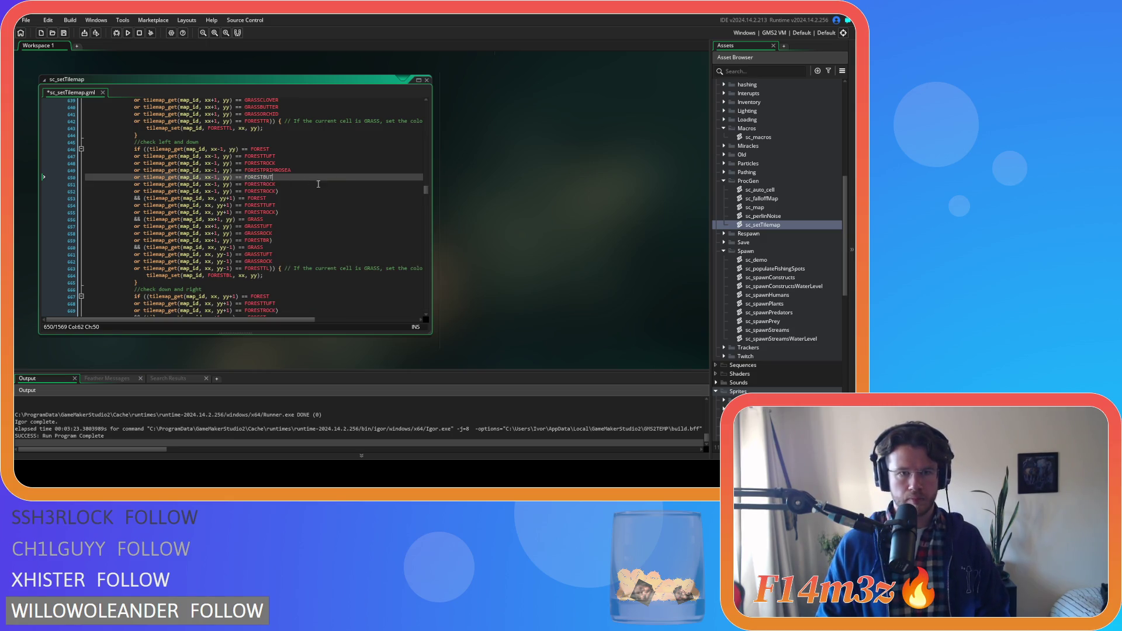
{"action": "key", "text": "BackSpace"}
{"action": "key", "text": "BackSpace"}
{"action": "key", "text": "BackSpace"}
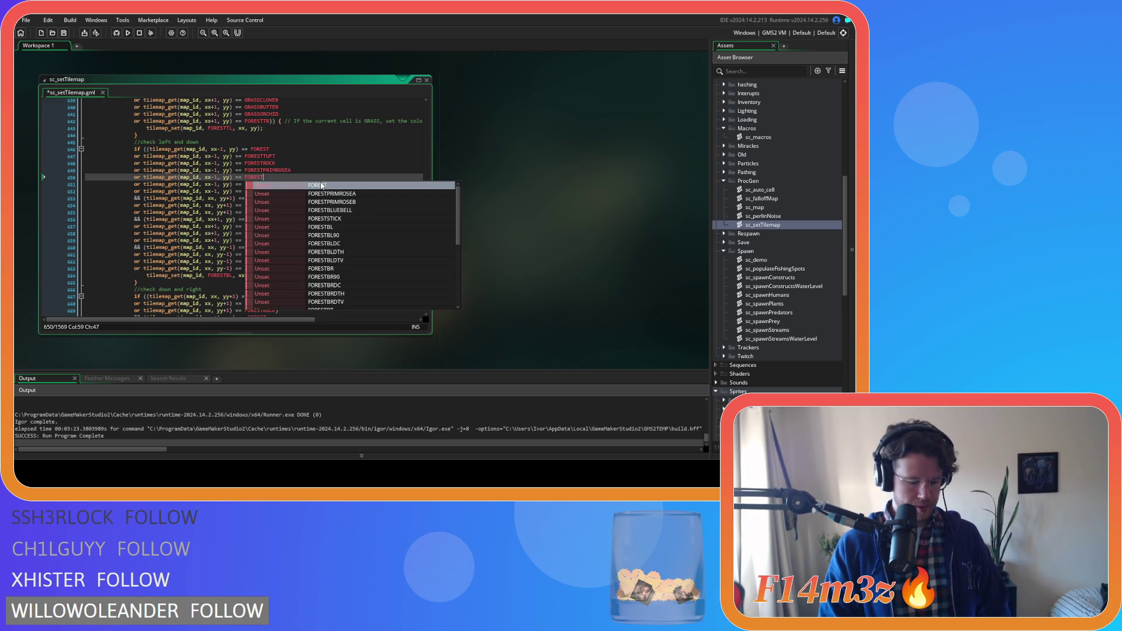
{"action": "type", "text": "BLU"}
{"action": "key", "text": "Return"}
Step: Rename the remaining xx-1 copies to FORESTPRIMROSEB and FORESTSTICK
{"action": "left_click", "coordinate": [320, 185]}
{"action": "key", "text": "BackSpace"}
{"action": "key", "text": "BackSpace"}
{"action": "key", "text": "BackSpace"}
{"action": "type", "text": "PRI"}
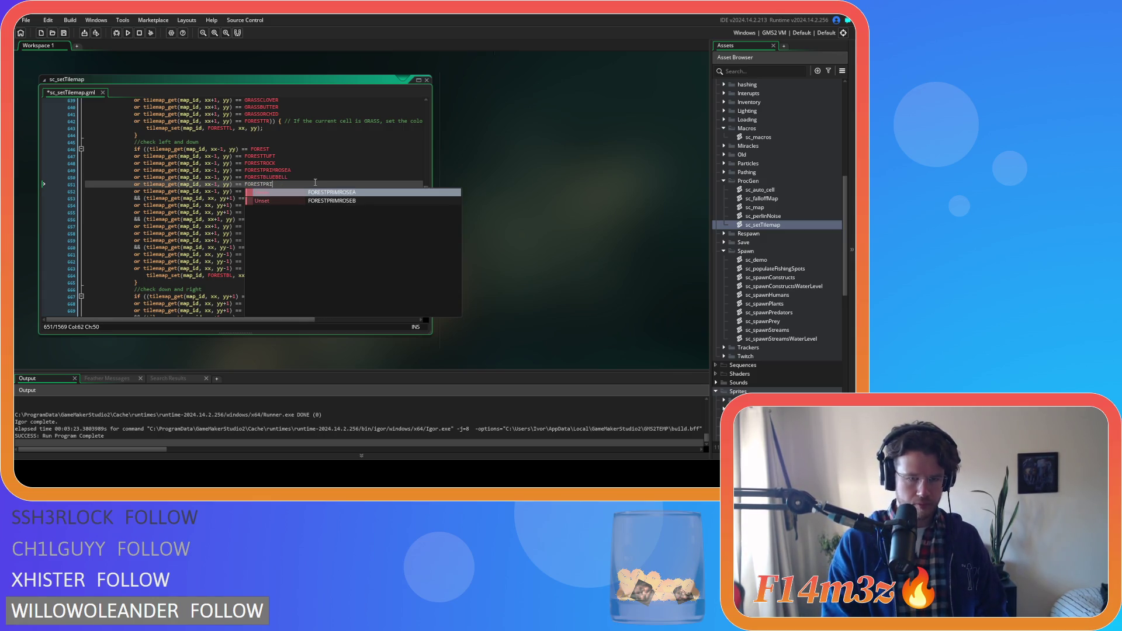
{"action": "key", "text": "Down"}
{"action": "key", "text": "Return"}
{"action": "left_click", "coordinate": [276, 191]}
{"action": "key", "text": "BackSpace"}
{"action": "key", "text": "BackSpace"}
{"action": "key", "text": "BackSpace"}
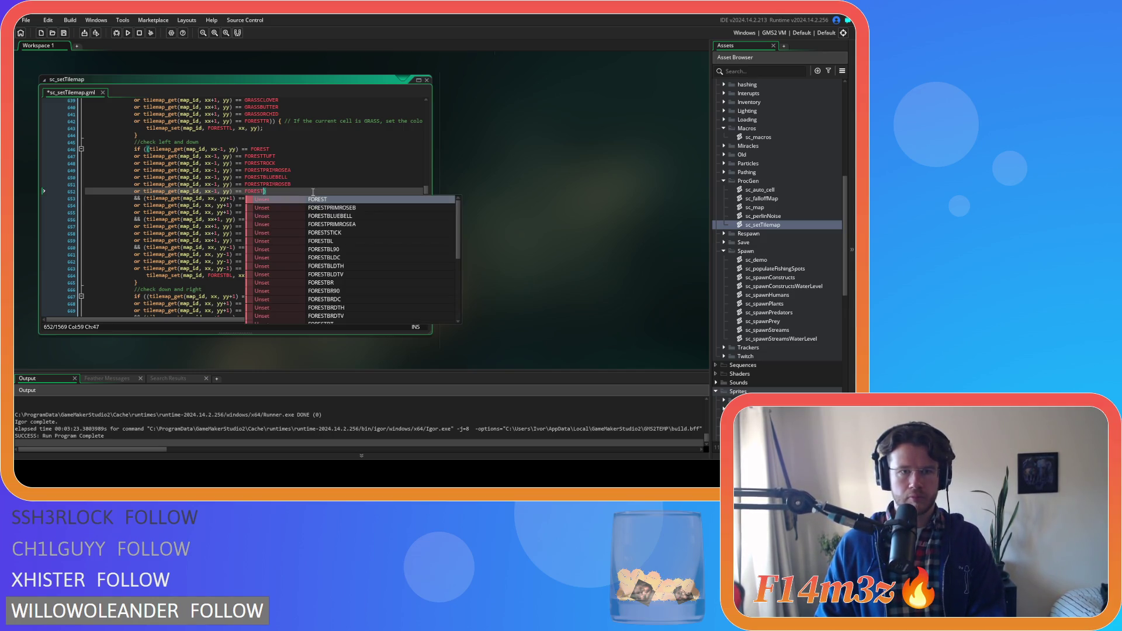
{"action": "type", "text": "ST"}
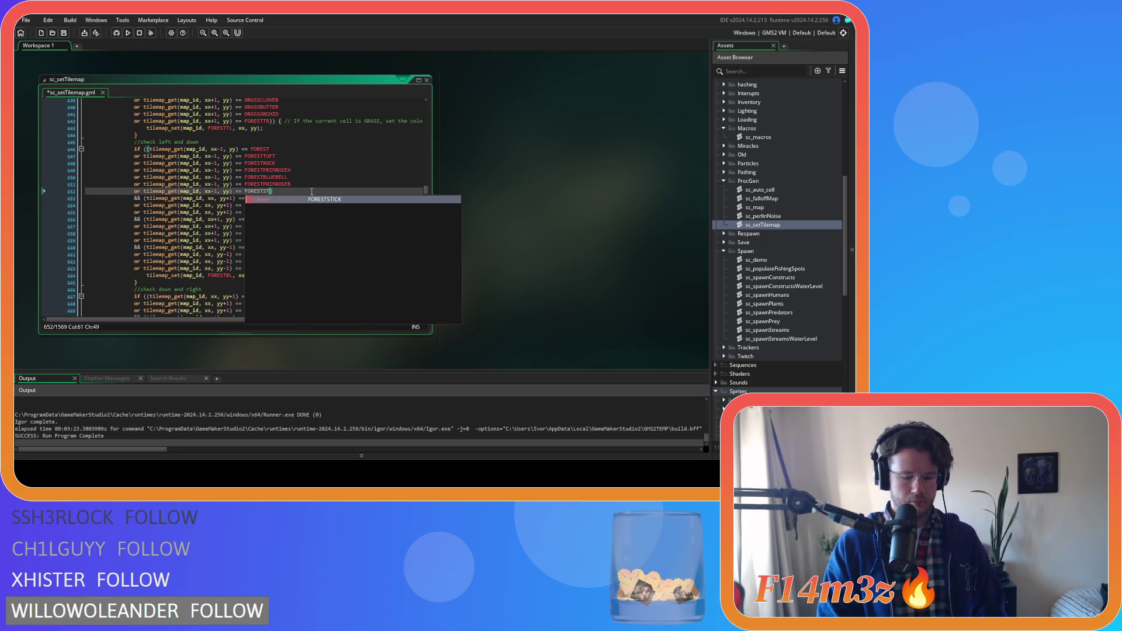
{"action": "key", "text": "Return"}
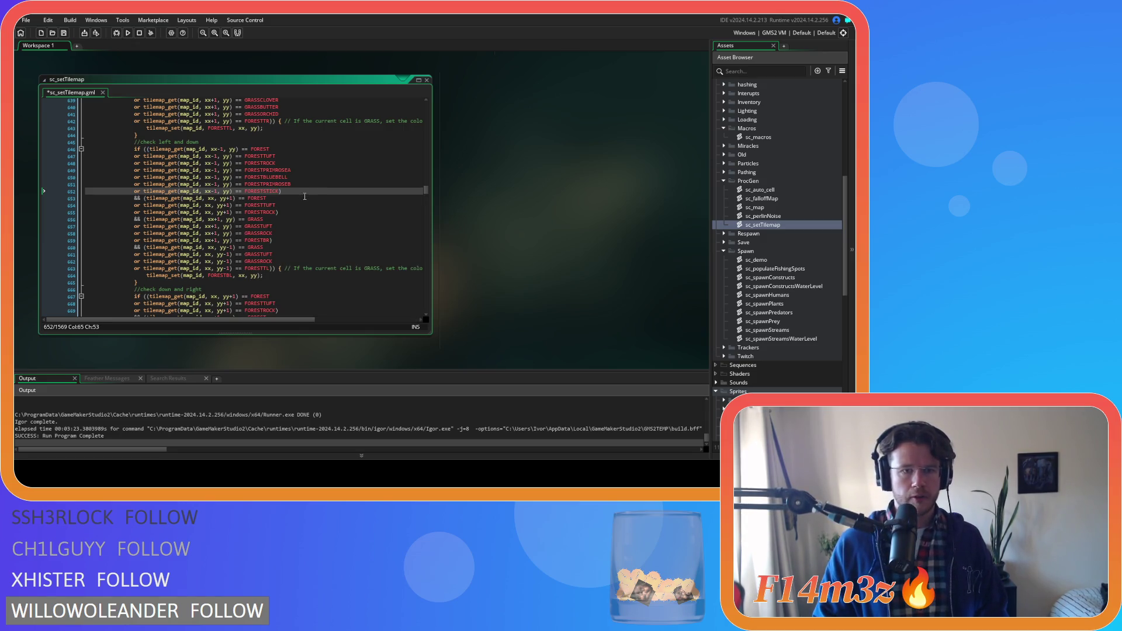
Step: Duplicate the yy+1 FORESTROCK check and rename the first copies to FORESTPRIMROSEA and FORESTBLUEBELL
{"action": "left_click", "coordinate": [279, 213]}
{"action": "left_click_drag", "start_coordinate": [279, 213], "coordinate": [135, 211]}
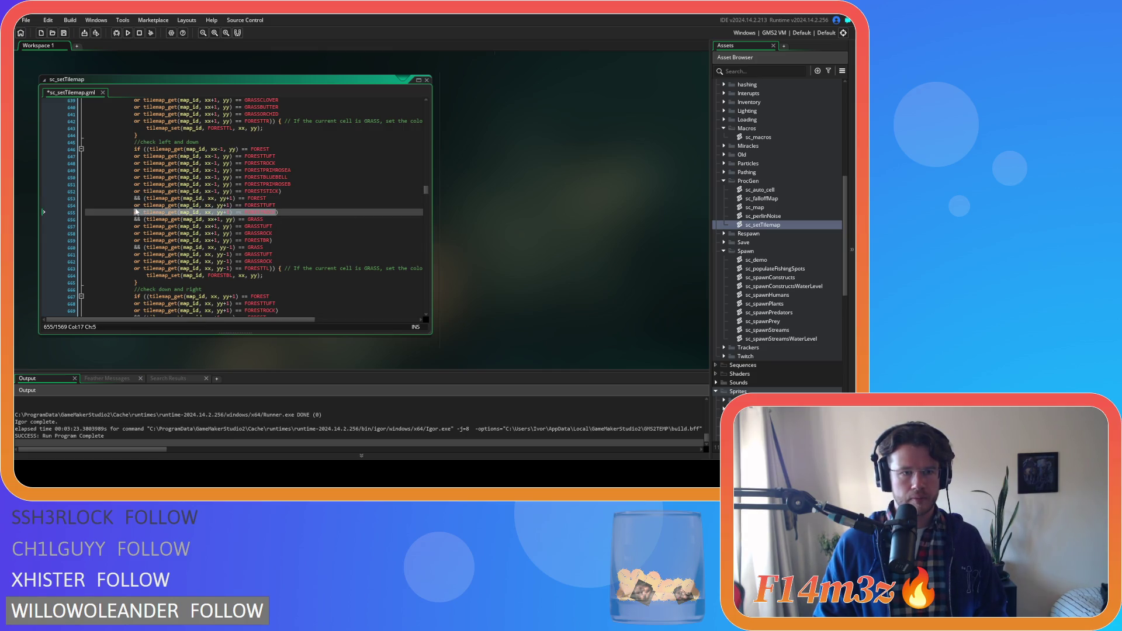
{"action": "left_click", "coordinate": [277, 214]}
{"action": "type", "text": "FORESTROCK"}
{"action": "key", "text": "ctrl+d"}
{"action": "key", "text": "ctrl+d"}
{"action": "key", "text": "ctrl+d"}
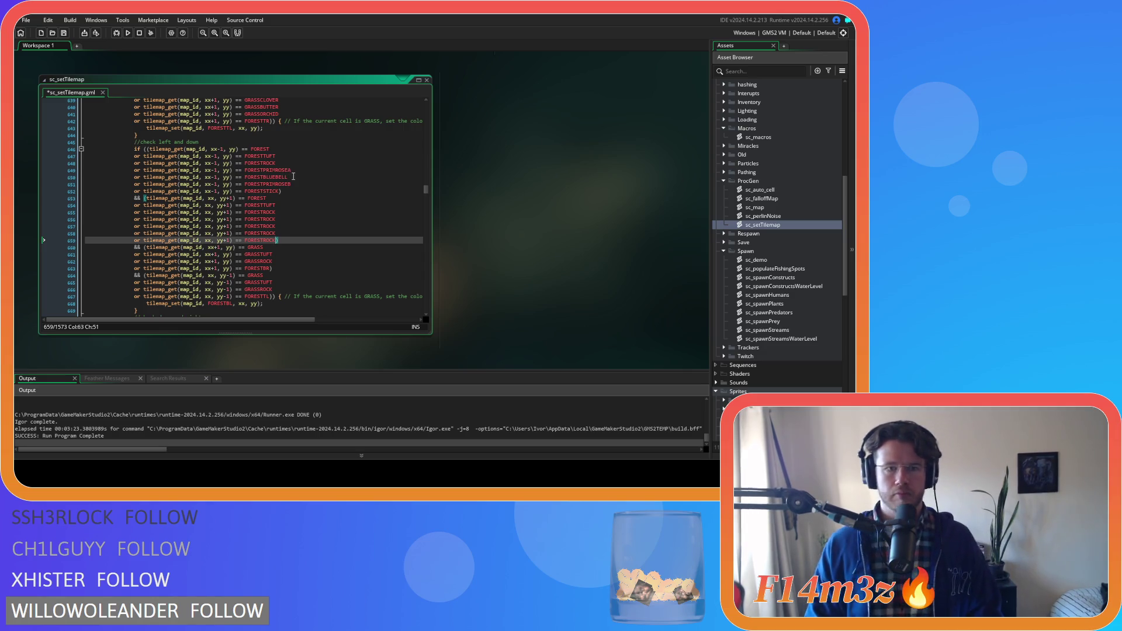
{"action": "double_click", "coordinate": [267, 170]}
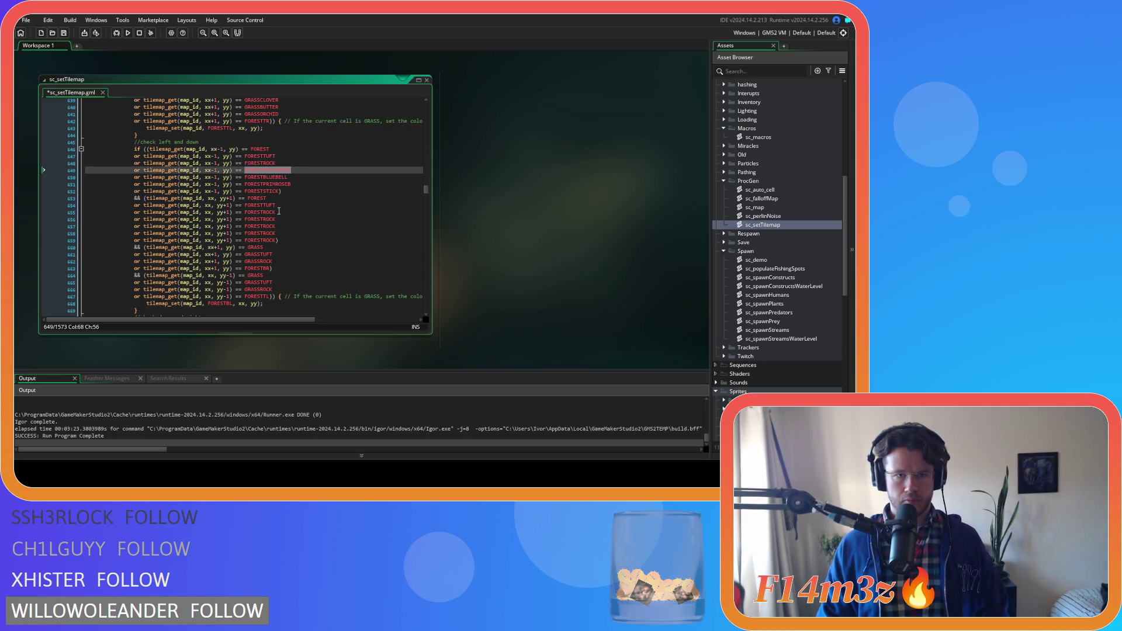
{"action": "double_click", "coordinate": [260, 219]}
{"action": "key", "text": "ctrl+v"}
{"action": "double_click", "coordinate": [276, 177]}
{"action": "key", "text": "ctrl+c"}
{"action": "double_click", "coordinate": [259, 226]}
{"action": "key", "text": "ctrl+v"}
Step: Rename the last yy+1 copies to FORESTPRIMROSEB and FORESTSTICK and save the script
{"action": "double_click", "coordinate": [273, 185]}
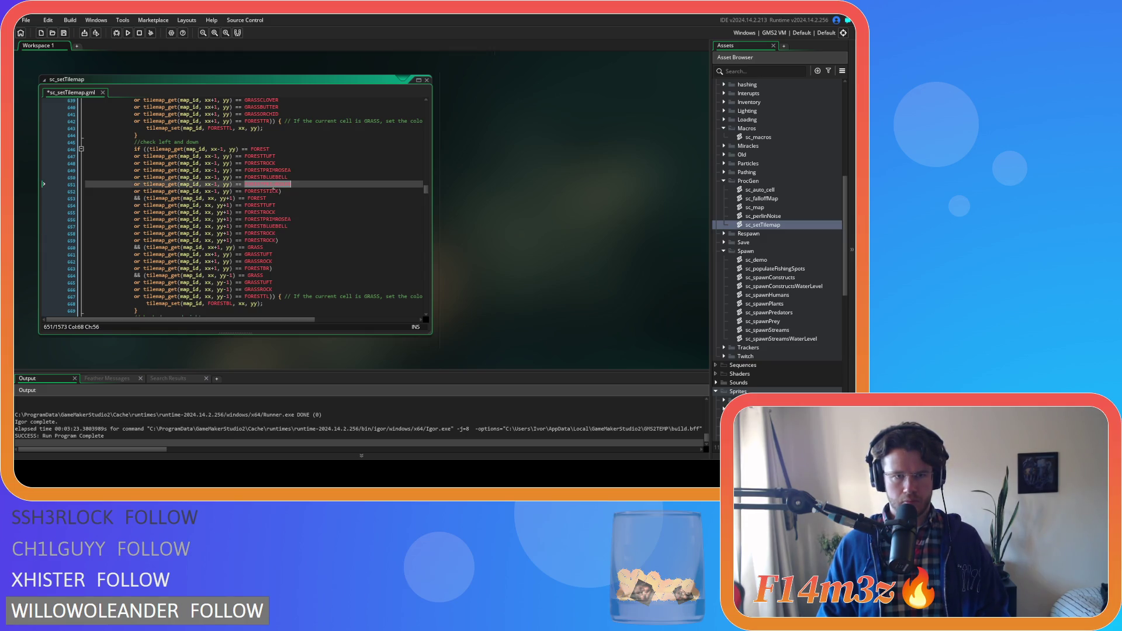
{"action": "key", "text": "ctrl+c"}
{"action": "double_click", "coordinate": [259, 233]}
{"action": "key", "text": "ctrl+v"}
{"action": "double_click", "coordinate": [261, 191]}
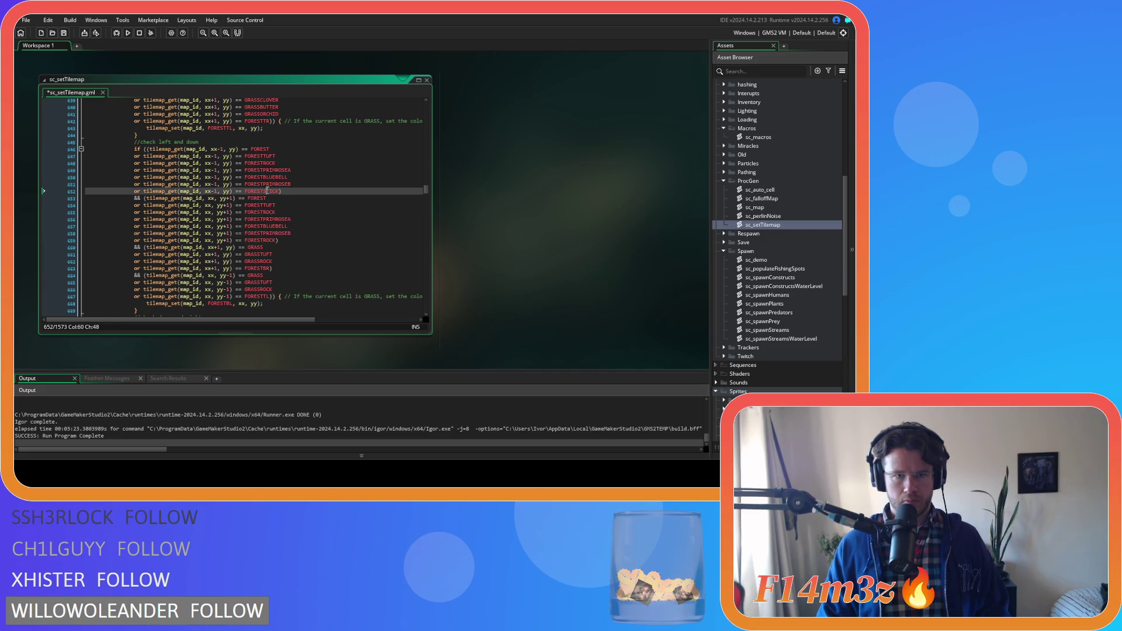
{"action": "key", "text": "ctrl+c"}
{"action": "double_click", "coordinate": [260, 240]}
{"action": "key", "text": "ctrl+v"}
{"action": "key", "text": "ctrl+s"}
{"action": "scroll", "coordinate": [322, 240], "scroll_direction": "down", "scroll_amount": 3}
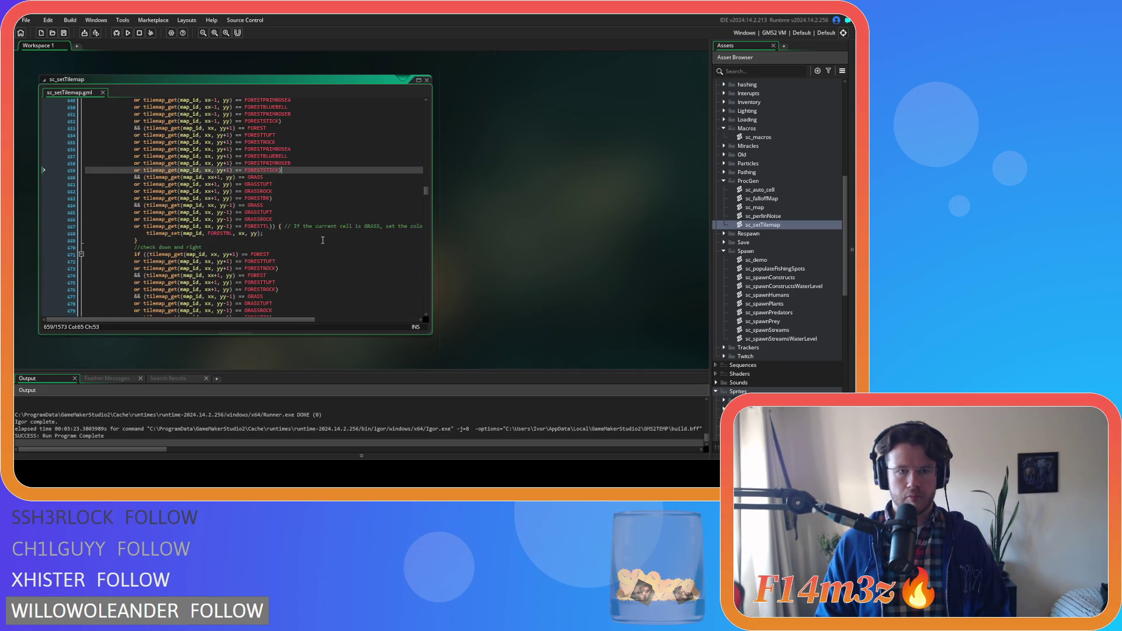
Step: Duplicate the xx+1 GRASSROCK check three times as GRASSCLOVER, GRASSBUTTER and GRASSORCHID
{"action": "double_click", "coordinate": [279, 191]}
{"action": "key", "text": "ctrl+d"}
{"action": "key", "text": "ctrl+d"}
{"action": "key", "text": "ctrl+d"}
{"action": "double_click", "coordinate": [277, 200]}
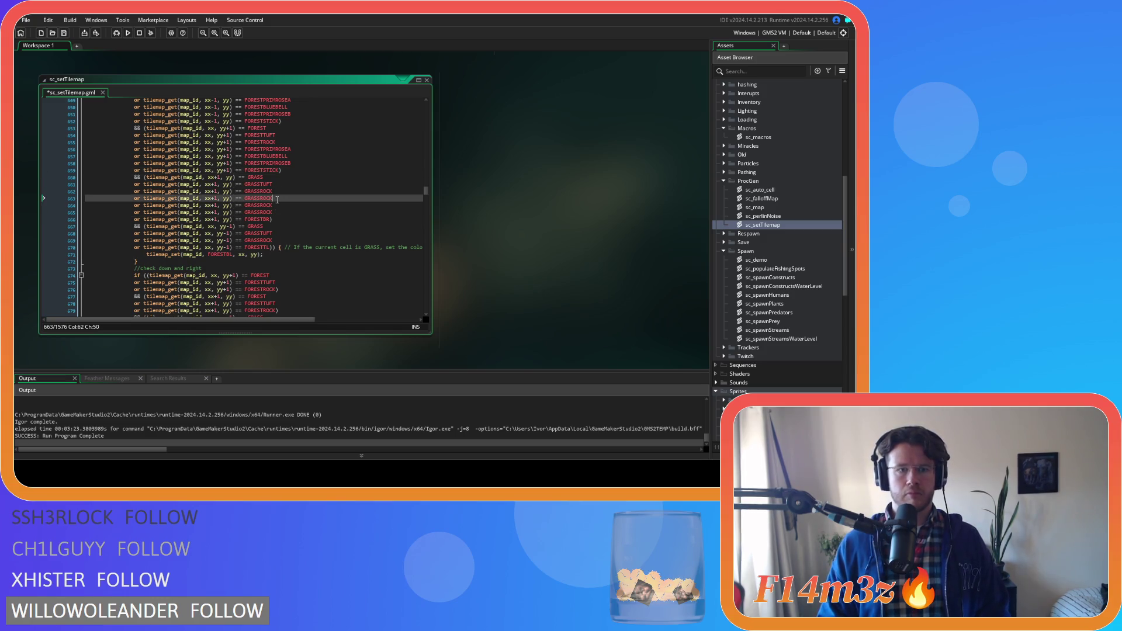
{"action": "key", "text": "BackSpace"}
{"action": "key", "text": "BackSpace"}
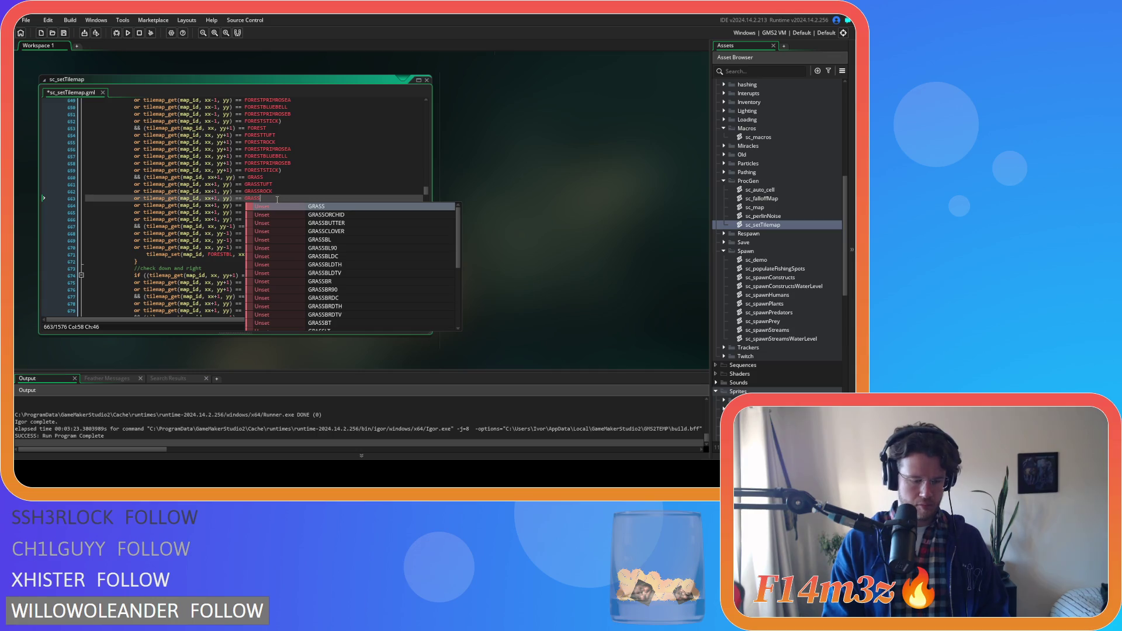
{"action": "type", "text": "CL"}
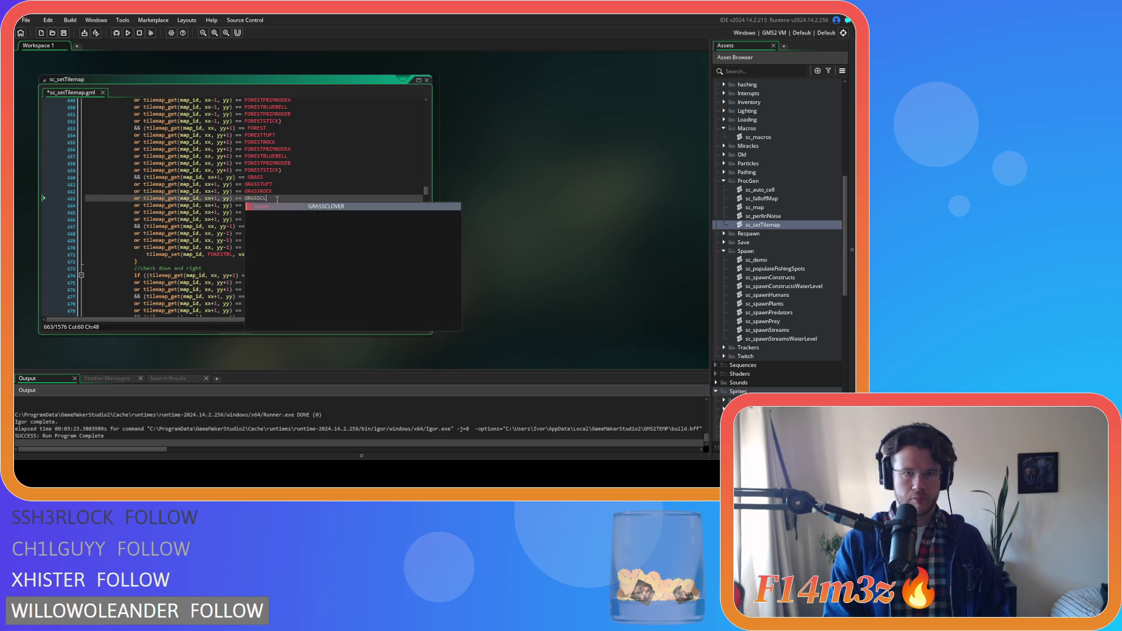
{"action": "key", "text": "Return"}
{"action": "key", "text": "Down"}
{"action": "key", "text": "BackSpace"}
{"action": "key", "text": "BackSpace"}
{"action": "type", "text": "BU"}
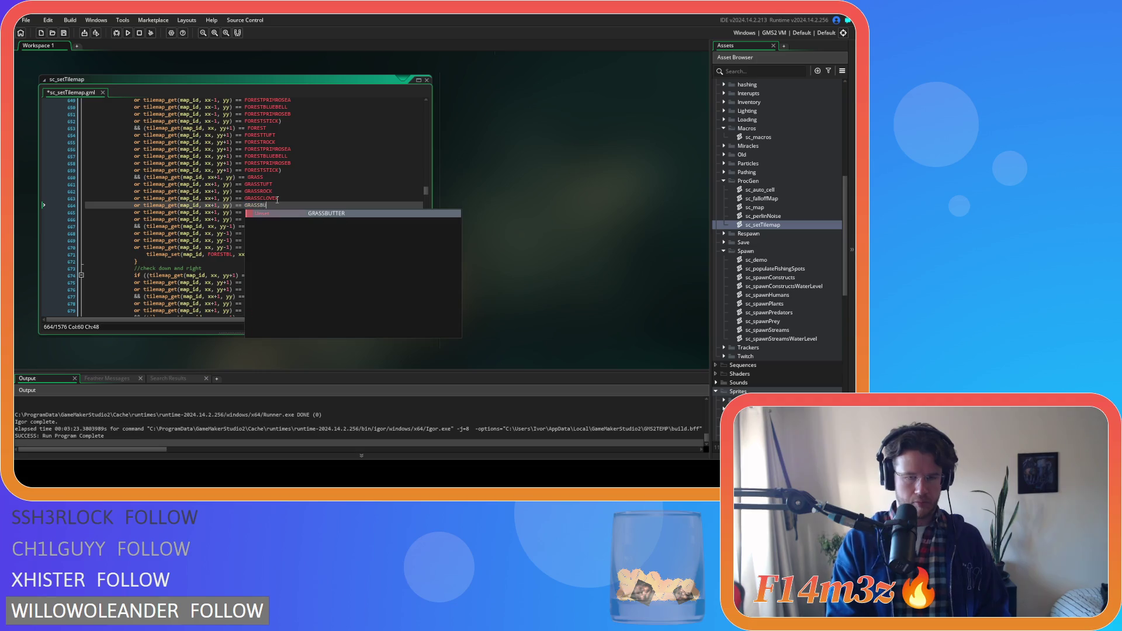
{"action": "key", "text": "Return"}
{"action": "key", "text": "Down"}
{"action": "key", "text": "BackSpace"}
{"action": "key", "text": "BackSpace"}
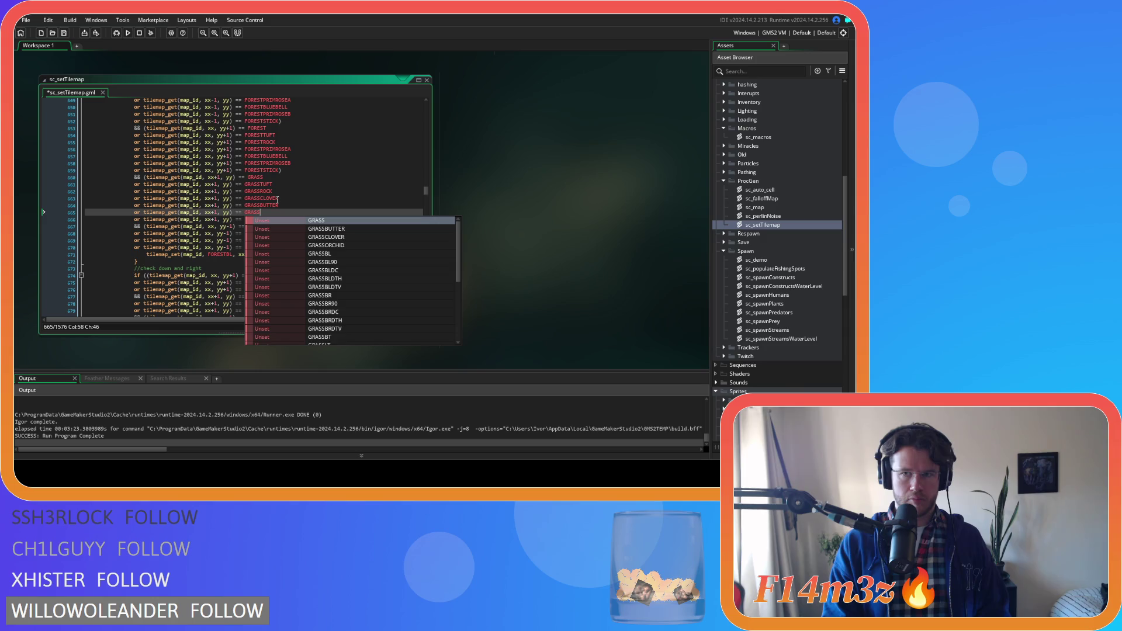
{"action": "type", "text": "ORCH"}
{"action": "key", "text": "Return"}
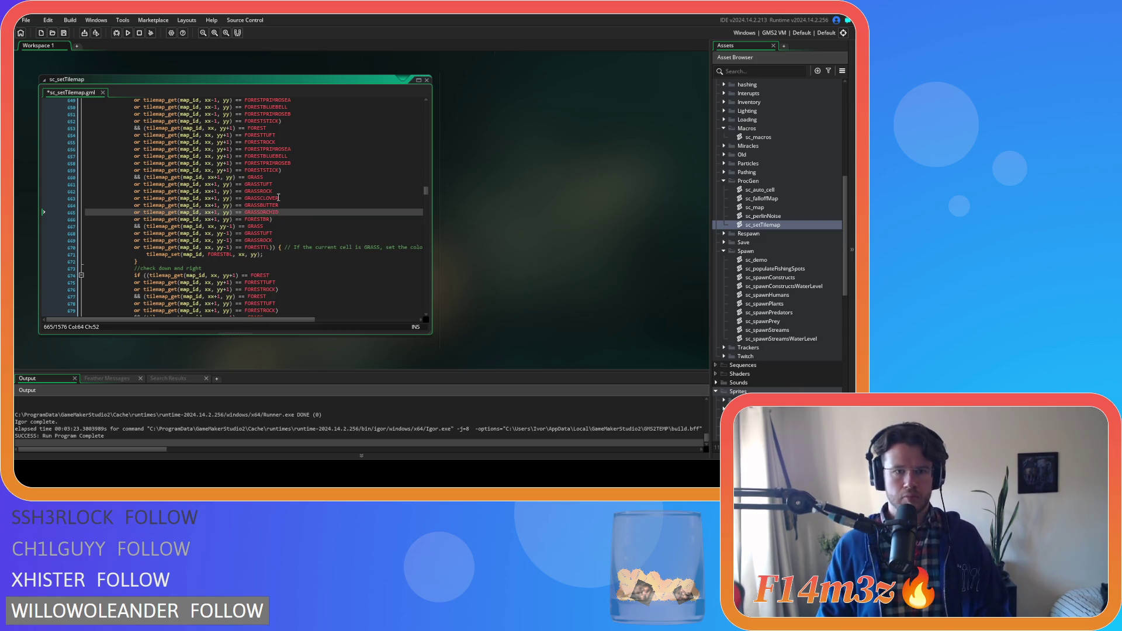
Step: Duplicate the yy-1 GRASSROCK check three times and rename them GRASSCLOVER, GRASSBUTTER and GRASSORCHID
{"action": "left_click", "coordinate": [284, 239]}
{"action": "key", "text": "ctrl+d"}
{"action": "key", "text": "ctrl+d"}
{"action": "key", "text": "ctrl+d"}
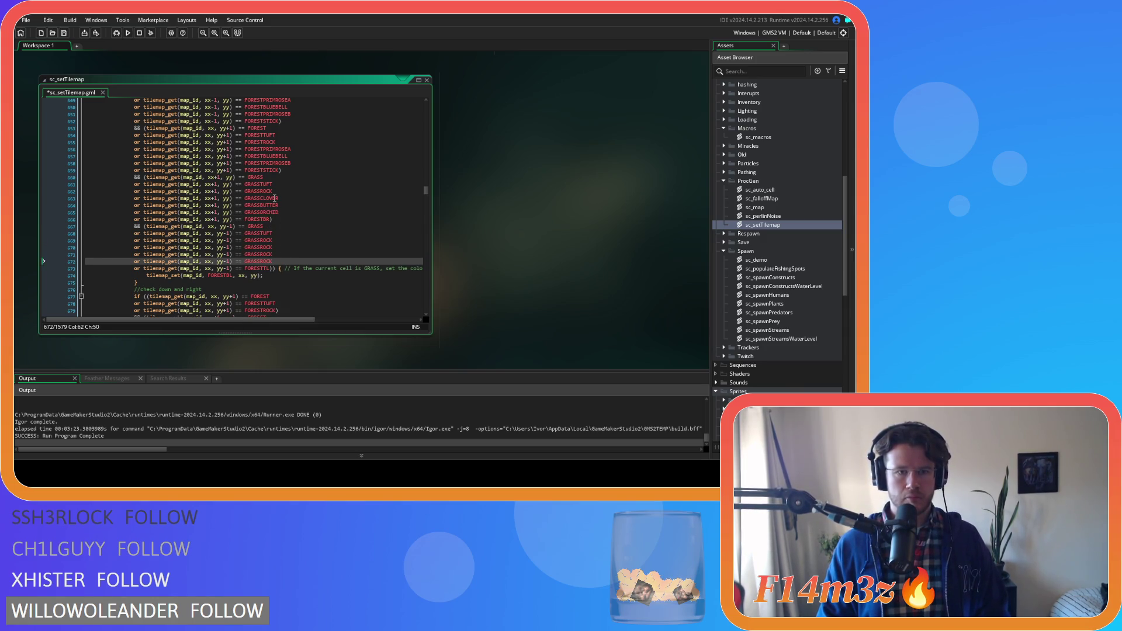
{"action": "double_click", "coordinate": [273, 198]}
{"action": "key", "text": "ctrl+c"}
{"action": "double_click", "coordinate": [260, 247]}
{"action": "key", "text": "ctrl+v"}
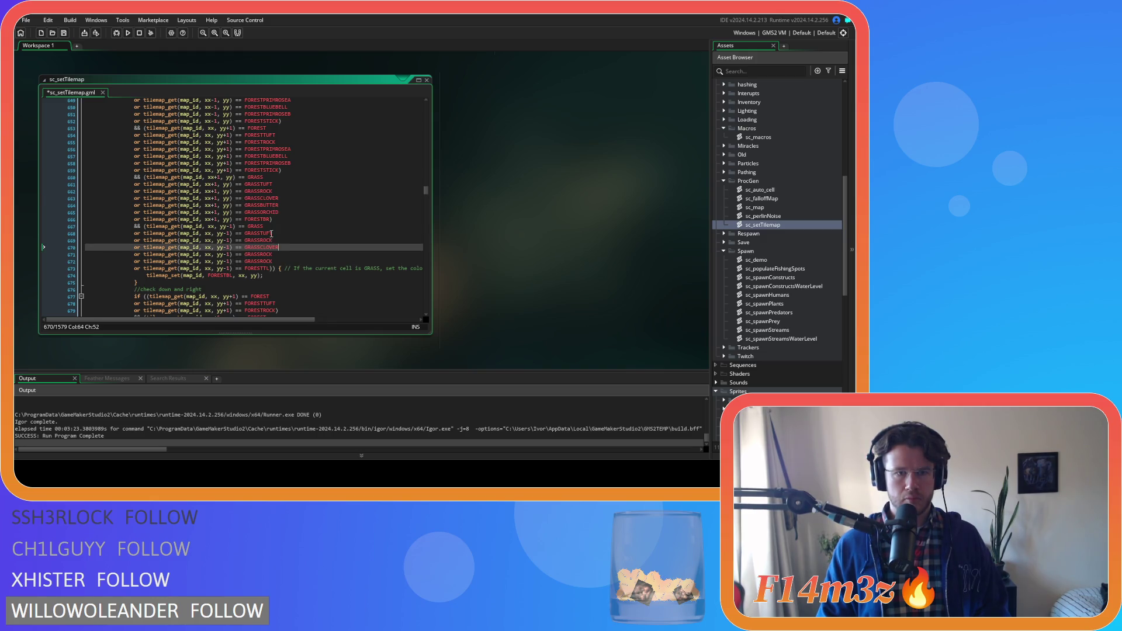
{"action": "double_click", "coordinate": [272, 206]}
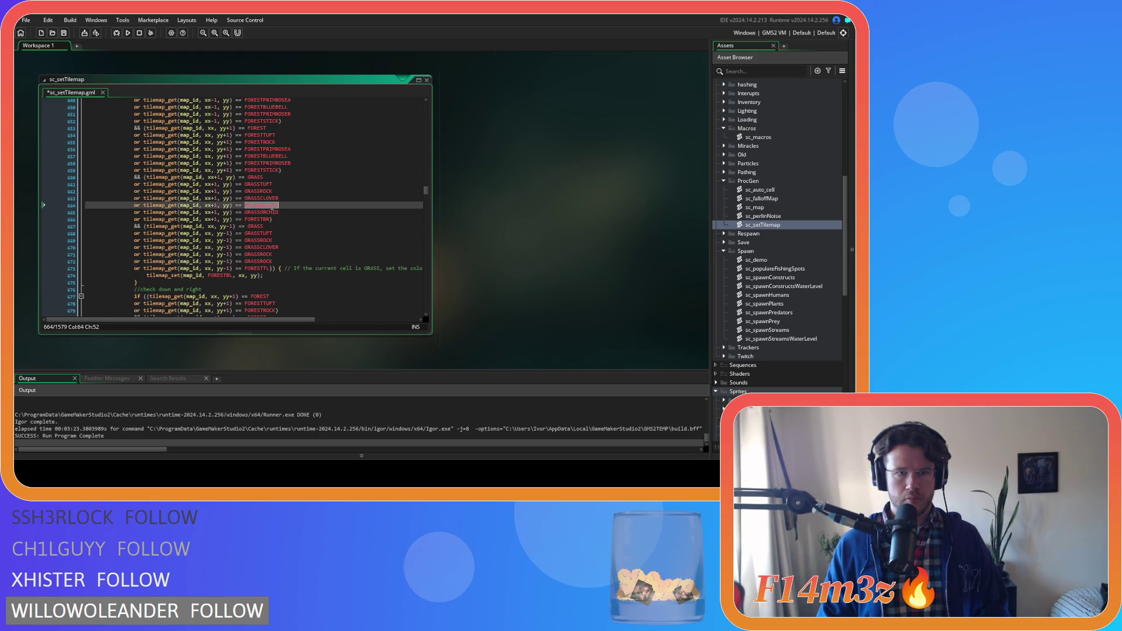
{"action": "key", "text": "ctrl+c"}
{"action": "double_click", "coordinate": [268, 256]}
{"action": "key", "text": "ctrl+v"}
{"action": "double_click", "coordinate": [261, 212]}
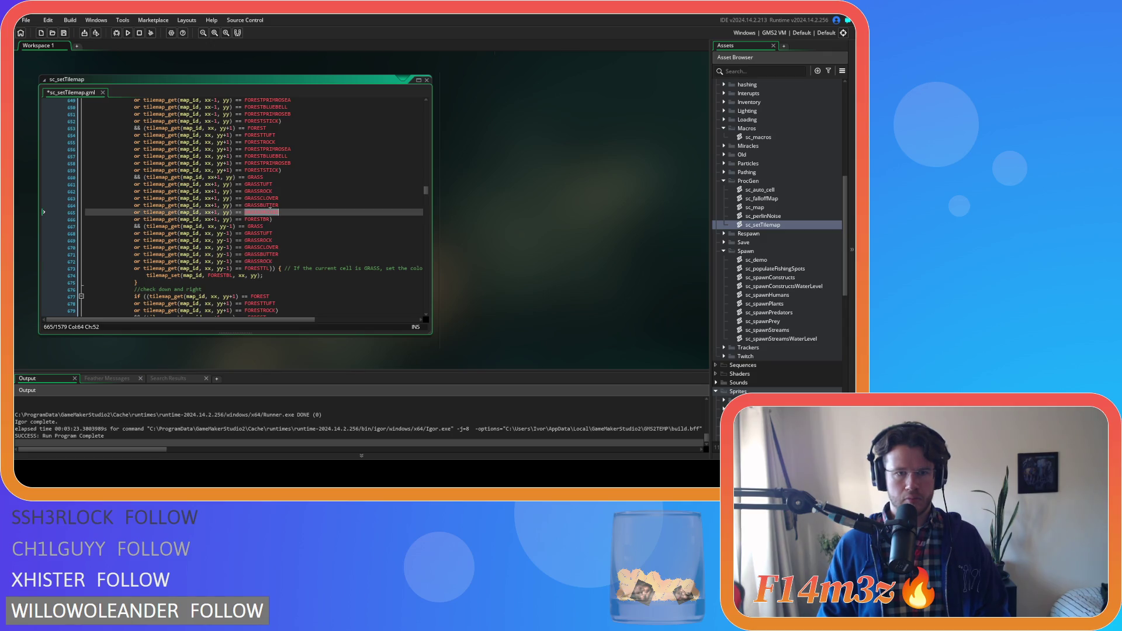
{"action": "key", "text": "ctrl+c"}
{"action": "double_click", "coordinate": [264, 262]}
{"action": "key", "text": "ctrl+v"}
{"action": "left_click", "coordinate": [305, 257]}
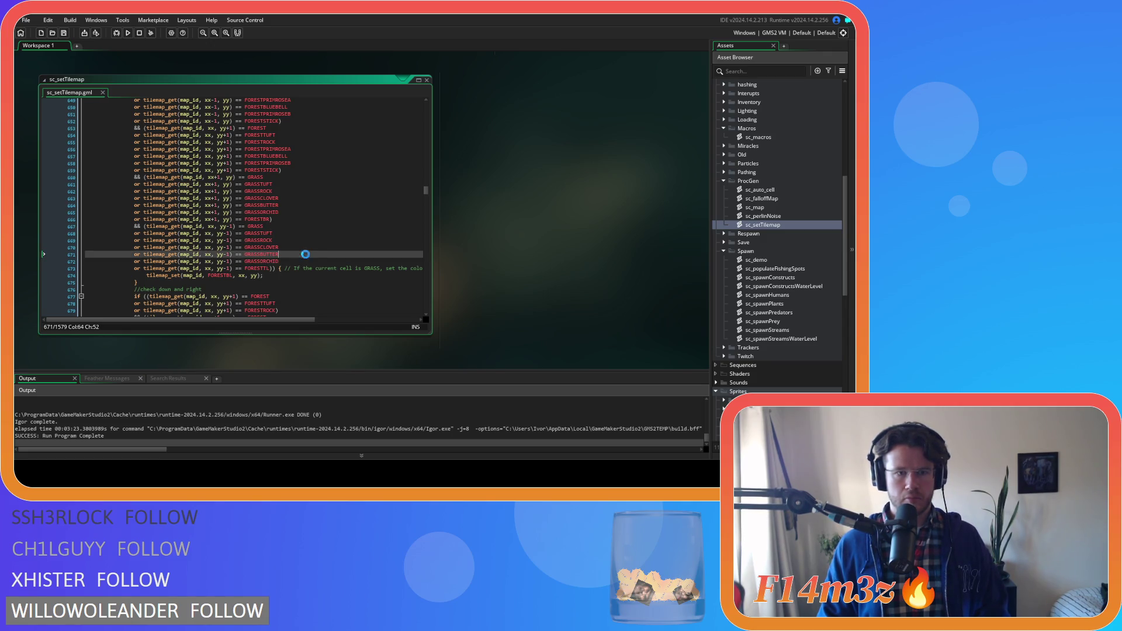
{"action": "scroll", "coordinate": [306, 255], "scroll_direction": "down", "scroll_amount": 3}
{"action": "scroll", "coordinate": [306, 255], "scroll_direction": "down", "scroll_amount": 2}
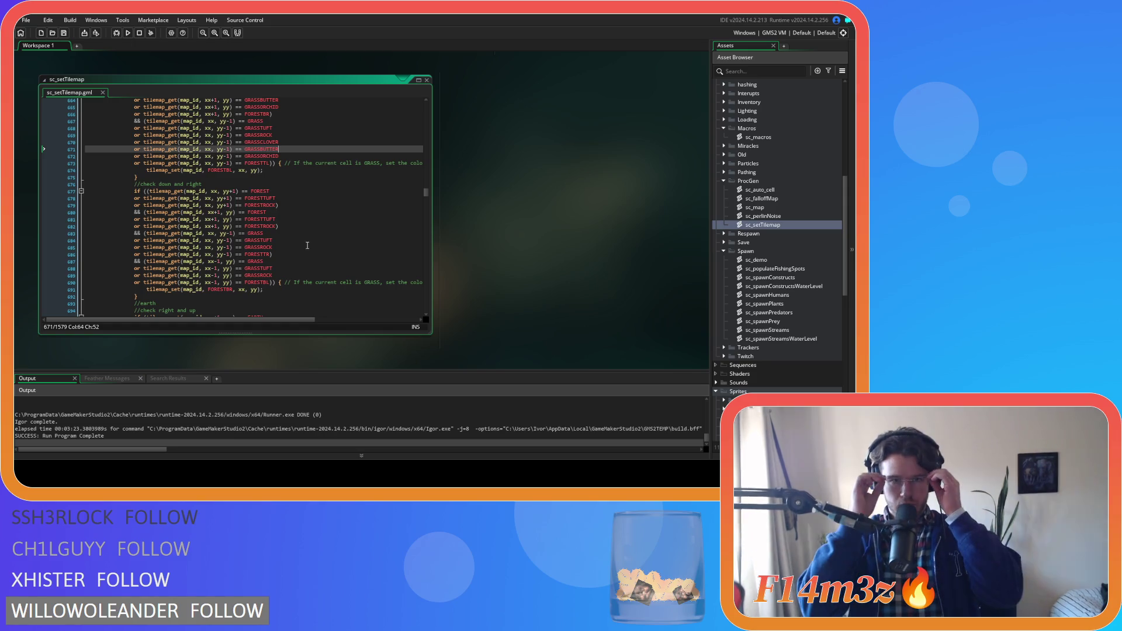
Step: Paste extra copies of the below-neighbour FORESTROCK check in the down-and-right block
{"action": "left_click", "coordinate": [299, 232]}
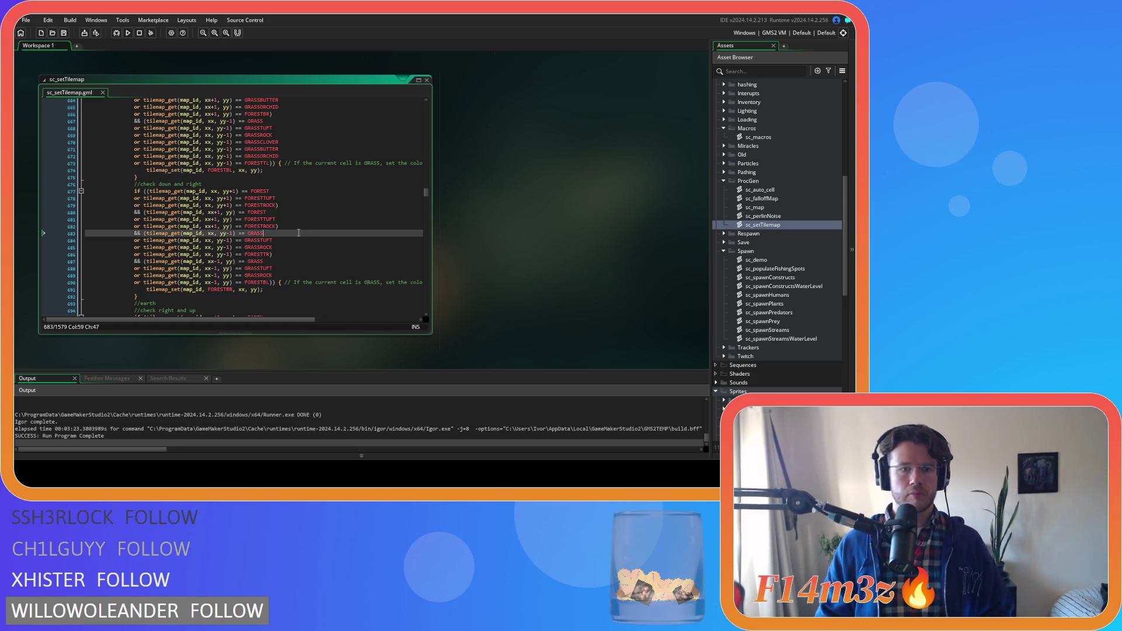
{"action": "left_click", "coordinate": [287, 200]}
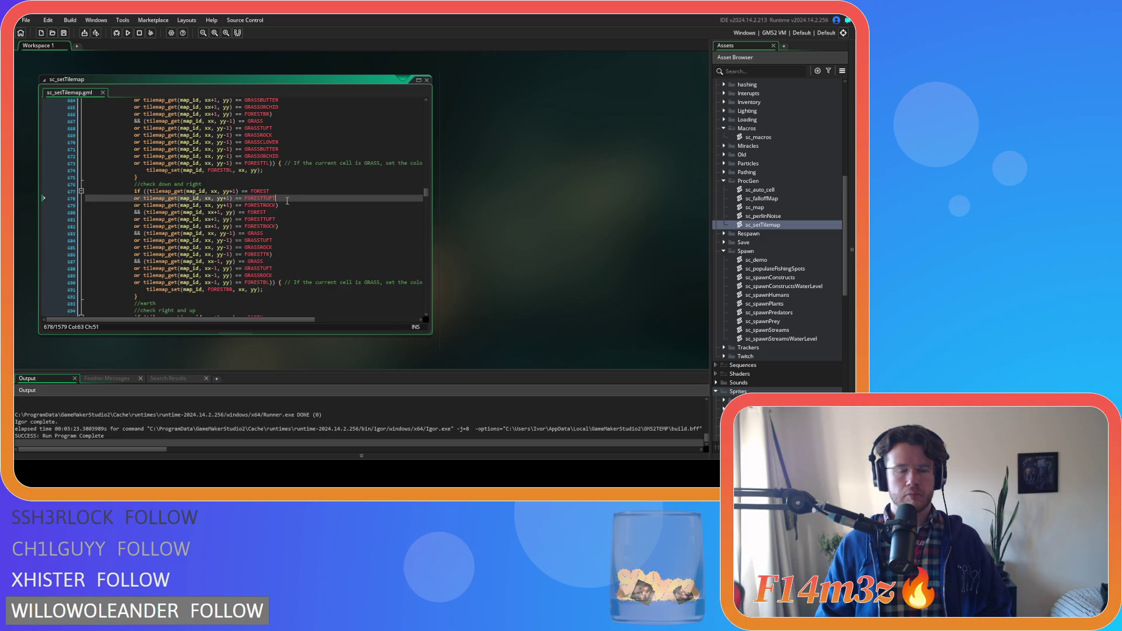
{"action": "left_click_drag", "start_coordinate": [278, 206], "coordinate": [136, 207]}
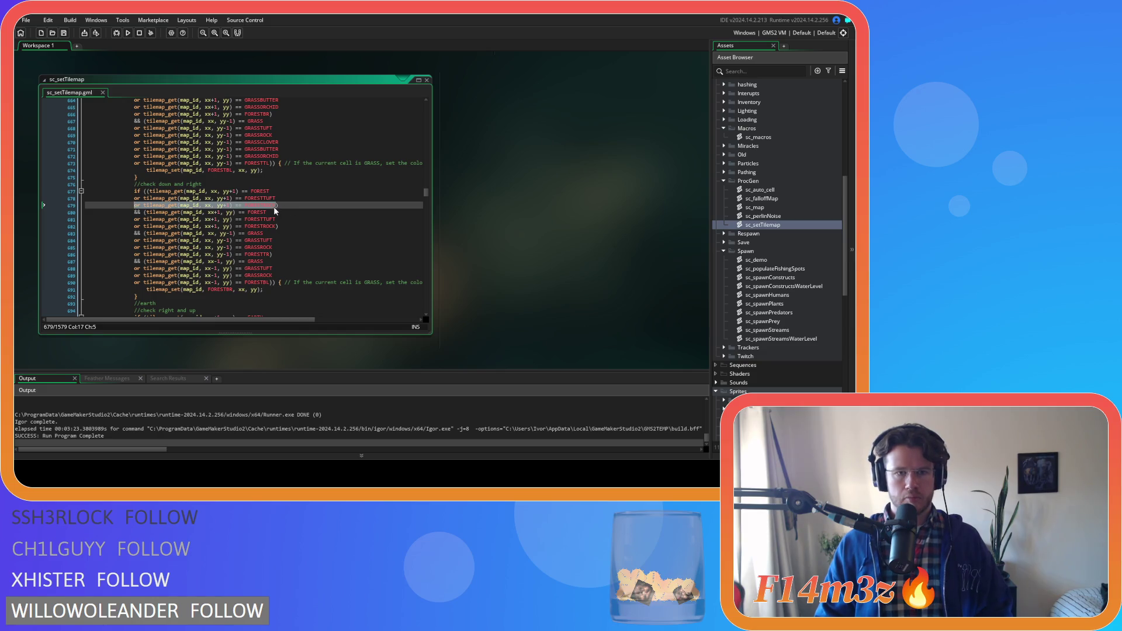
{"action": "left_click", "coordinate": [275, 206]}
{"action": "key", "text": "Return"}
{"action": "key", "text": "ctrl+v"}
{"action": "key", "text": "Return"}
{"action": "key", "text": "ctrl+v"}
{"action": "key", "text": "Return"}
{"action": "key", "text": "ctrl+v"}
{"action": "key", "text": "Return"}
{"action": "key", "text": "ctrl+v"}
Step: Rename the first yy+1 copies to FORESTPRIMROSEA and FORESTBLUEBELL
{"action": "left_click", "coordinate": [282, 212]}
{"action": "key", "text": "BackSpace"}
{"action": "key", "text": "BackSpace"}
{"action": "key", "text": "BackSpace"}
{"action": "type", "text": "PRI"}
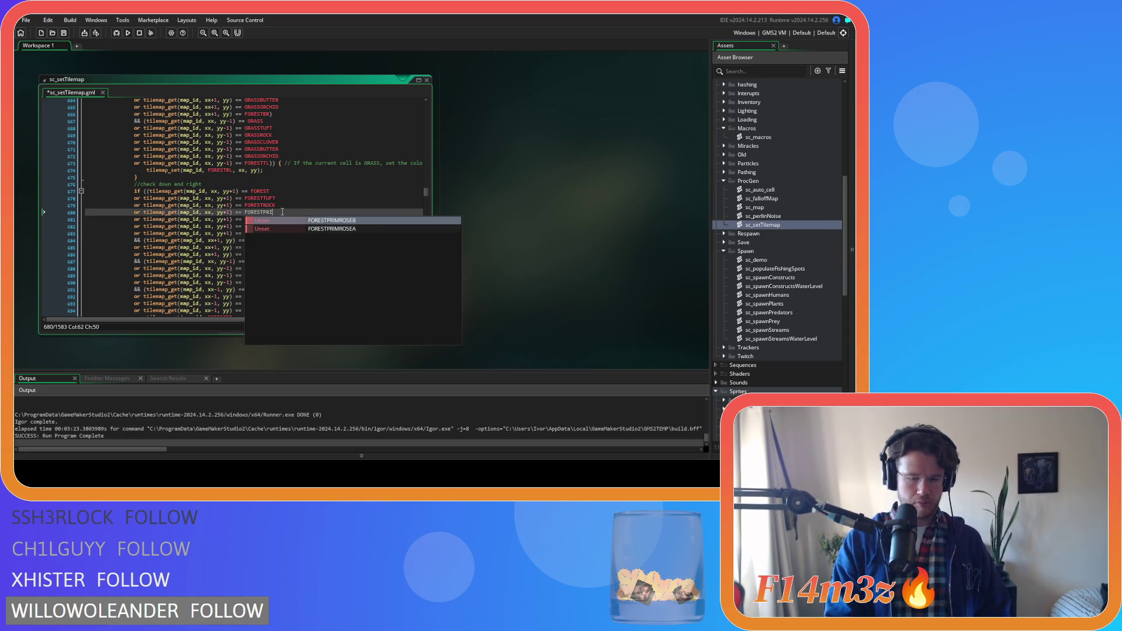
{"action": "key", "text": "Return"}
{"action": "left_click_drag", "start_coordinate": [275, 219], "coordinate": [265, 219]}
{"action": "type", "text": "BLUE"}
{"action": "key", "text": "Return"}
Step: Rename the next yy+1 copies to FORESTPRIMROSEB and FORESTSTICK and save
{"action": "key", "text": "Down"}
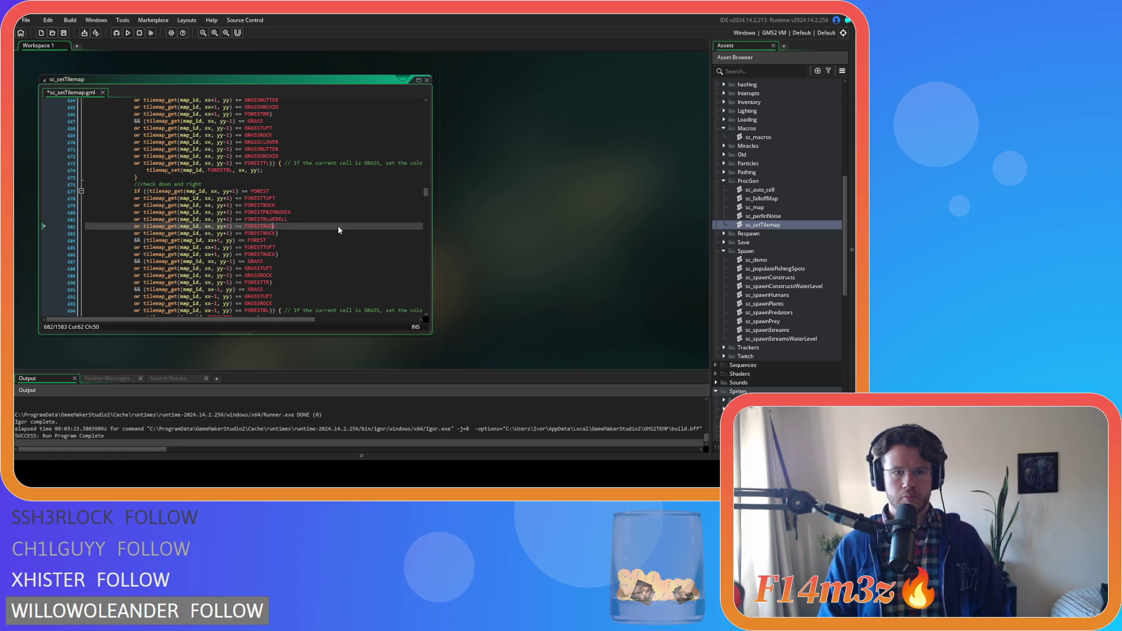
{"action": "key", "text": "BackSpace"}
{"action": "key", "text": "BackSpace"}
{"action": "key", "text": "BackSpace"}
{"action": "type", "text": "P"}
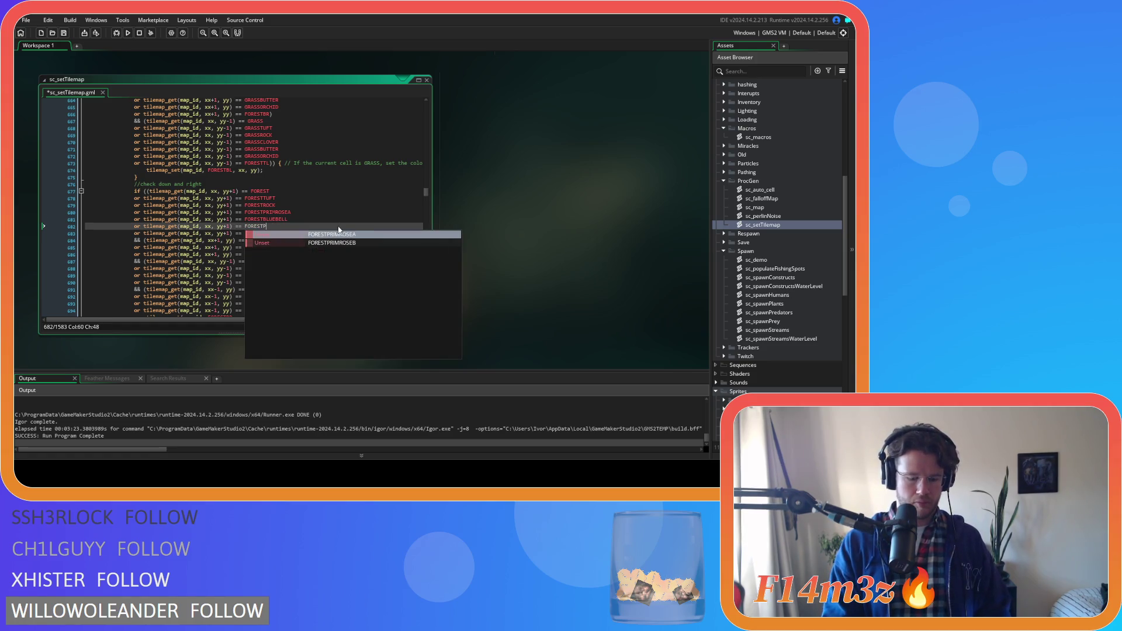
{"action": "type", "text": "B"}
{"action": "key", "text": "Return"}
{"action": "key", "text": "Down"}
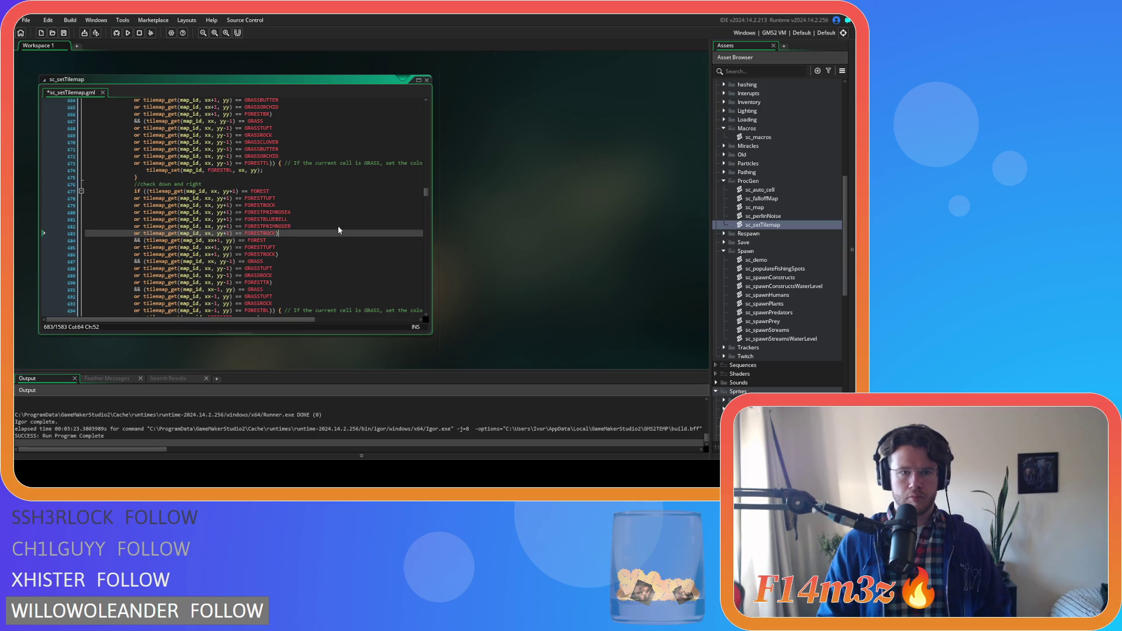
{"action": "key", "text": "BackSpace"}
{"action": "type", "text": "STI"}
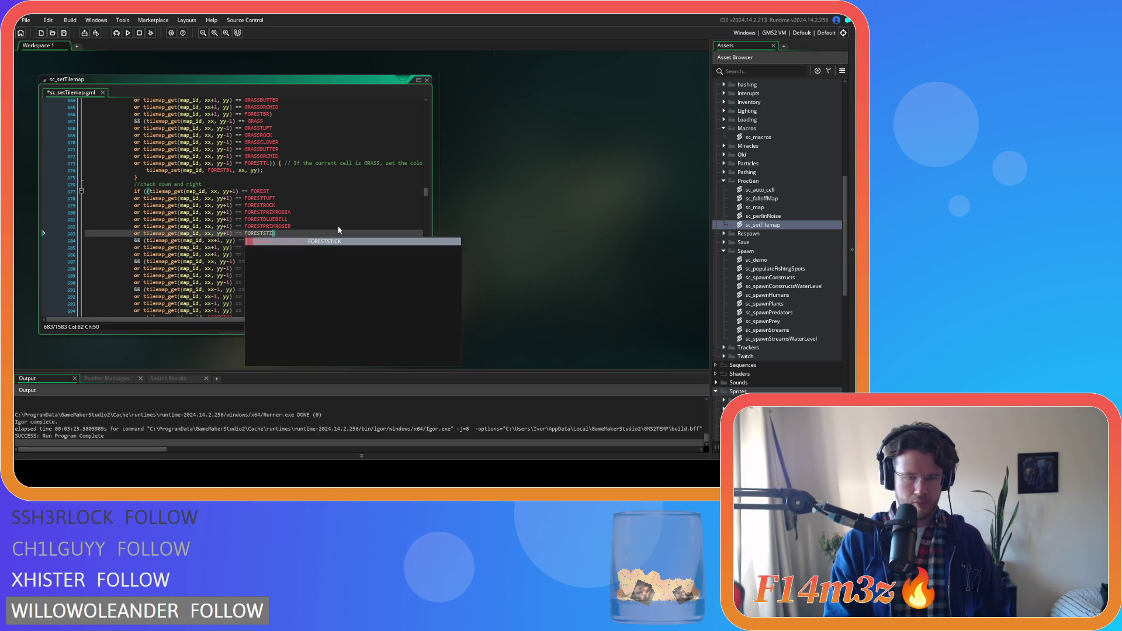
{"action": "key", "text": "Return"}
{"action": "key", "text": "ctrl+s"}
Step: Copy the xx+1 FORESTROCK check four times, renaming the first two FORESTPRIMROSEA and FORESTBLUEBELL
{"action": "scroll", "coordinate": [337, 230], "scroll_direction": "down", "scroll_amount": 2}
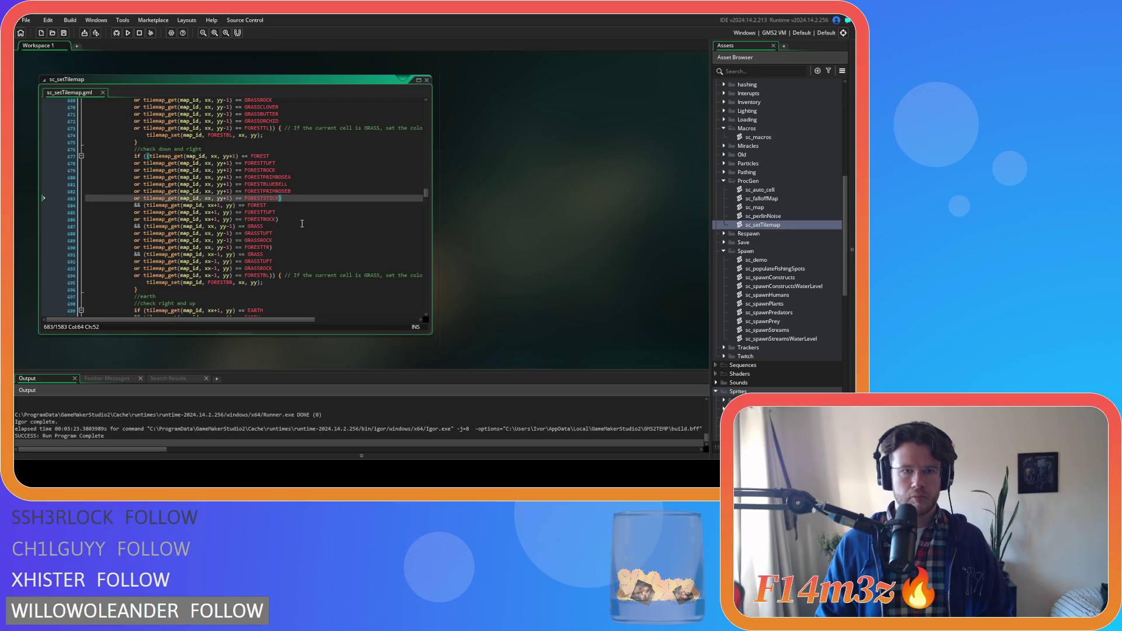
{"action": "left_click_drag", "start_coordinate": [276, 219], "coordinate": [136, 222]}
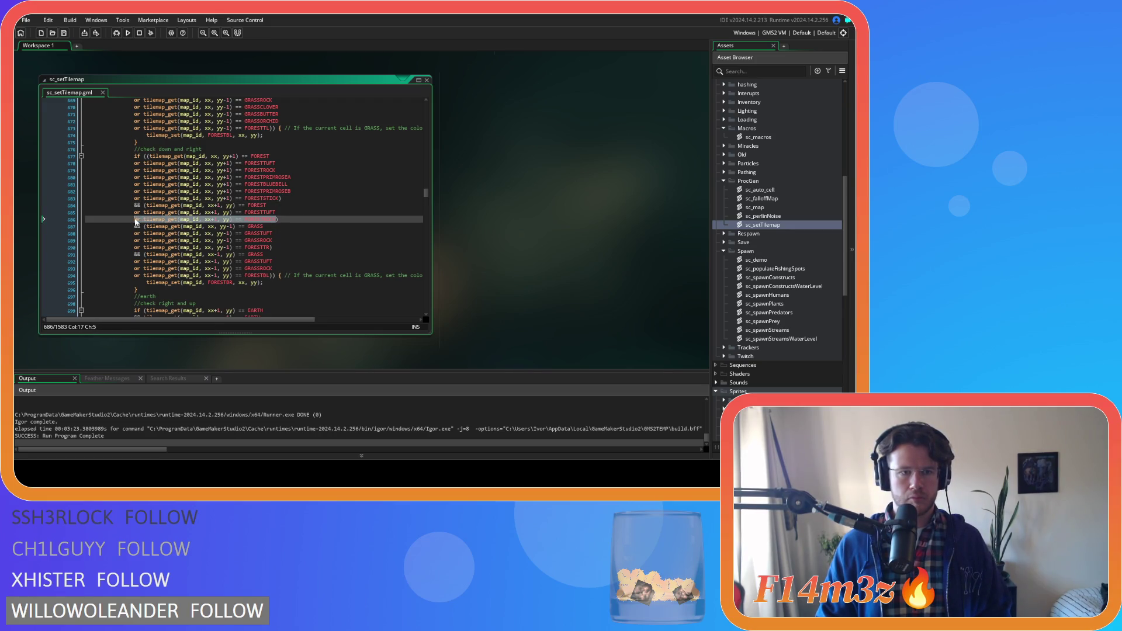
{"action": "left_click", "coordinate": [282, 219]}
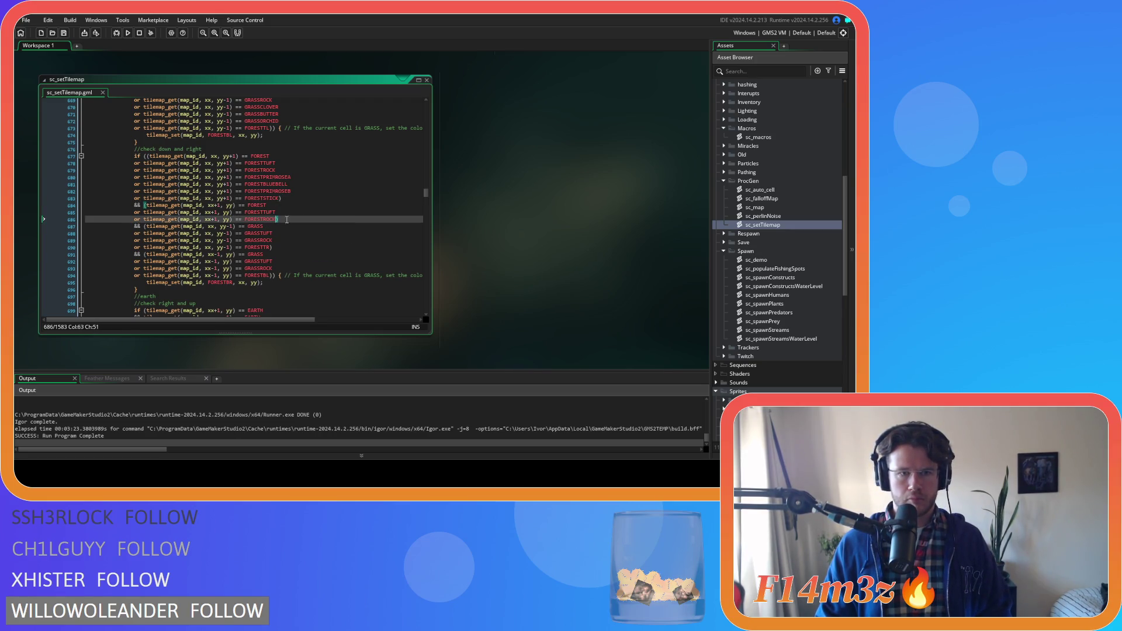
{"action": "key", "text": "ctrl+v"}
{"action": "key", "text": "ctrl+v"}
{"action": "key", "text": "ctrl+v"}
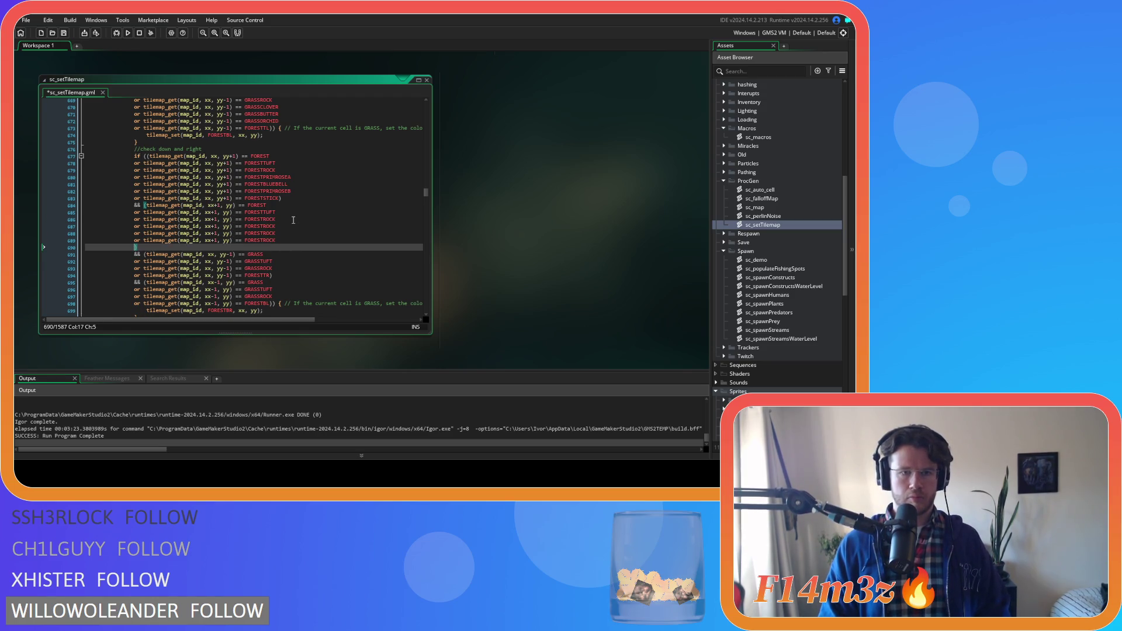
{"action": "double_click", "coordinate": [266, 177]}
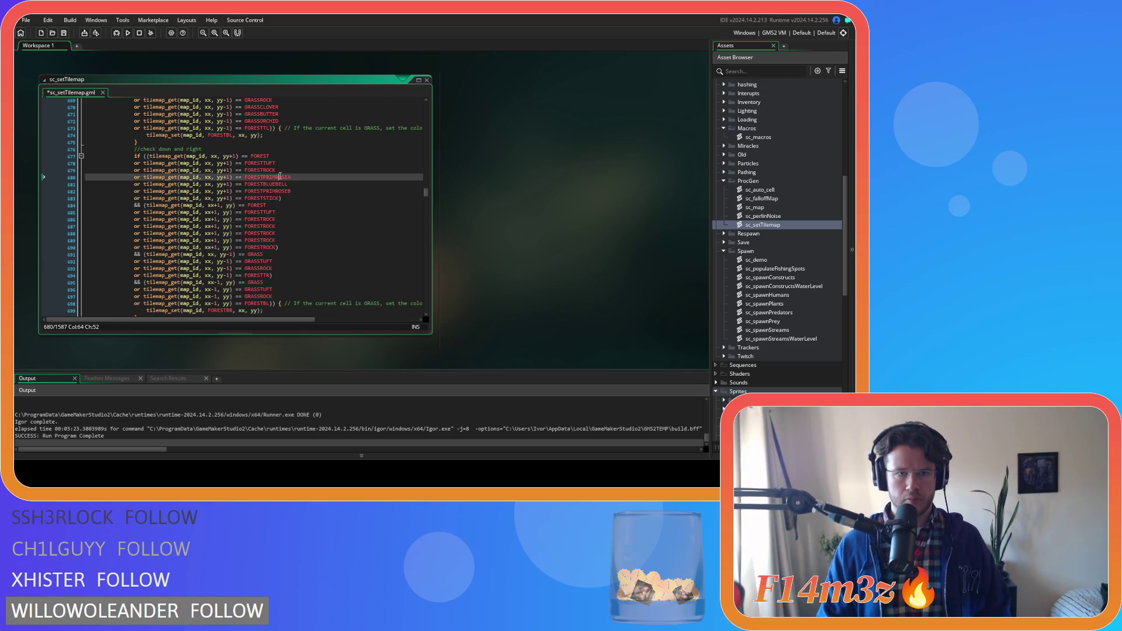
{"action": "left_click", "coordinate": [265, 227]}
{"action": "double_click", "coordinate": [265, 227]}
{"action": "key", "text": "ctrl+v"}
{"action": "double_click", "coordinate": [284, 185]}
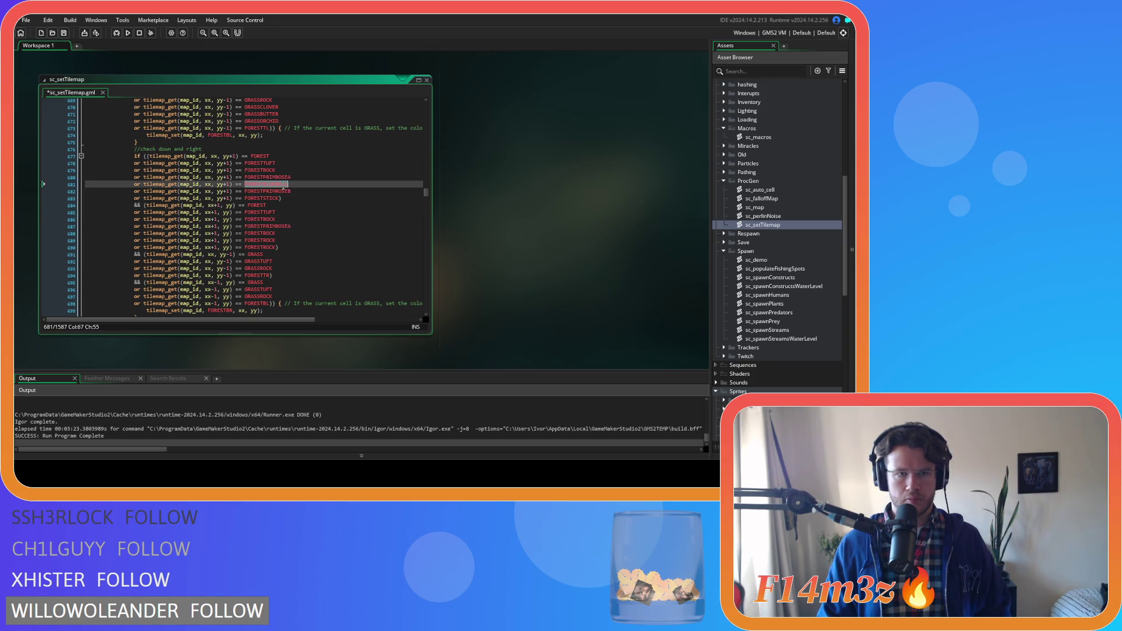
{"action": "key", "text": "ctrl+c"}
{"action": "double_click", "coordinate": [262, 233]}
{"action": "key", "text": "ctrl+v"}
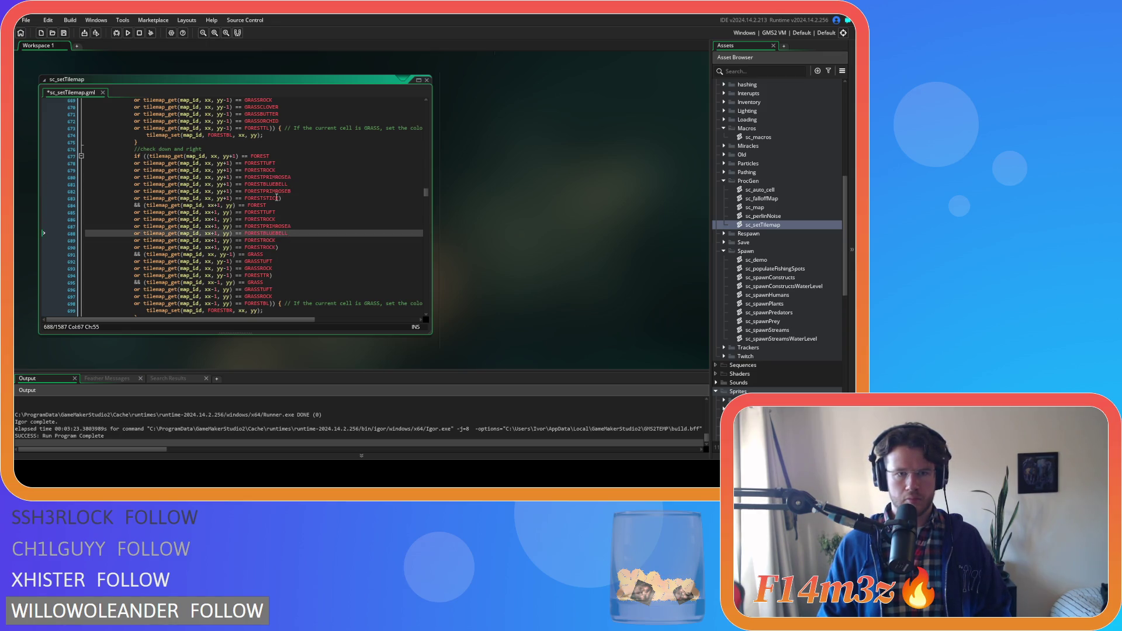
Step: Rename the remaining xx+1 copies to FORESTPRIMROSEB and FORESTSTICK
{"action": "double_click", "coordinate": [274, 191]}
{"action": "key", "text": "ctrl+c"}
{"action": "double_click", "coordinate": [267, 240]}
{"action": "key", "text": "ctrl+v"}
{"action": "double_click", "coordinate": [264, 198]}
{"action": "key", "text": "ctrl+c"}
{"action": "double_click", "coordinate": [259, 247]}
{"action": "key", "text": "ctrl+v"}
Step: Duplicate the yy-1 GRASSROCK check line with Ctrl+D
{"action": "left_click", "coordinate": [302, 269]}
{"action": "key", "text": "ctrl+d"}
{"action": "key", "text": "ctrl+d"}
{"action": "key", "text": "ctrl+d"}
{"action": "left_click", "coordinate": [296, 272]}
Step: Rename the tile names on lines 694–696 to GRASSCLOVER, GRASSBUTTER and GRASSORCHID
{"action": "scroll", "coordinate": [297, 272], "scroll_direction": "down", "scroll_amount": 3}
{"action": "key", "text": "BackSpace"}
{"action": "key", "text": "BackSpace"}
{"action": "key", "text": "BackSpace"}
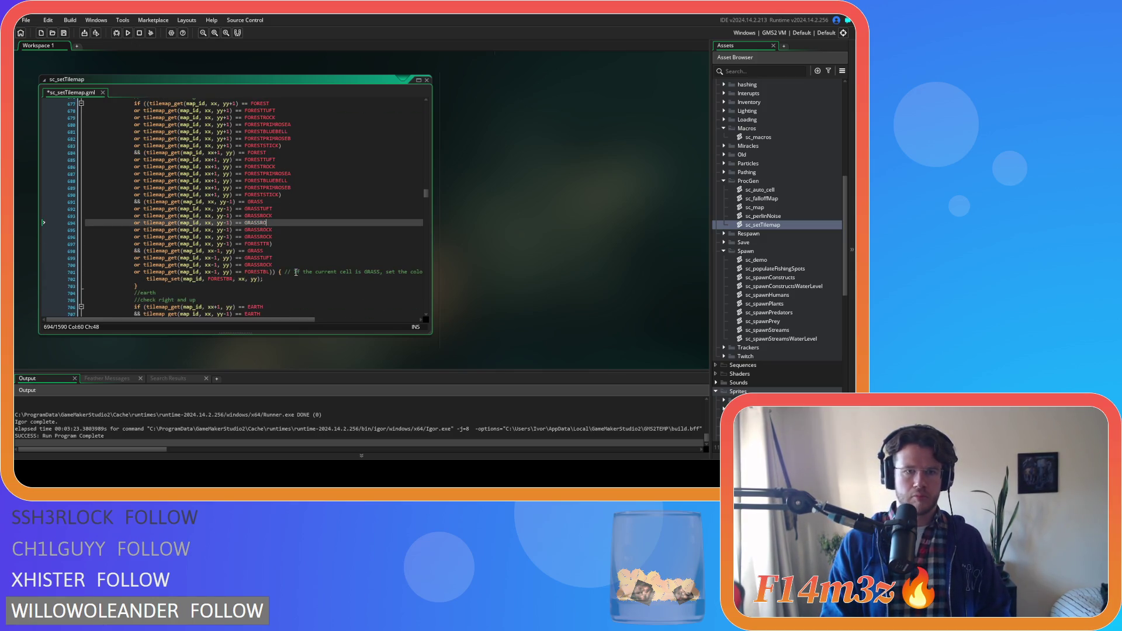
{"action": "type", "text": "CL"}
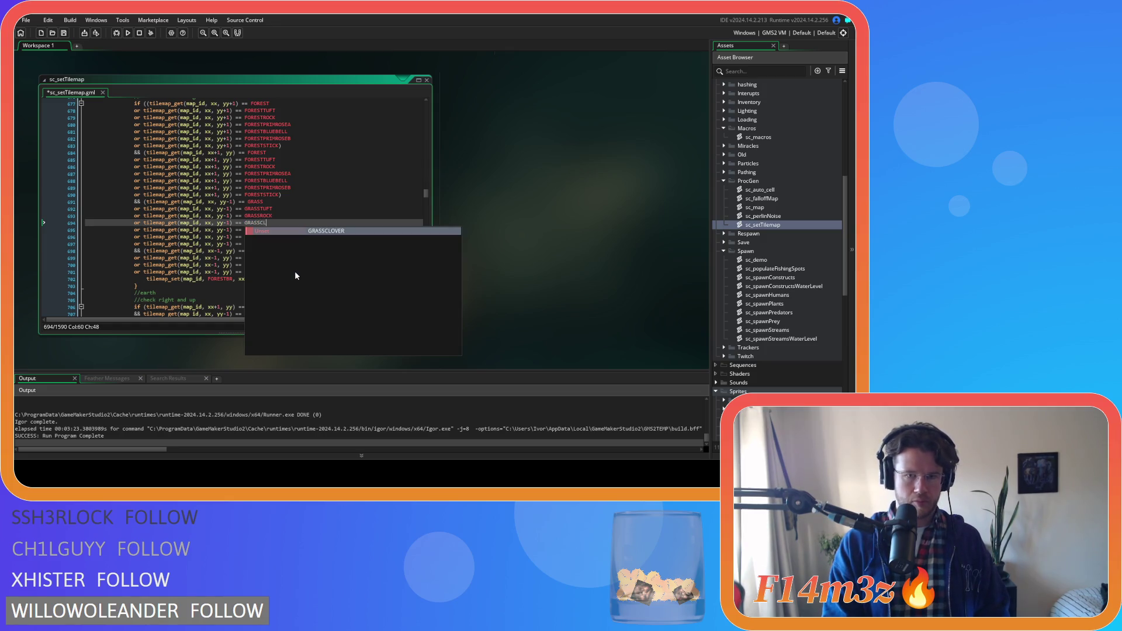
{"action": "key", "text": "Return"}
{"action": "key", "text": "Down"}
{"action": "key", "text": "BackSpace"}
{"action": "key", "text": "BackSpace"}
{"action": "key", "text": "BackSpace"}
{"action": "key", "text": "BackSpace"}
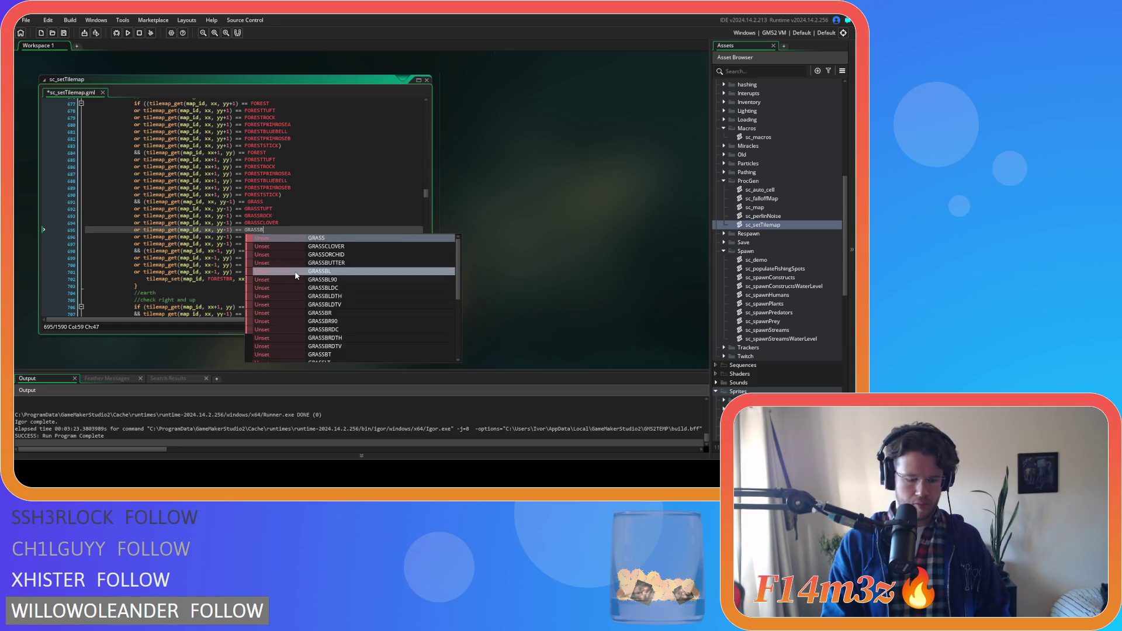
{"action": "type", "text": "BUTTER"}
{"action": "key", "text": "Down"}
{"action": "key", "text": "BackSpace"}
{"action": "key", "text": "BackSpace"}
{"action": "key", "text": "BackSpace"}
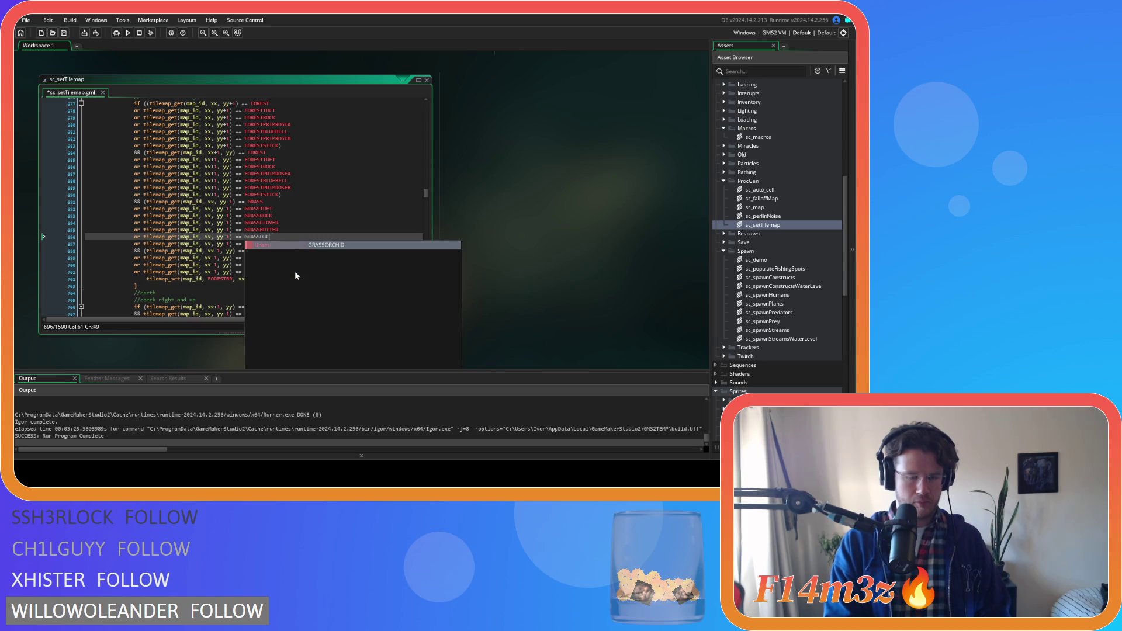
{"action": "left_click", "coordinate": [295, 271]}
Step: Duplicate the left-neighbour GRASSROCK check three times and make line 701 test GRASSCLOVER
{"action": "scroll", "coordinate": [288, 254], "scroll_direction": "down", "scroll_amount": 2}
{"action": "left_click", "coordinate": [275, 229]}
{"action": "key", "text": "ctrl+d"}
{"action": "key", "text": "ctrl+d"}
{"action": "key", "text": "ctrl+d"}
{"action": "double_click", "coordinate": [273, 188]}
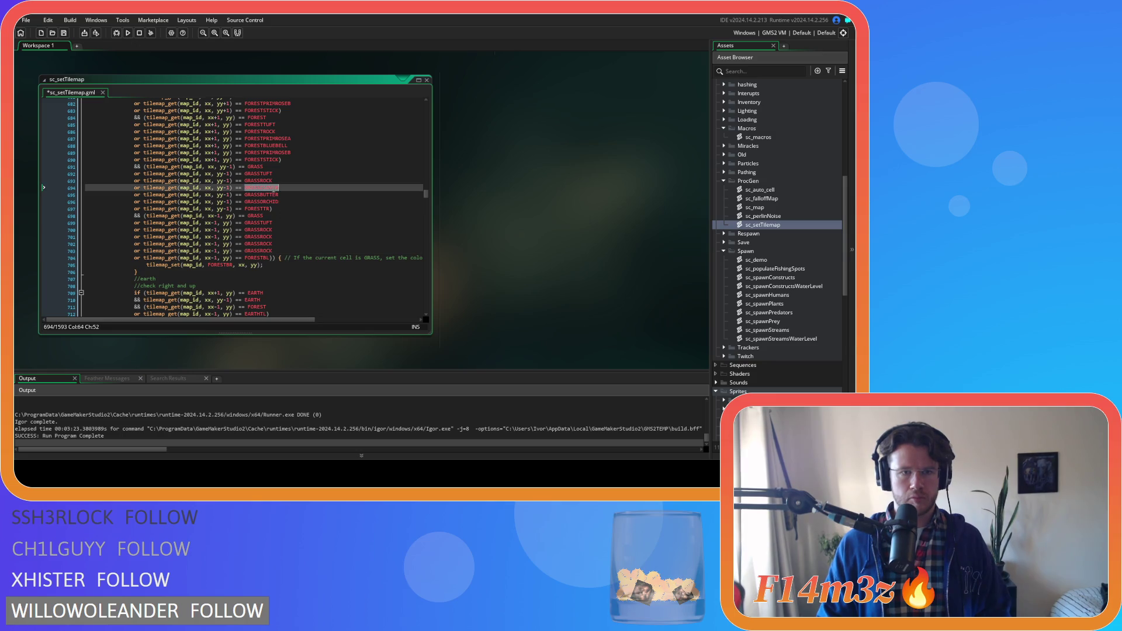
{"action": "key", "text": "ctrl+c"}
{"action": "double_click", "coordinate": [266, 238]}
{"action": "key", "text": "ctrl+v"}
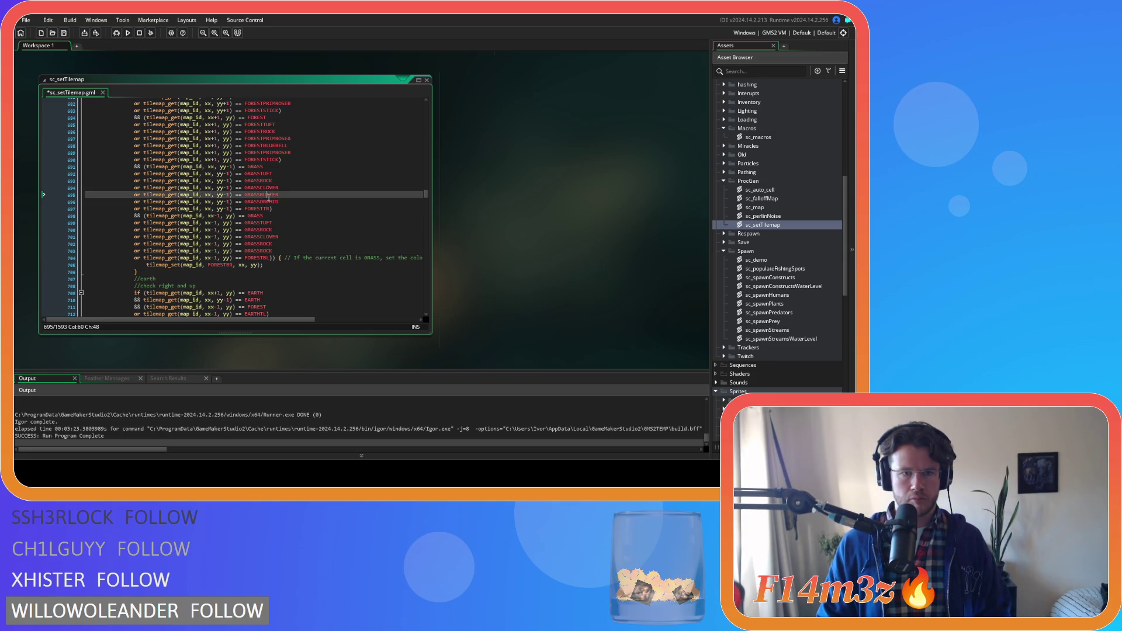
{"action": "left_click", "coordinate": [261, 246]}
Step: Make lines 702 and 703 test GRASSBUTTER and GRASSORCHID, then save the script
{"action": "double_click", "coordinate": [261, 195]}
{"action": "key", "text": "ctrl+c"}
{"action": "double_click", "coordinate": [261, 244]}
{"action": "key", "text": "ctrl+v"}
{"action": "left_click", "coordinate": [255, 251]}
{"action": "double_click", "coordinate": [255, 251]}
{"action": "key", "text": "ctrl+v"}
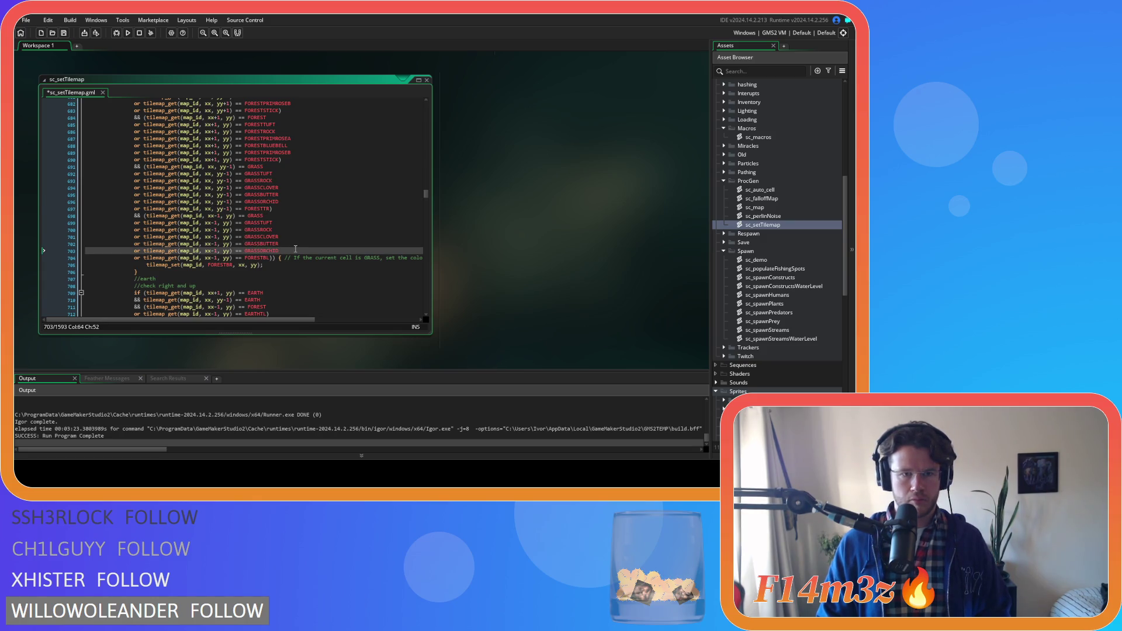
{"action": "key", "text": "ctrl+s"}
{"action": "scroll", "coordinate": [286, 241], "scroll_direction": "down", "scroll_amount": 6}
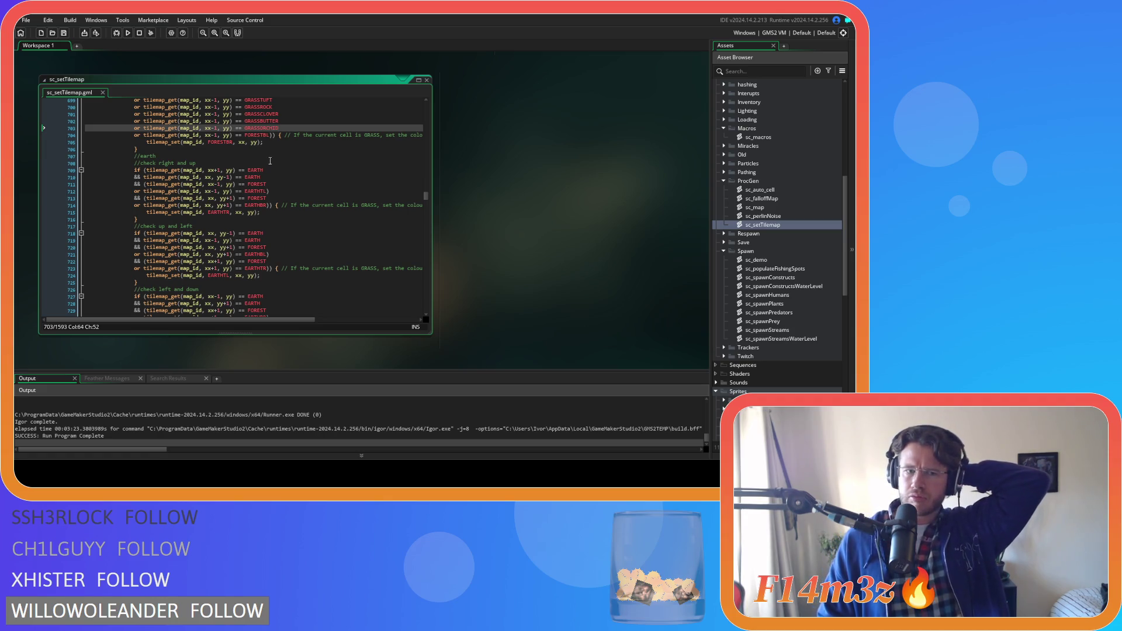
{"action": "scroll", "coordinate": [266, 155], "scroll_direction": "down", "scroll_amount": 4}
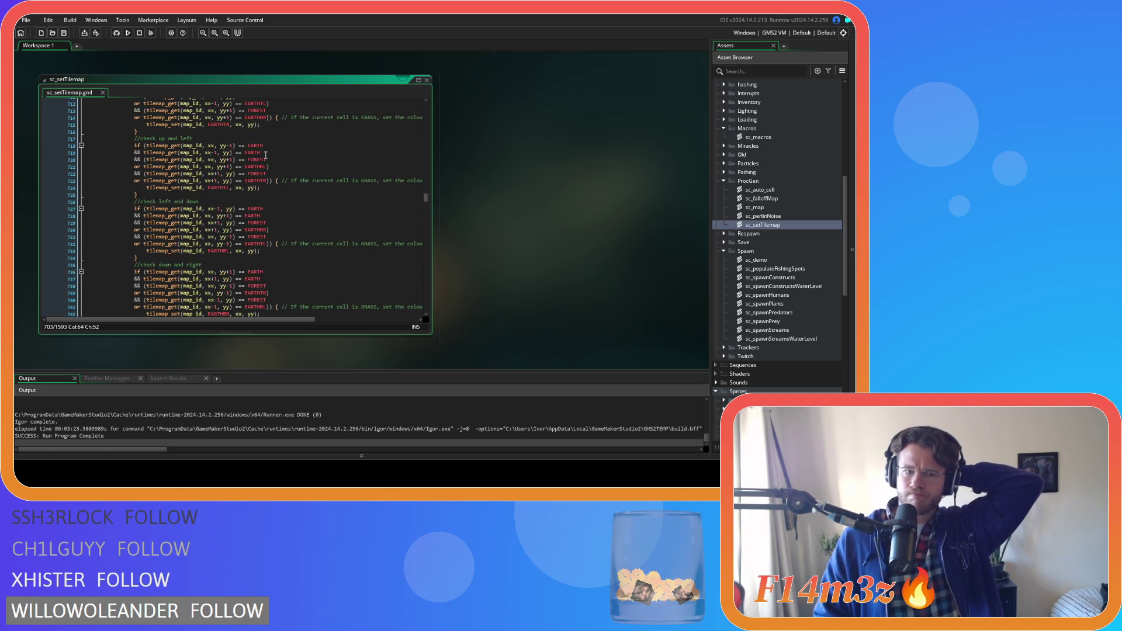
{"action": "scroll", "coordinate": [267, 156], "scroll_direction": "up", "scroll_amount": 2}
{"action": "scroll", "coordinate": [270, 157], "scroll_direction": "up", "scroll_amount": 1}
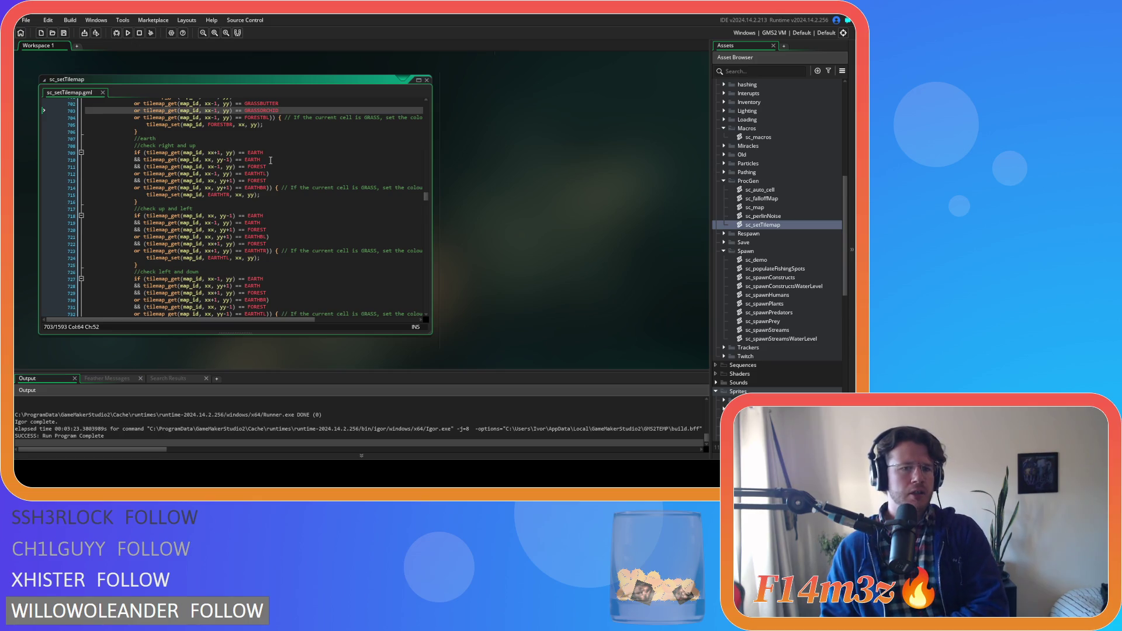
{"action": "scroll", "coordinate": [271, 157], "scroll_direction": "up", "scroll_amount": 3}
{"action": "scroll", "coordinate": [271, 167], "scroll_direction": "up", "scroll_amount": 6}
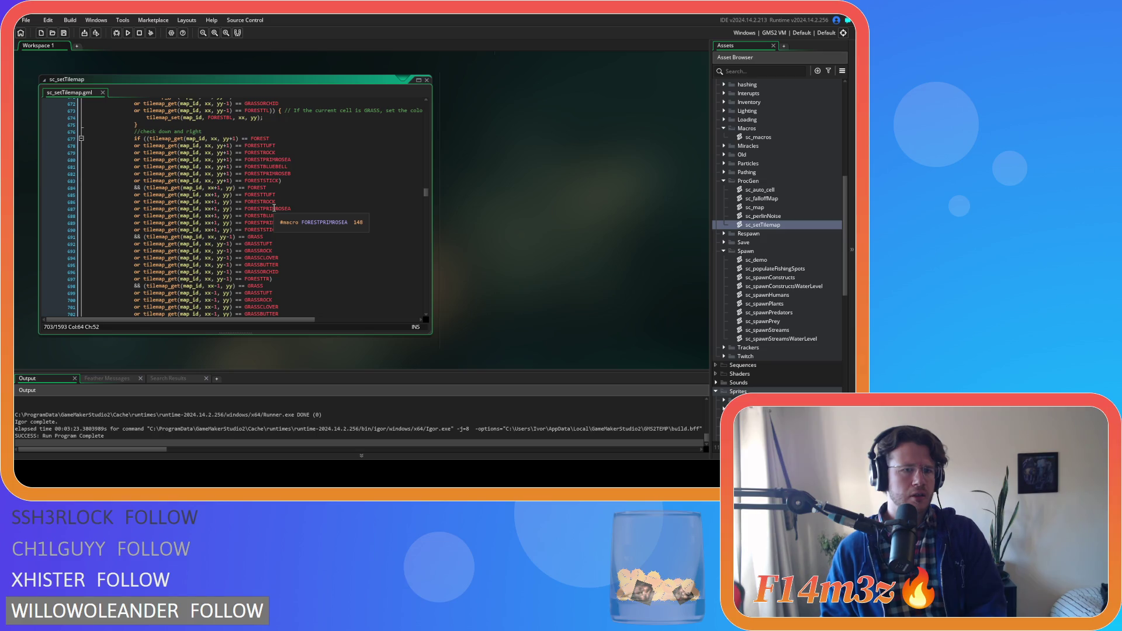
{"action": "left_click", "coordinate": [296, 178]}
{"action": "scroll", "coordinate": [290, 210], "scroll_direction": "down", "scroll_amount": 7}
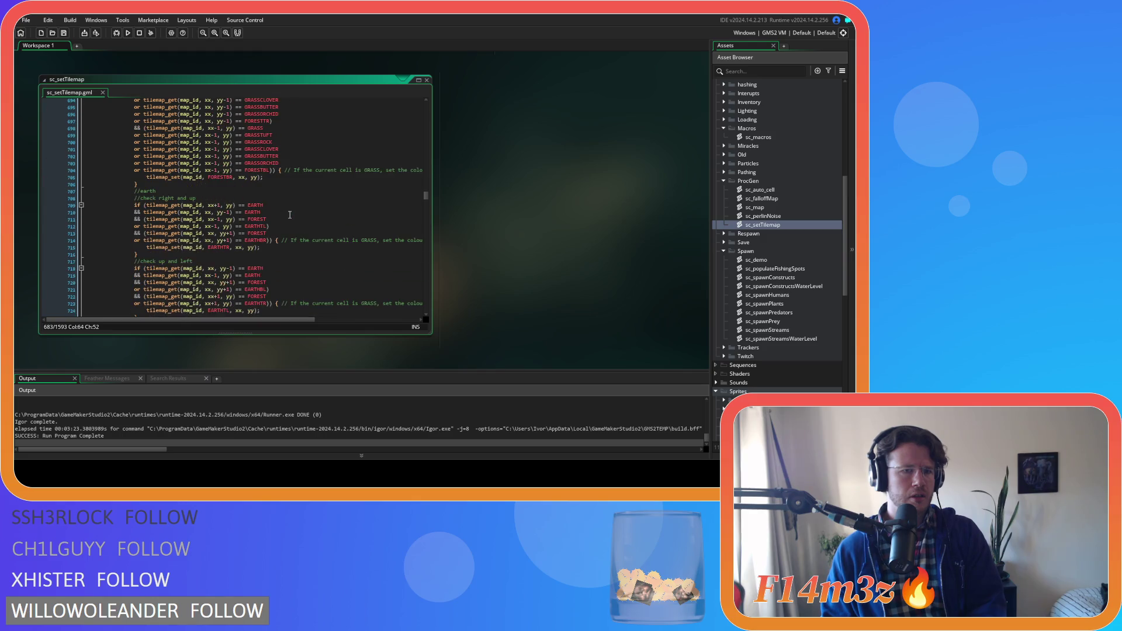
{"action": "left_click", "coordinate": [292, 205]}
{"action": "left_click", "coordinate": [290, 212]}
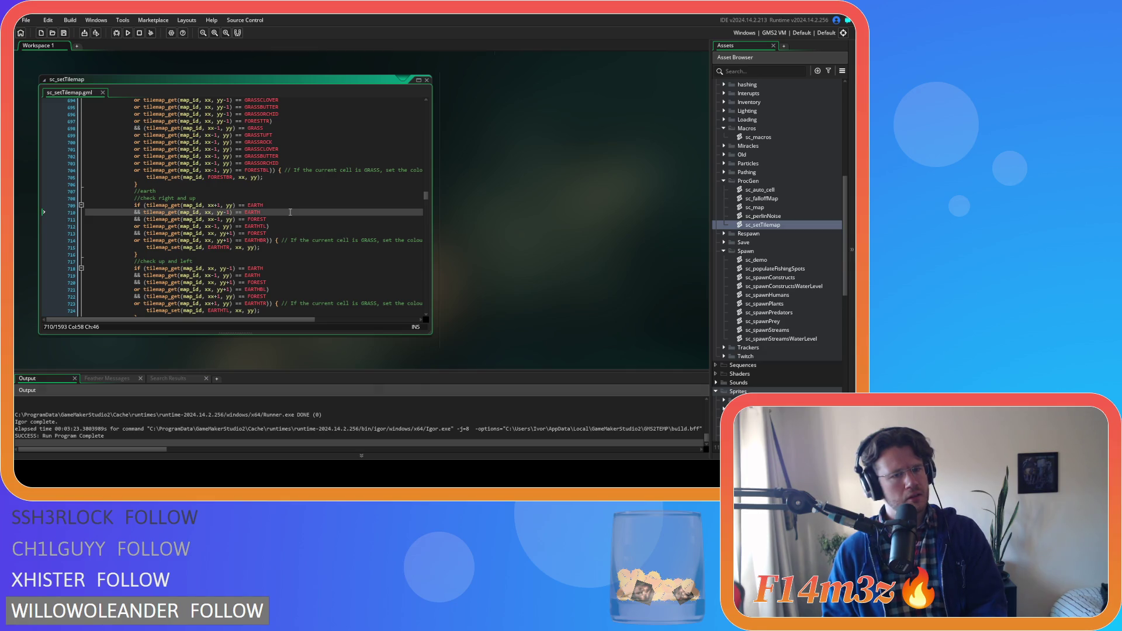
{"action": "scroll", "coordinate": [290, 212], "scroll_direction": "up", "scroll_amount": 7}
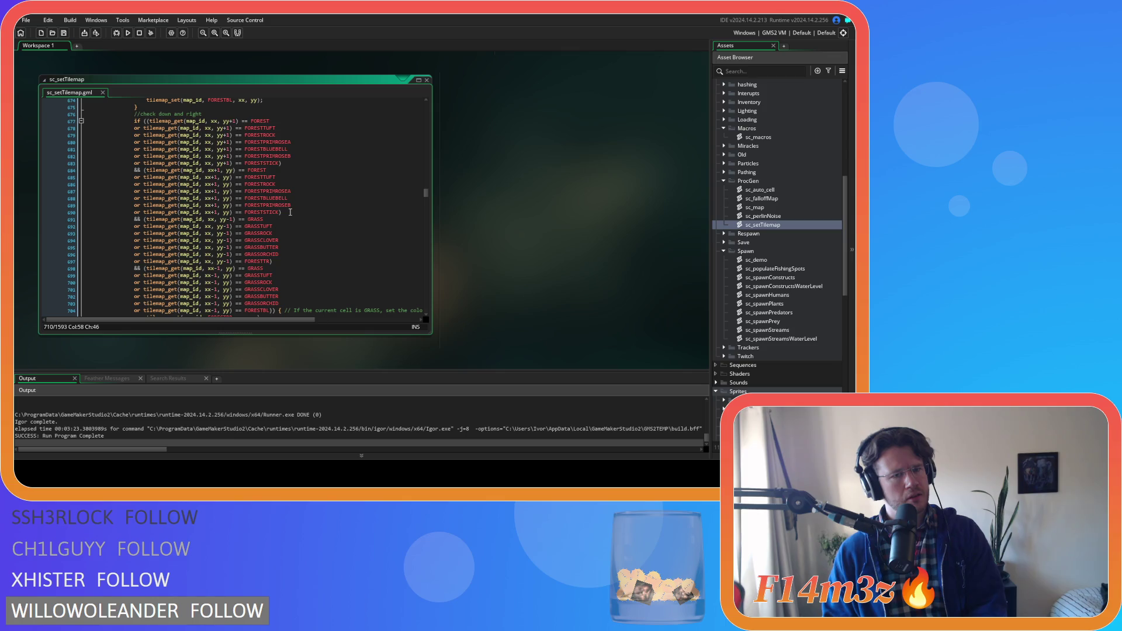
{"action": "scroll", "coordinate": [290, 212], "scroll_direction": "down", "scroll_amount": 6}
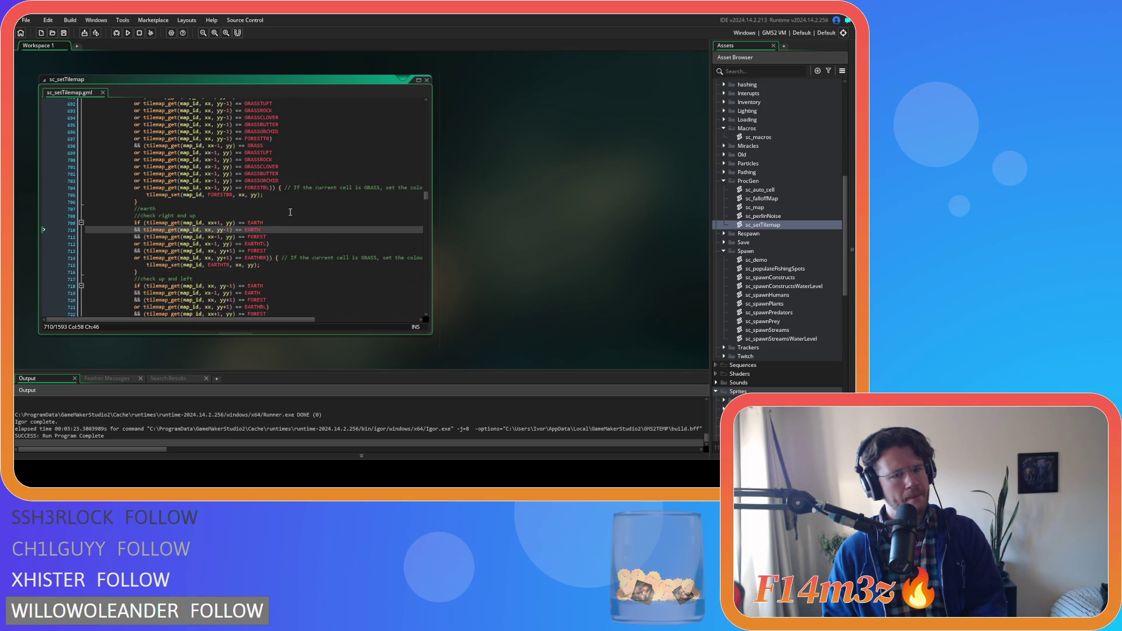
{"action": "scroll", "coordinate": [290, 212], "scroll_direction": "down", "scroll_amount": 2}
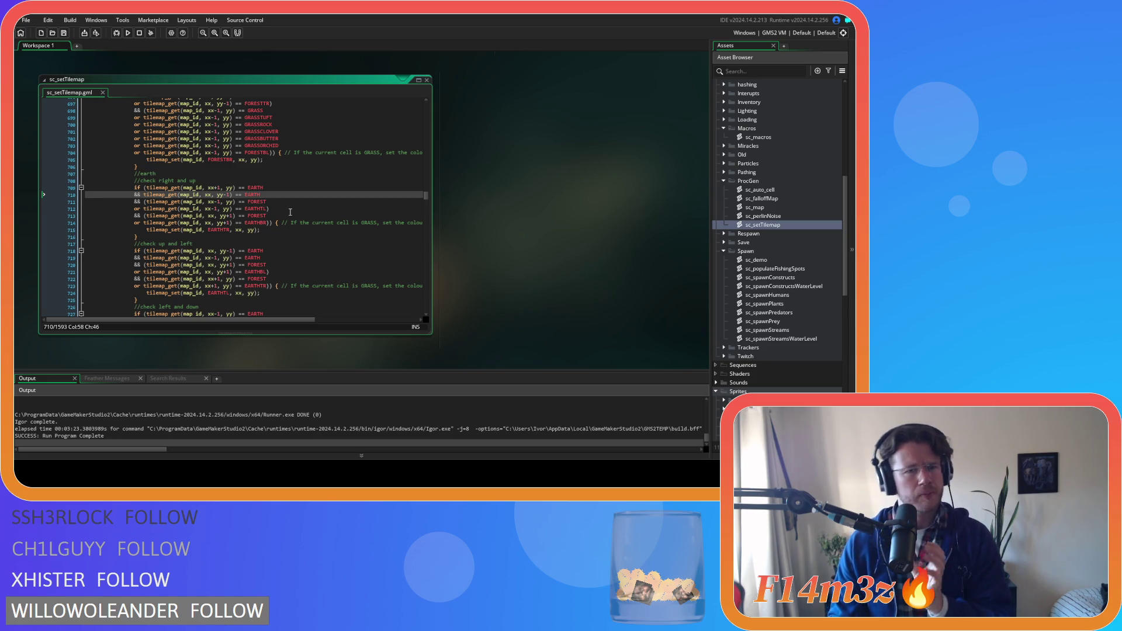
{"action": "scroll", "coordinate": [290, 212], "scroll_direction": "down", "scroll_amount": 5}
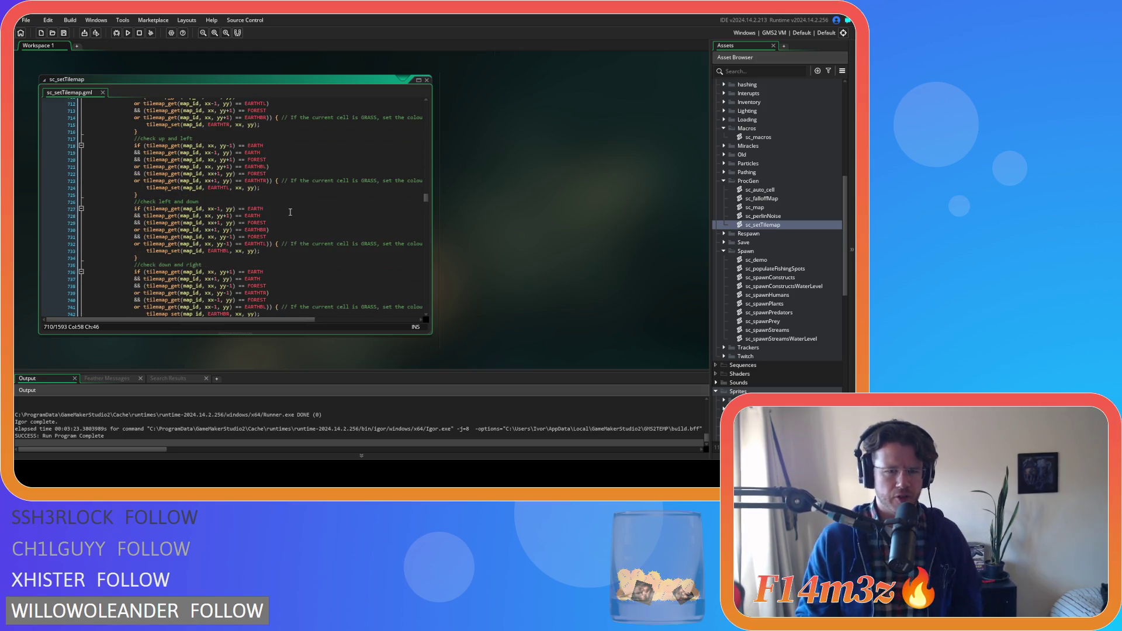
{"action": "scroll", "coordinate": [332, 174], "scroll_direction": "up", "scroll_amount": 3}
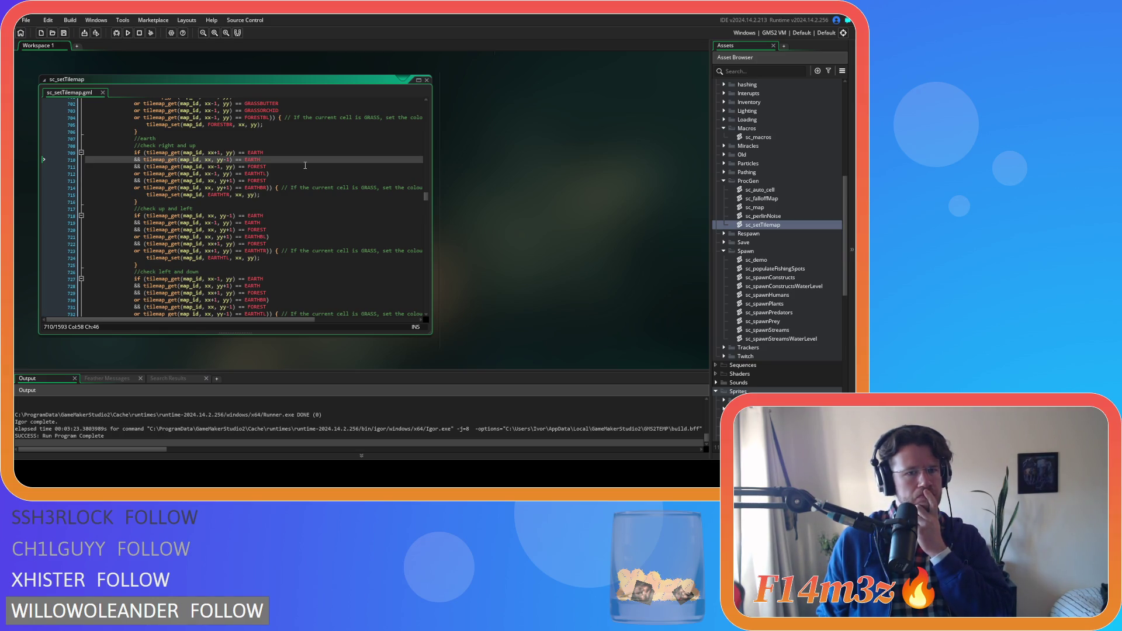
{"action": "scroll", "coordinate": [305, 165], "scroll_direction": "down", "scroll_amount": 3}
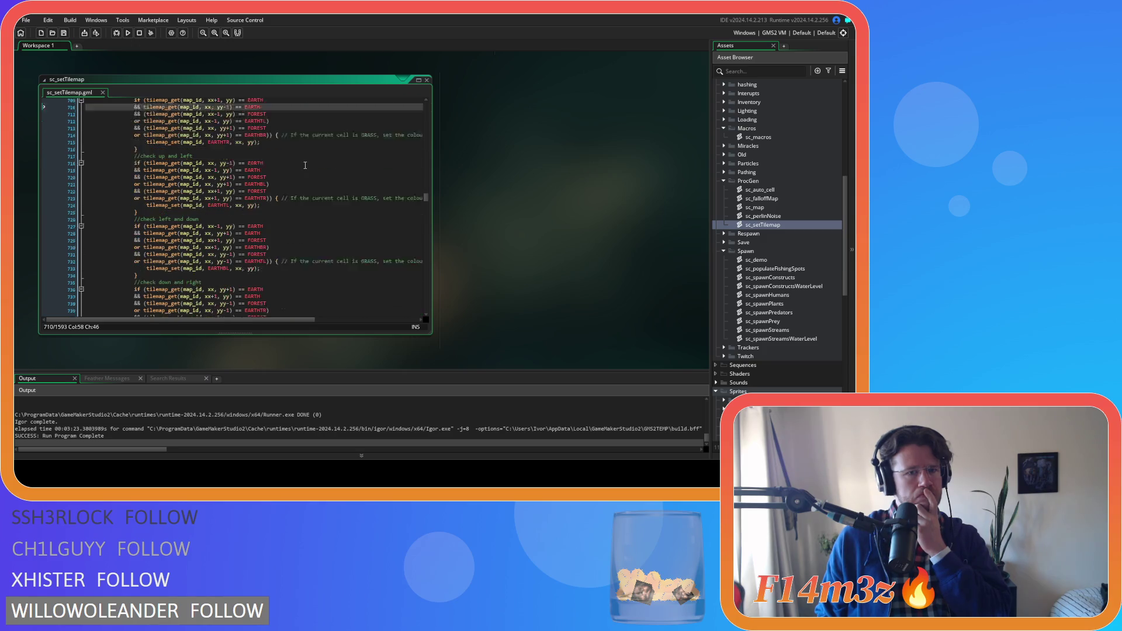
{"action": "scroll", "coordinate": [305, 165], "scroll_direction": "up", "scroll_amount": 20}
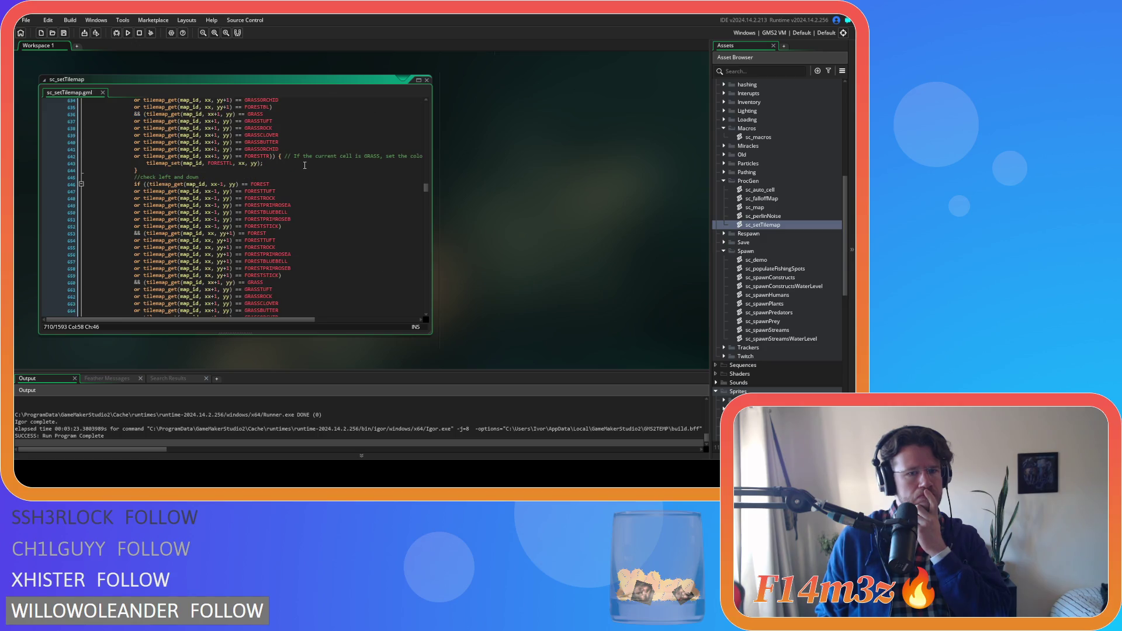
{"action": "scroll", "coordinate": [305, 165], "scroll_direction": "down", "scroll_amount": 14}
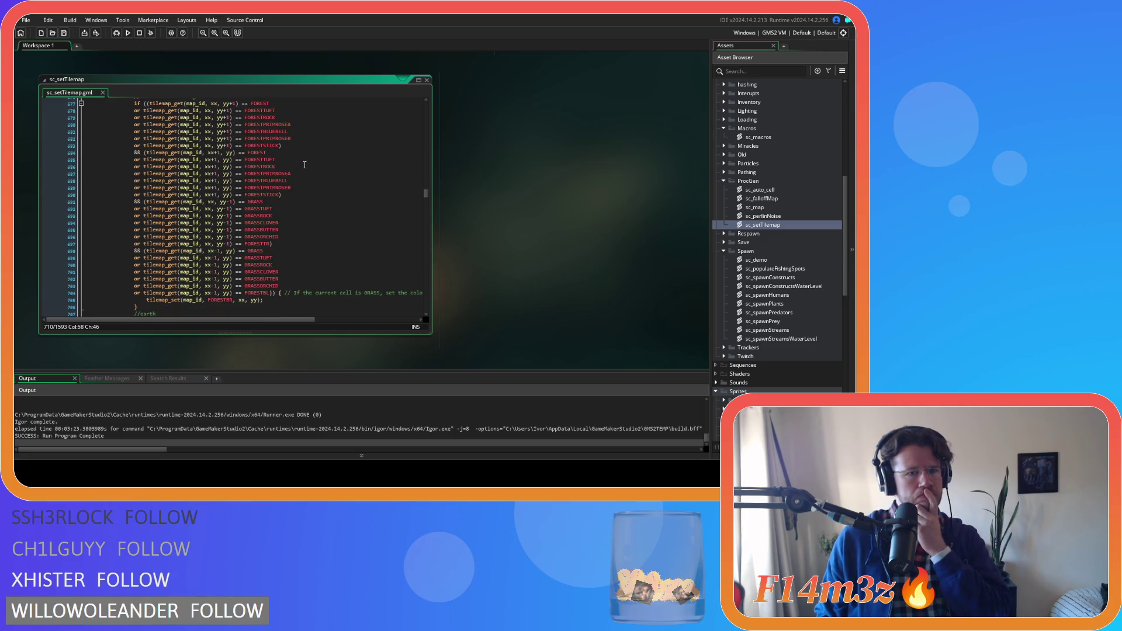
{"action": "scroll", "coordinate": [304, 165], "scroll_direction": "down", "scroll_amount": 6}
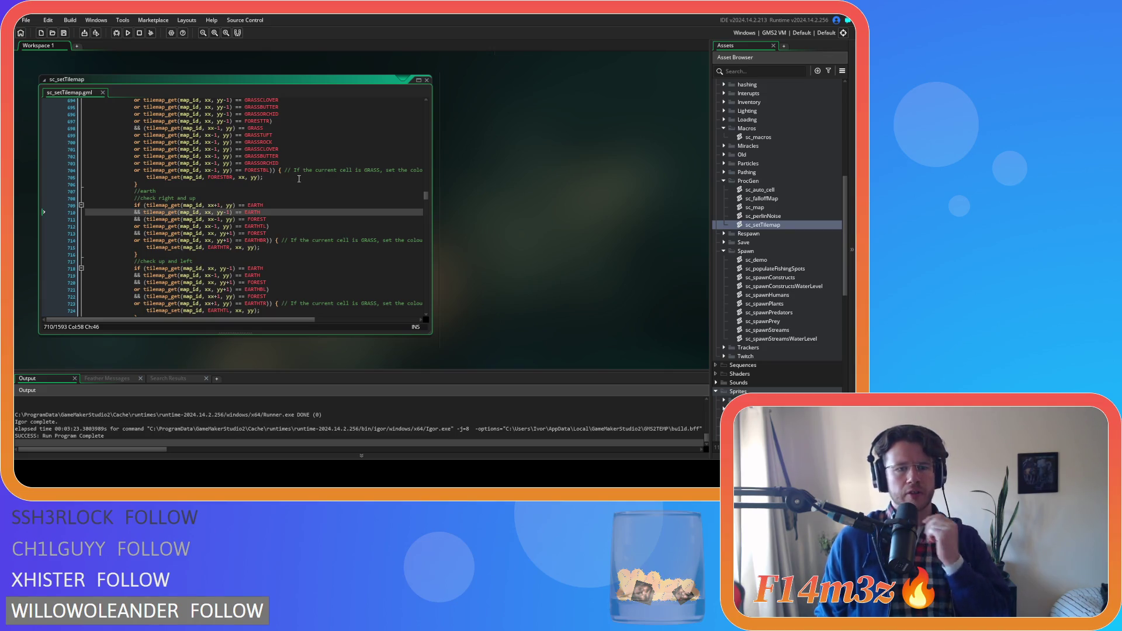
{"action": "left_click", "coordinate": [281, 226]}
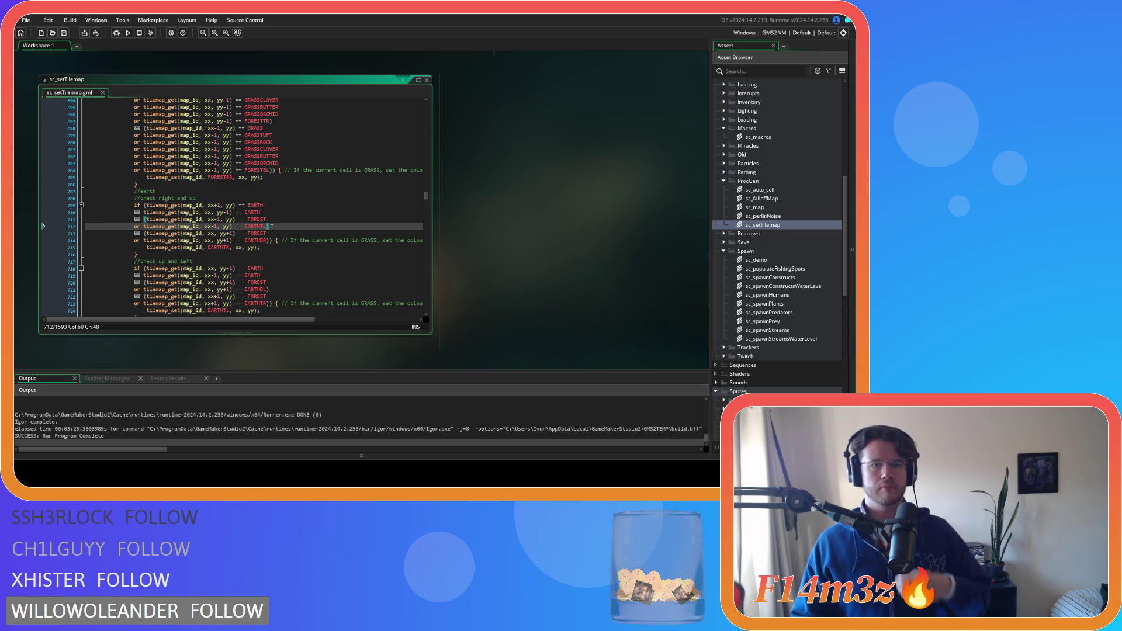
{"action": "scroll", "coordinate": [272, 227], "scroll_direction": "up", "scroll_amount": 4}
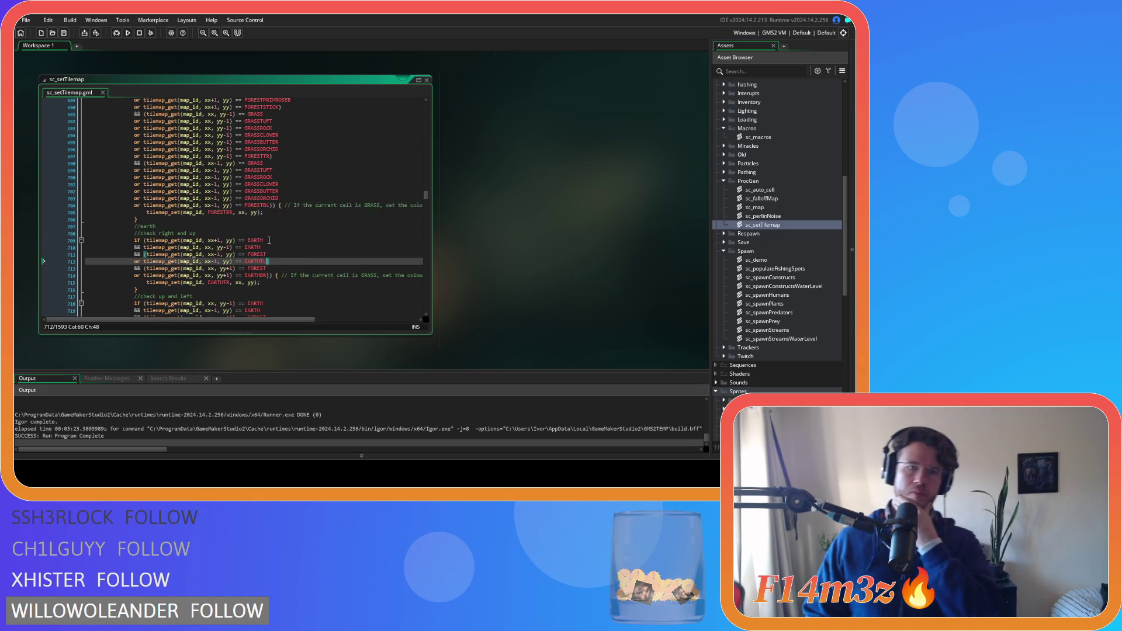
{"action": "scroll", "coordinate": [266, 240], "scroll_direction": "up", "scroll_amount": 3}
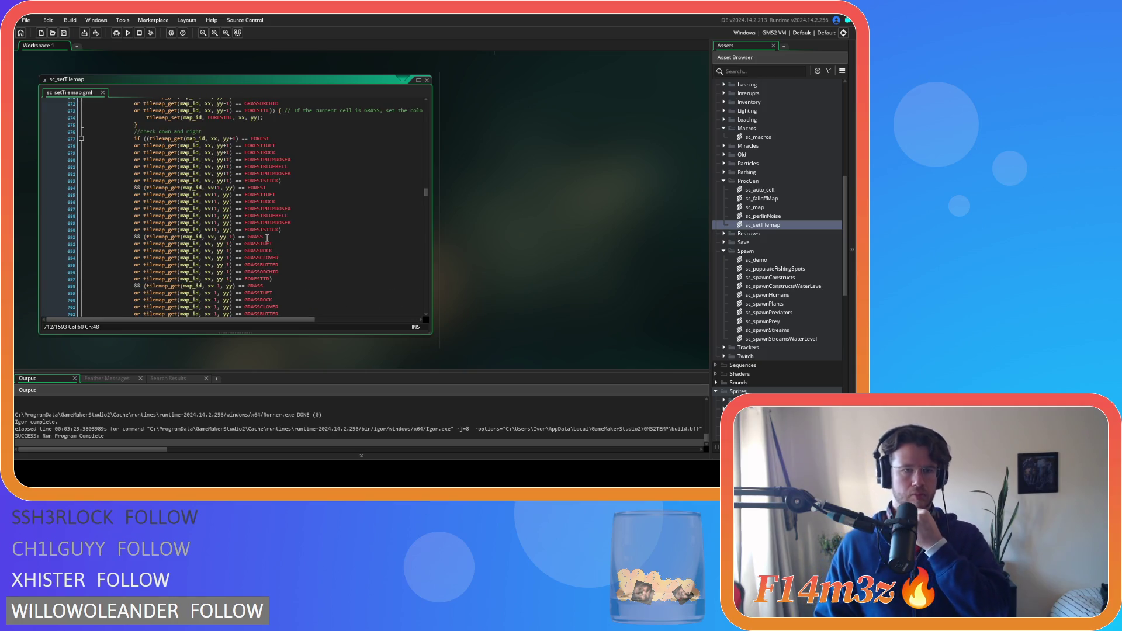
{"action": "scroll", "coordinate": [267, 238], "scroll_direction": "down", "scroll_amount": 5}
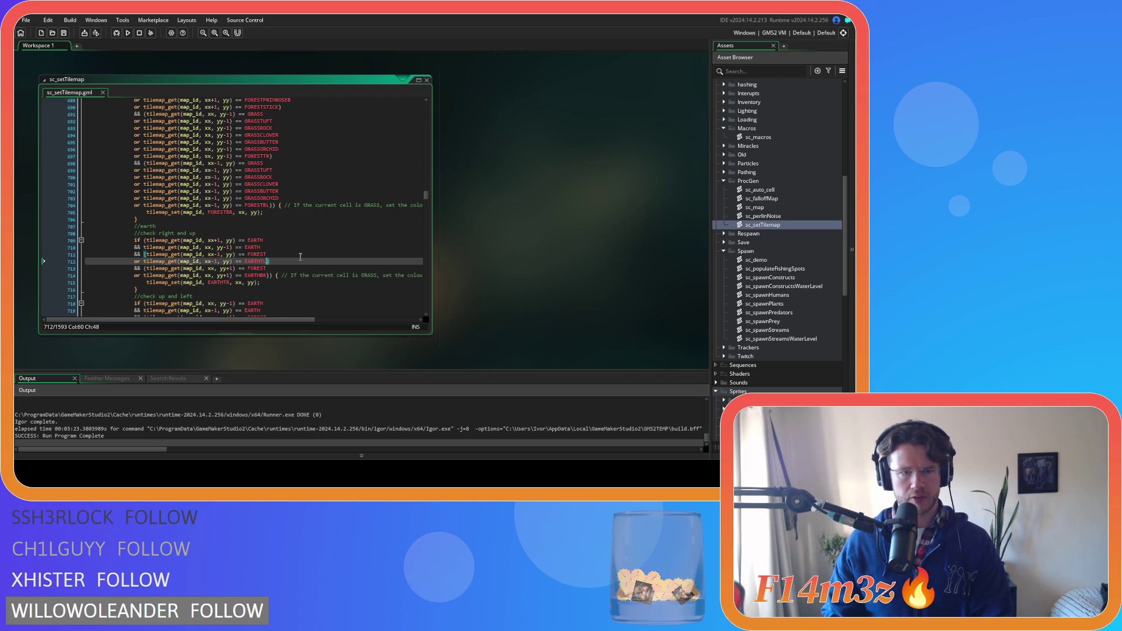
{"action": "left_click", "coordinate": [301, 290]}
{"action": "left_click", "coordinate": [301, 282]}
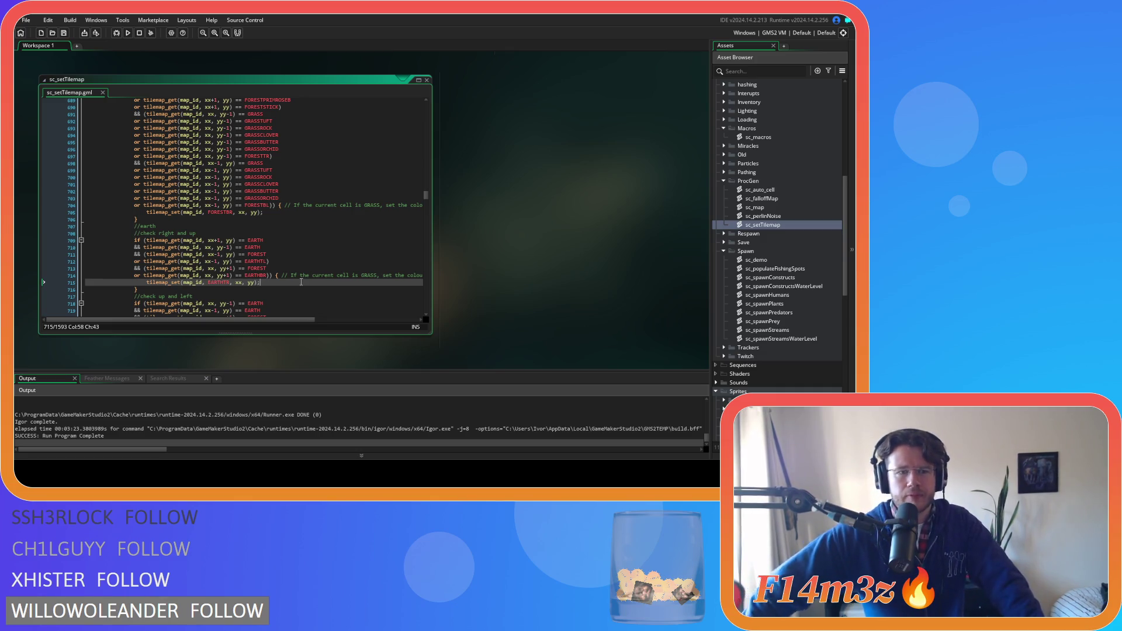
{"action": "scroll", "coordinate": [302, 246], "scroll_direction": "up", "scroll_amount": 20}
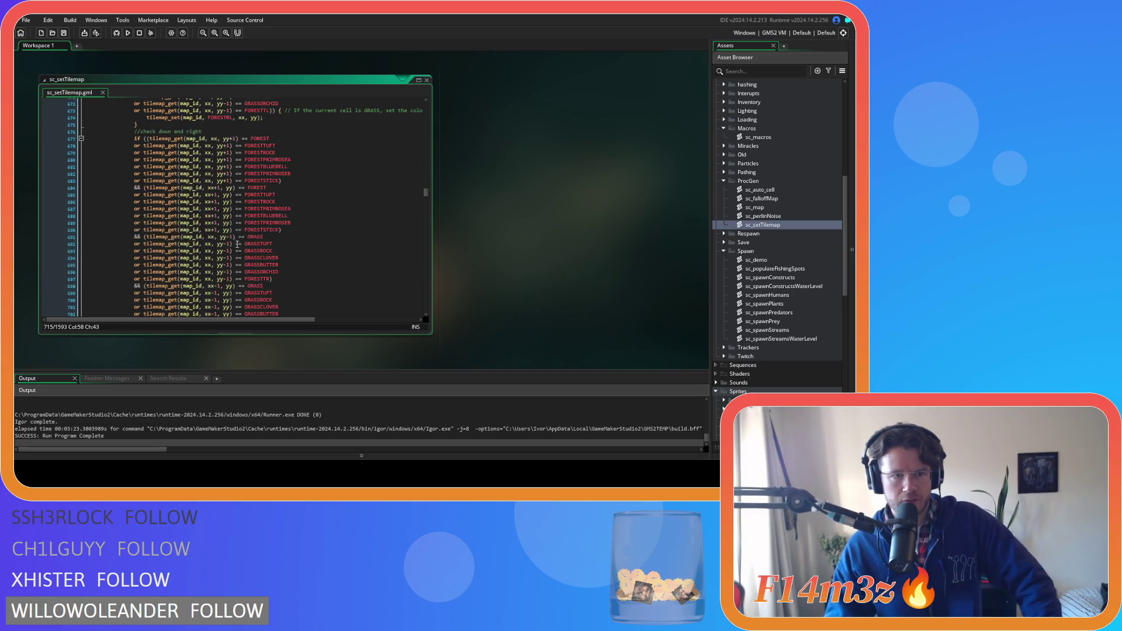
{"action": "scroll", "coordinate": [266, 237], "scroll_direction": "up", "scroll_amount": 20}
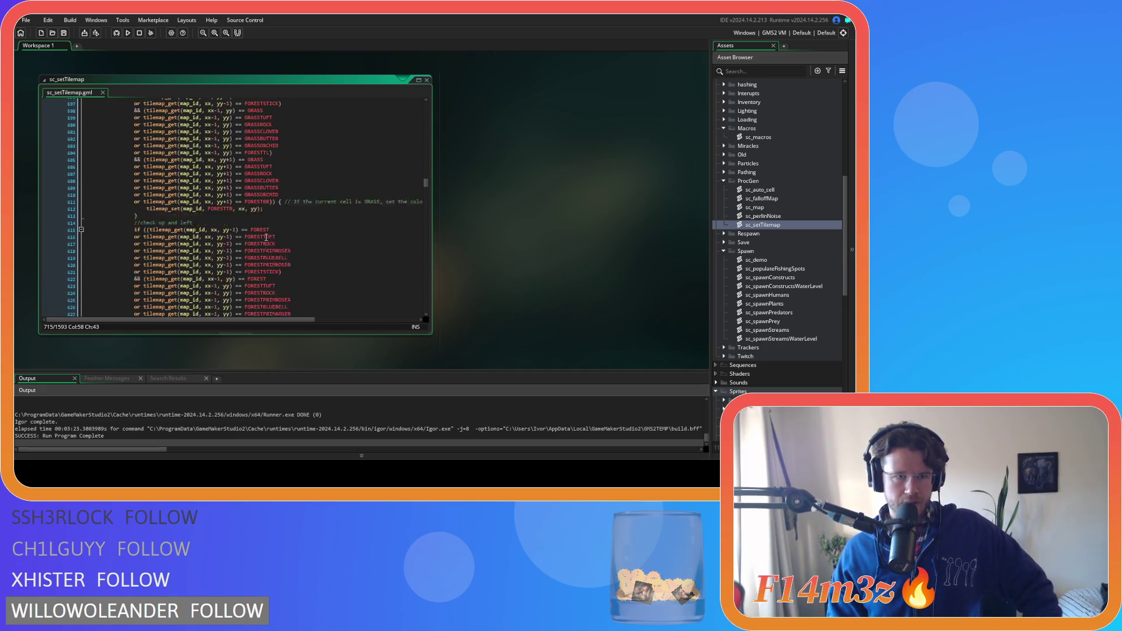
{"action": "scroll", "coordinate": [310, 213], "scroll_direction": "down", "scroll_amount": 4}
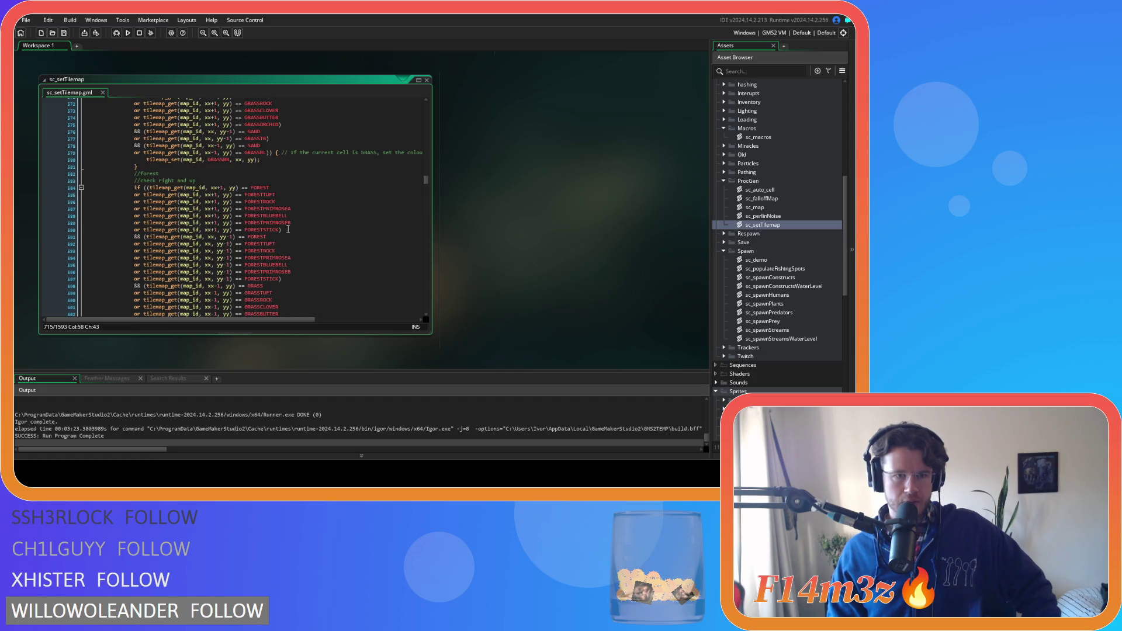
{"action": "scroll", "coordinate": [320, 193], "scroll_direction": "down", "scroll_amount": 1}
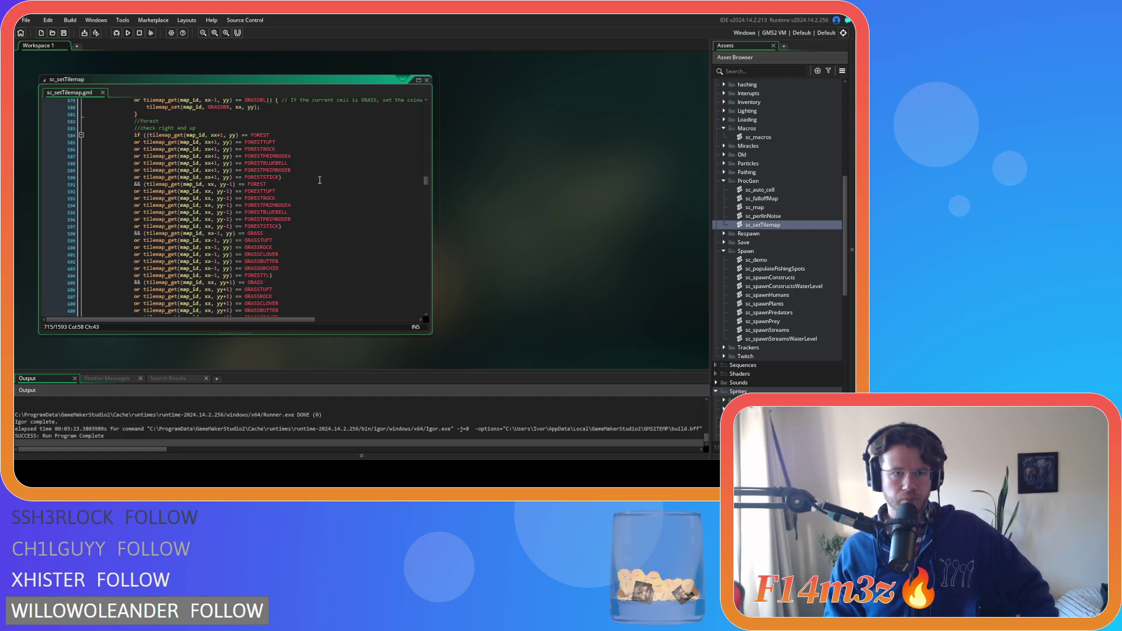
{"action": "left_click", "coordinate": [318, 178]}
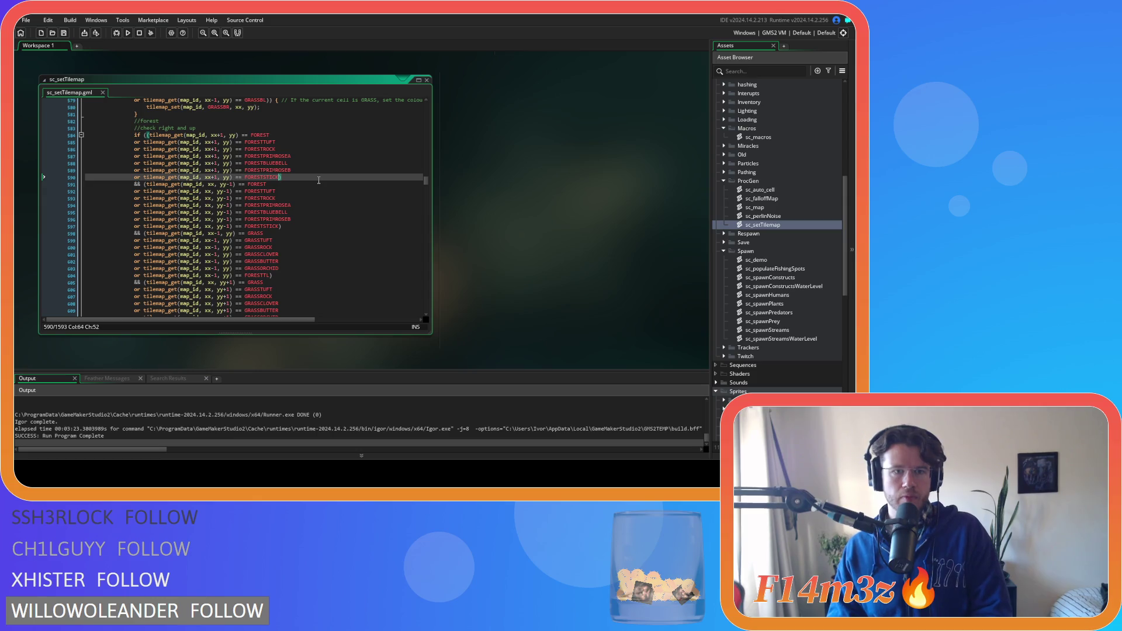